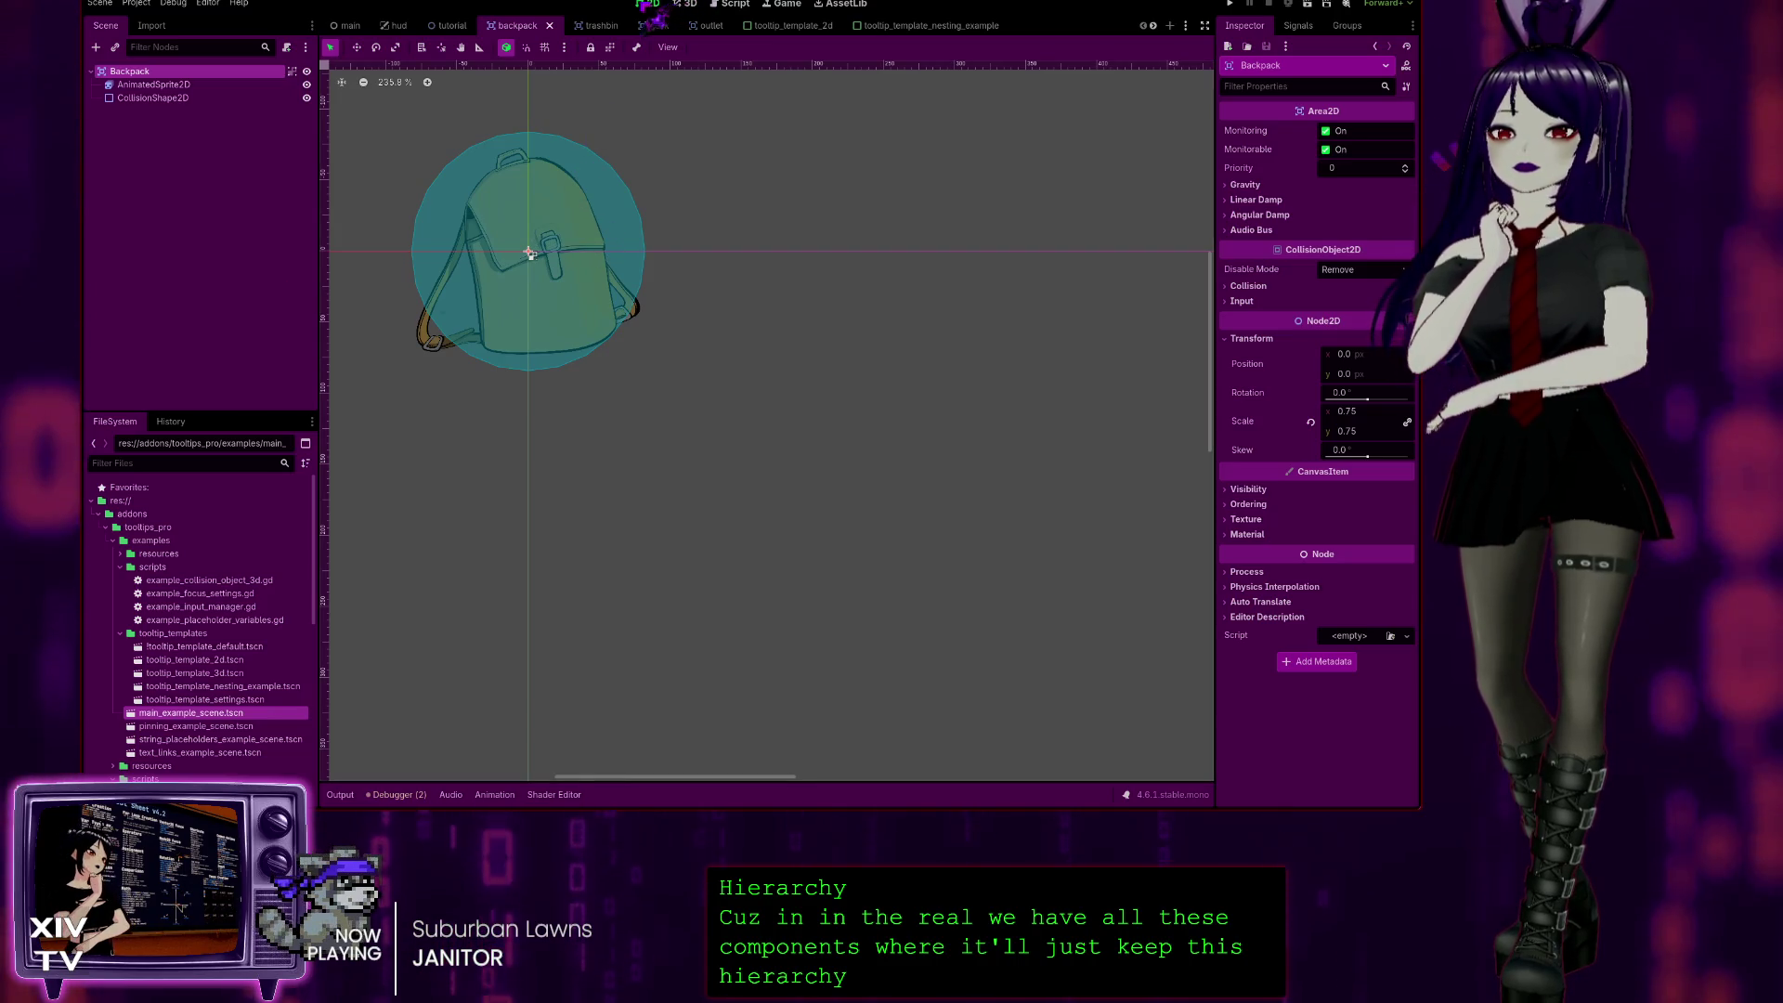
Step: Bring up the main scene tab in the 2D canvas, showing the desk, items and Memory Bank
{"action": "left_click", "coordinate": [692, 4]}
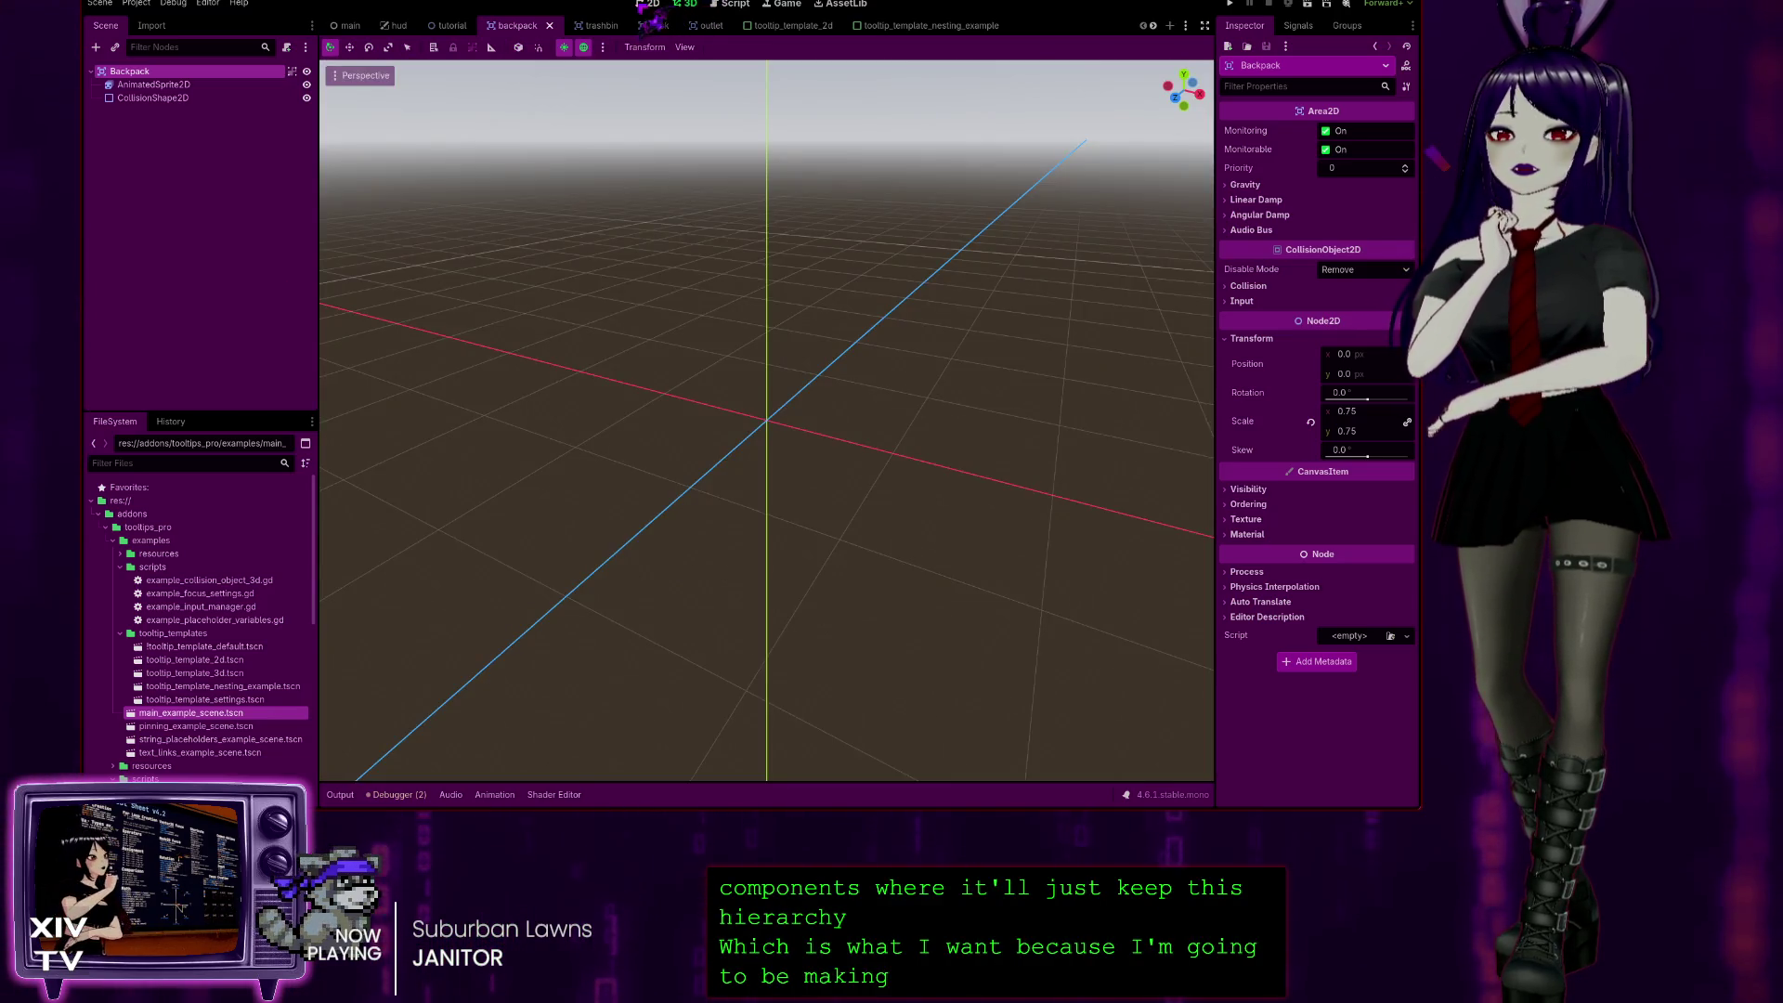
{"action": "left_click", "coordinate": [351, 26]}
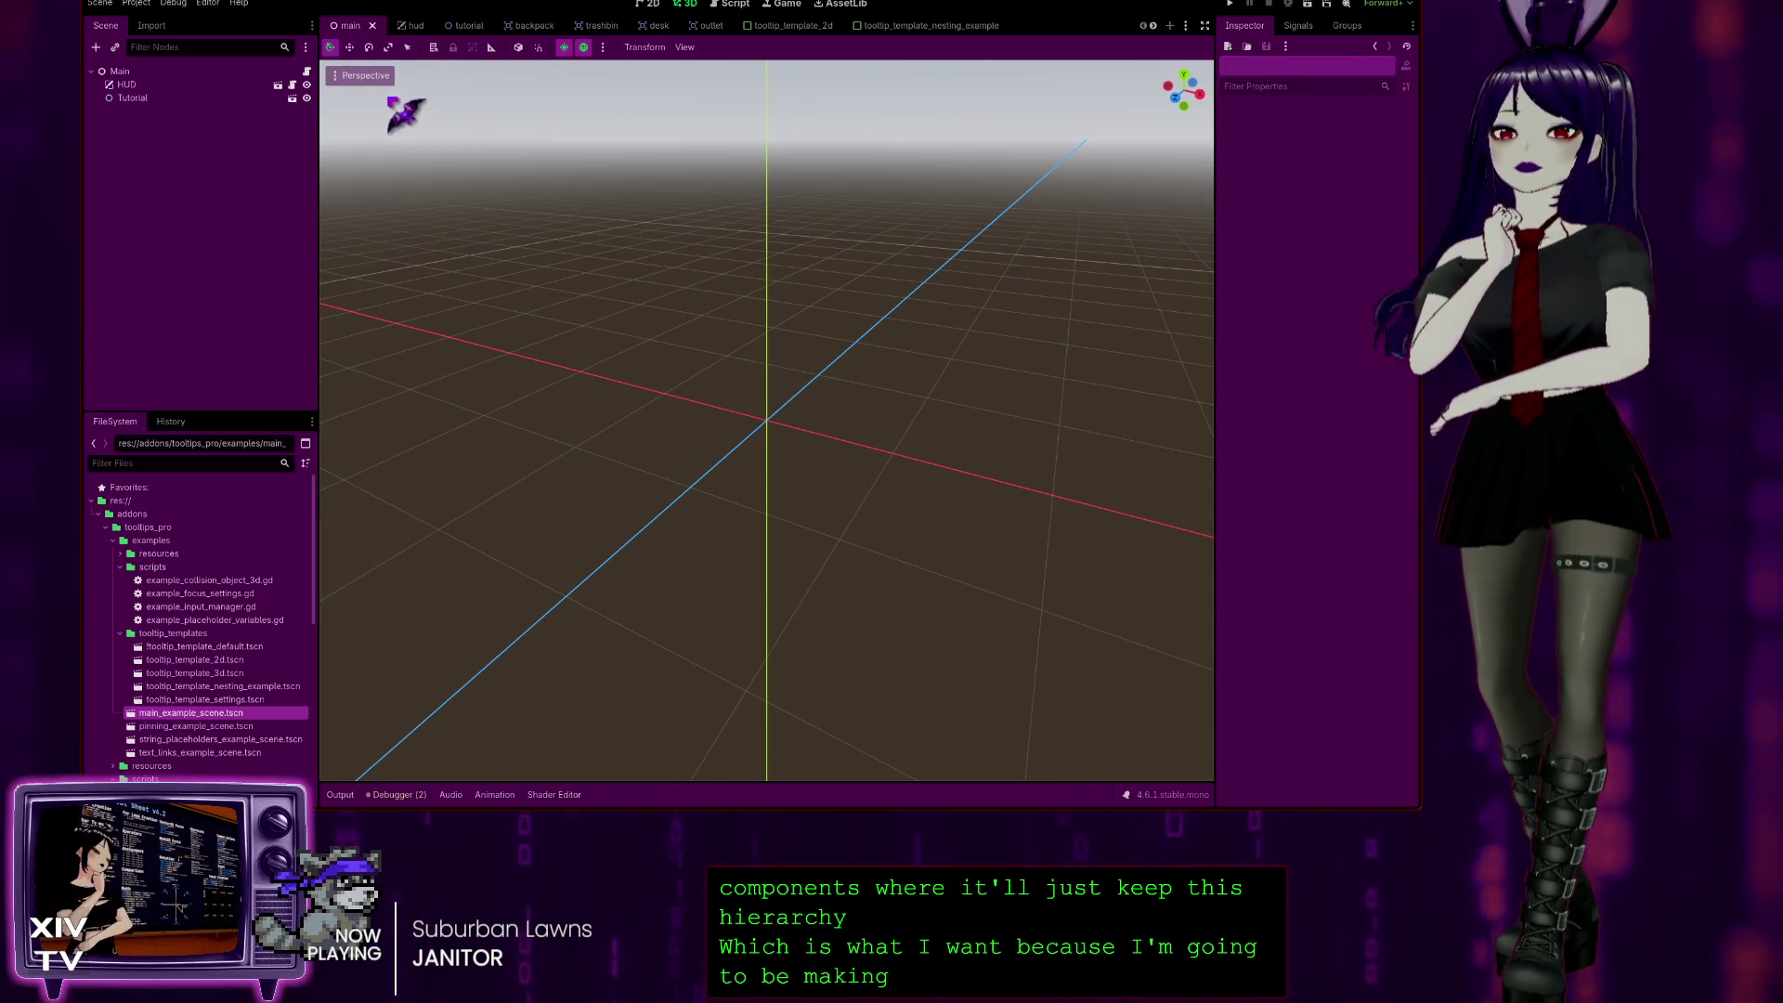
{"action": "left_click", "coordinate": [649, 5]}
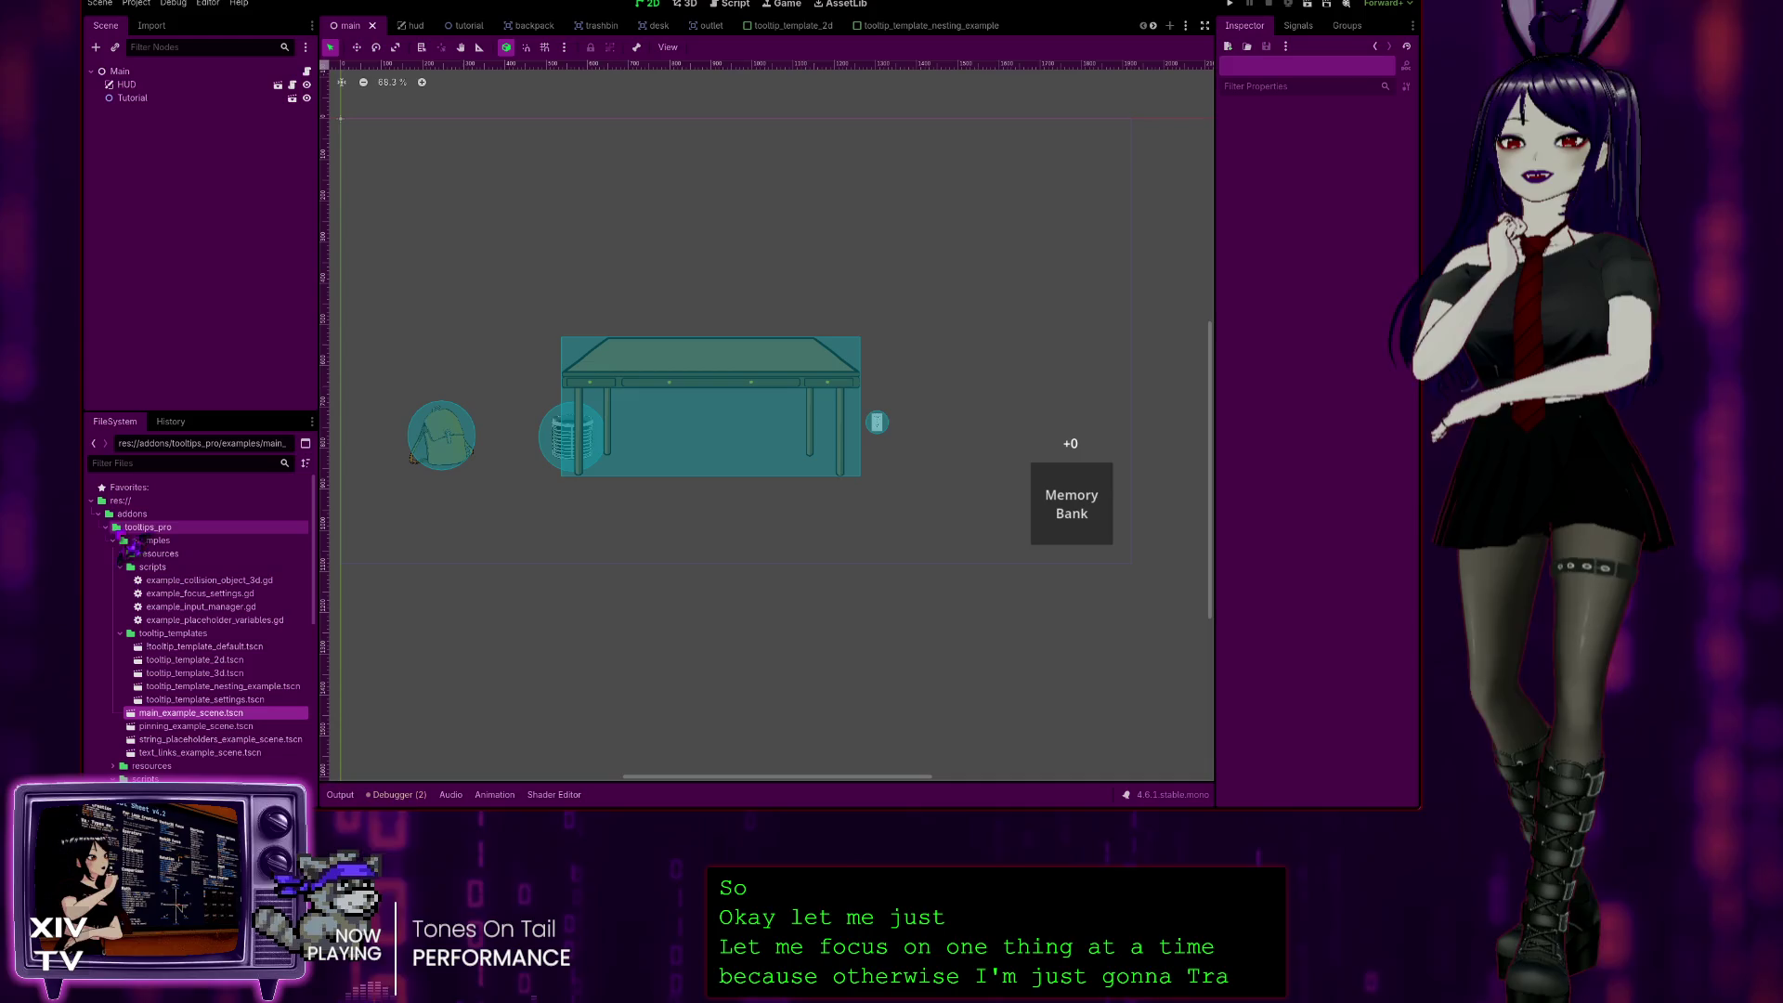
Step: Open the backpack scene and change its Backpack root from Area2D to Node2D
{"action": "scroll", "coordinate": [177, 594], "scroll_direction": "down", "scroll_amount": 5}
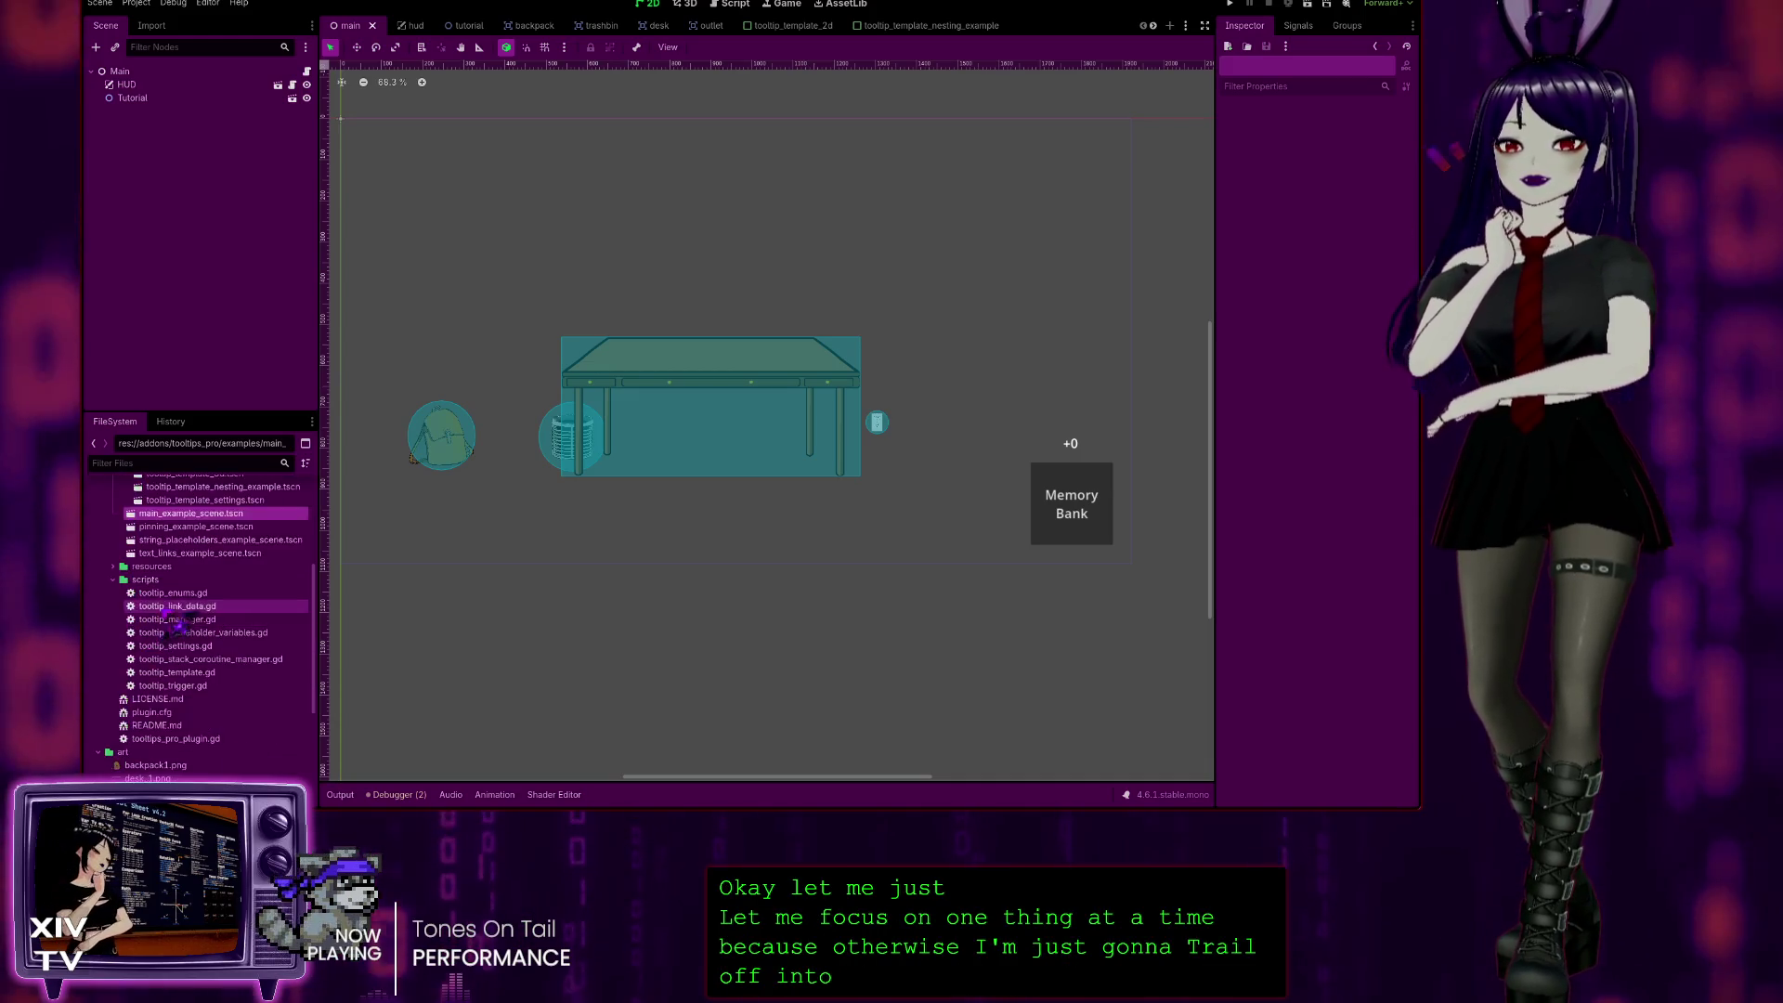
{"action": "scroll", "coordinate": [183, 625], "scroll_direction": "down", "scroll_amount": 3}
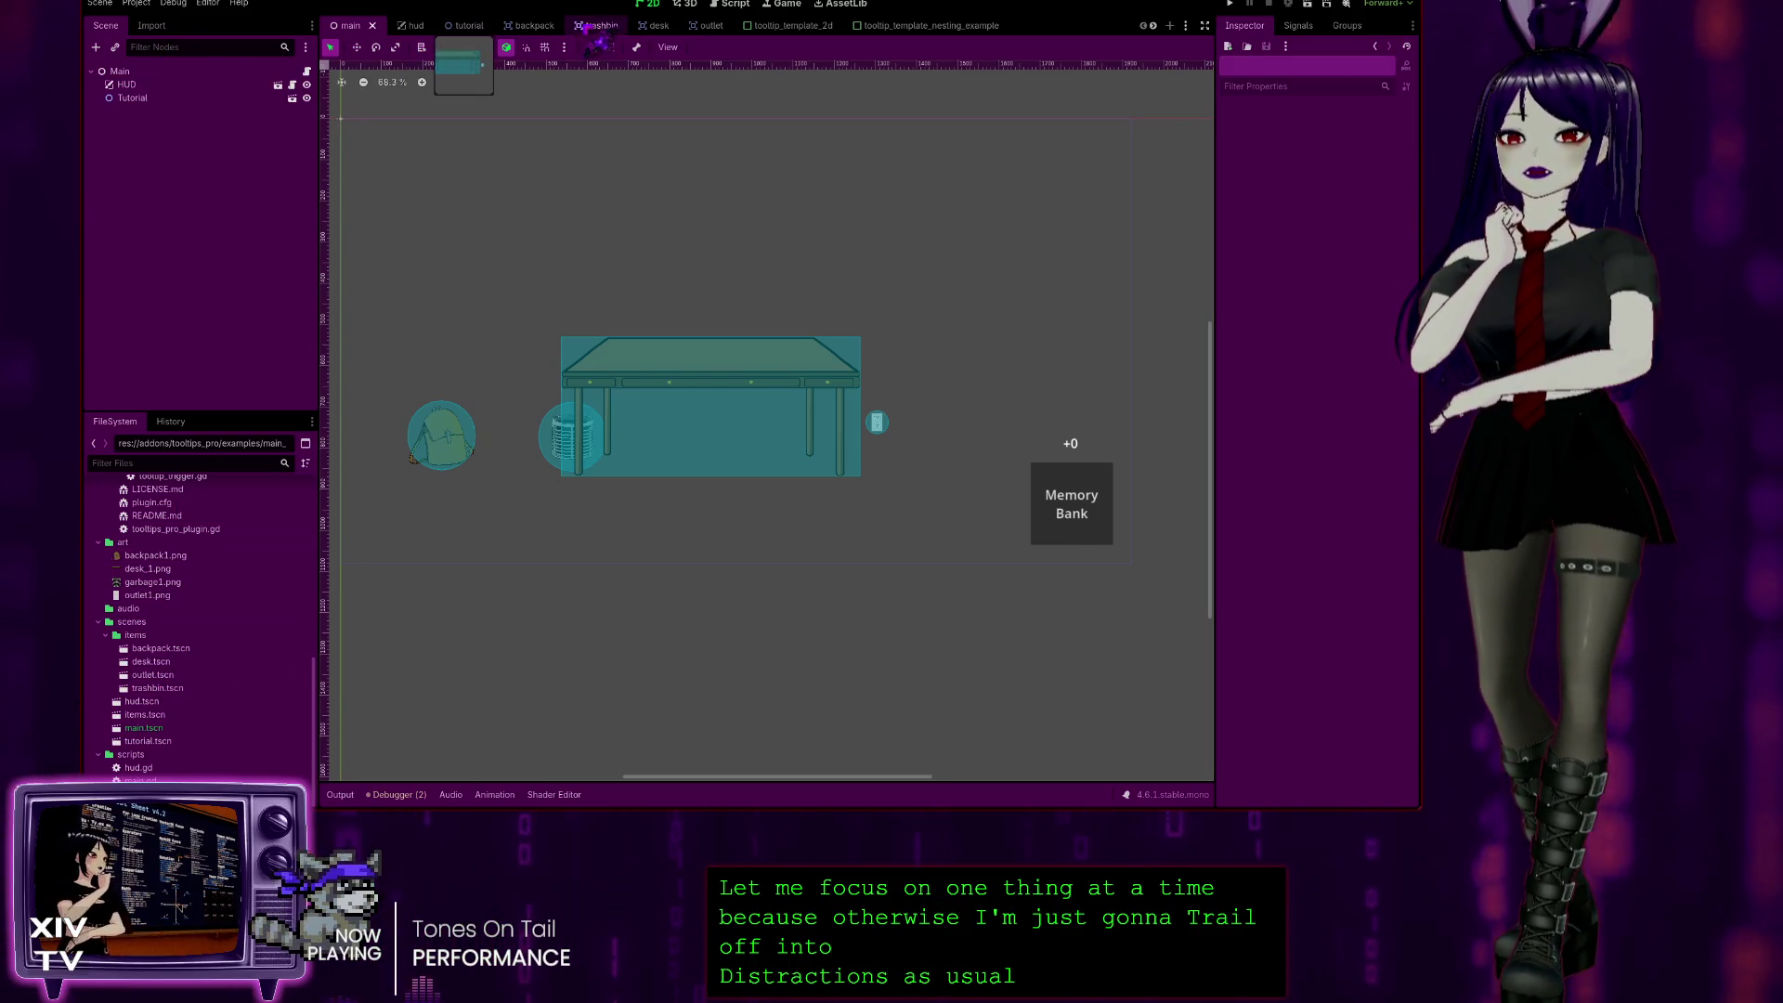
{"action": "left_click", "coordinate": [534, 27]}
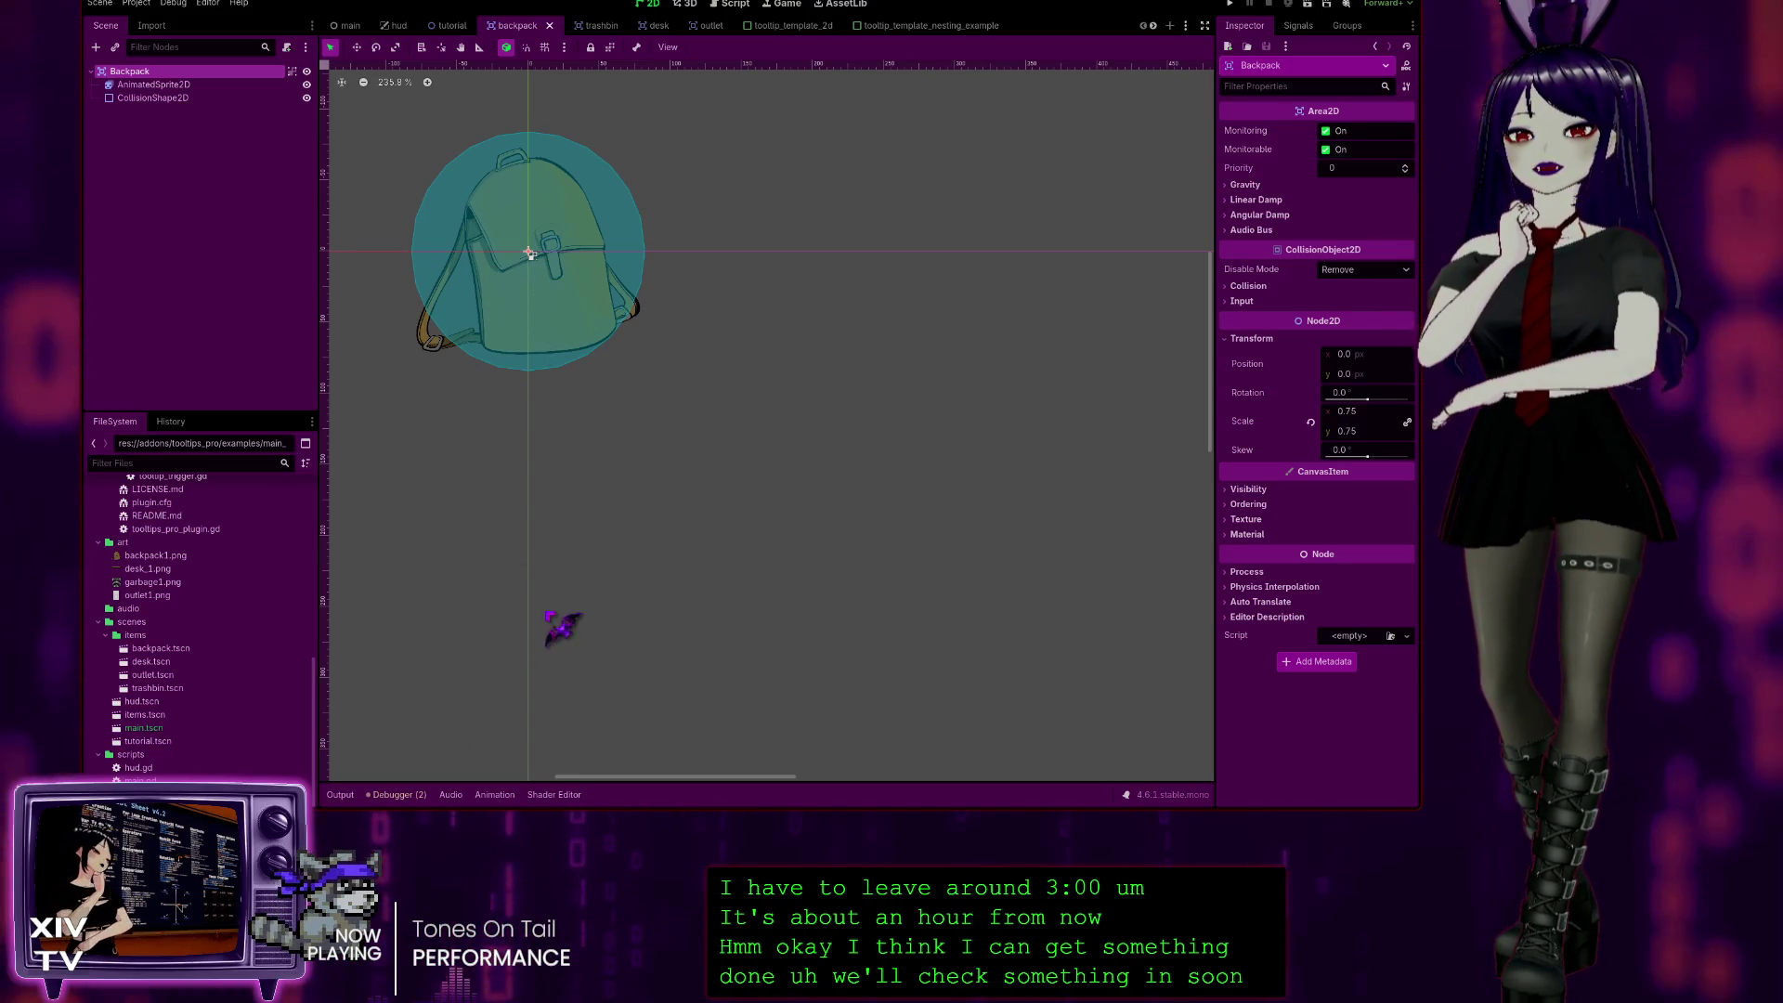
{"action": "key", "text": "ctrl+z"}
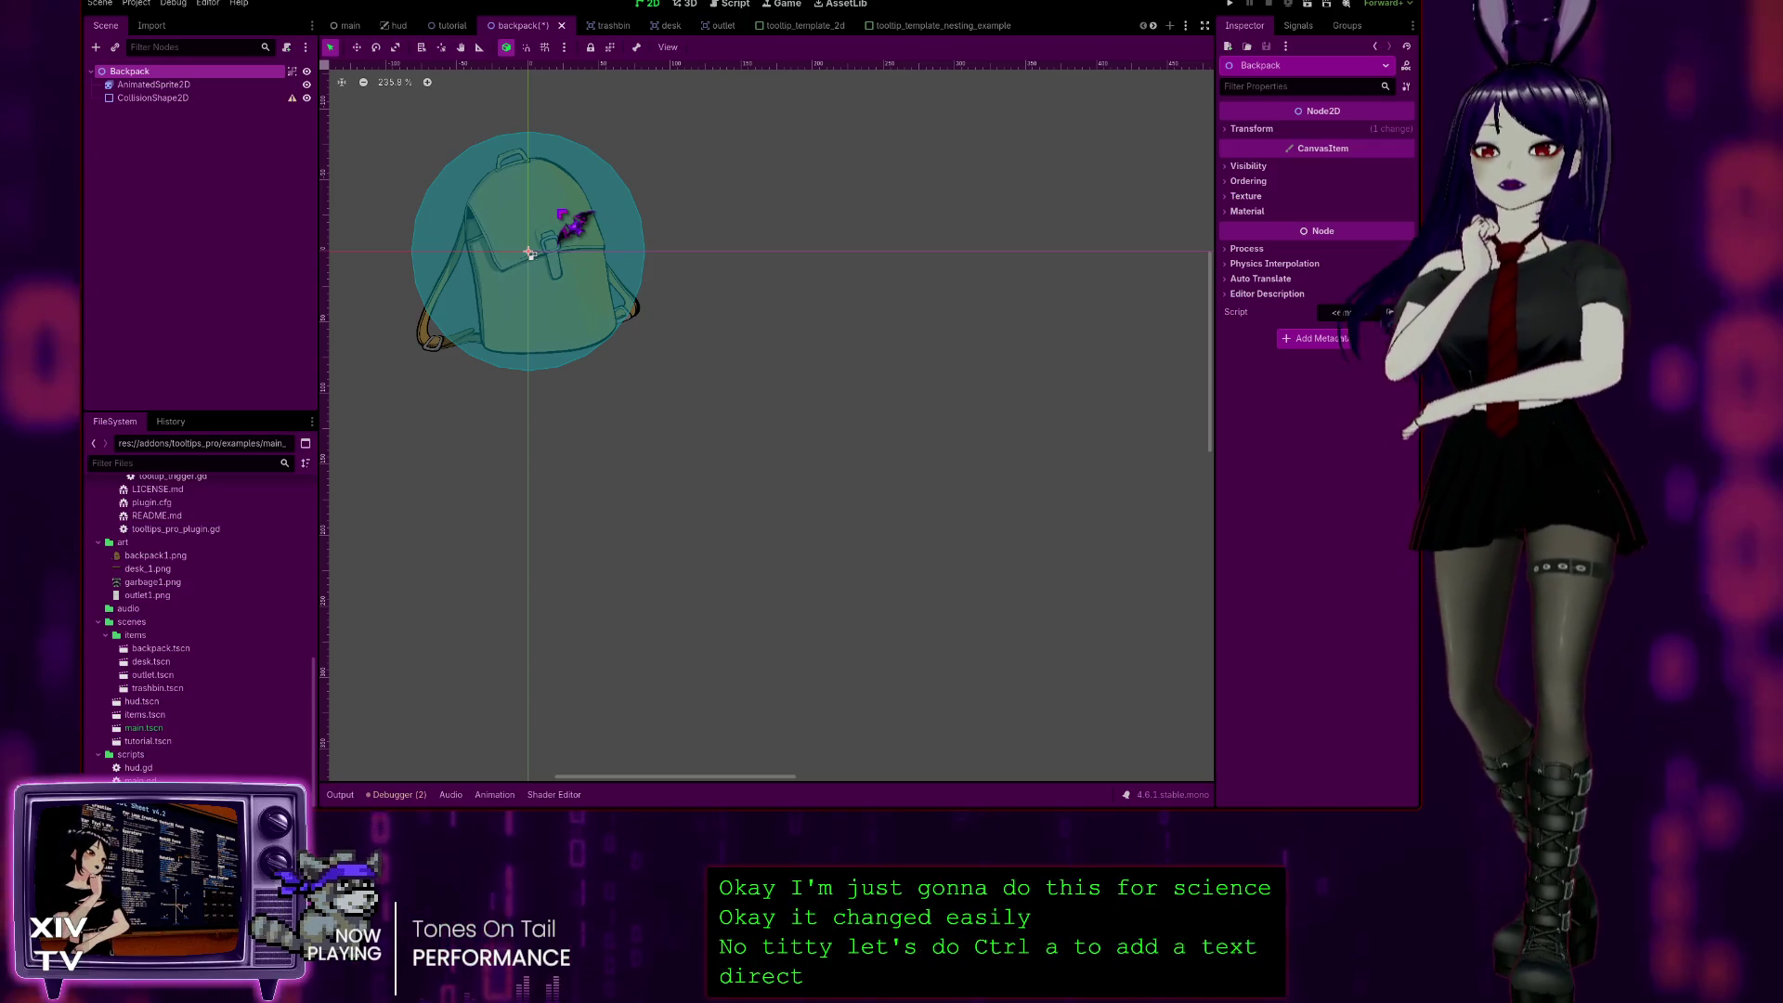
Step: Add a TextureRect child under Backpack, then inspect the CollisionShape2D and AnimatedSprite2D nodes
{"action": "key", "text": "ctrl+a"}
{"action": "key", "text": "Return"}
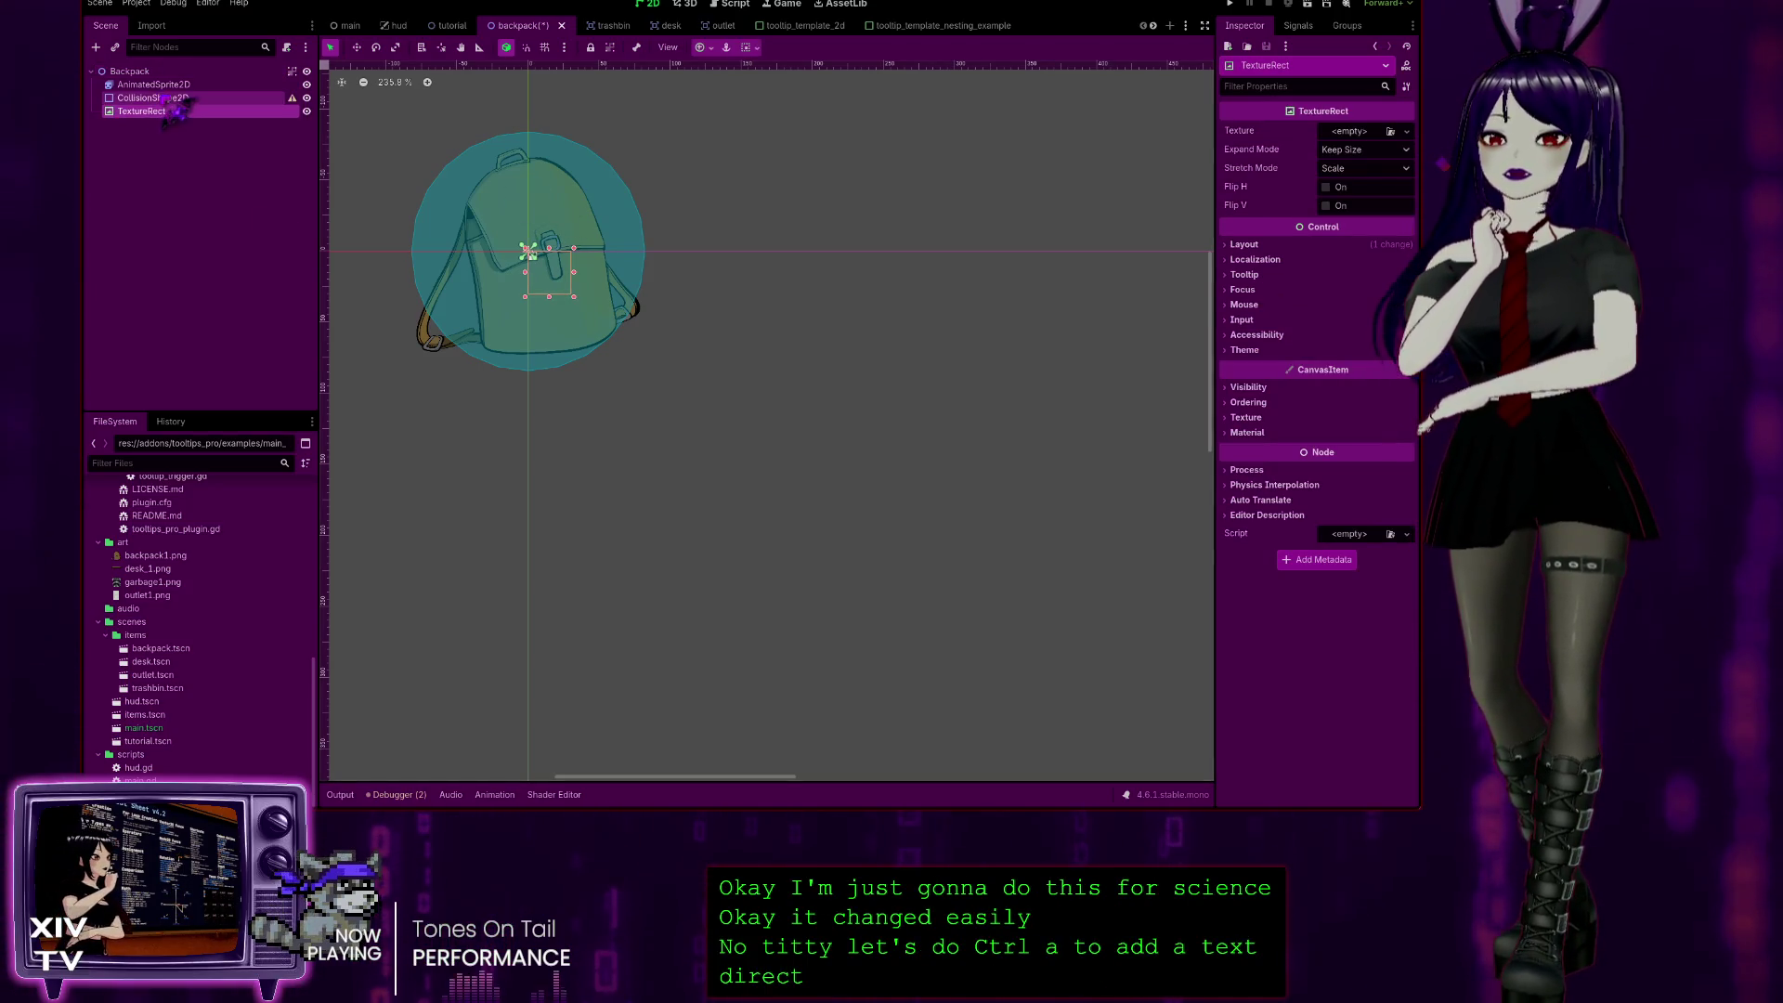
{"action": "left_click", "coordinate": [199, 98]}
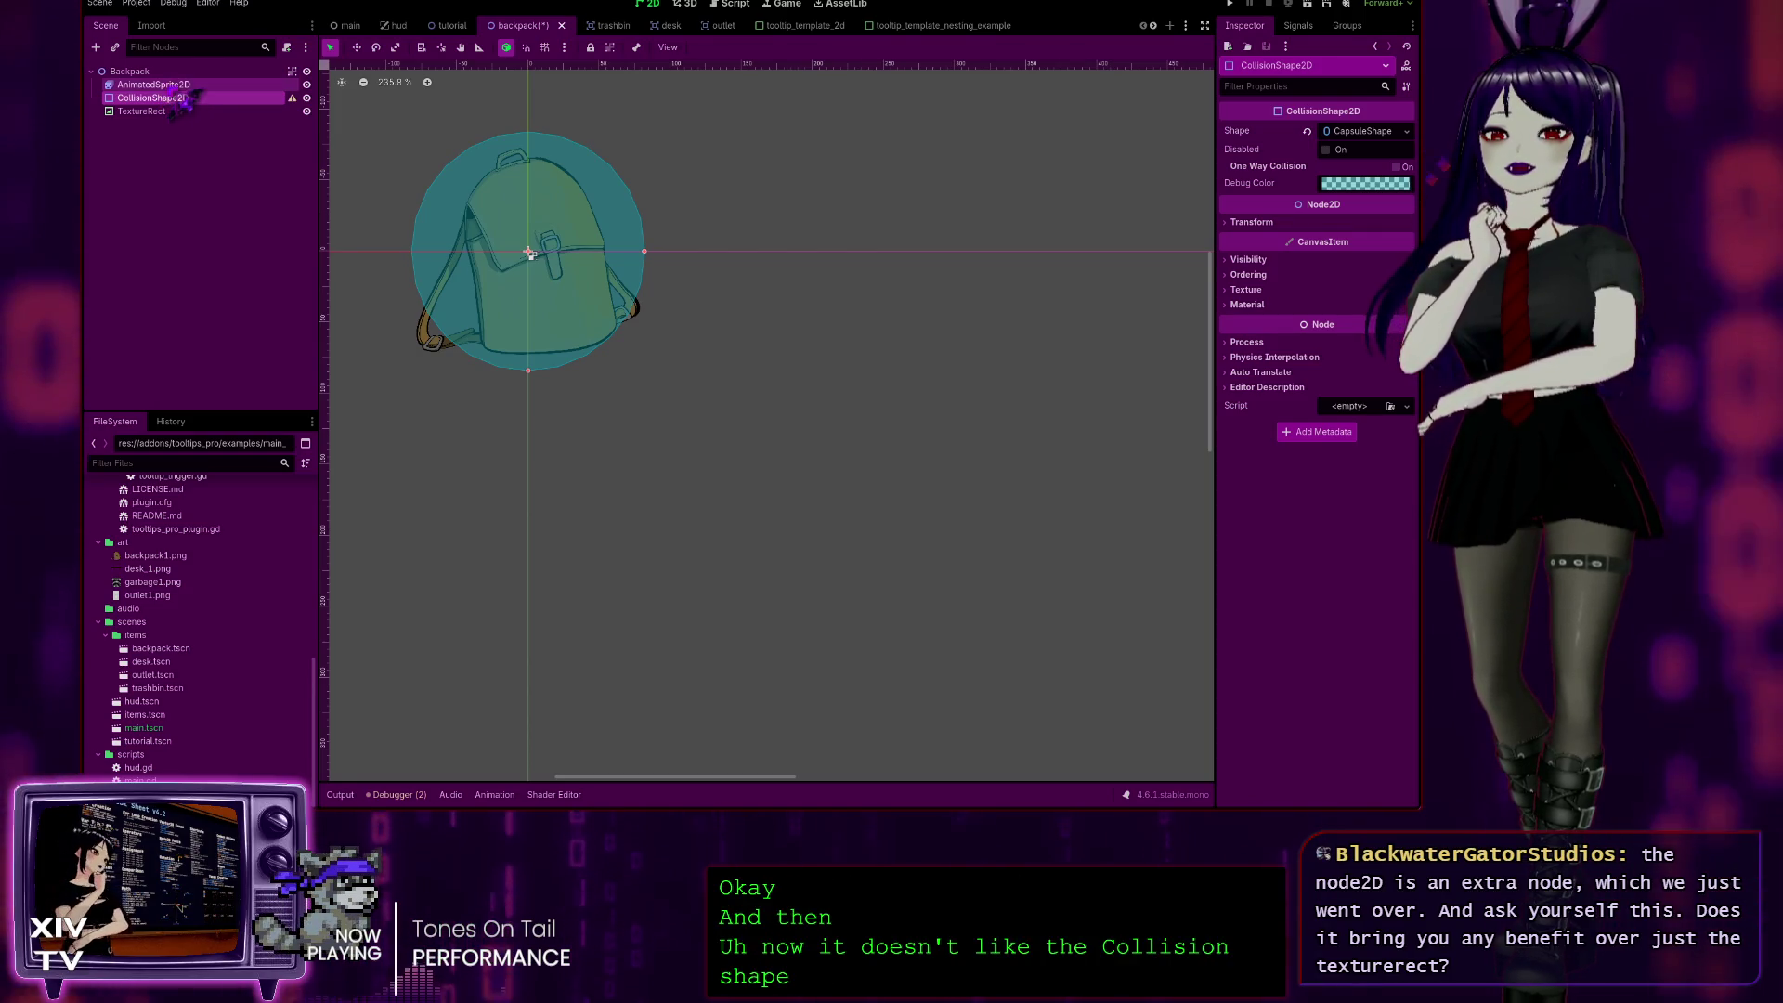
{"action": "left_click", "coordinate": [176, 86]}
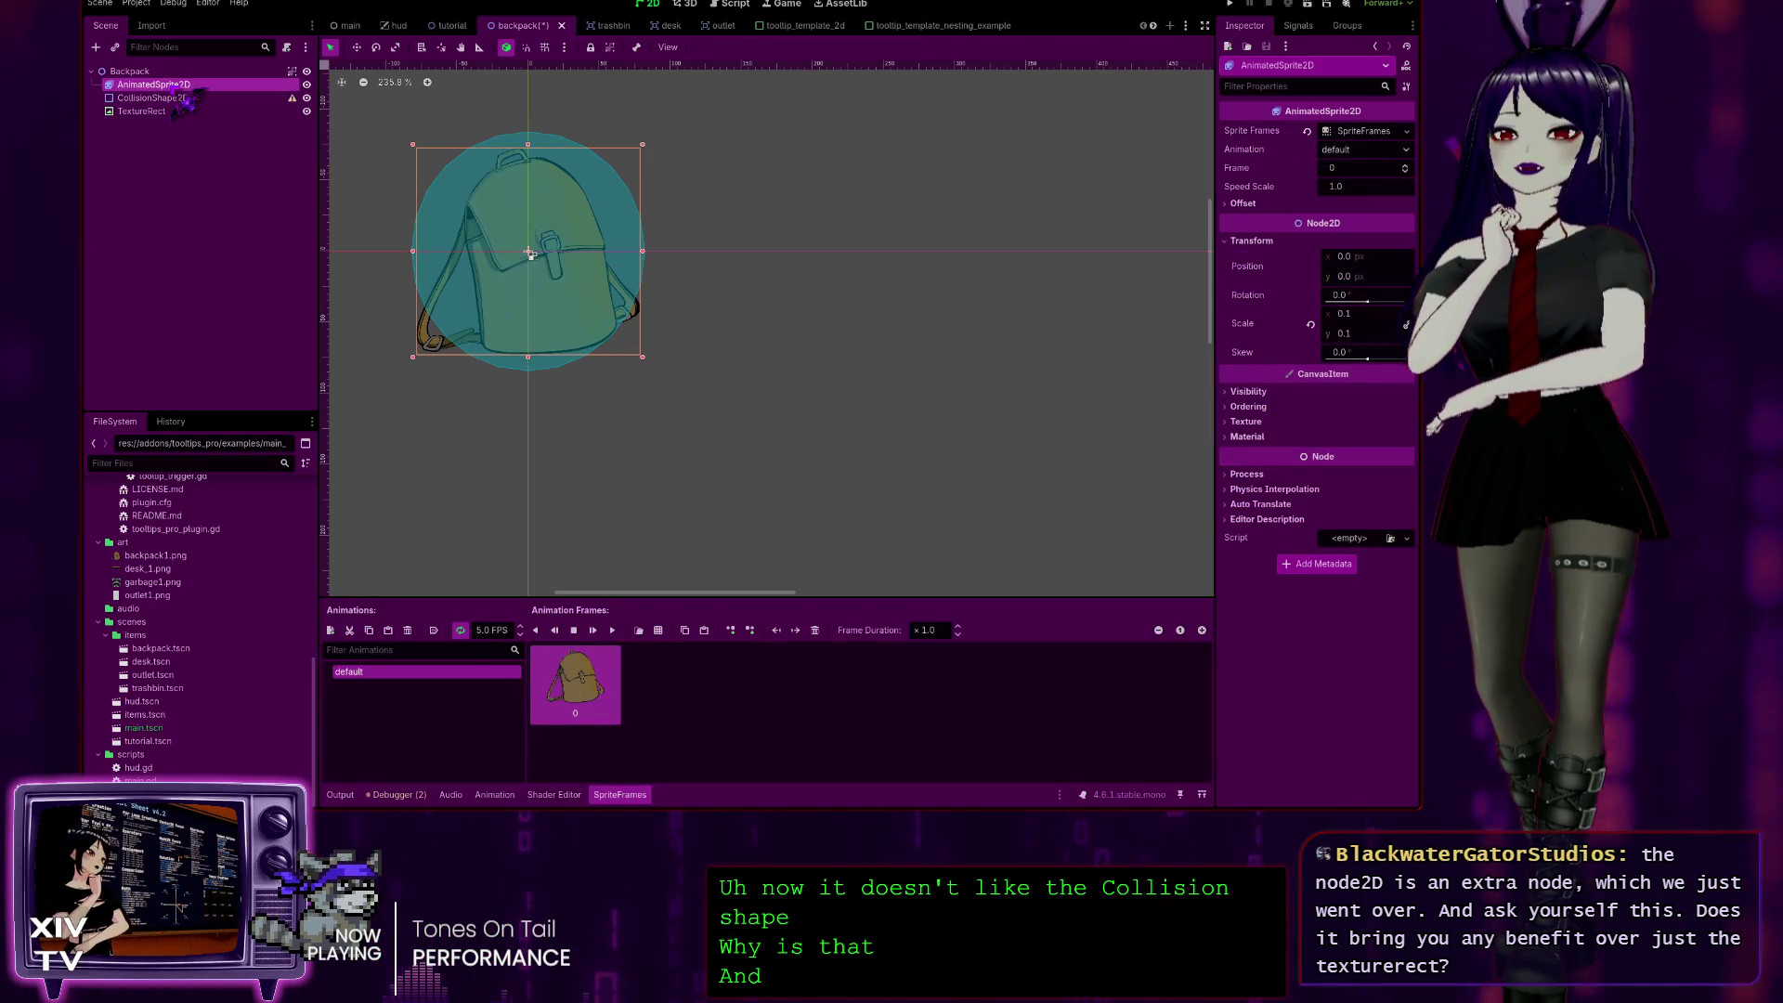
{"action": "left_click", "coordinate": [171, 110]}
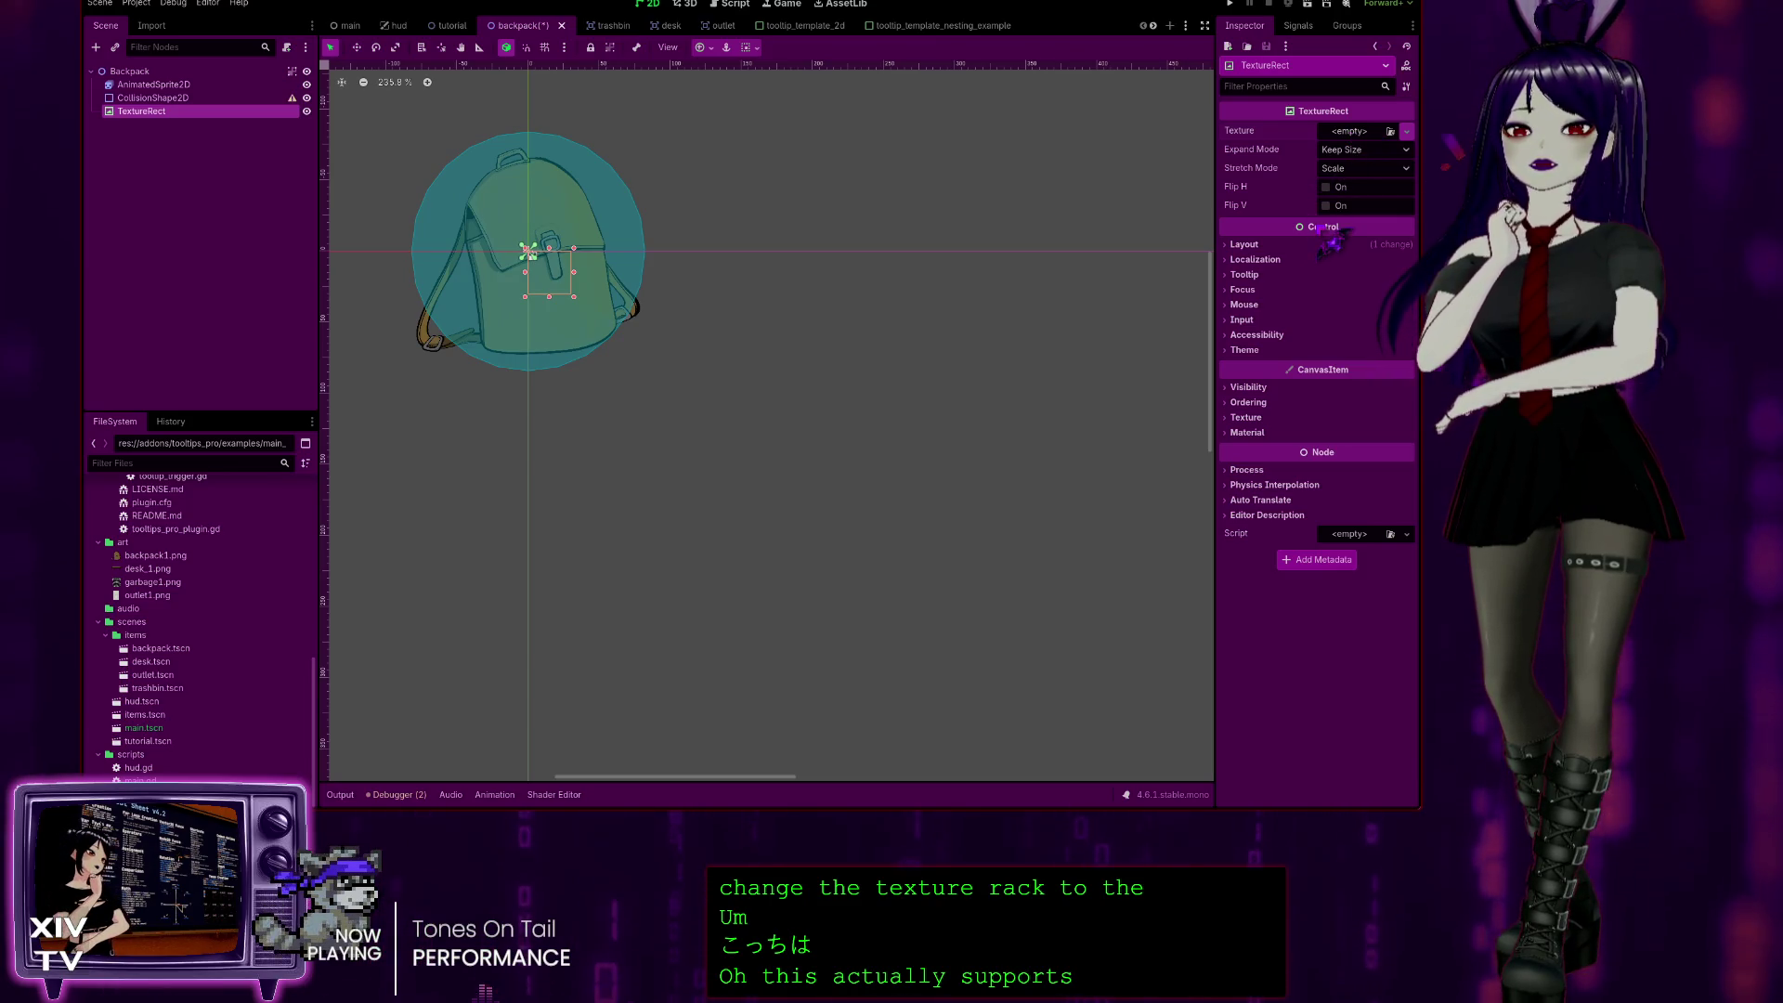
Step: Give the TextureRect a new ImageTexture, then delete the TextureRect node
{"action": "left_click", "coordinate": [1407, 131]}
{"action": "left_click", "coordinate": [1381, 147]}
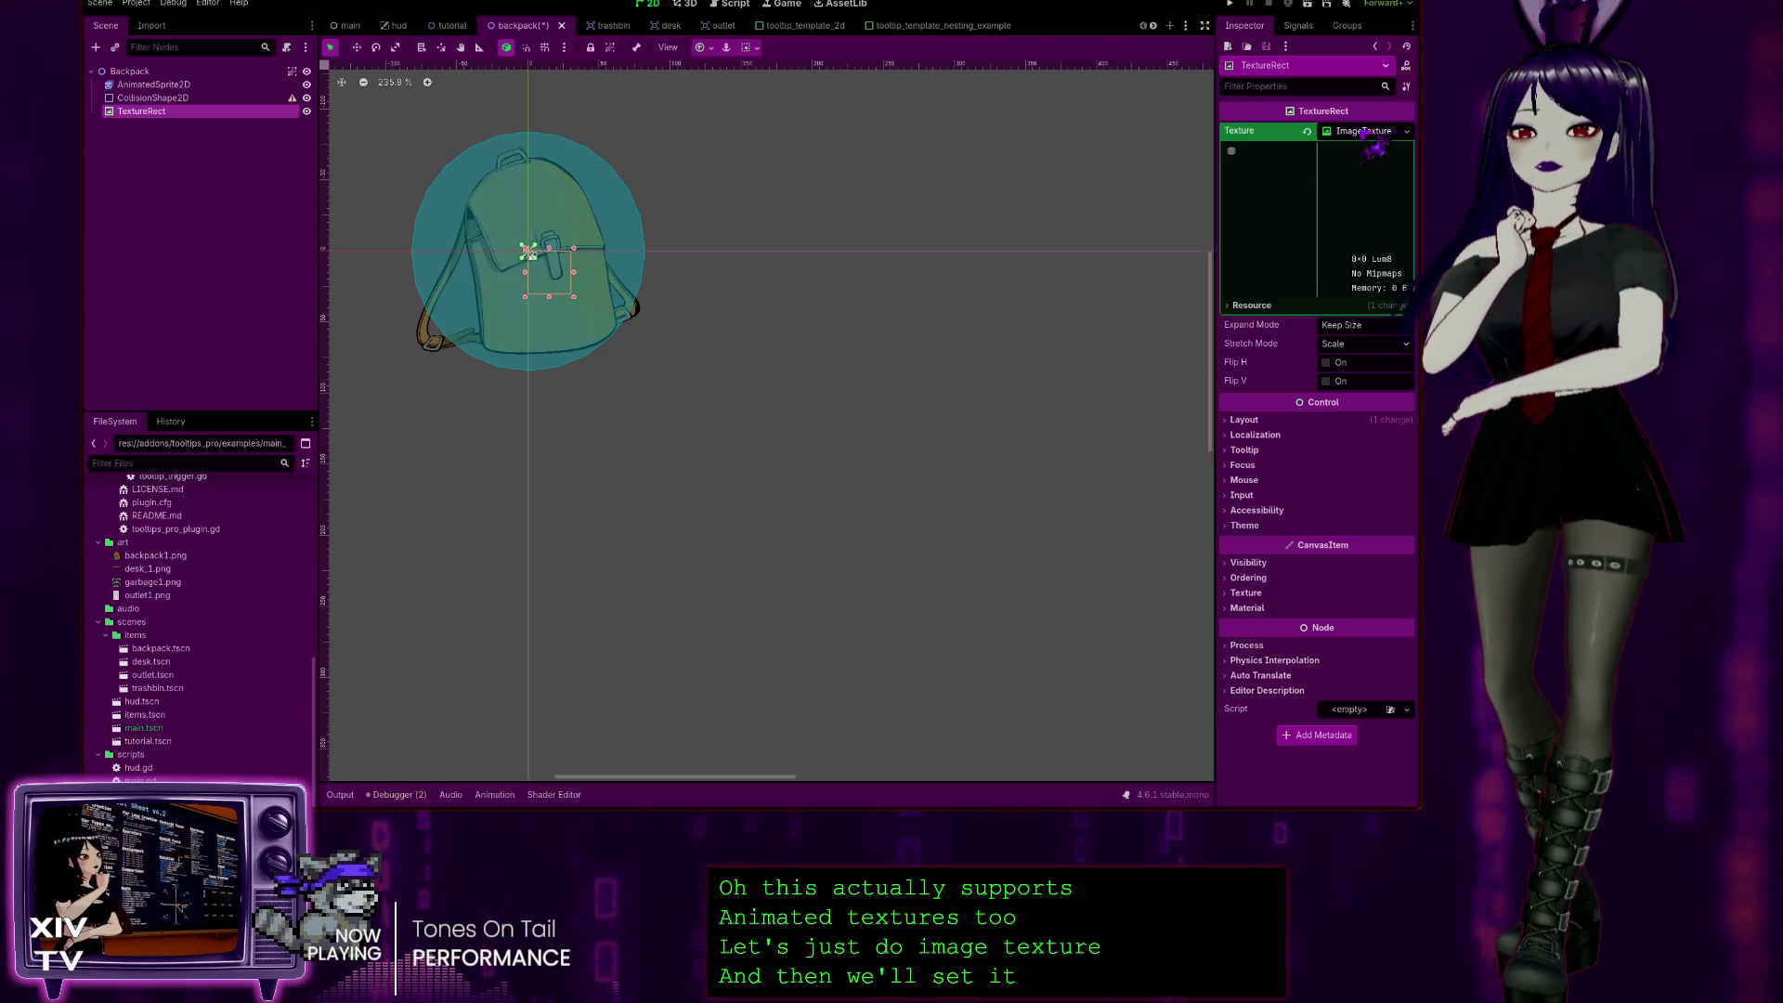
{"action": "left_click", "coordinate": [1363, 134]}
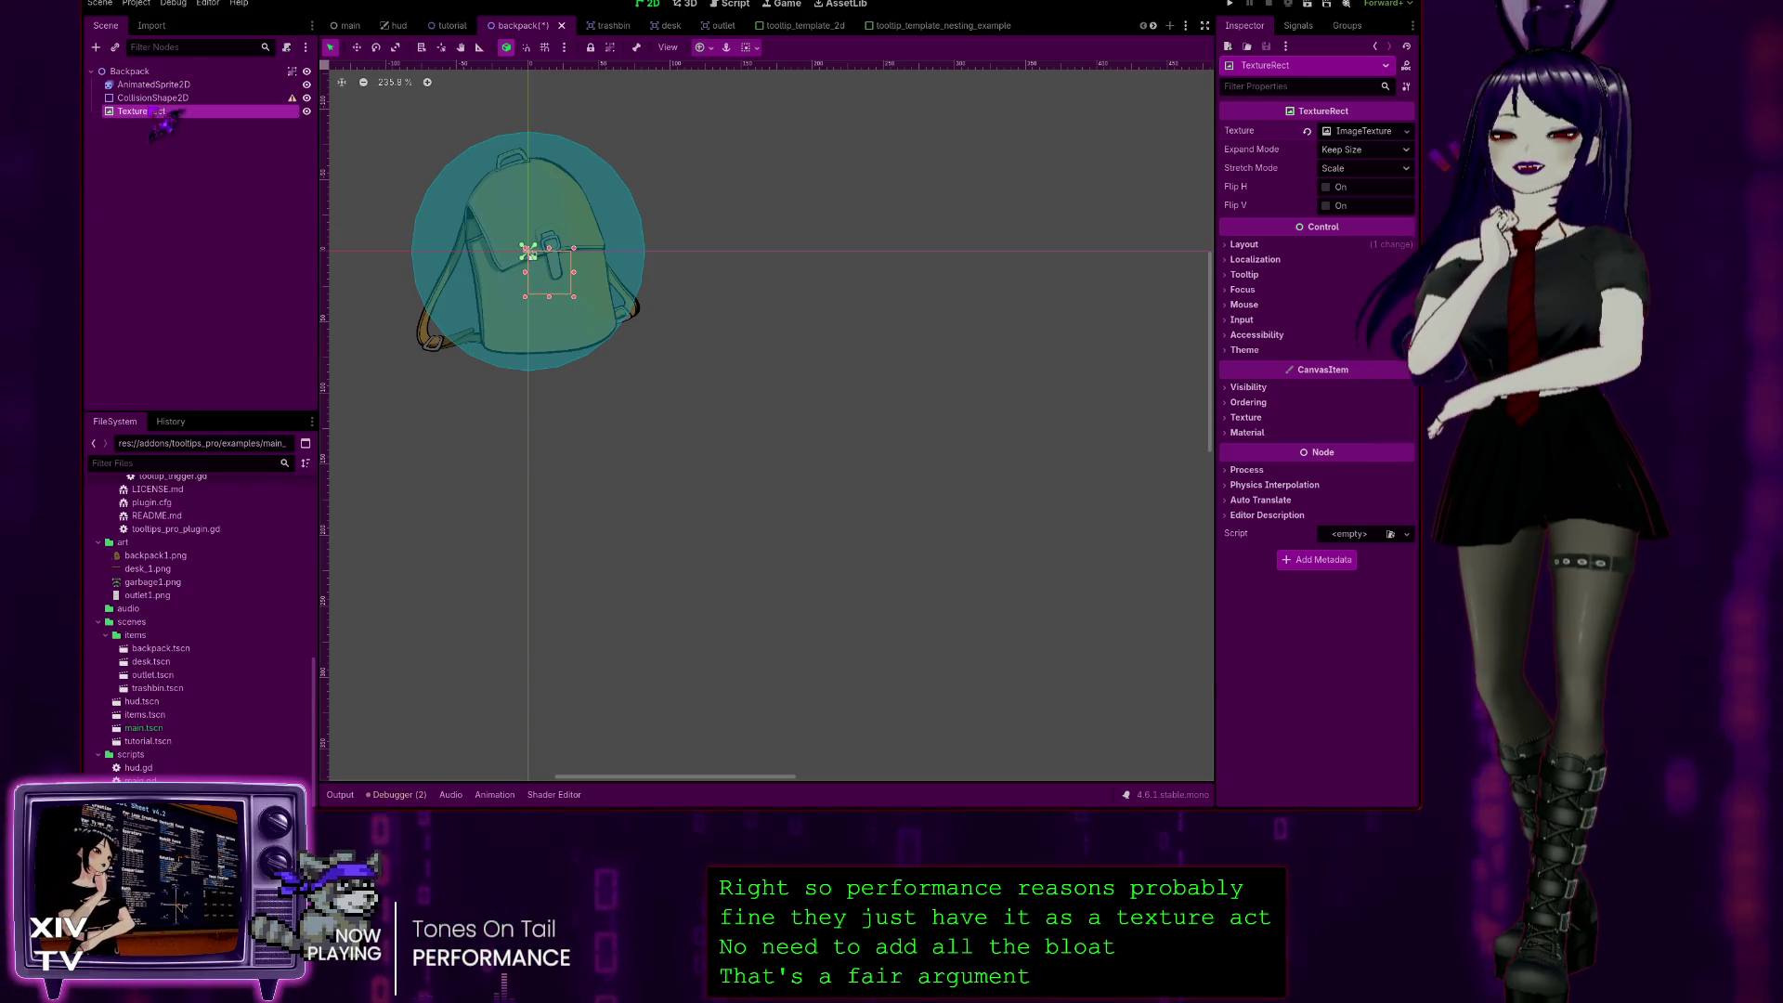
{"action": "key", "text": "Delete"}
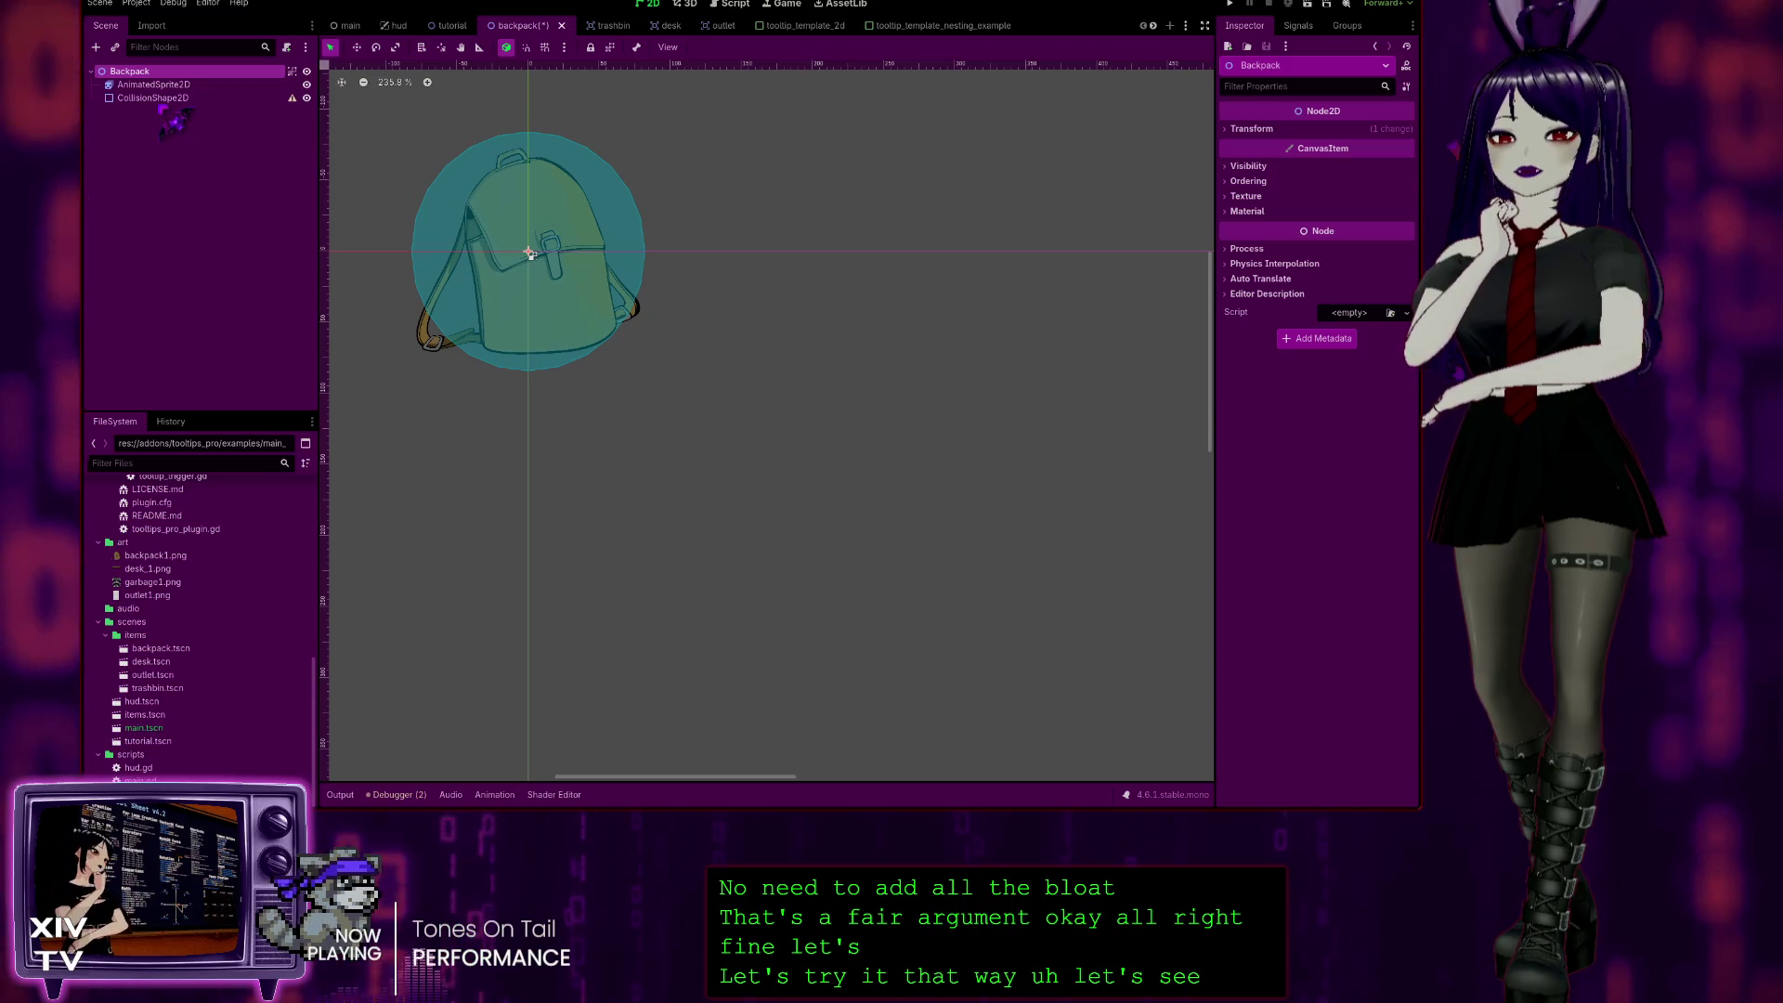
Step: Delete the AnimatedSprite2D and CollisionShape2D nodes from the Backpack scene
{"action": "left_click", "coordinate": [153, 85]}
{"action": "left_click", "coordinate": [153, 98], "text": "shift"}
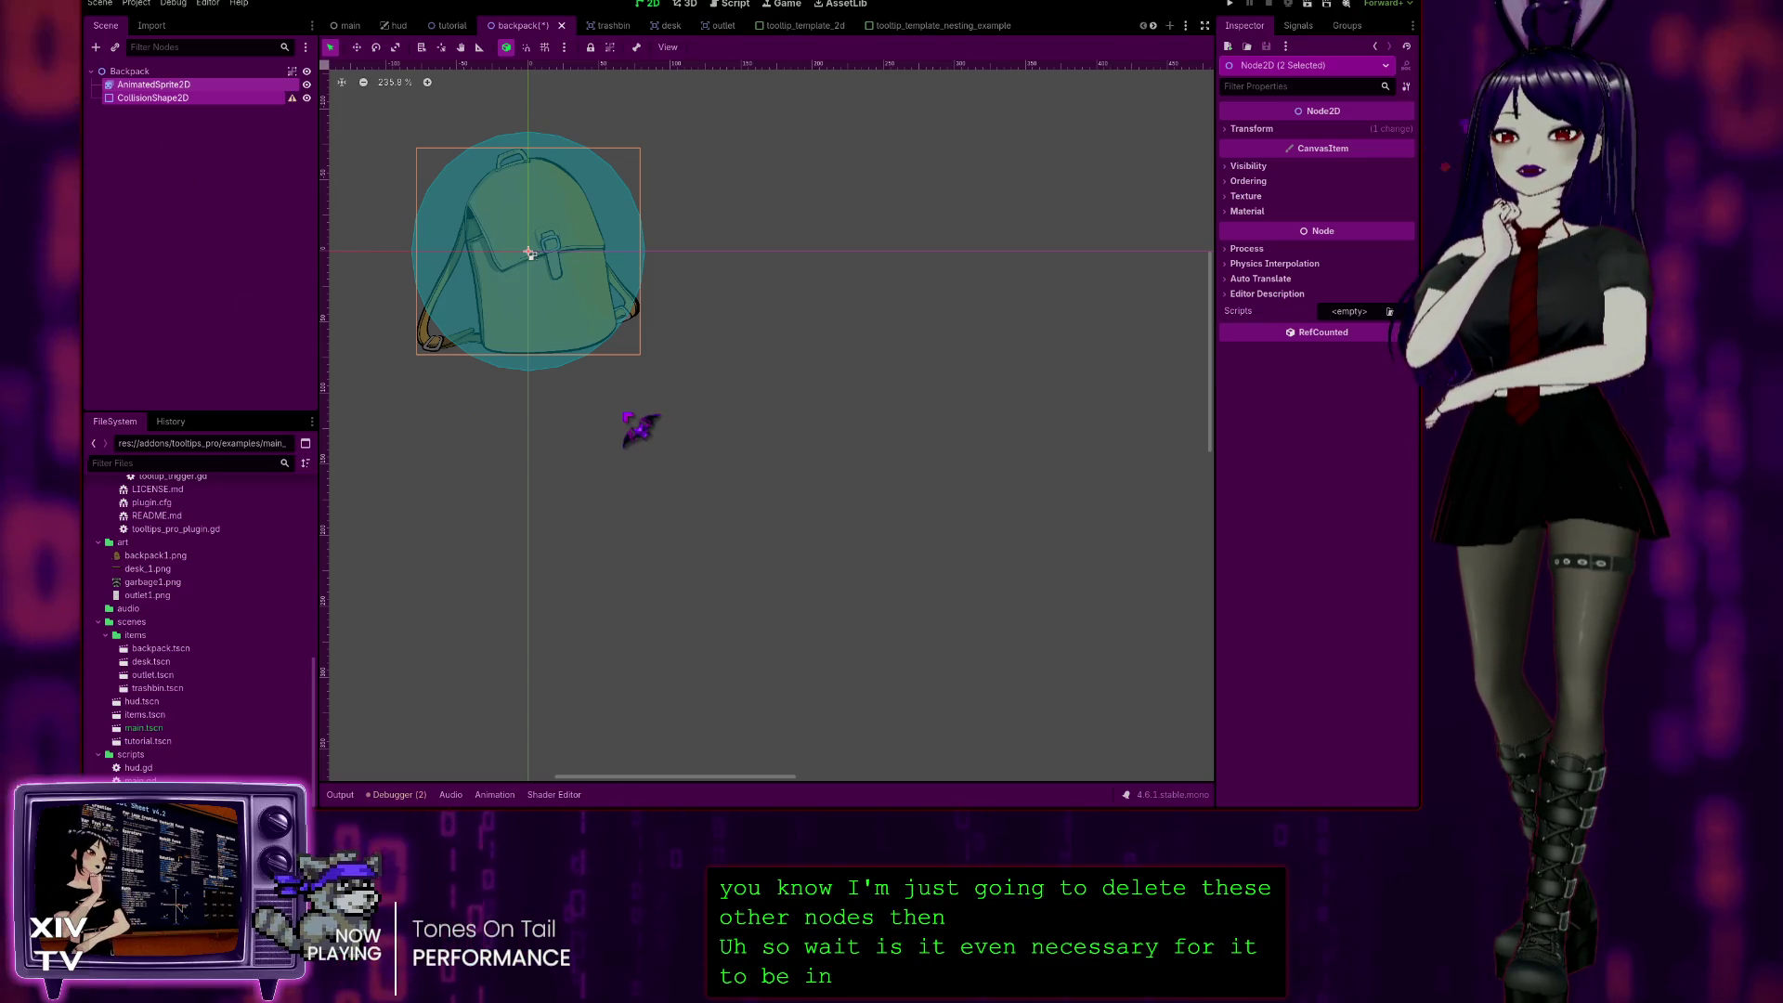
{"action": "key", "text": "Delete"}
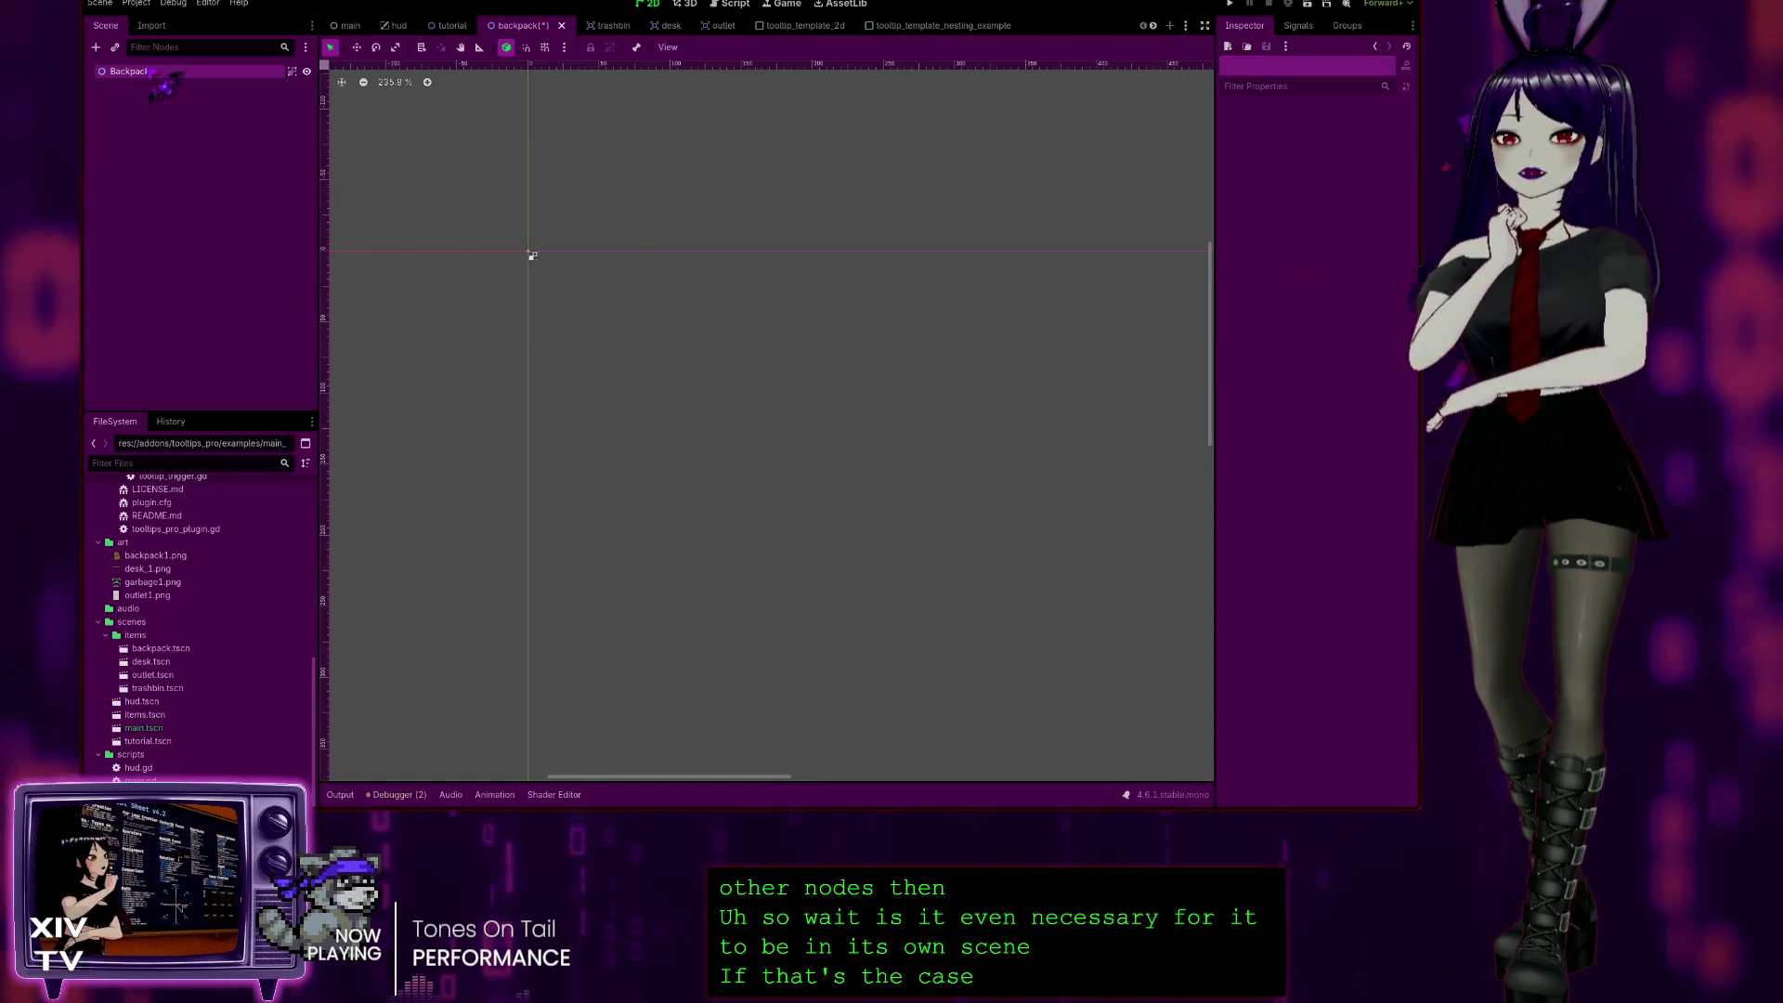
Step: Glance at the main scene, then go back to the backpack scene
{"action": "left_click", "coordinate": [349, 26]}
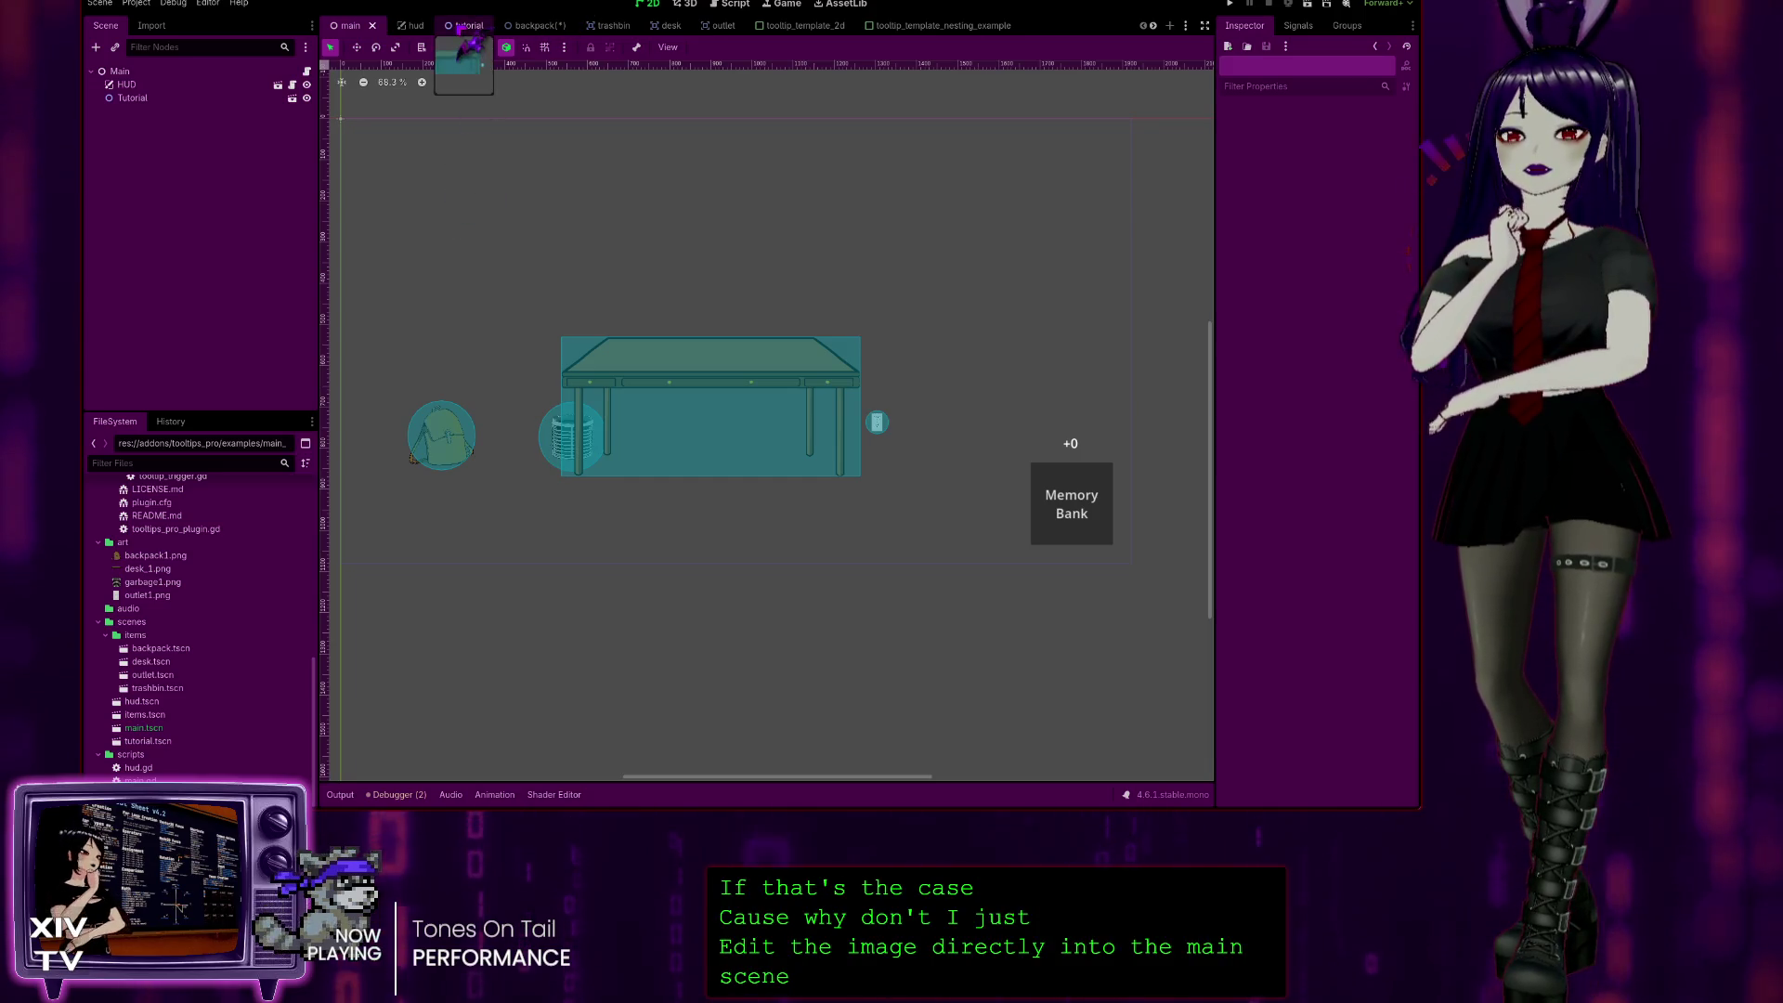
{"action": "mouse_move", "coordinate": [459, 28]}
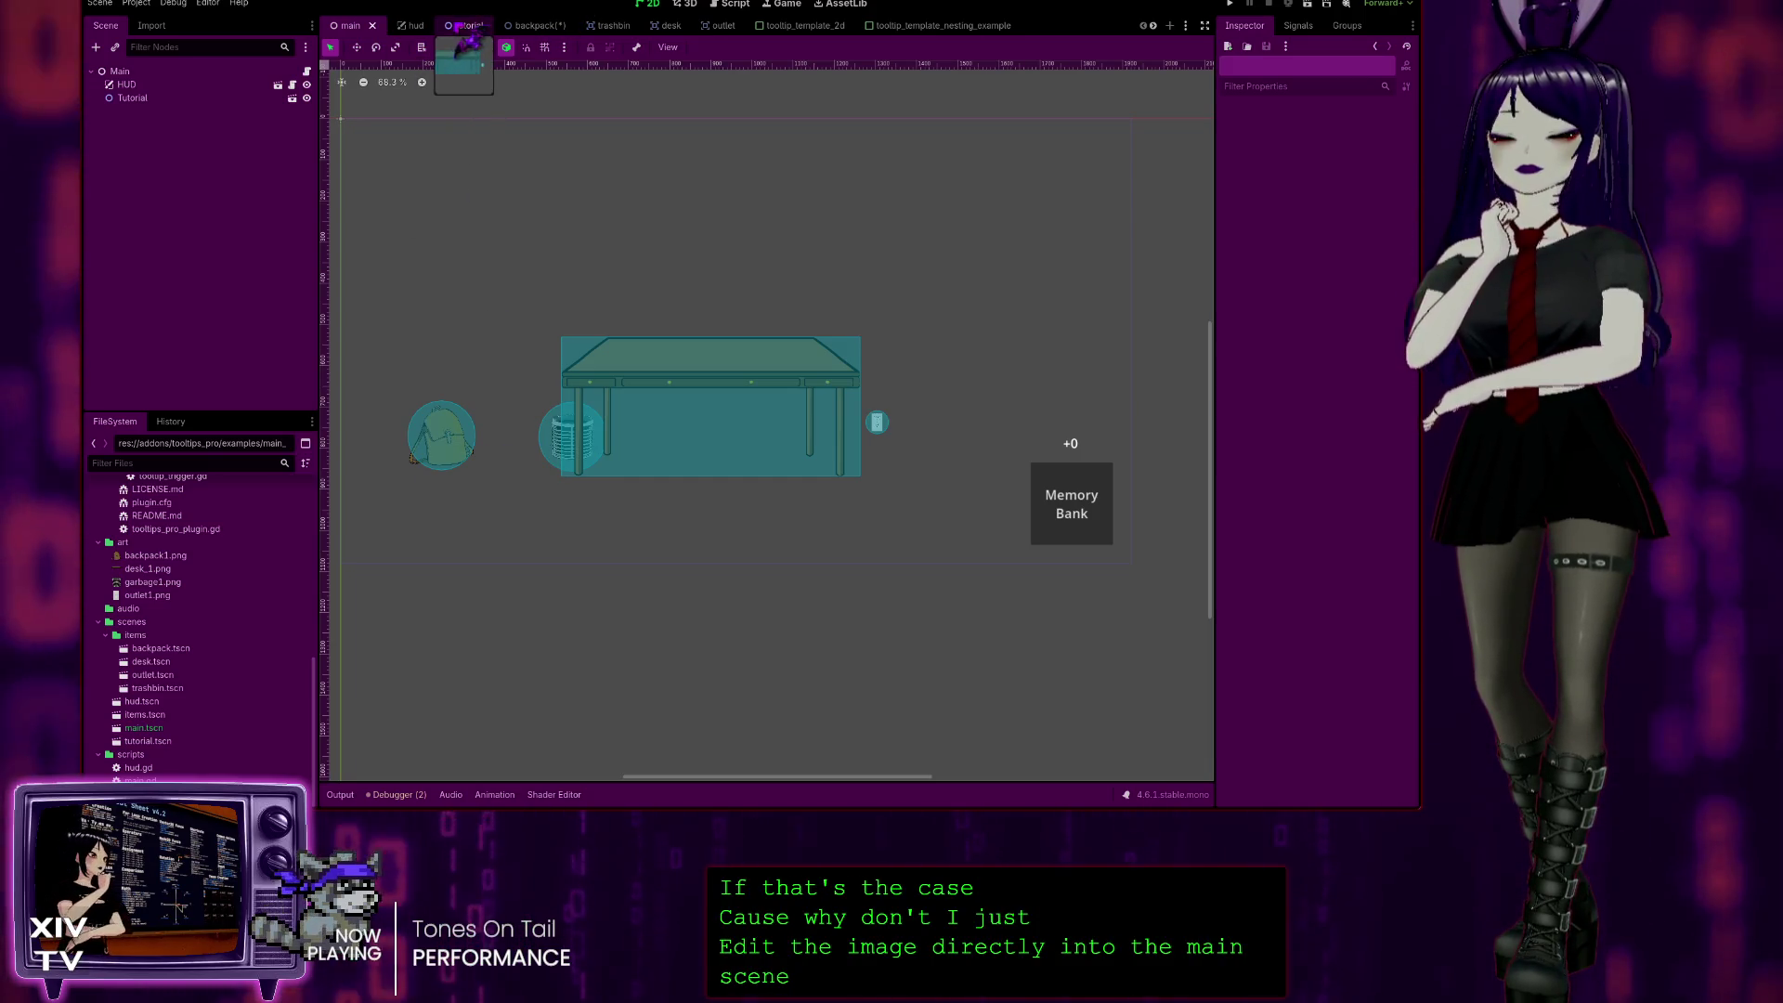
{"action": "left_click", "coordinate": [541, 28]}
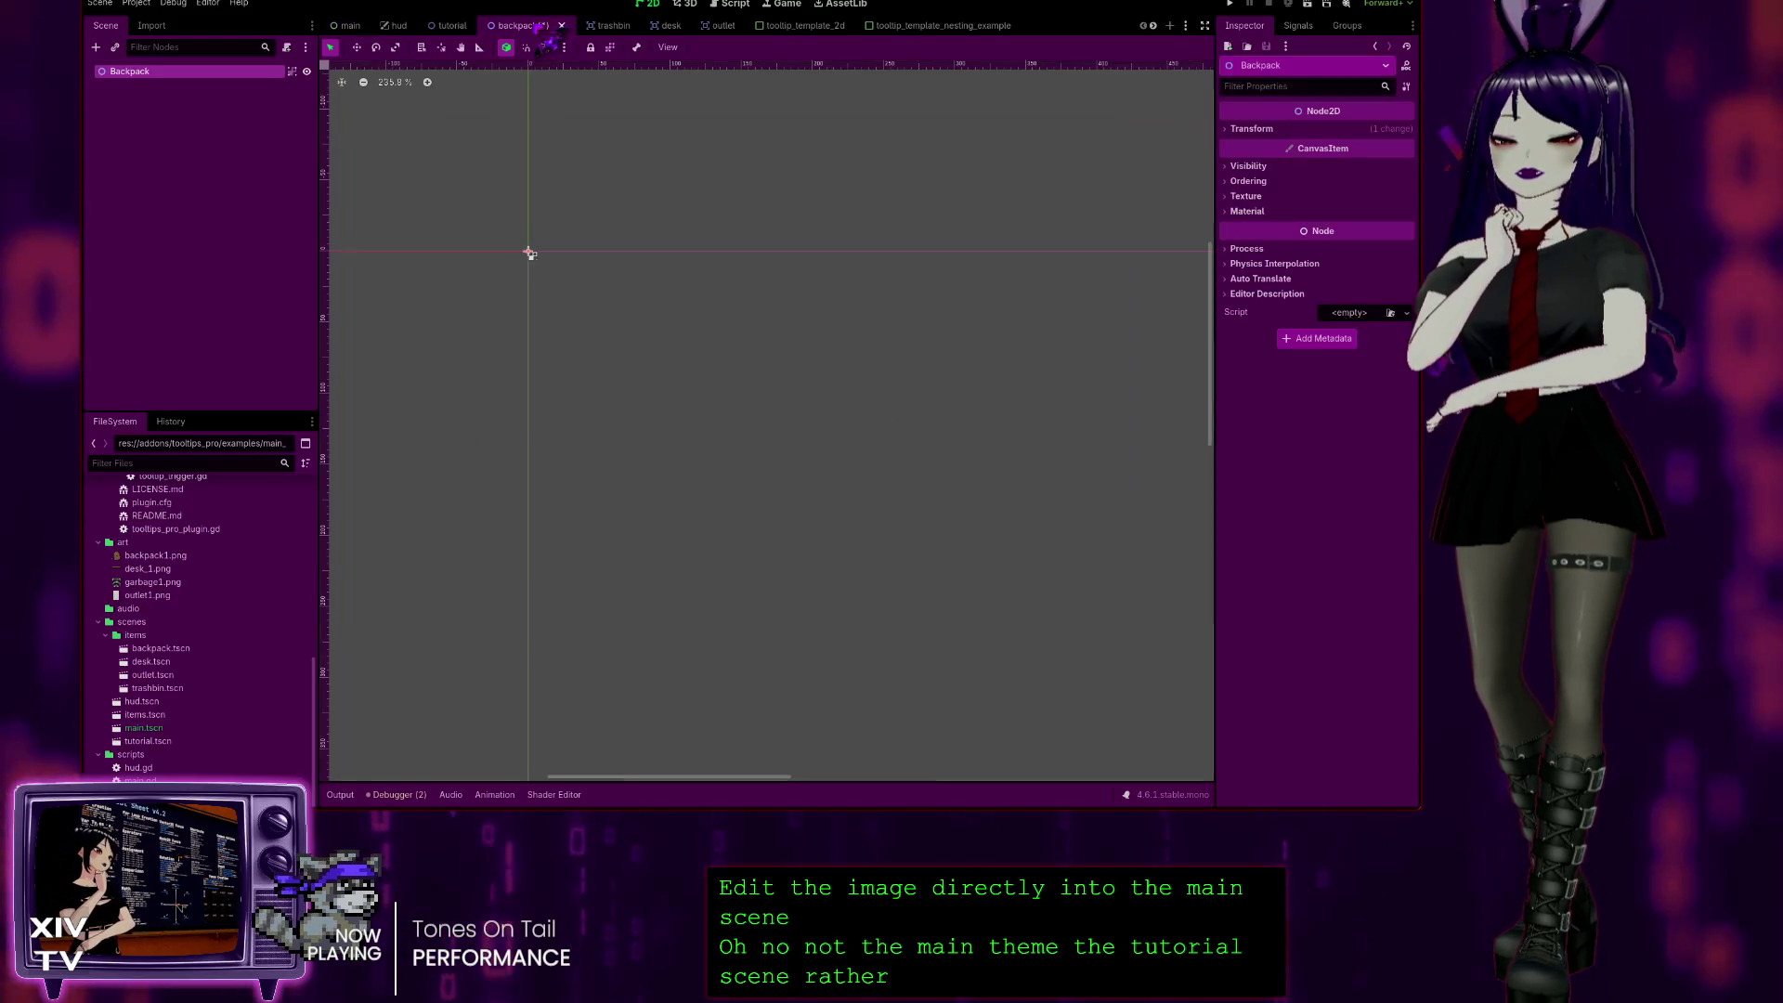
Step: Open the tutorial scene and pan around to check Backpack and TrashBin beside Desk and Outlet
{"action": "left_click", "coordinate": [454, 28]}
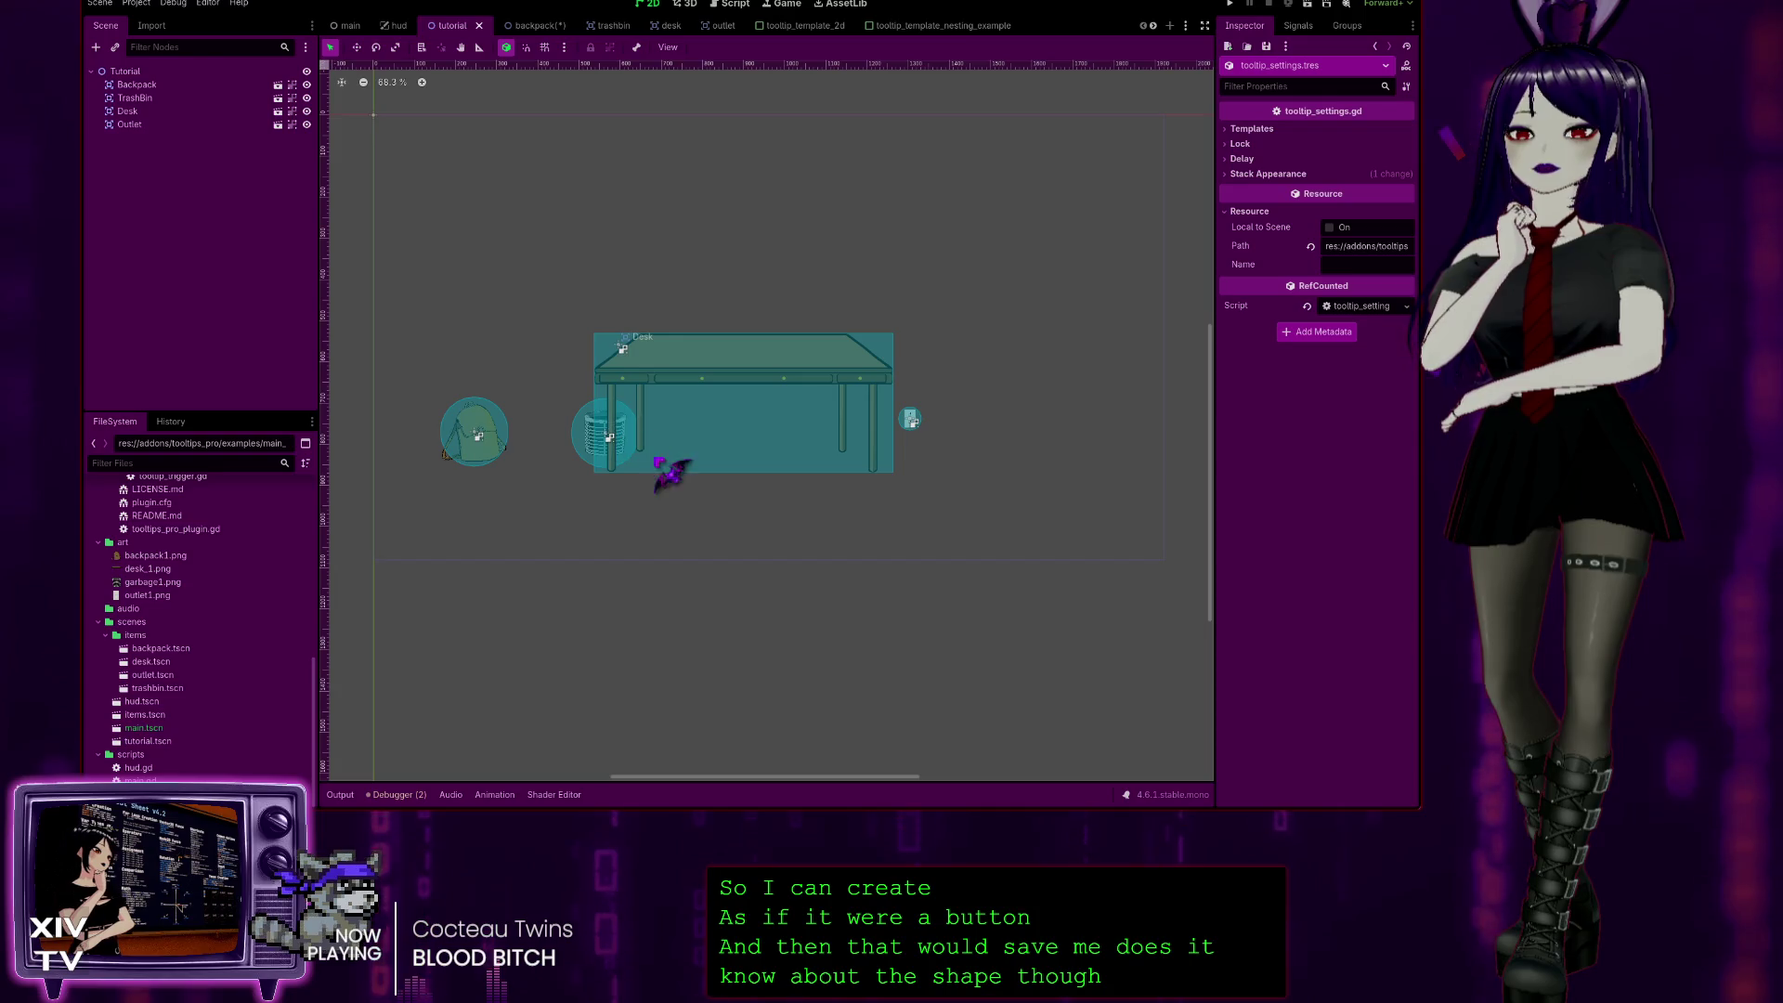
{"action": "scroll", "coordinate": [665, 468], "scroll_direction": "up", "scroll_amount": 6}
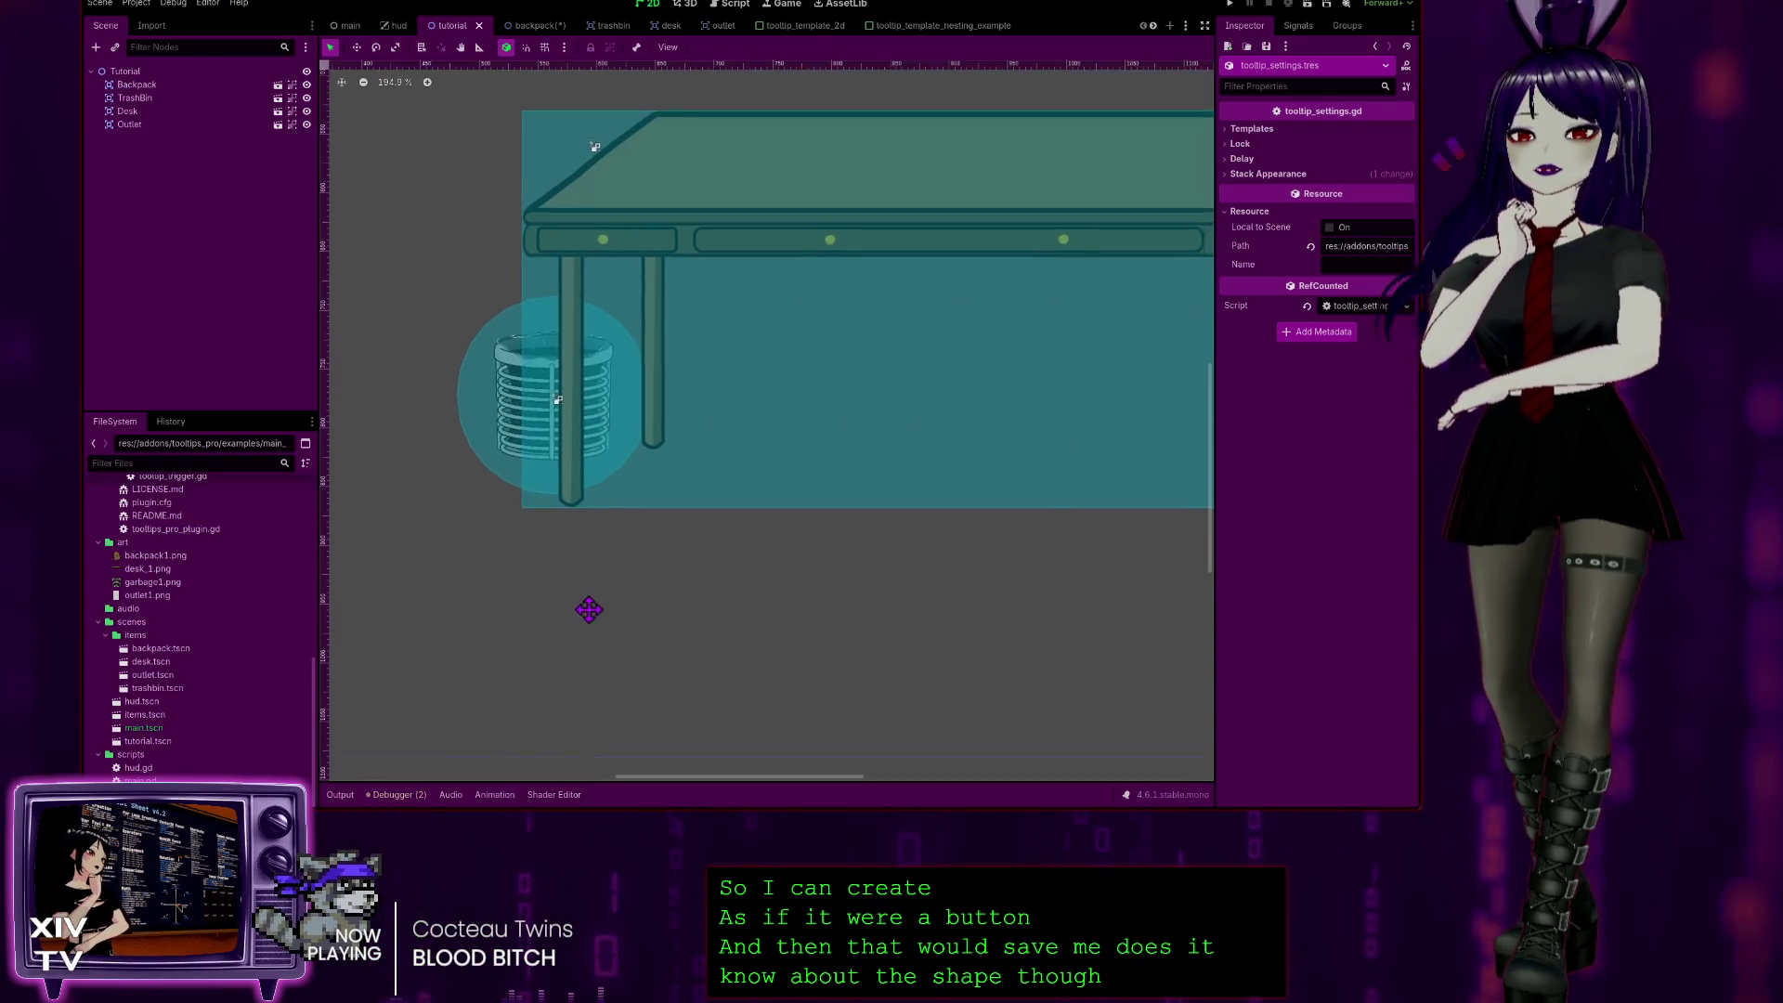
{"action": "scroll", "coordinate": [650, 605], "scroll_direction": "down", "scroll_amount": 2}
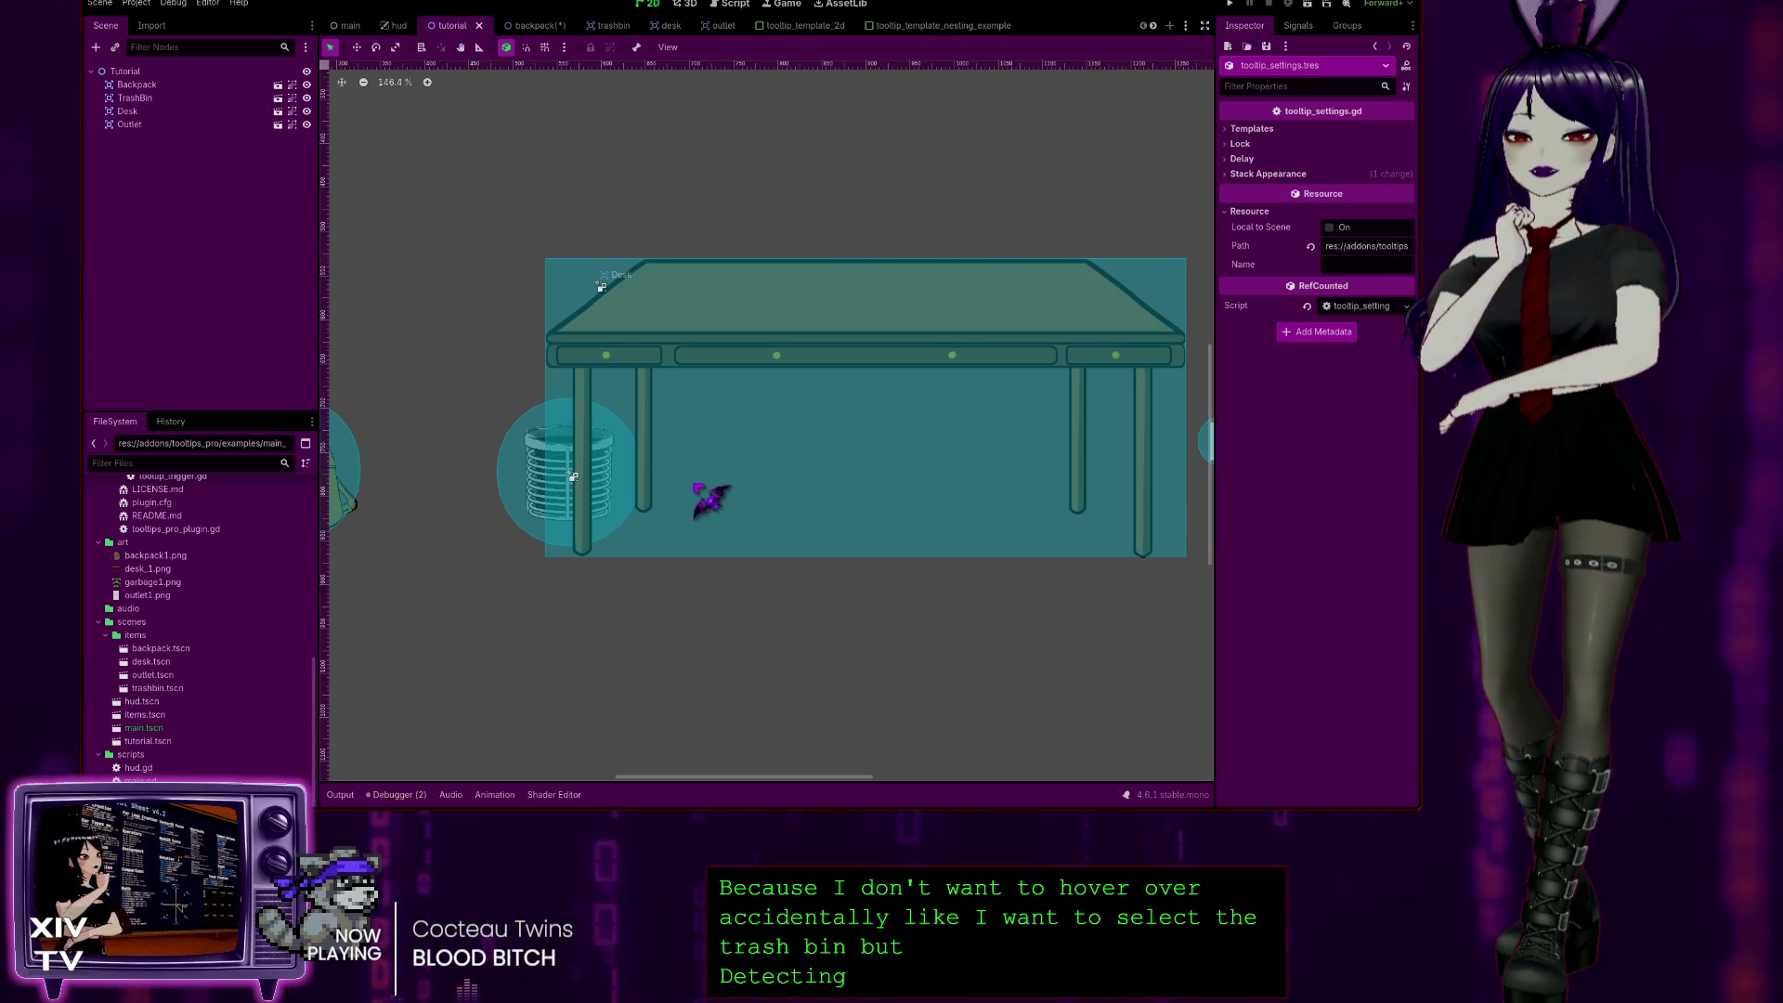
{"action": "scroll", "coordinate": [503, 568], "scroll_direction": "down", "scroll_amount": 5}
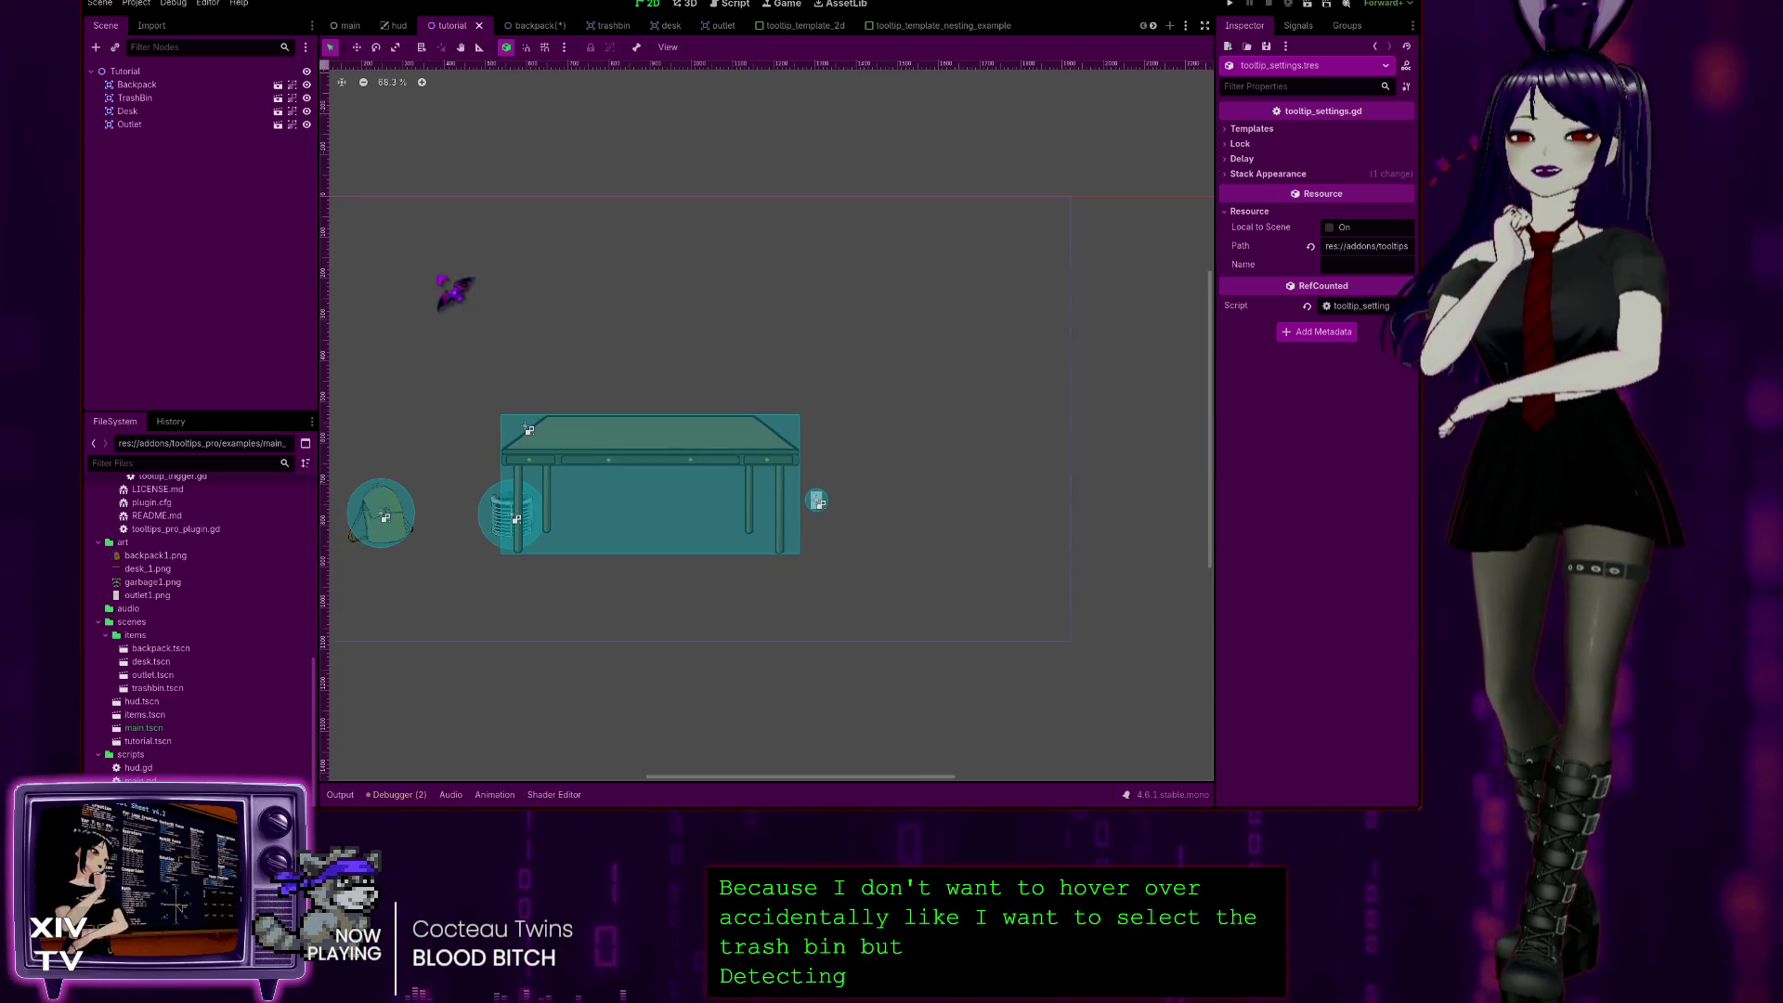
{"action": "scroll", "coordinate": [565, 111], "scroll_direction": "left", "scroll_amount": 3}
{"action": "scroll", "coordinate": [549, 198], "scroll_direction": "up", "scroll_amount": 3}
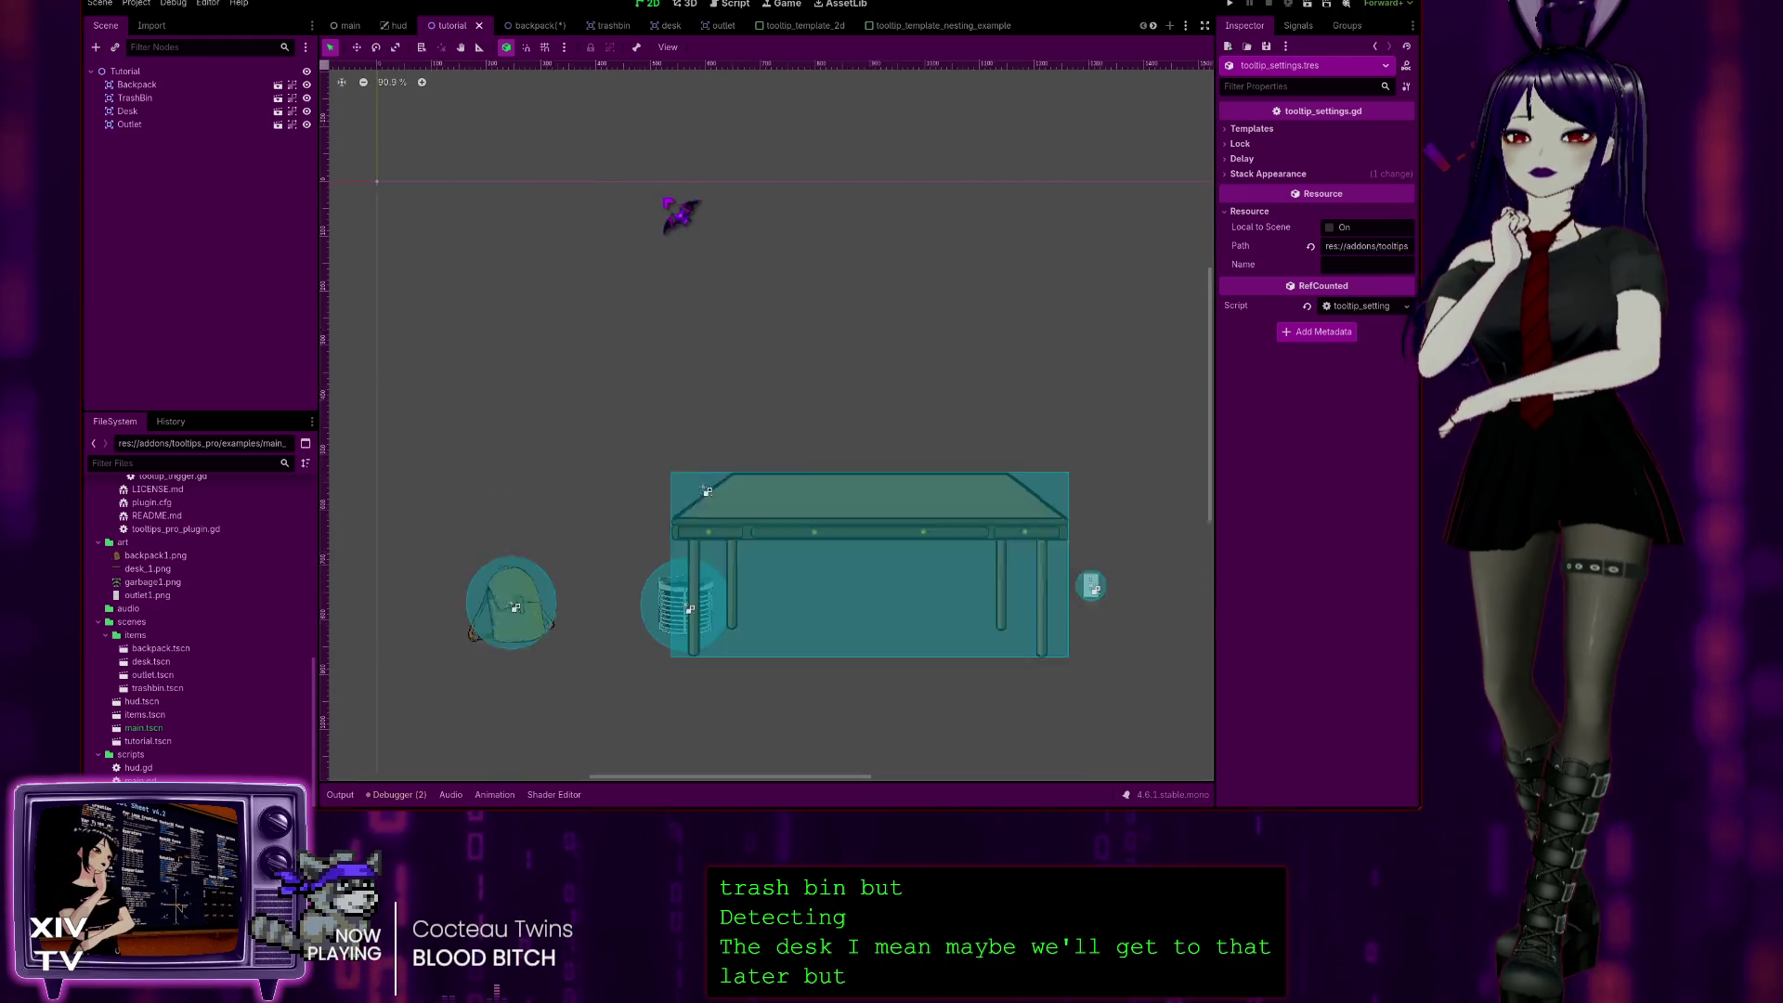
{"action": "scroll", "coordinate": [688, 212], "scroll_direction": "down", "scroll_amount": 2}
{"action": "scroll", "coordinate": [629, 119], "scroll_direction": "down", "scroll_amount": 2}
{"action": "scroll", "coordinate": [628, 120], "scroll_direction": "right", "scroll_amount": 2}
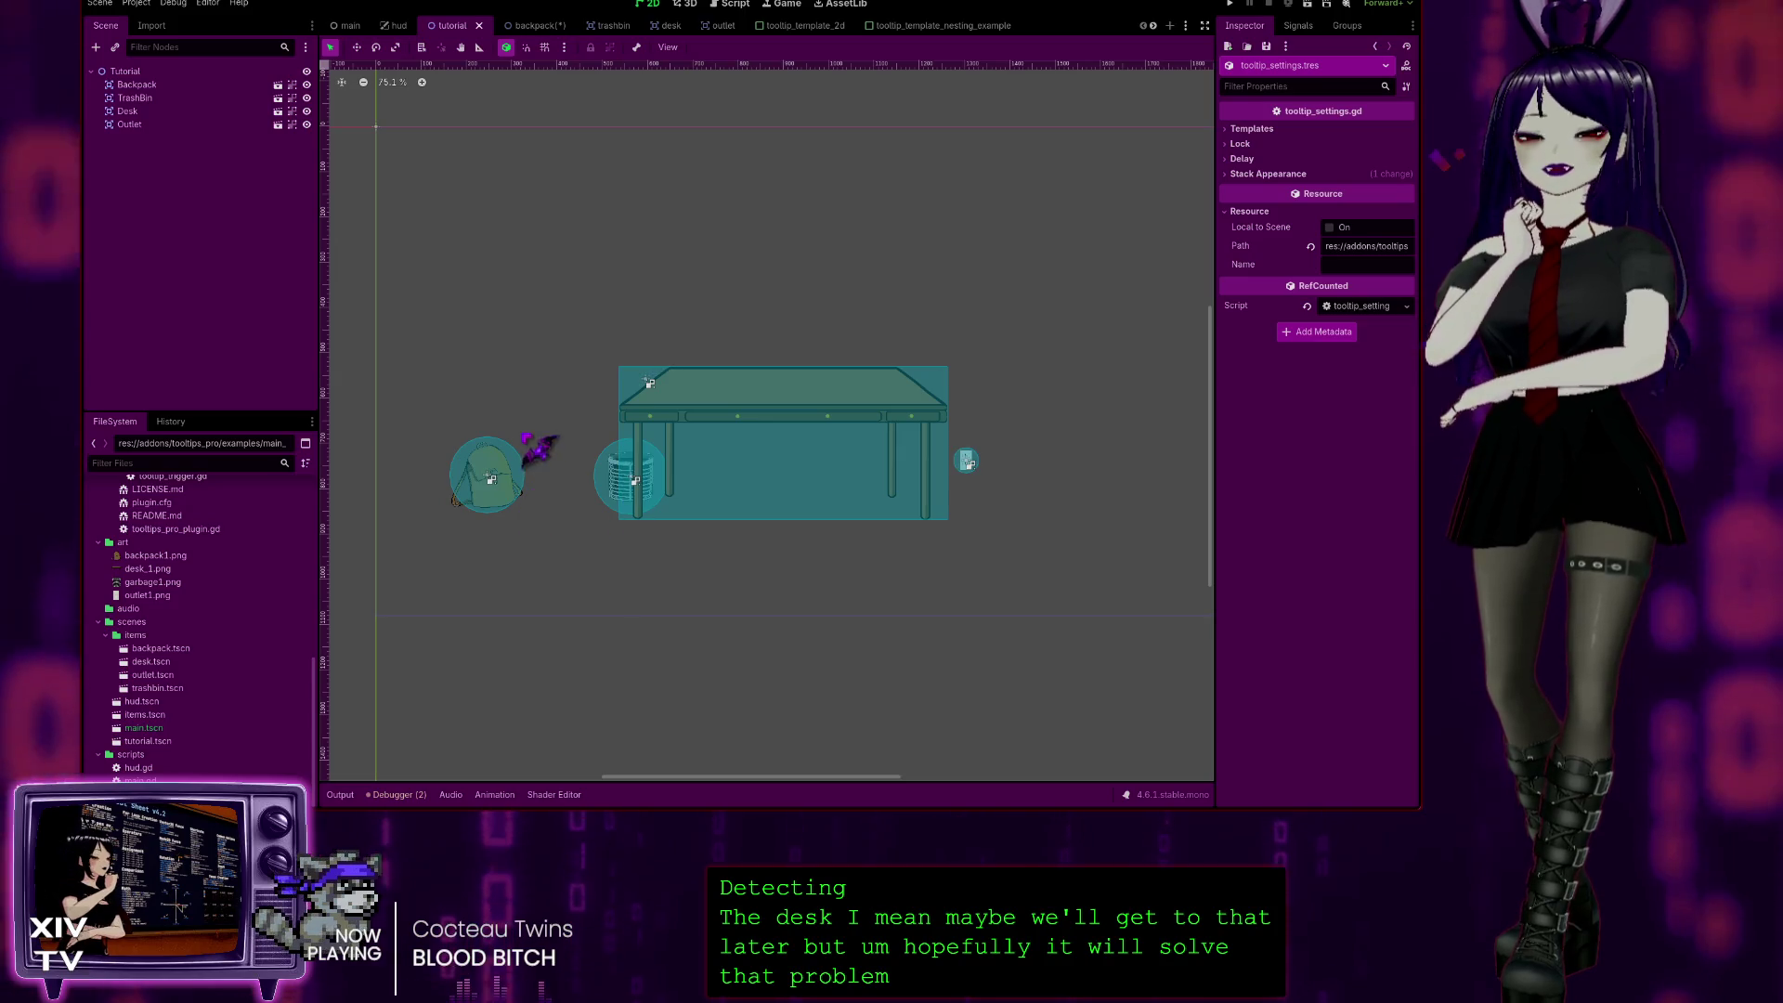
Step: Change the Backpack root node's type to TextureRect in the backpack scene
{"action": "left_click", "coordinate": [534, 26]}
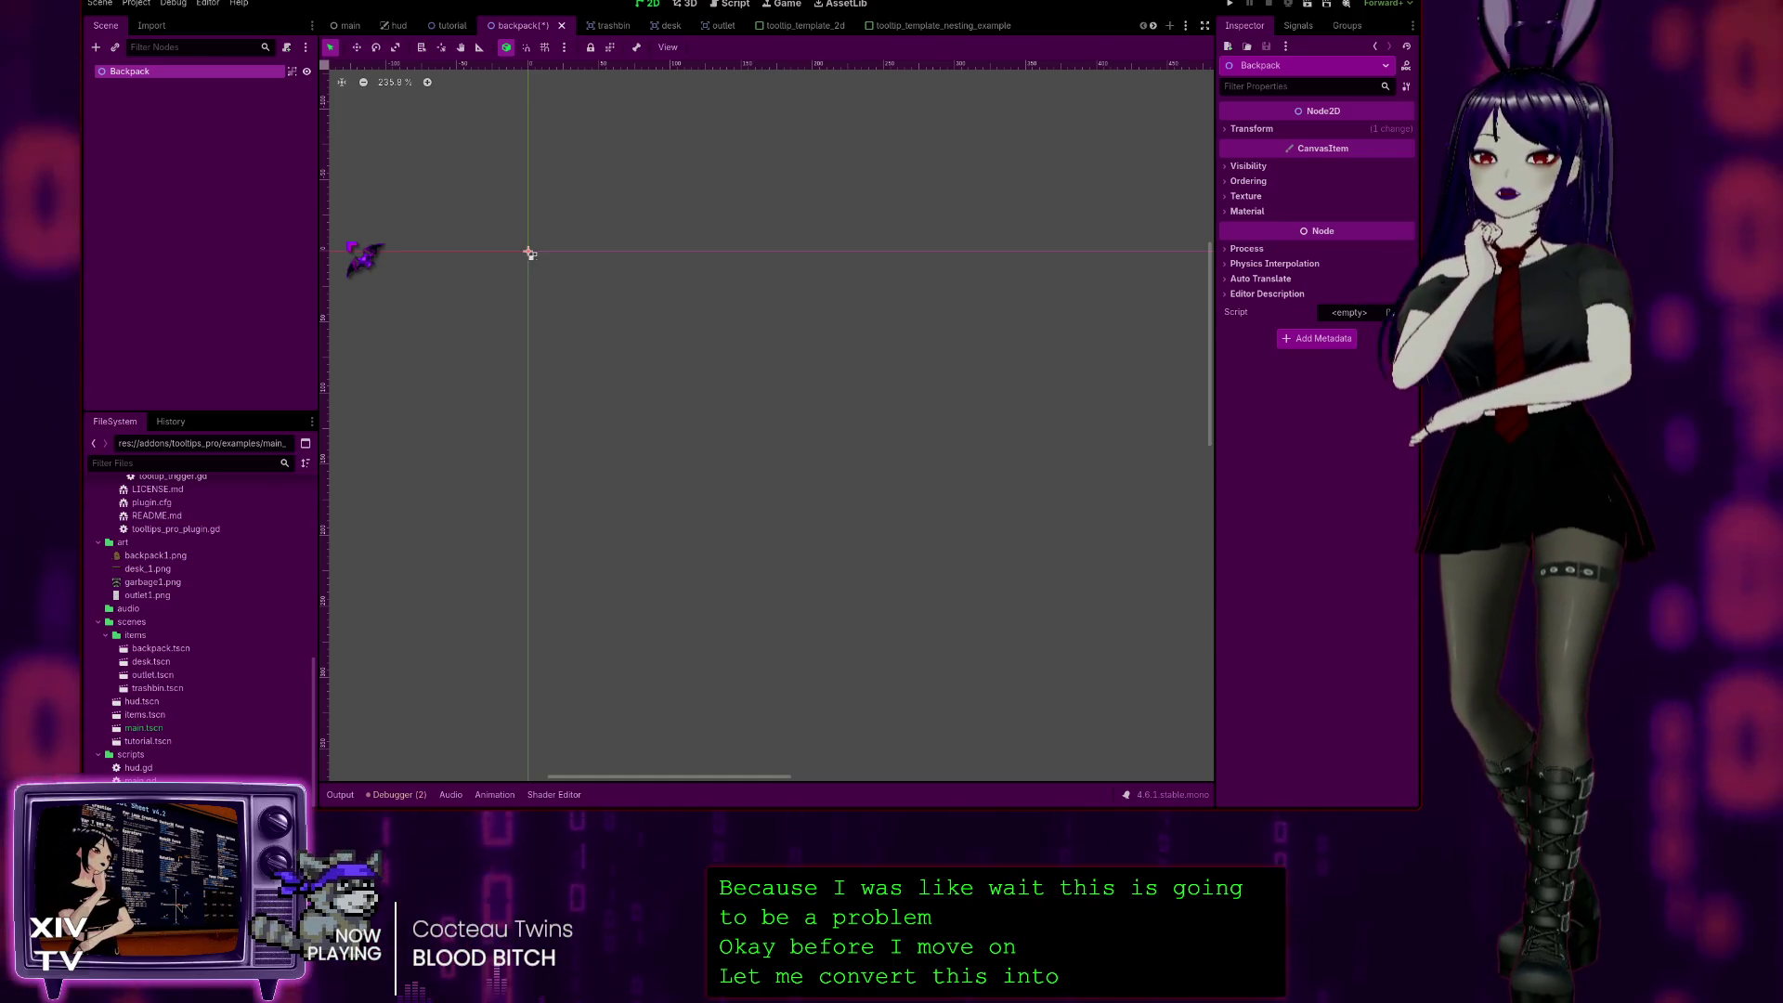
{"action": "key", "text": "Return"}
{"action": "type", "text": "trans"}
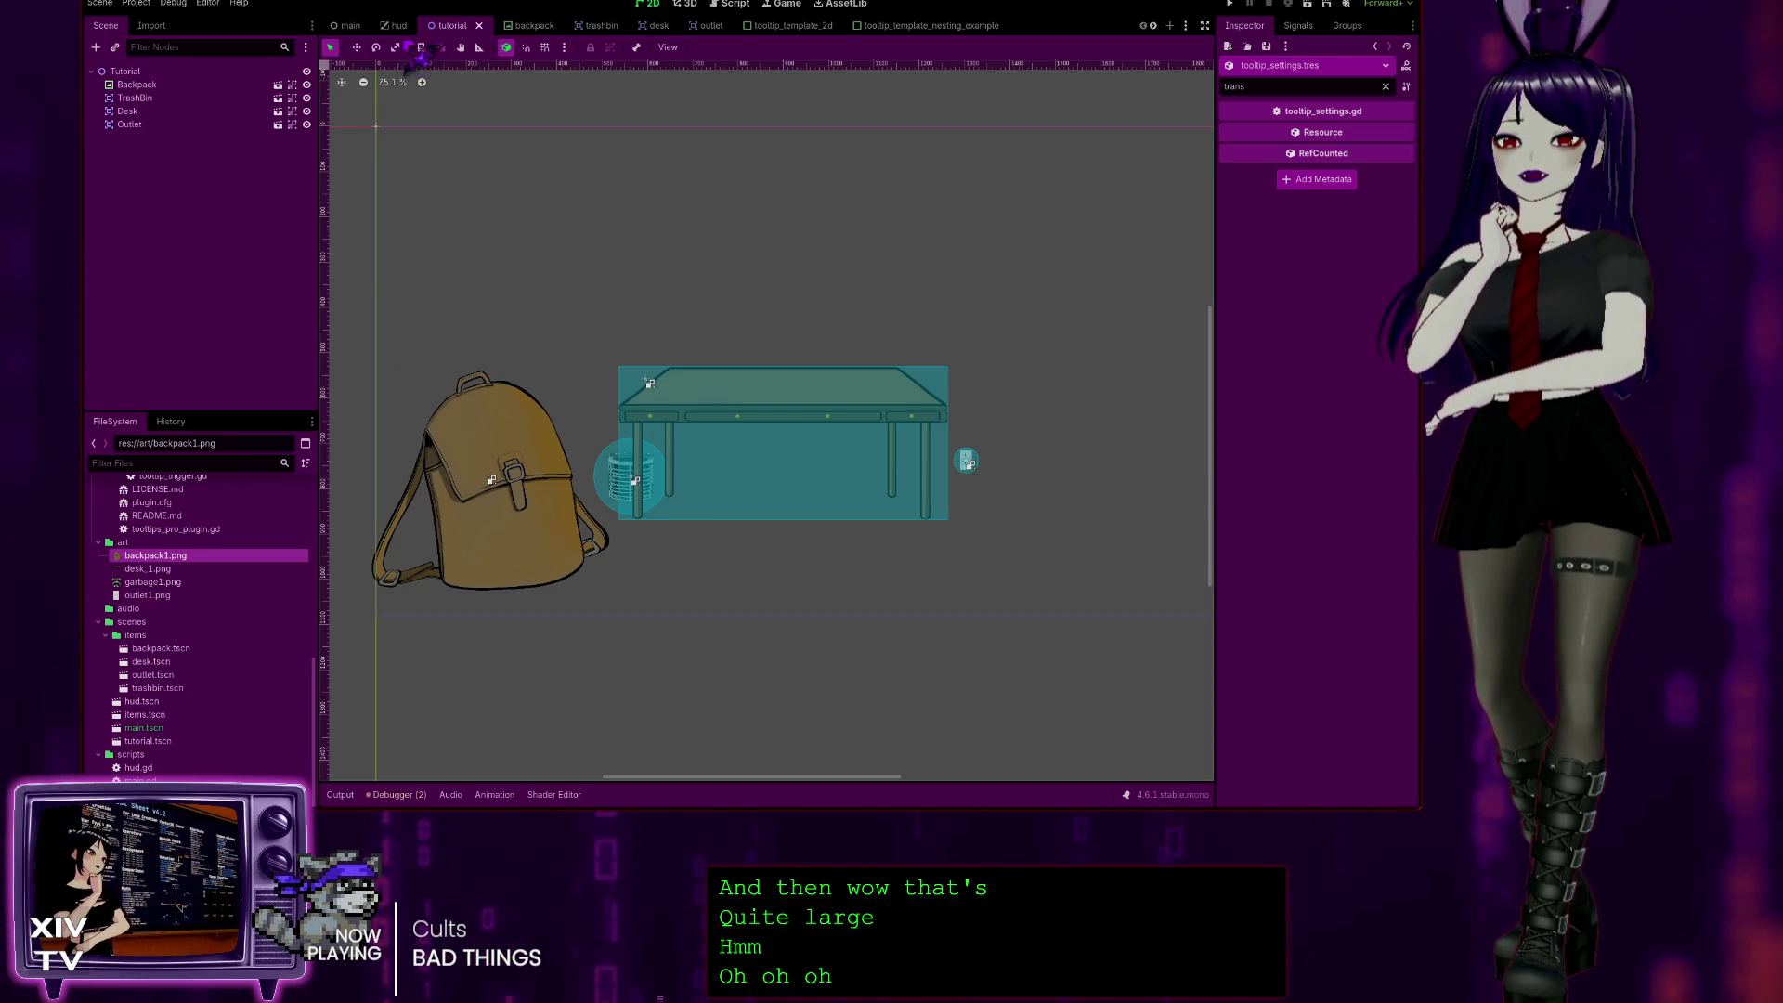
{"action": "left_click", "coordinate": [537, 27]}
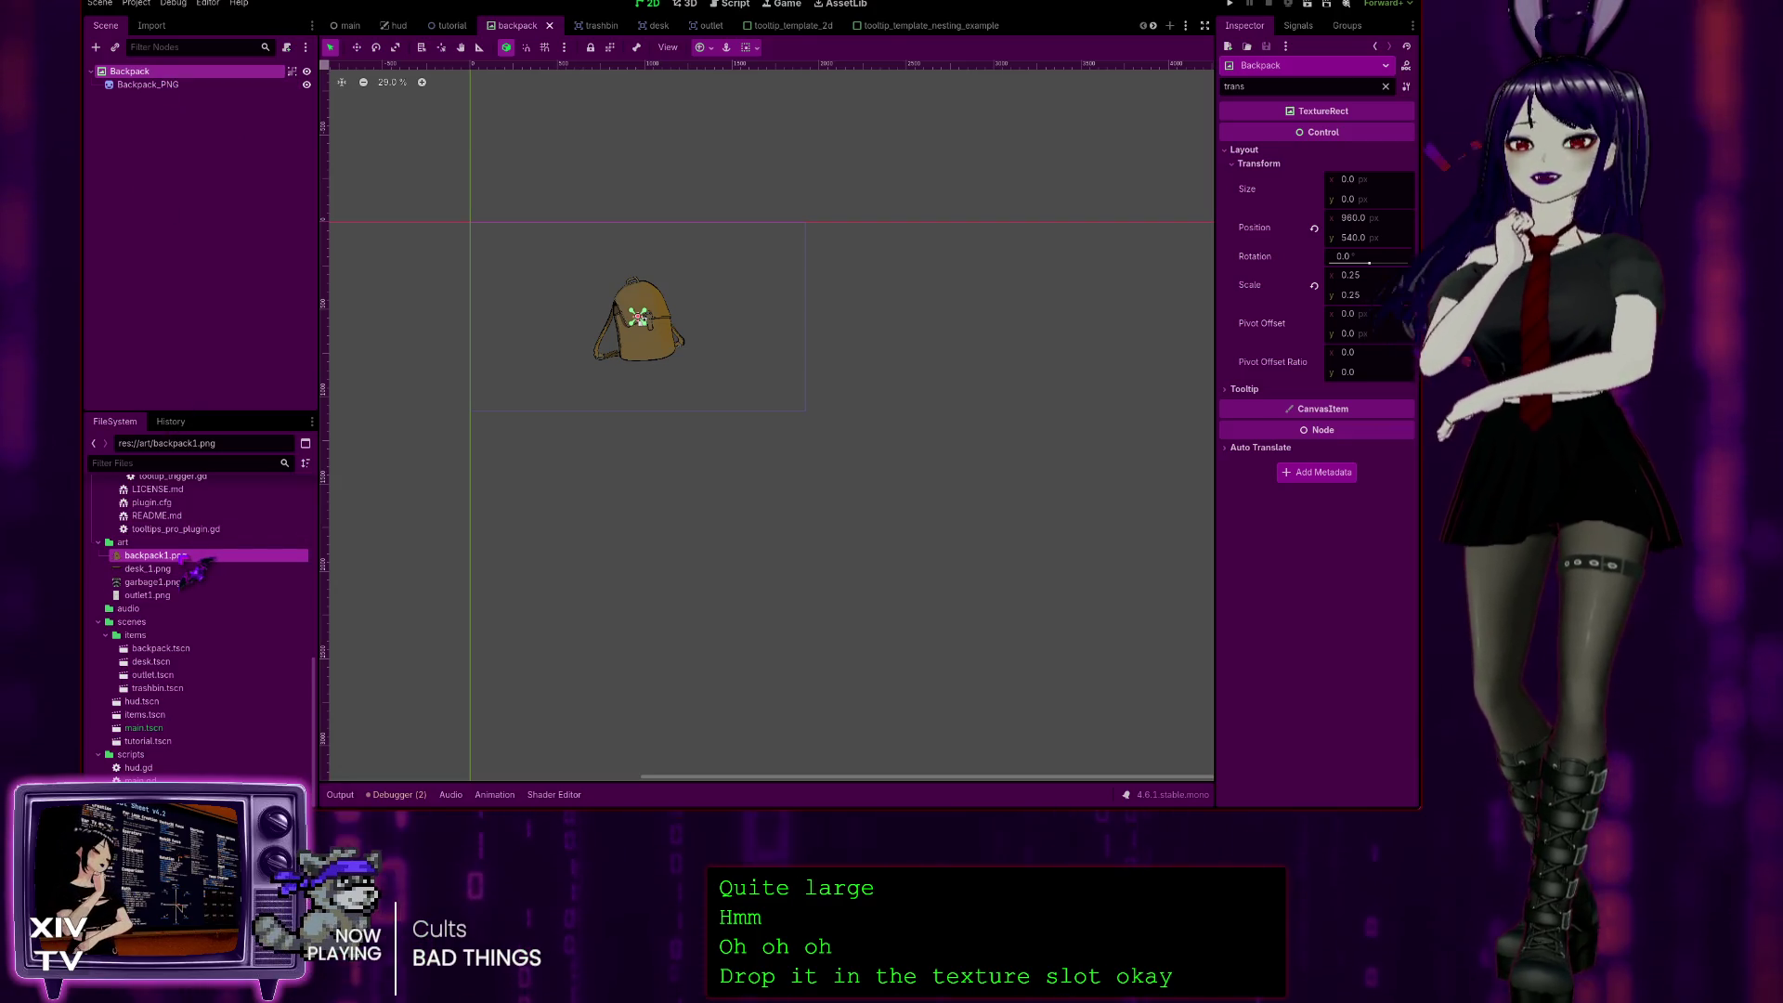
Step: Remove the Backpack1 child and assign backpack1.png as the Backpack TextureRect's texture
{"action": "key", "text": "ctrl+z"}
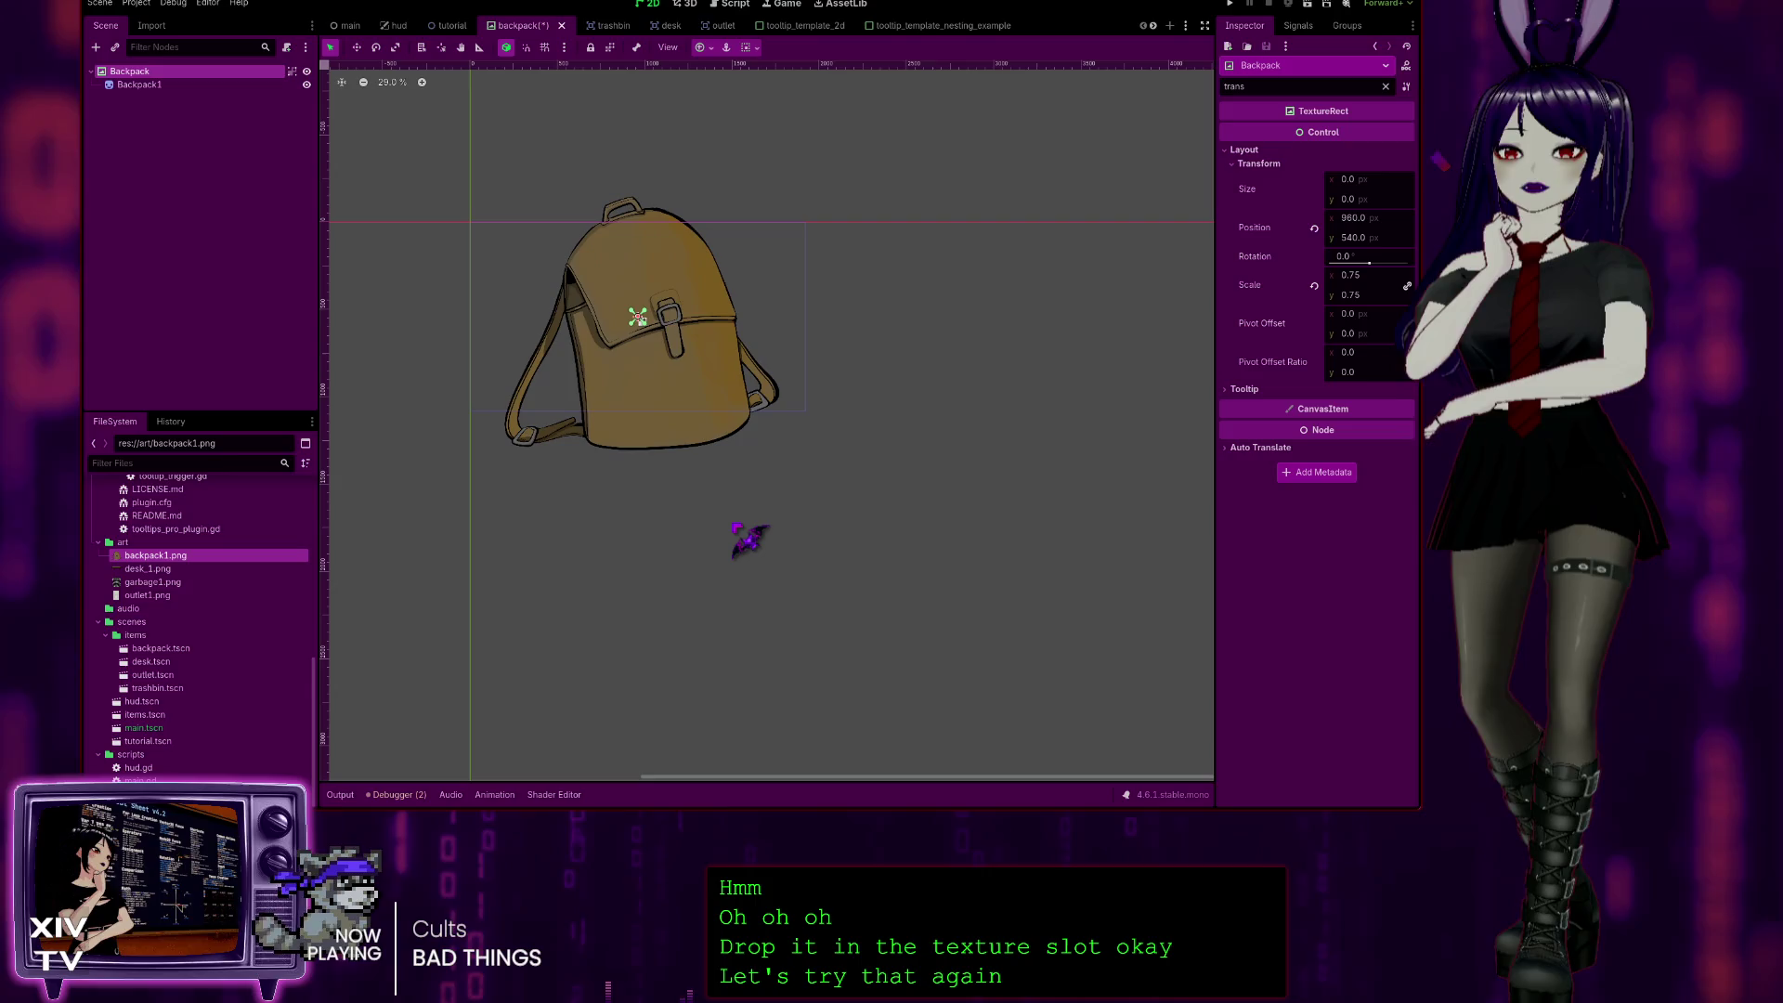
{"action": "key", "text": "ctrl+z"}
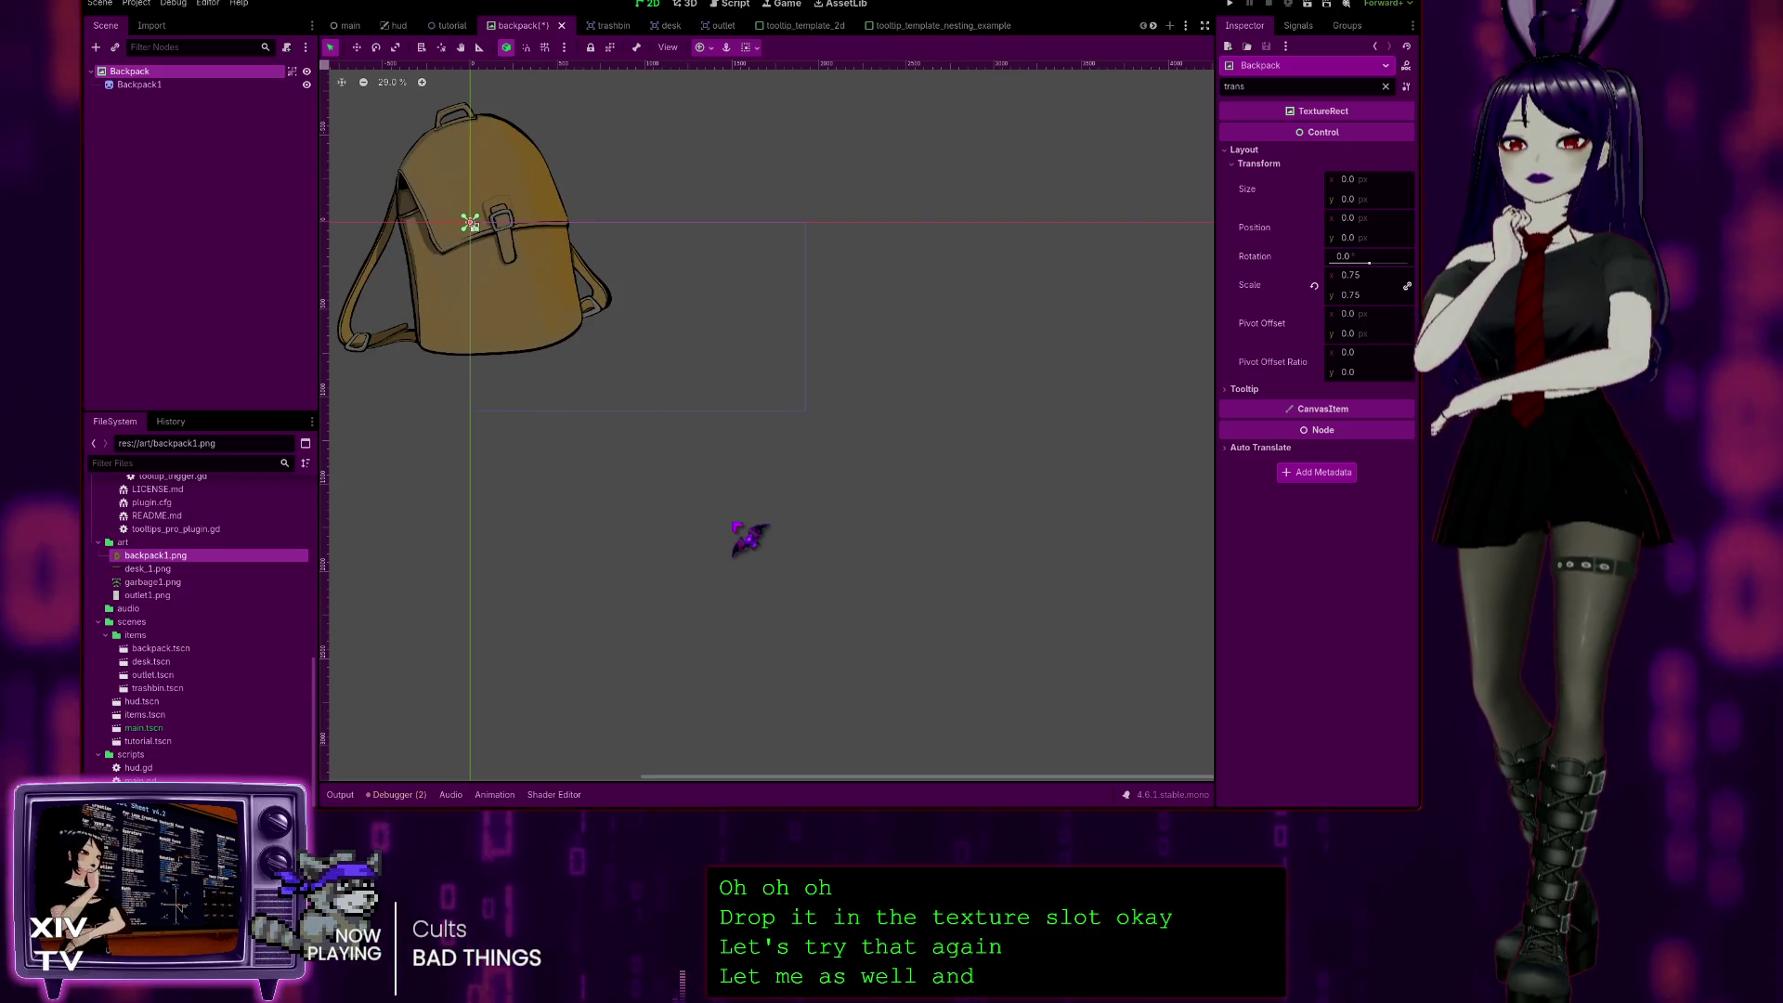
{"action": "key", "text": "ctrl+z"}
{"action": "mouse_move", "coordinate": [174, 565]}
{"action": "left_mouse_down"}
{"action": "mouse_move", "coordinate": [1047, 433]}
{"action": "mouse_move", "coordinate": [1259, 289]}
{"action": "left_mouse_up"}
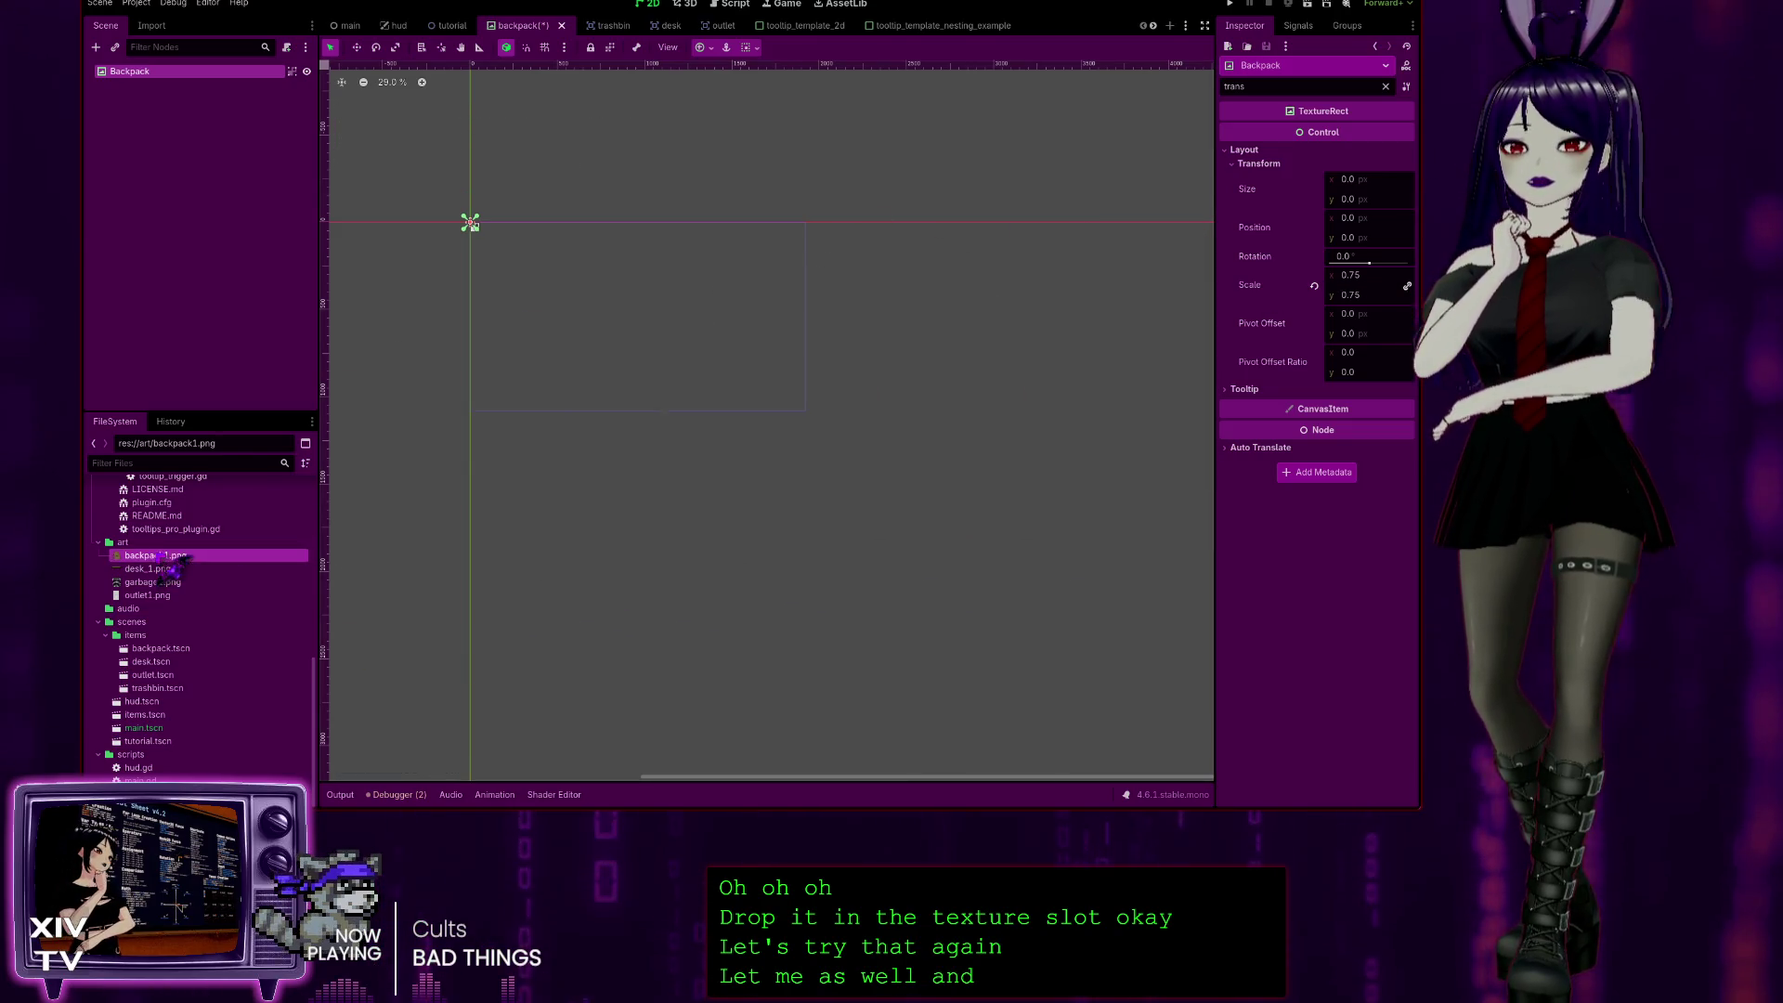
{"action": "left_click", "coordinate": [1386, 86]}
{"action": "mouse_move", "coordinate": [167, 574]}
{"action": "left_mouse_down"}
{"action": "mouse_move", "coordinate": [836, 390]}
{"action": "mouse_move", "coordinate": [1346, 135]}
{"action": "left_mouse_up"}
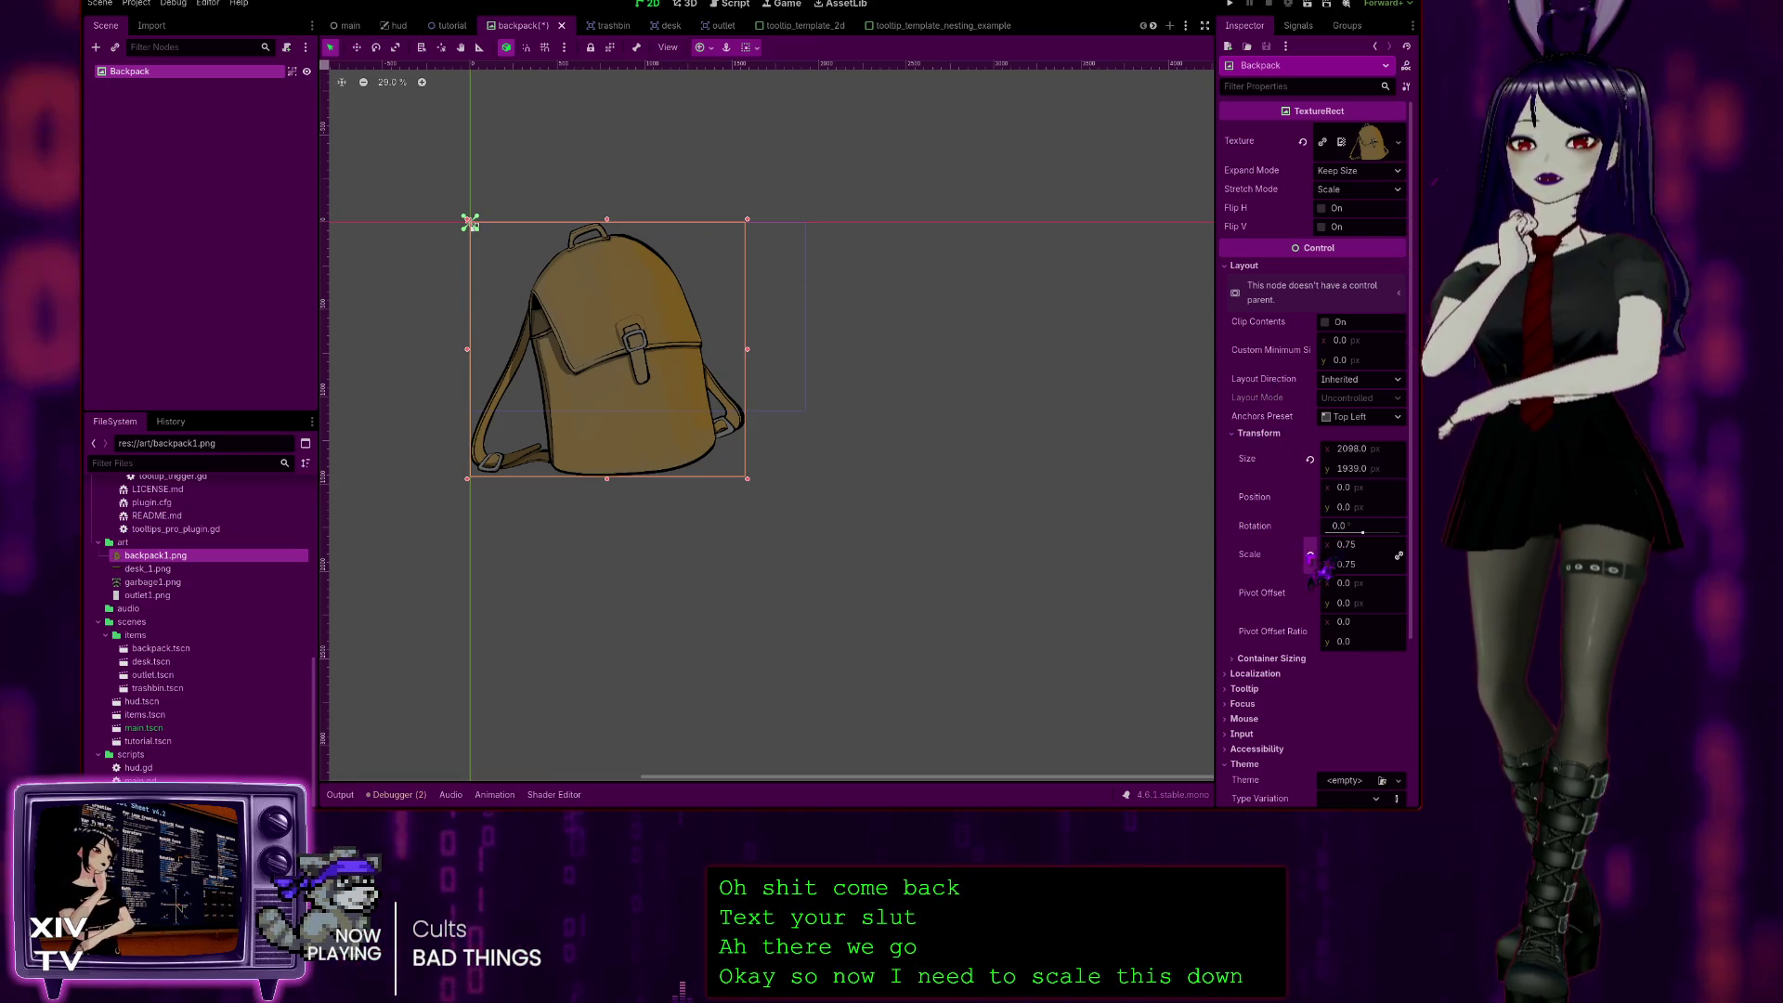
Step: Shrink the Backpack to scale 0.05, save, and view it in the tutorial scene
{"action": "left_click", "coordinate": [1380, 545]}
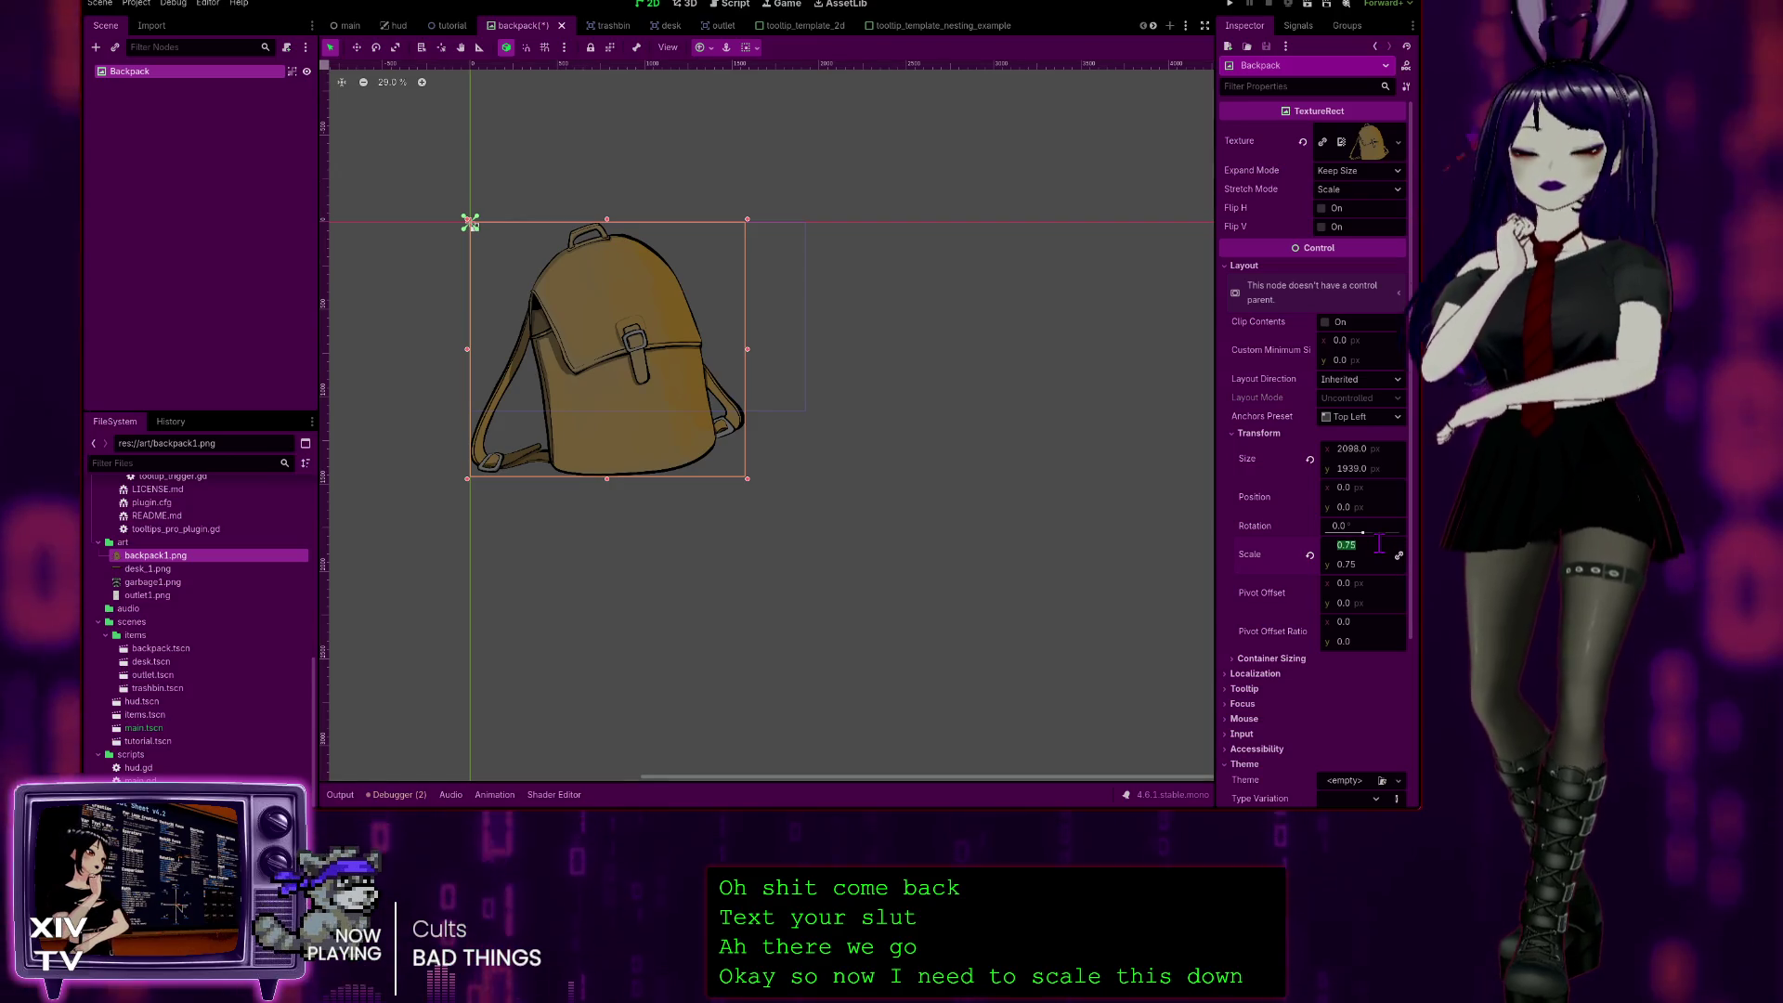
{"action": "type", "text": "0.2"}
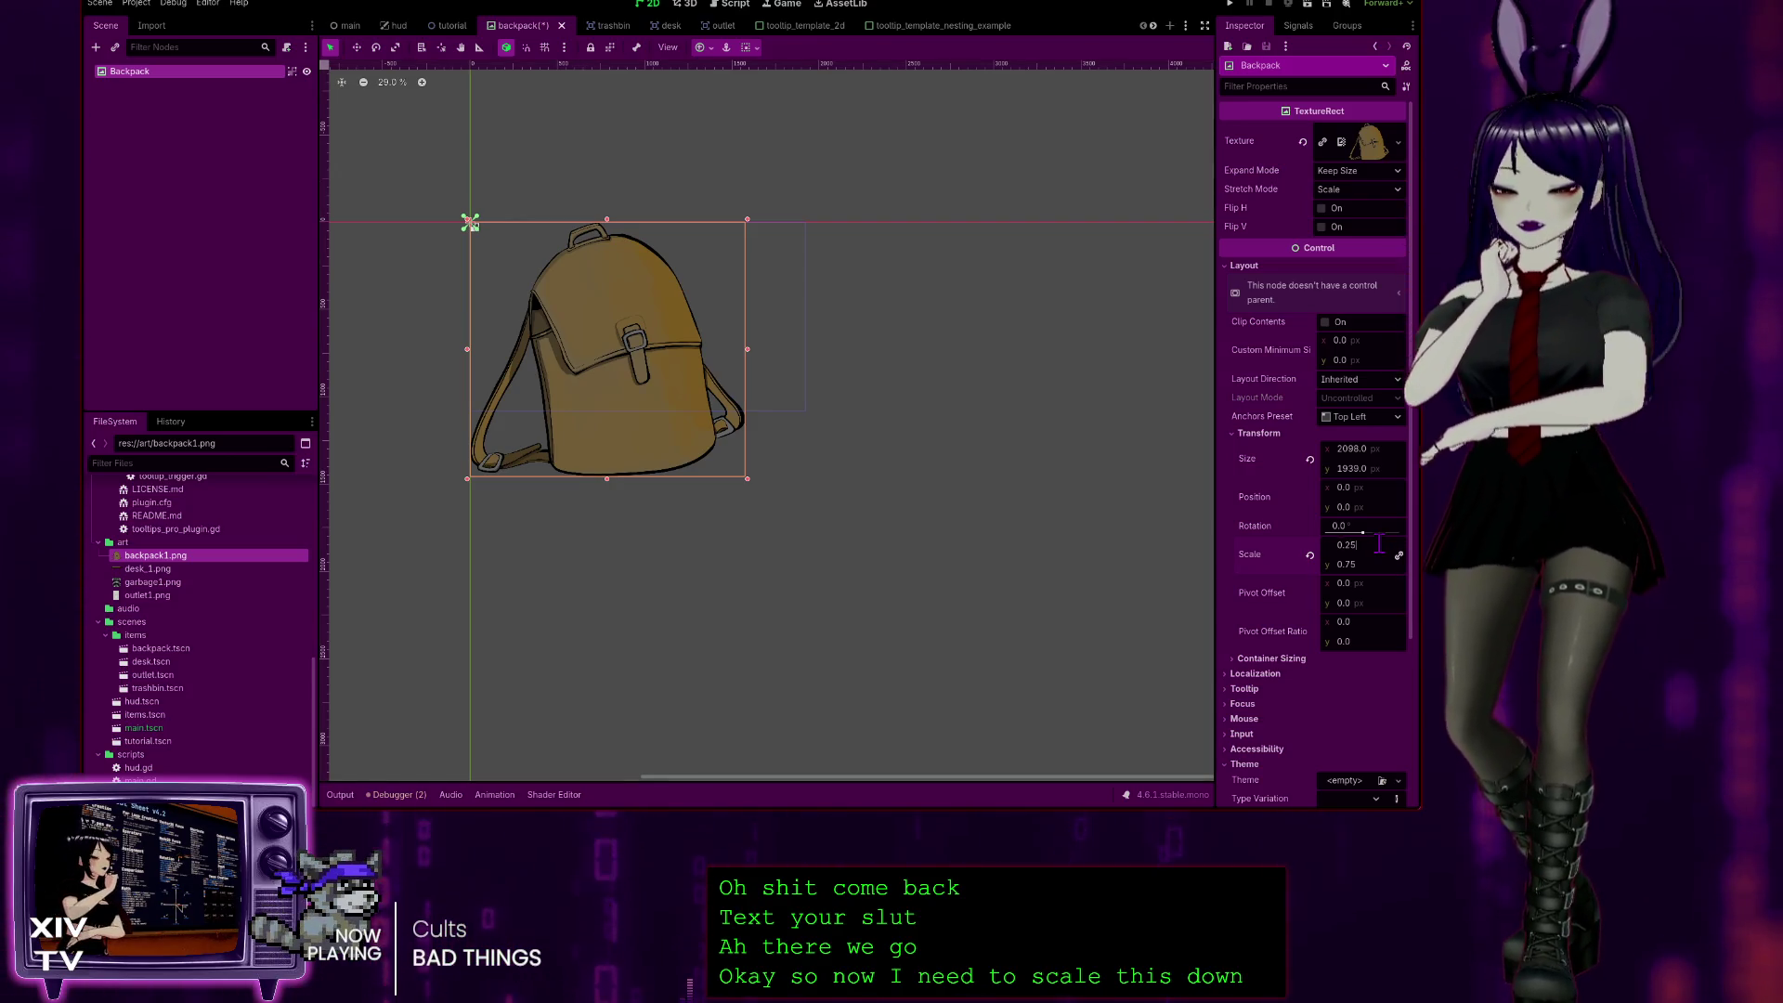
{"action": "key", "text": "Return"}
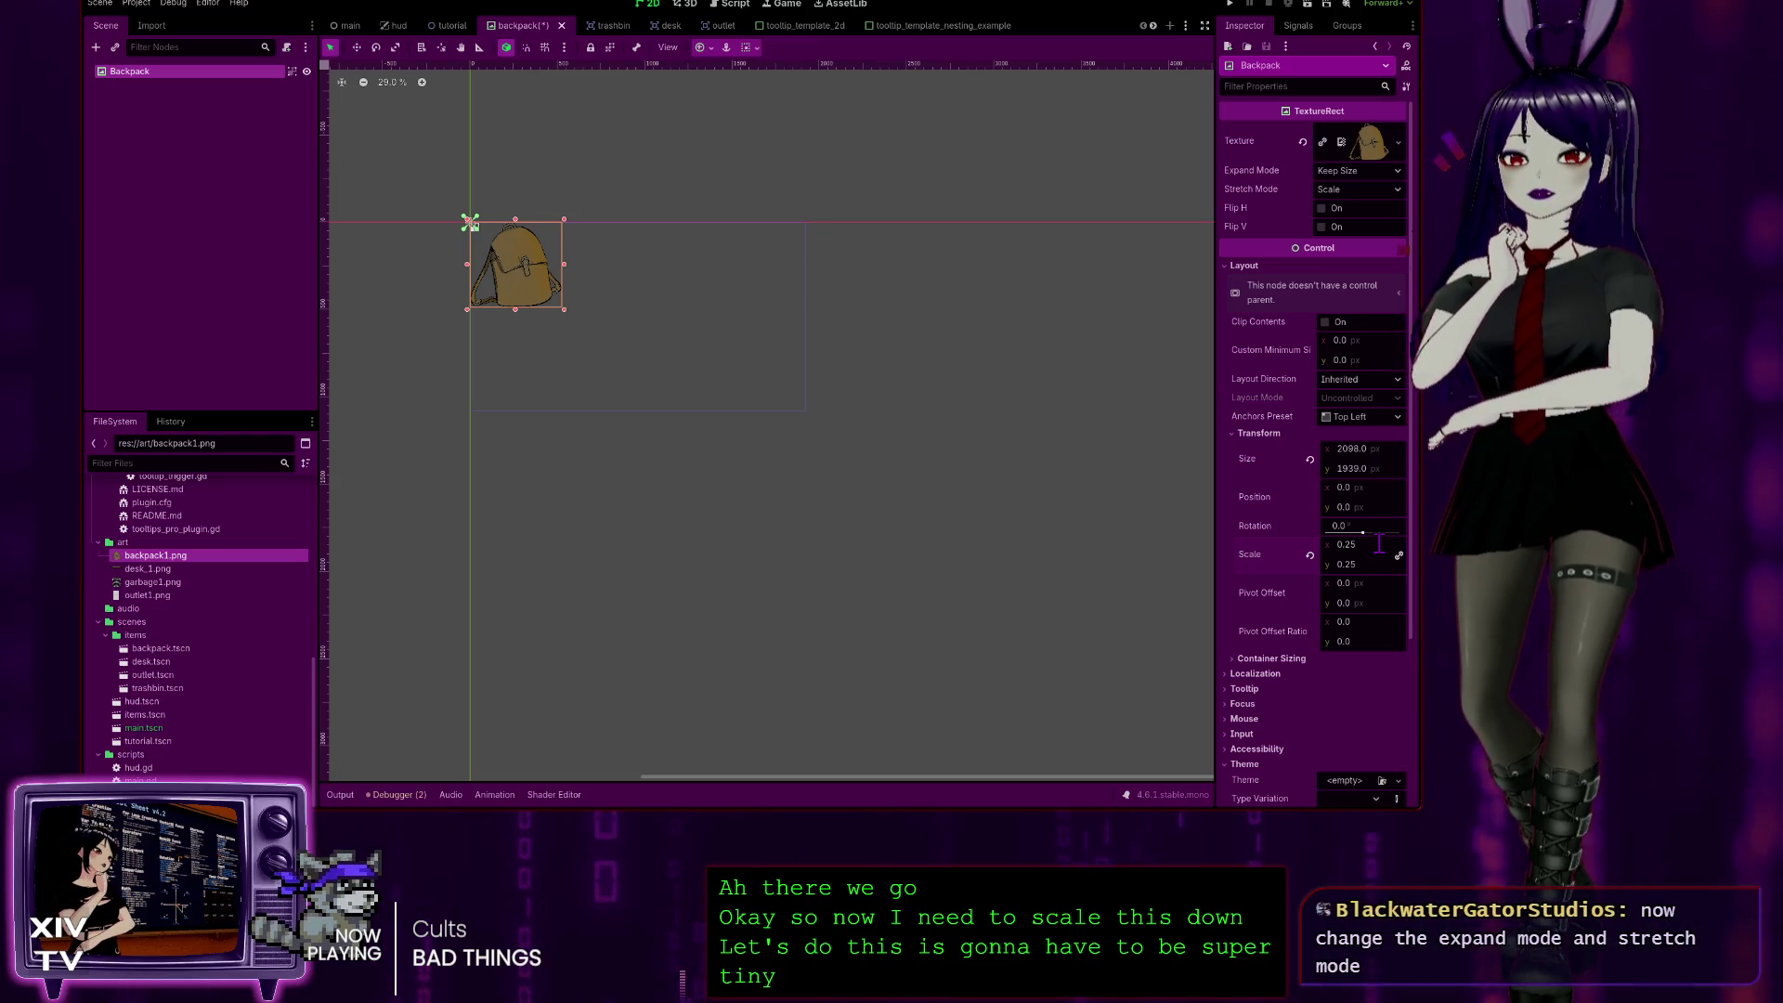
{"action": "key", "text": "ctrl+z"}
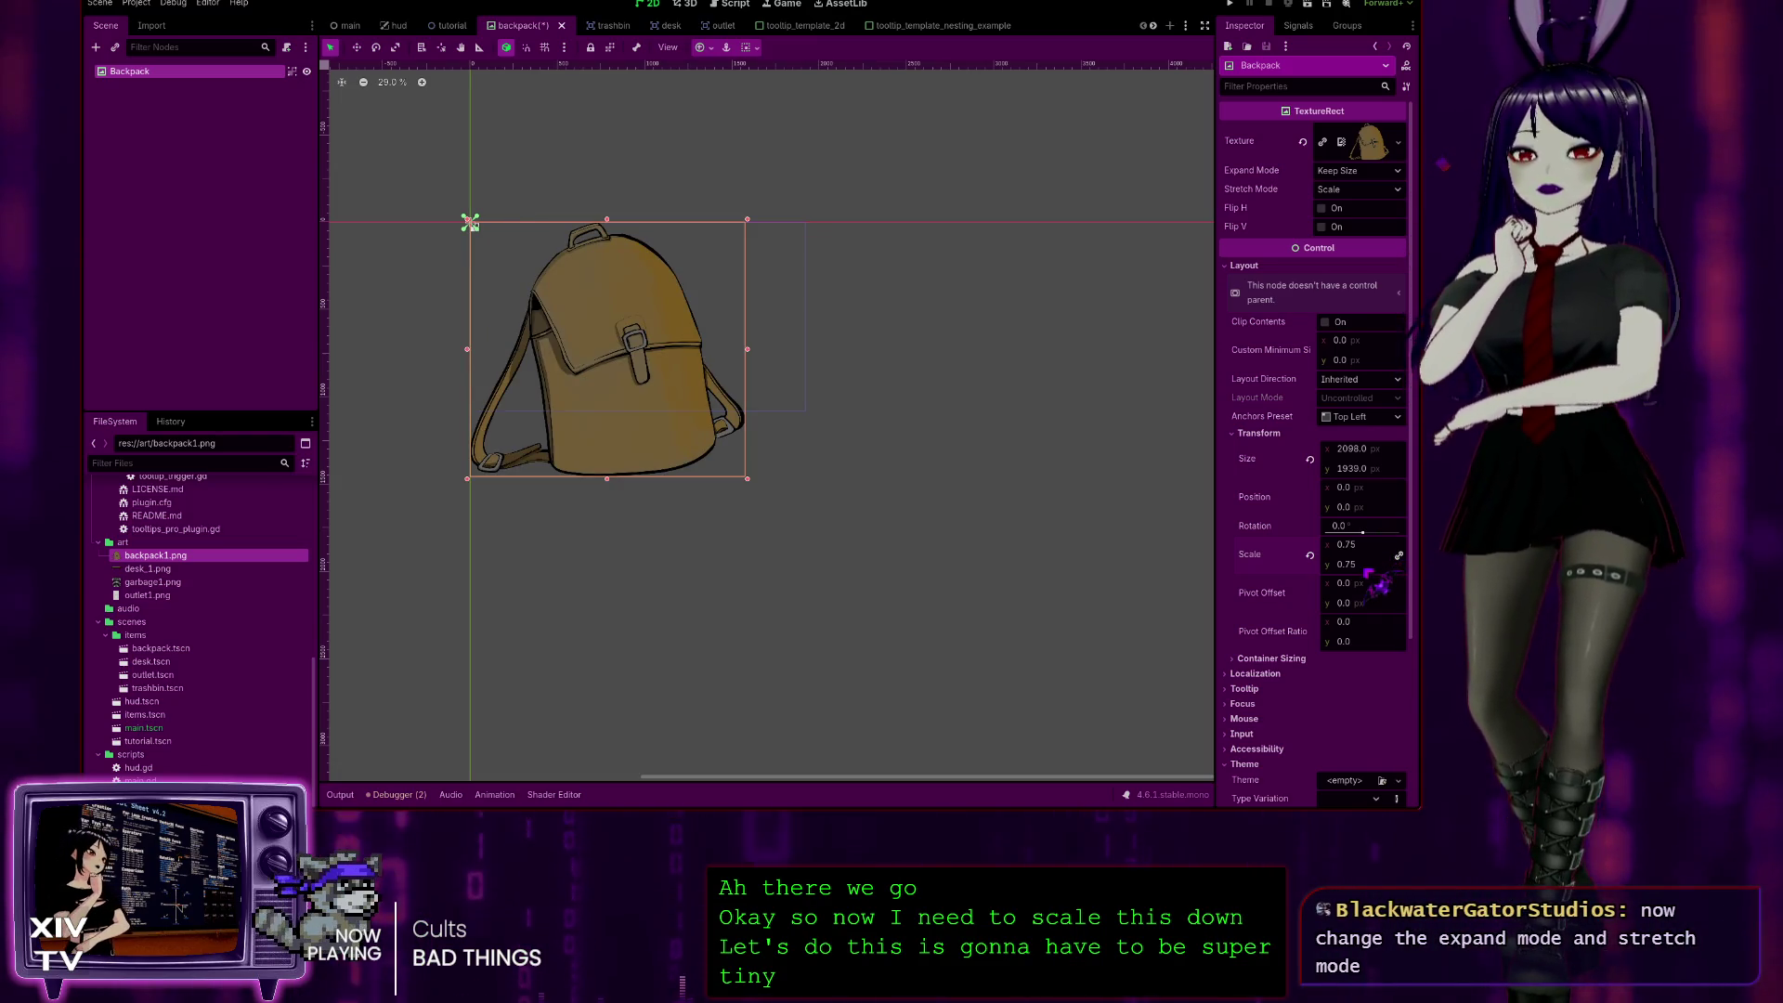
{"action": "left_click", "coordinate": [1361, 565]}
{"action": "type", "text": ".05"}
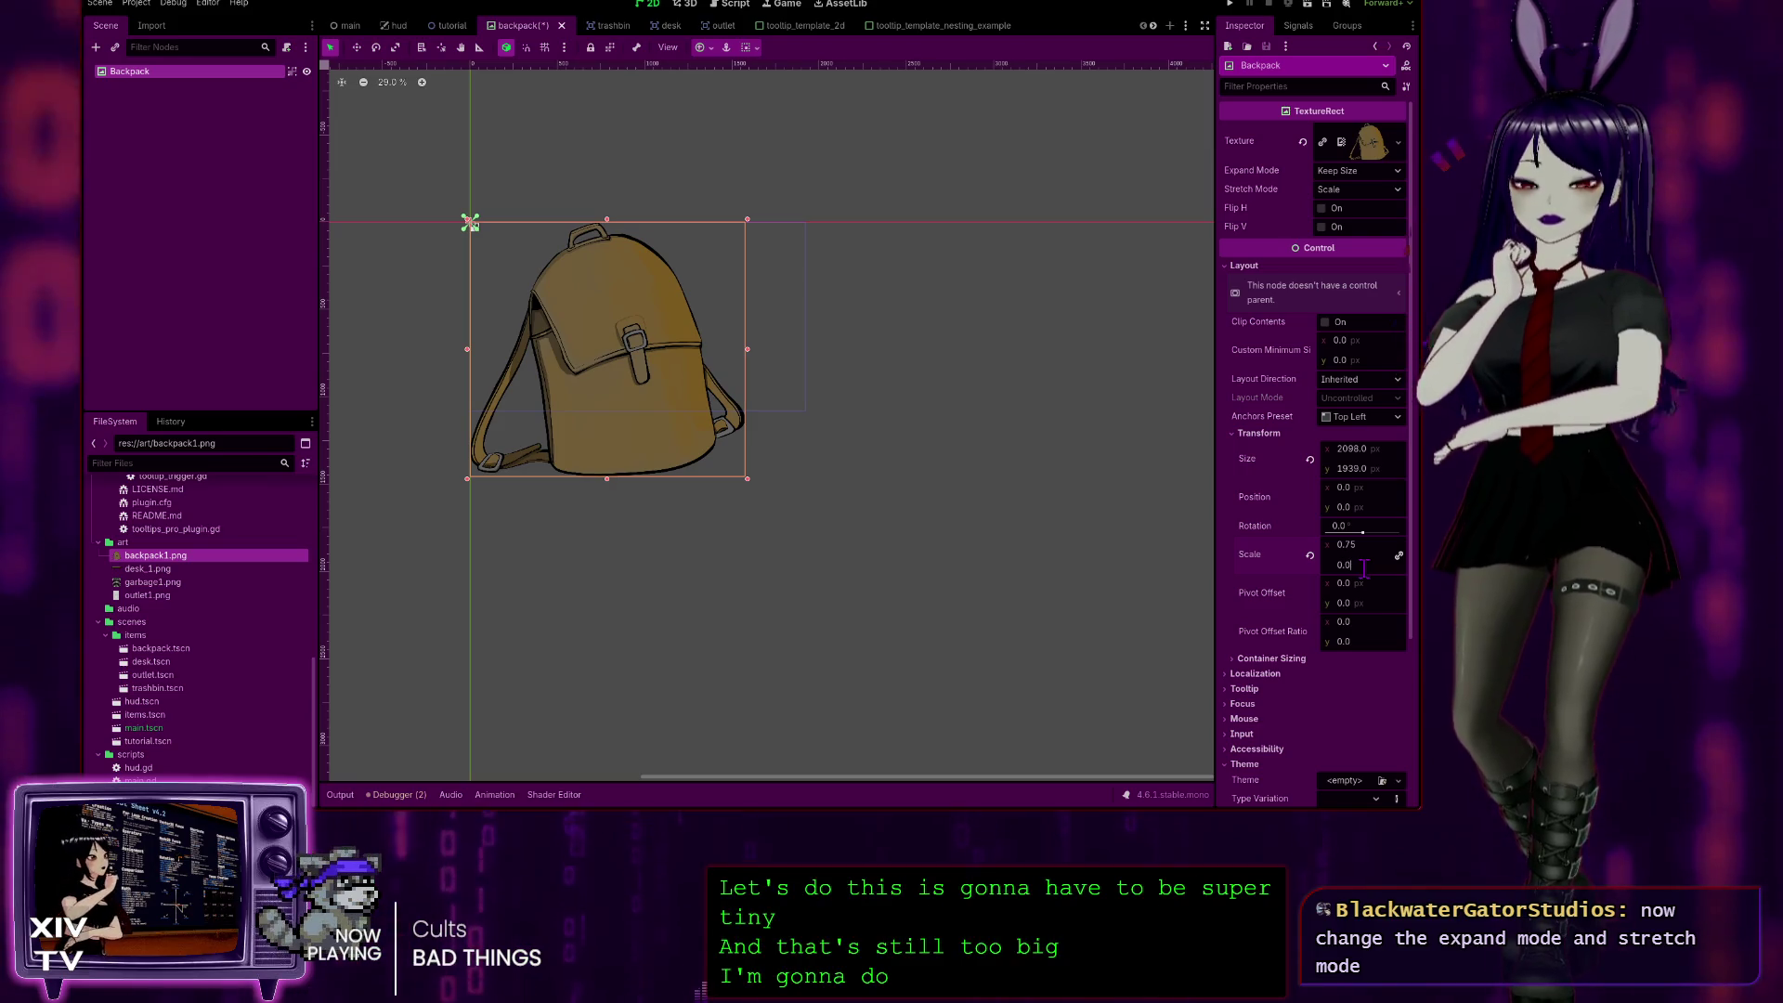
{"action": "key", "text": "Return"}
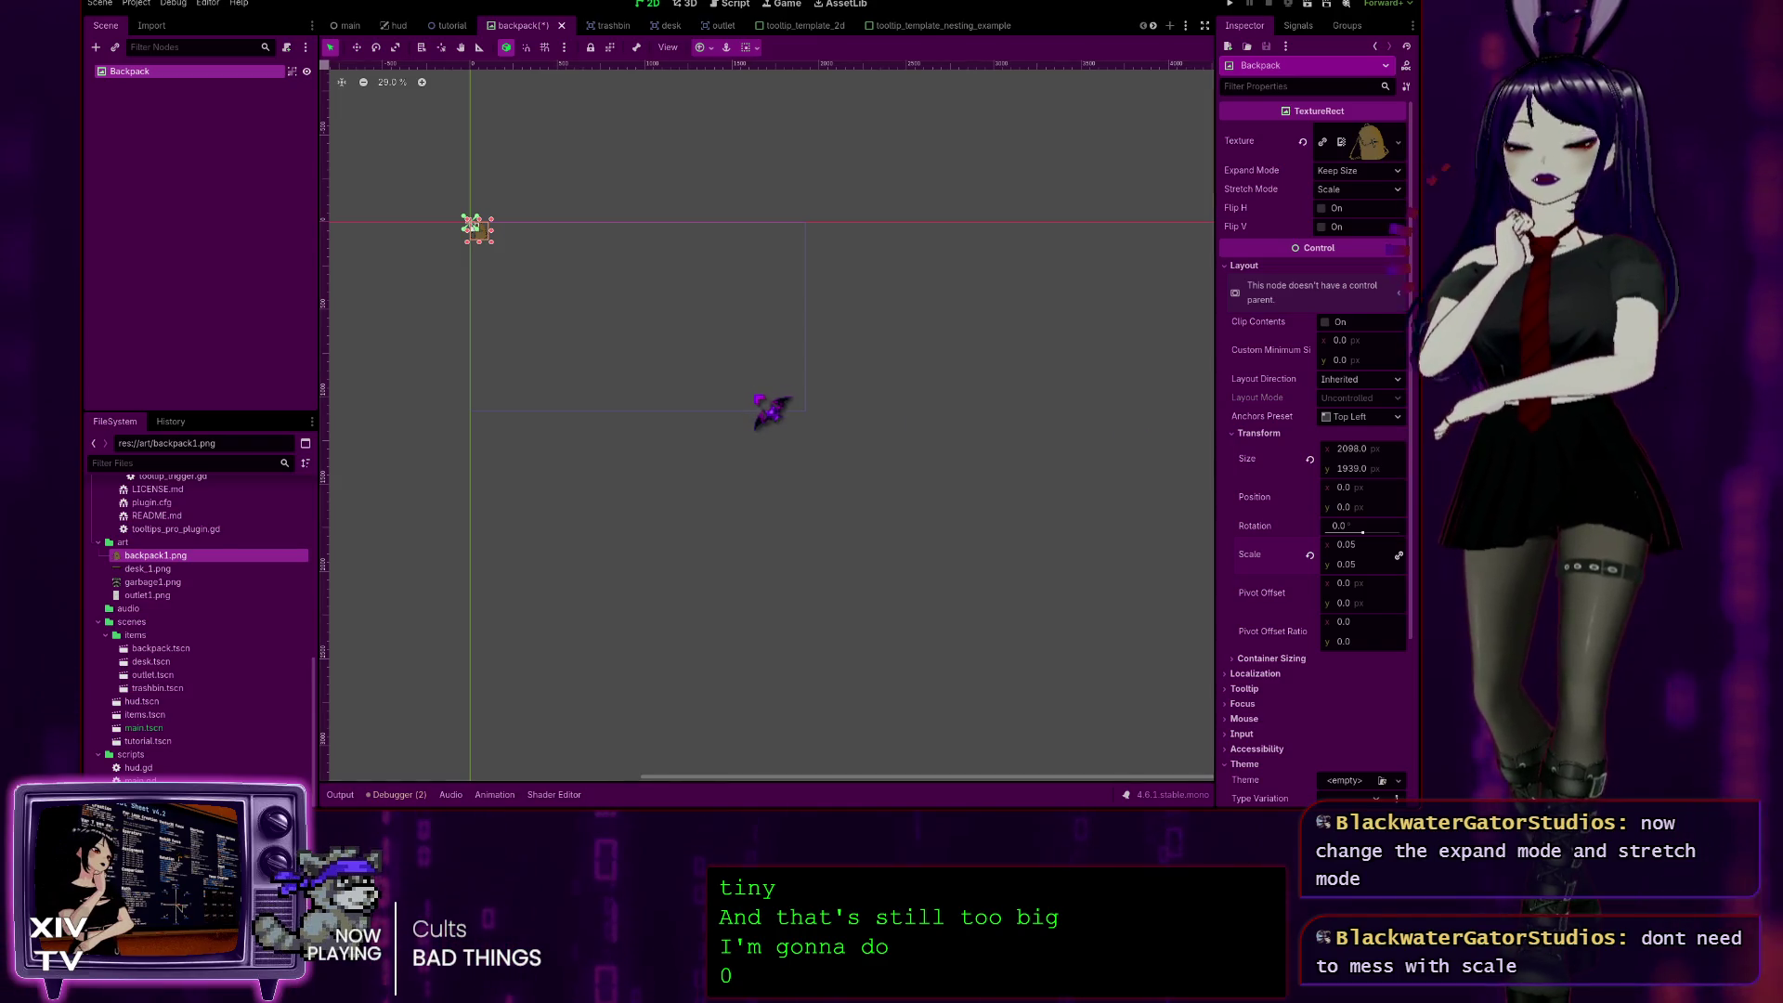
{"action": "key", "text": "ctrl+s"}
{"action": "left_click", "coordinate": [451, 26]}
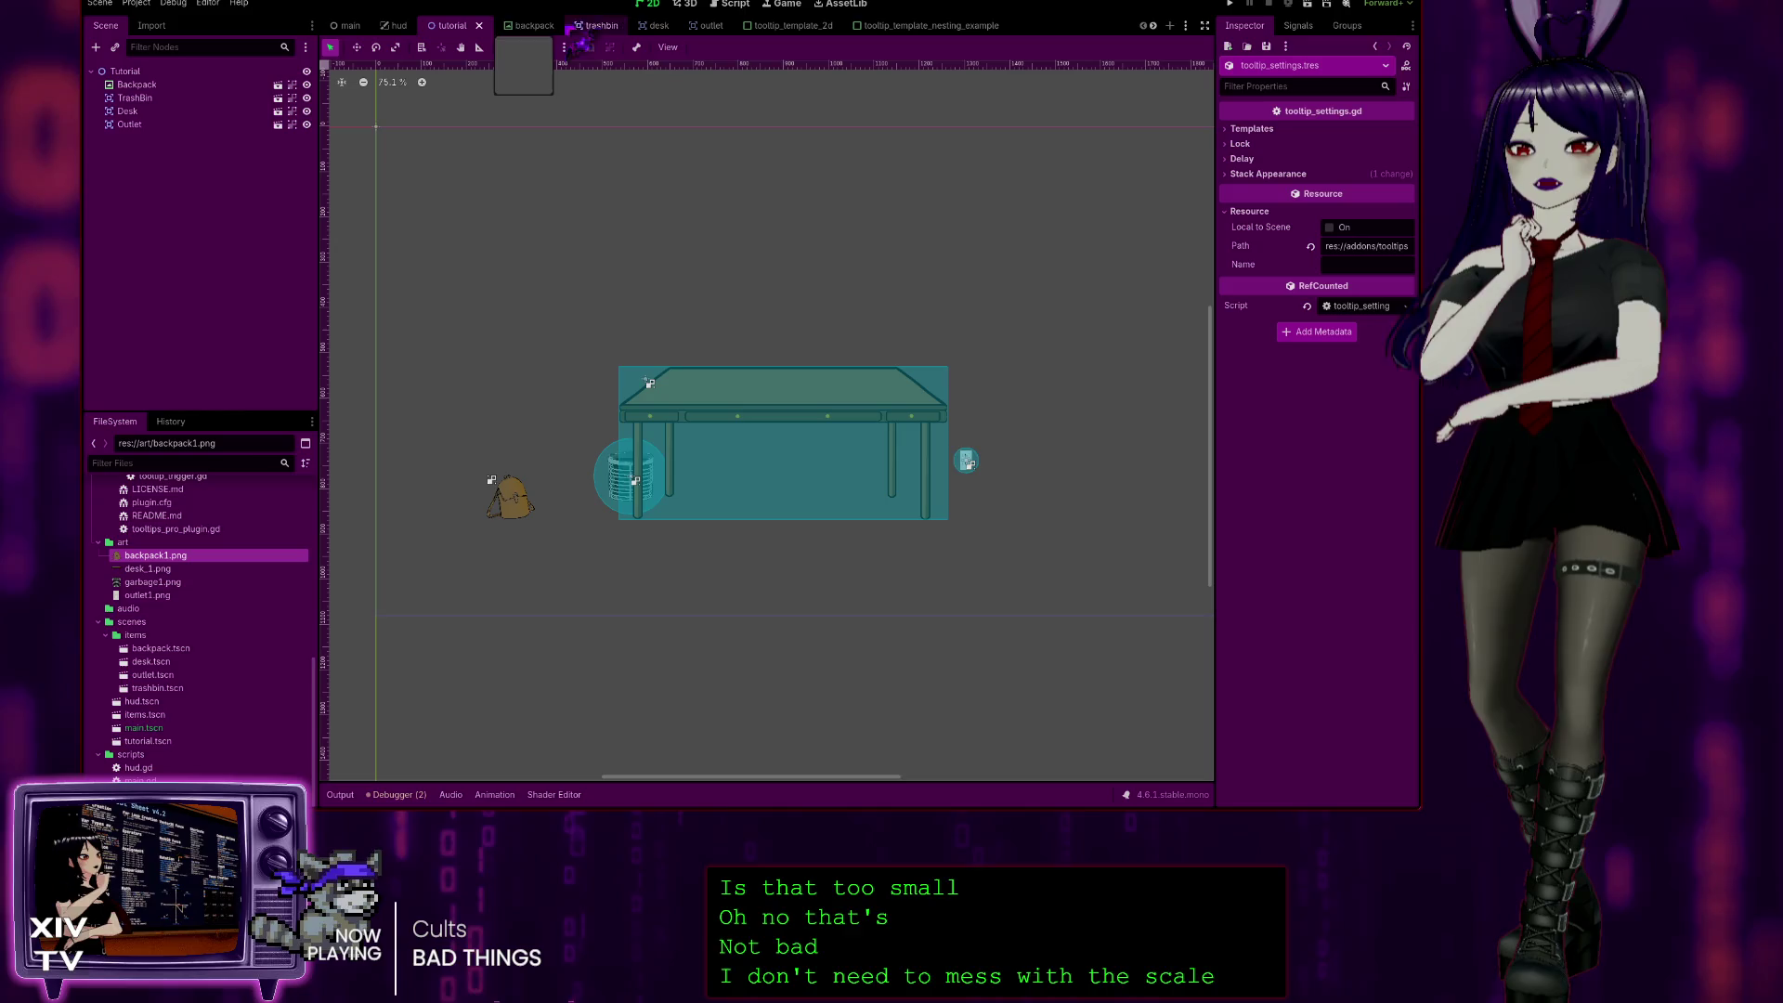
Step: Return to the backpack scene and undo the shrink back to 0.75 scale
{"action": "left_click", "coordinate": [530, 25]}
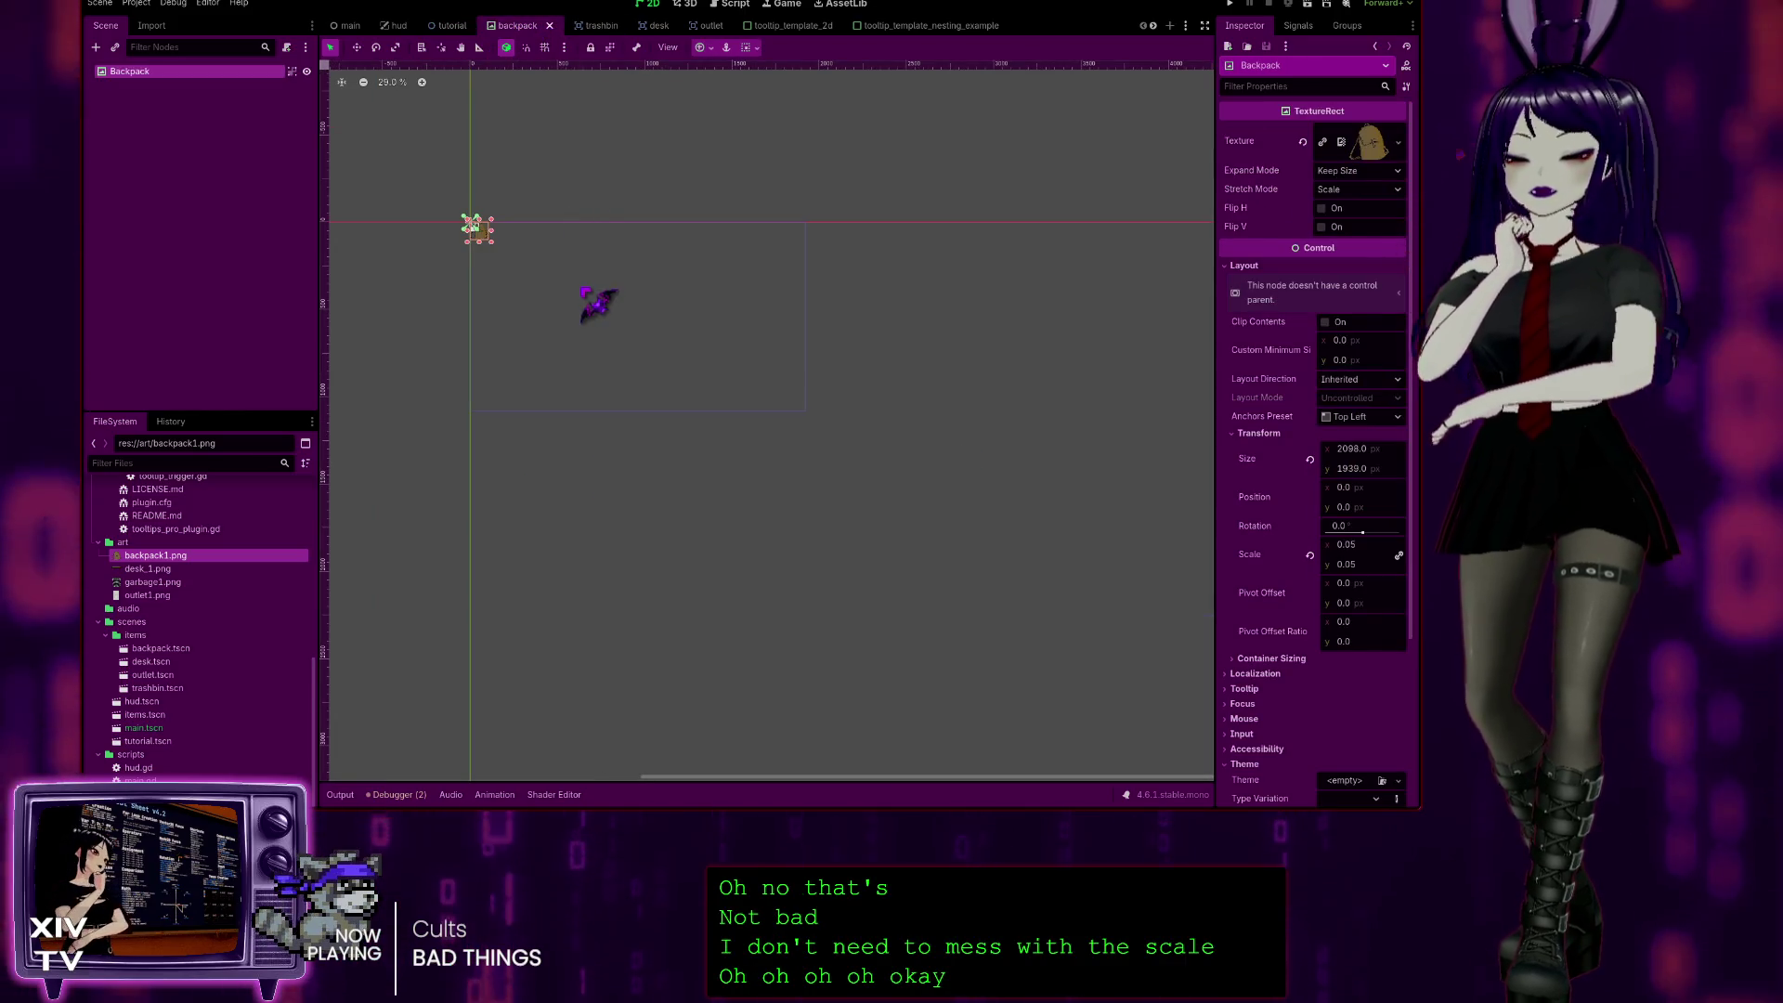
{"action": "key", "text": "ctrl+z"}
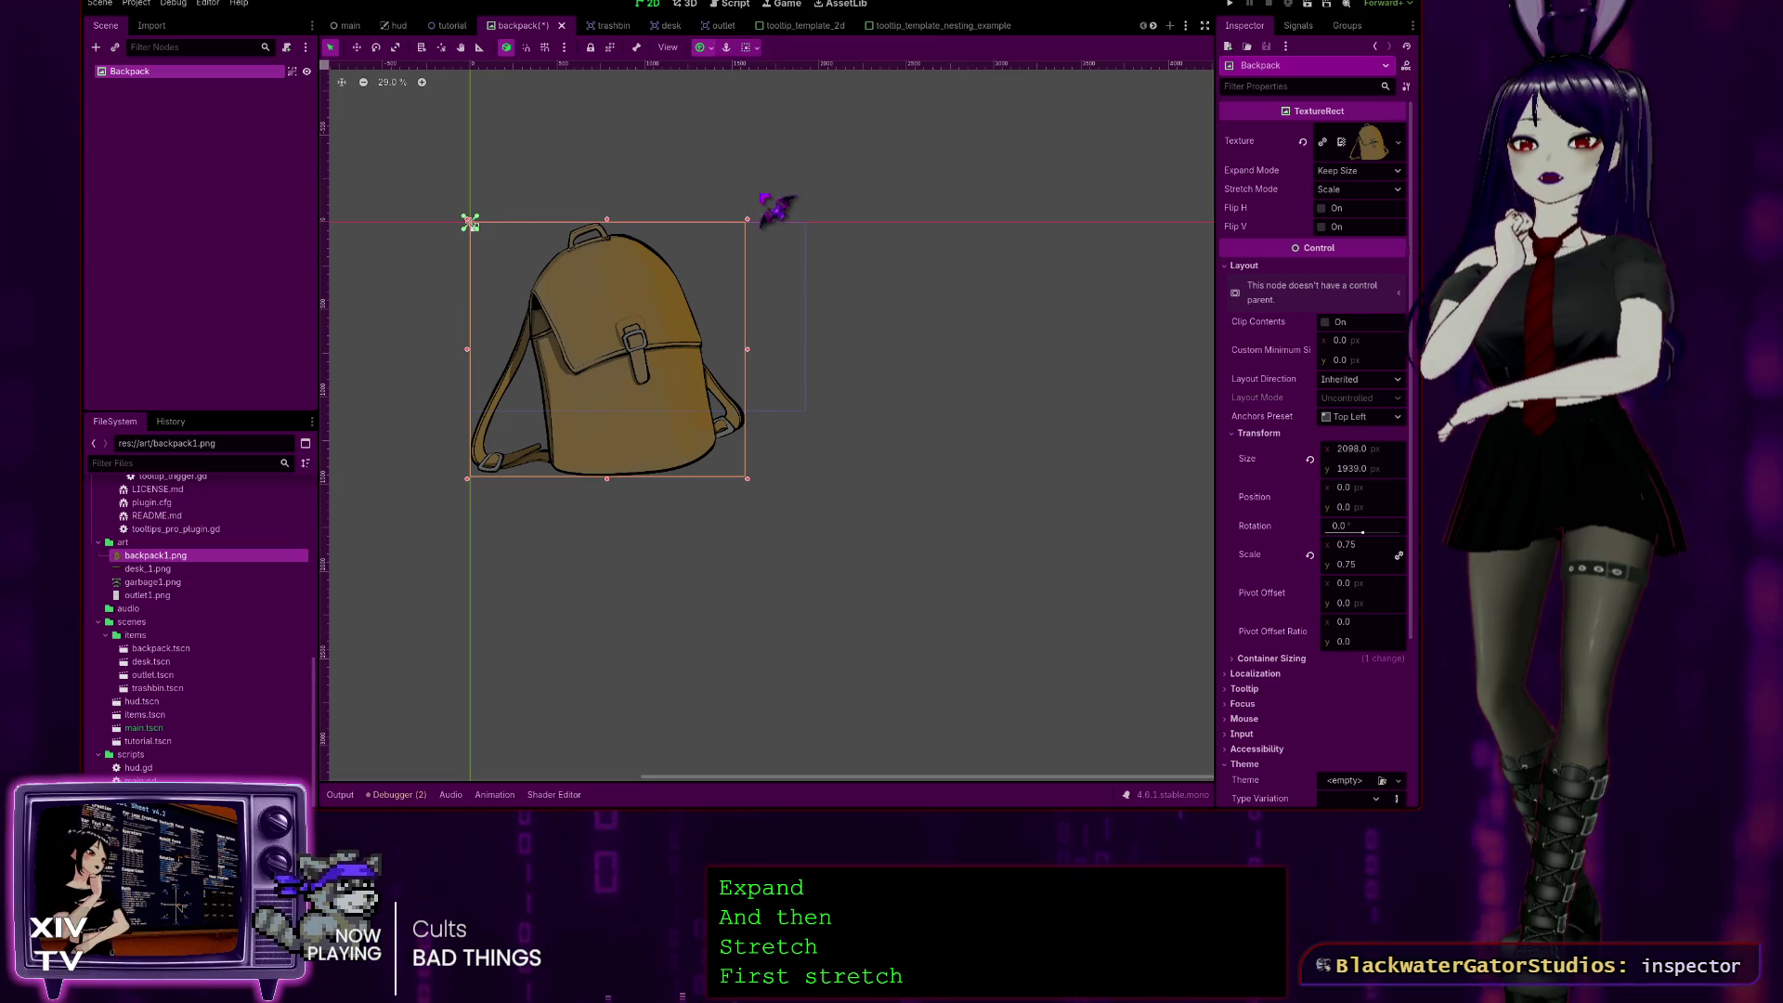
Step: Move the Backpack back to the origin, keep expand mode Keep Size, and use Keep Centered stretch mode
{"action": "left_click_drag", "start_coordinate": [470, 223], "coordinate": [458, 151]}
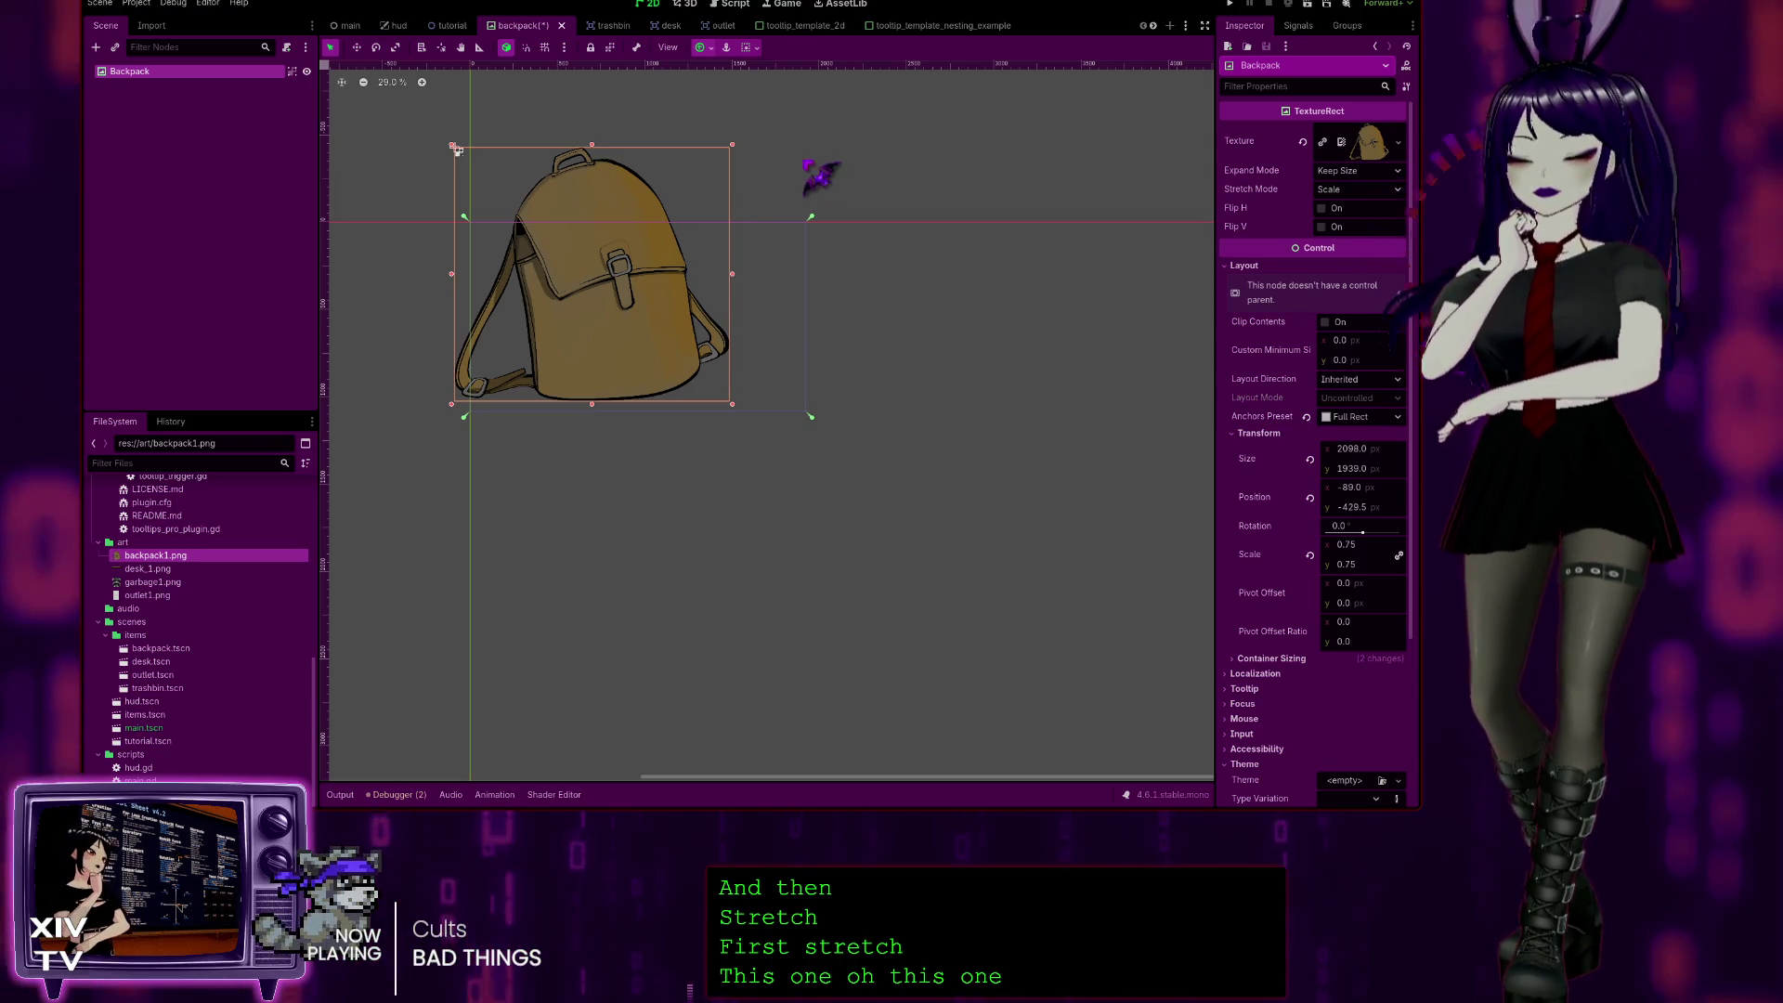
{"action": "left_click_drag", "start_coordinate": [458, 150], "coordinate": [471, 225]}
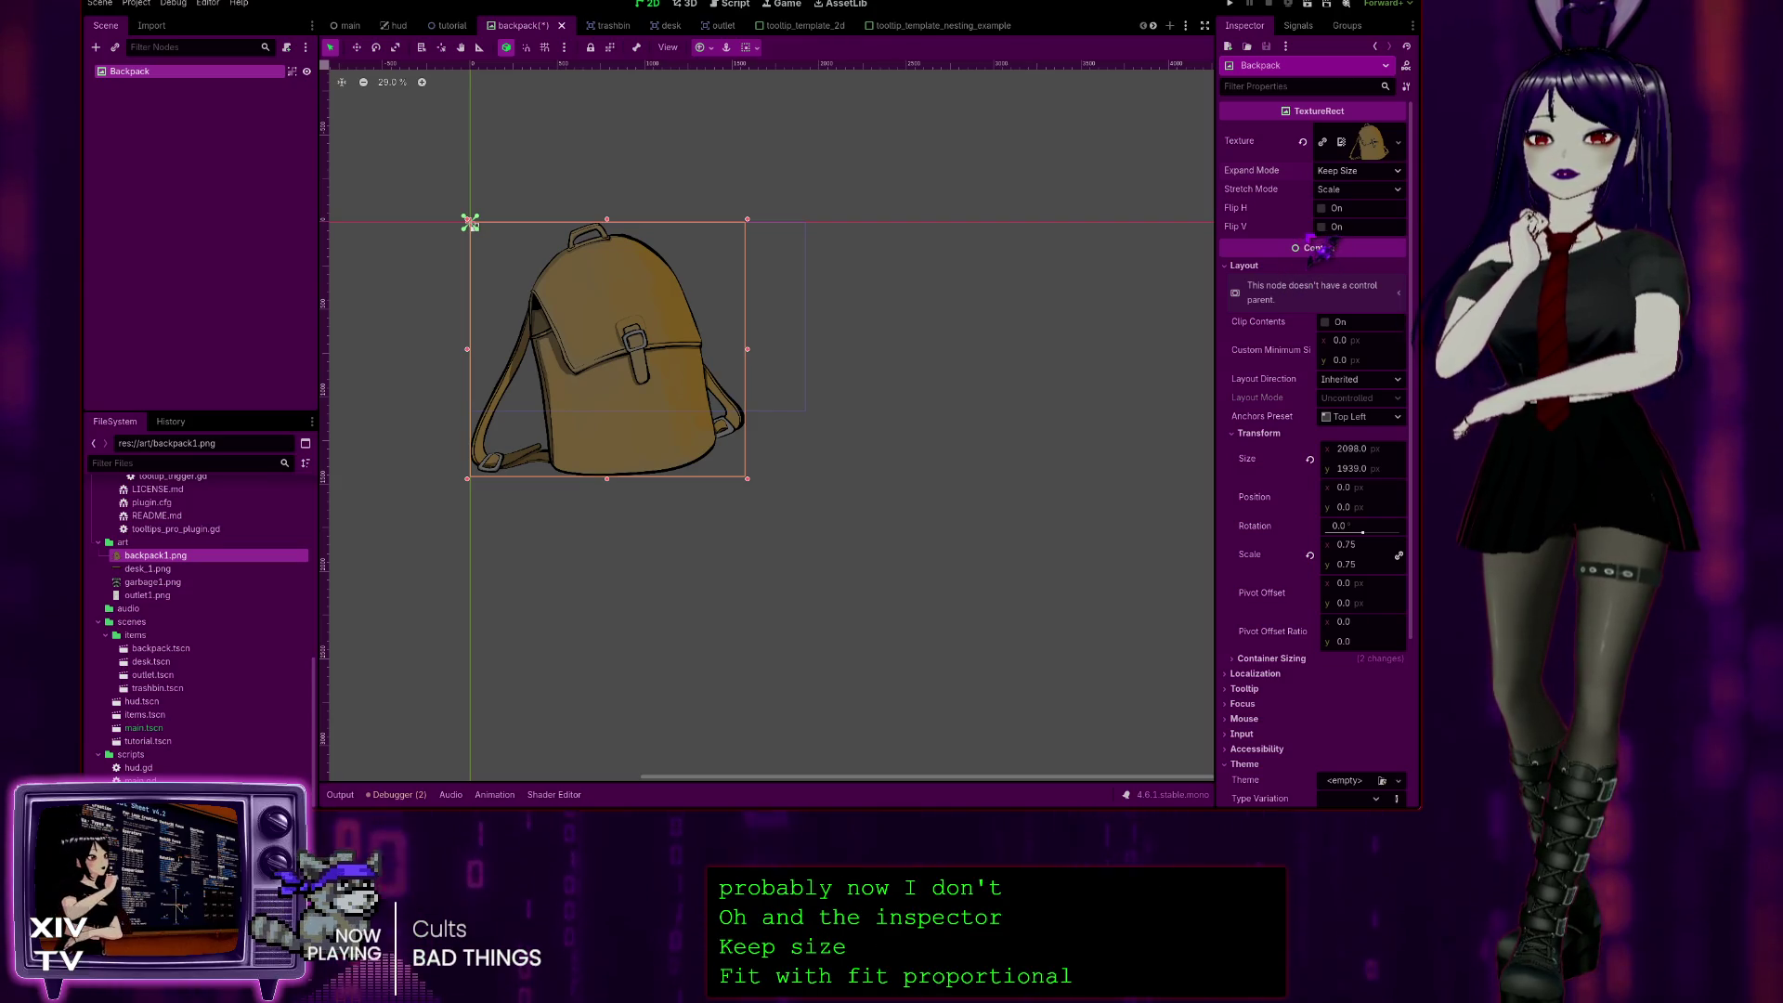
{"action": "key", "text": "ctrl+z"}
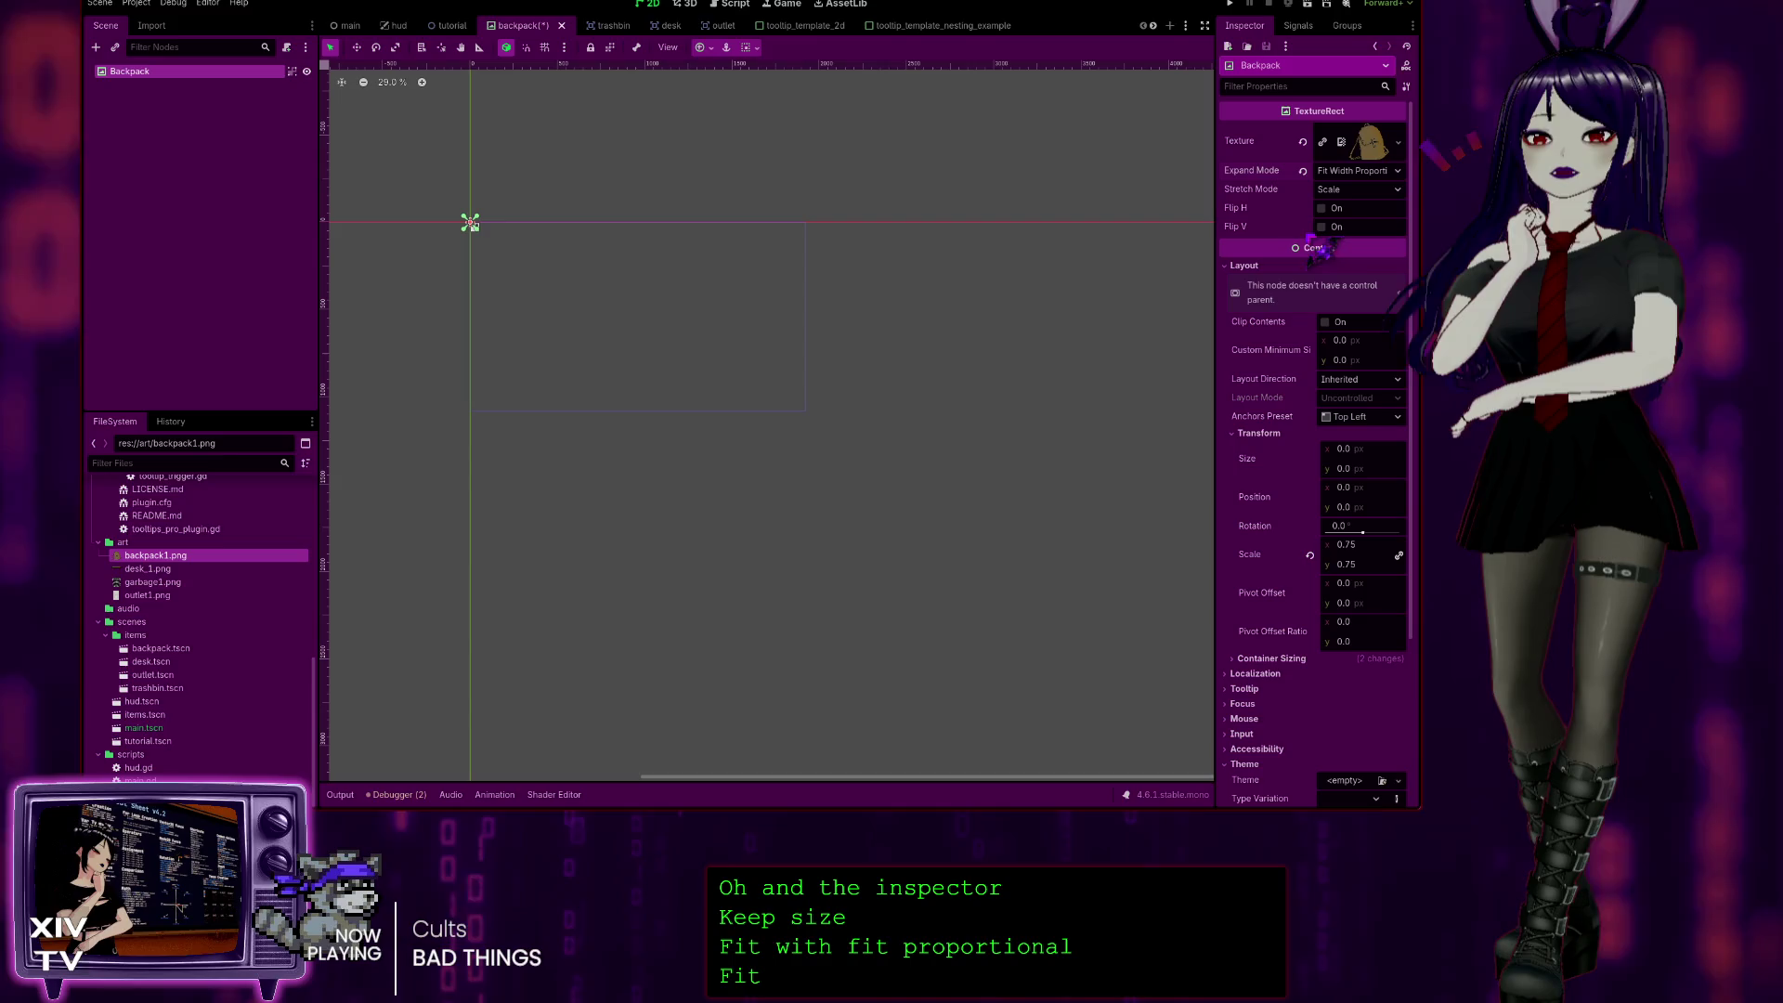
{"action": "key", "text": "ctrl+shift+z"}
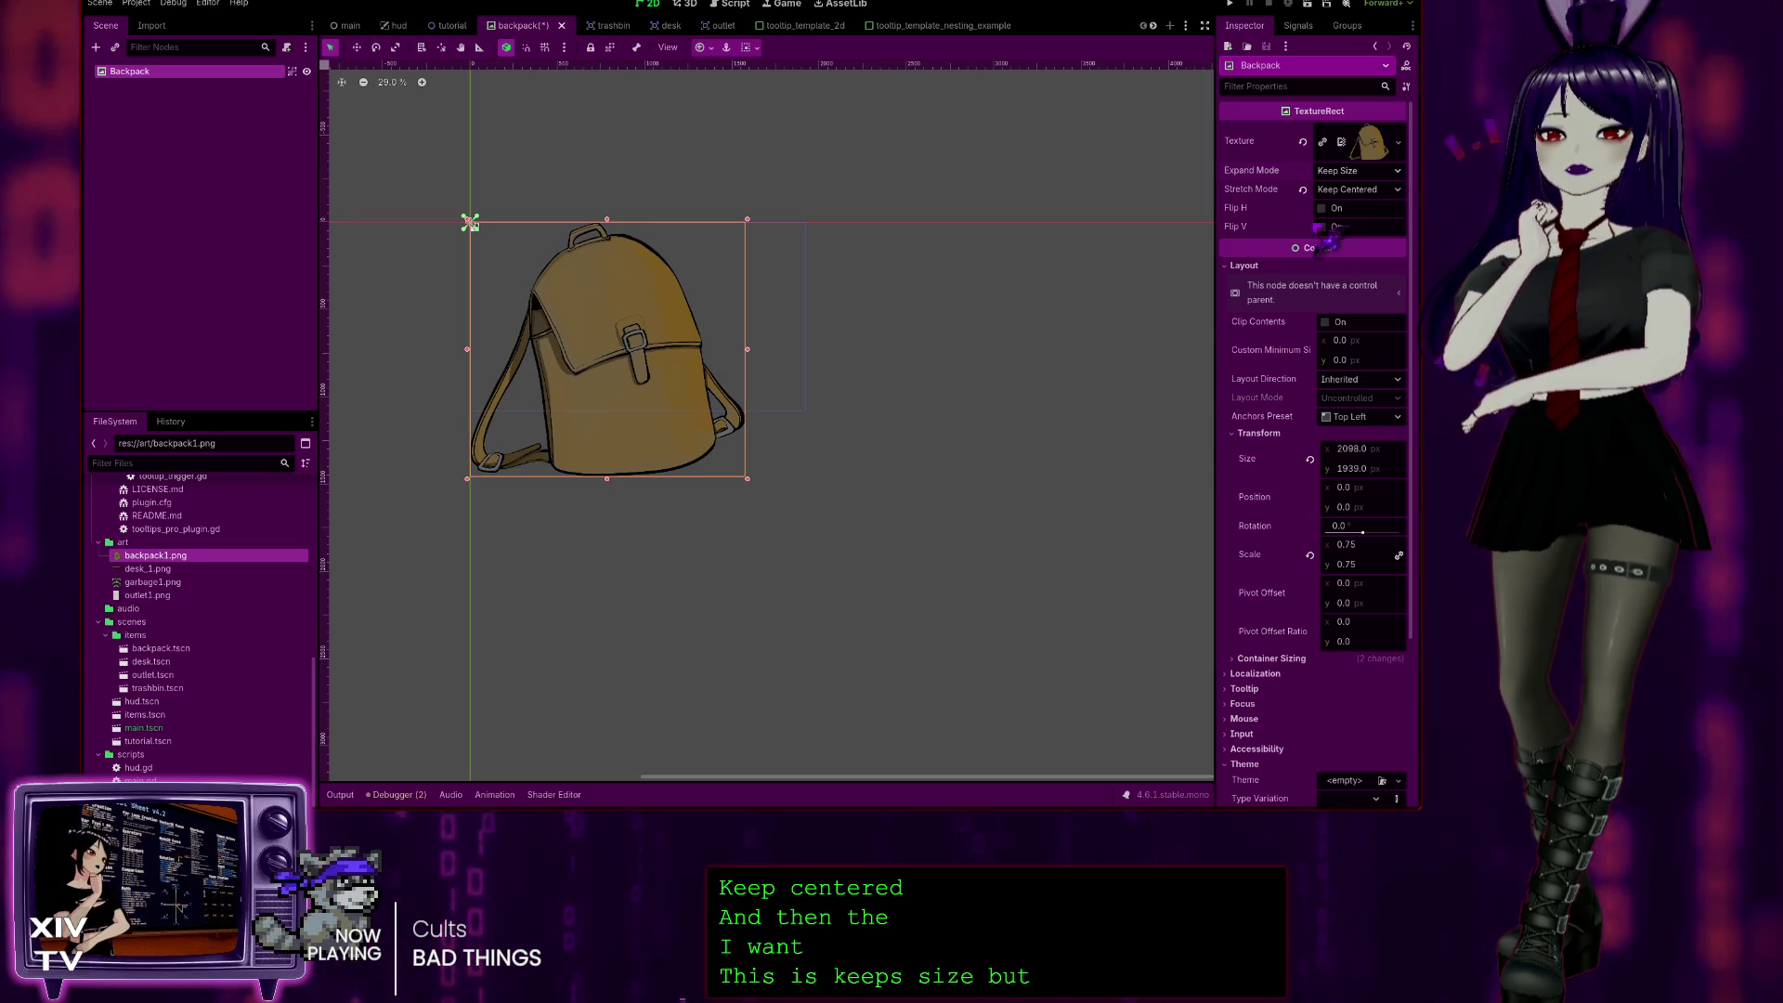
Step: Try the Fit Width, Fit Height Proportional and Keep Size expand modes, then settle on Ignore Size
{"action": "left_click", "coordinate": [1356, 170]}
{"action": "left_click", "coordinate": [1337, 227]}
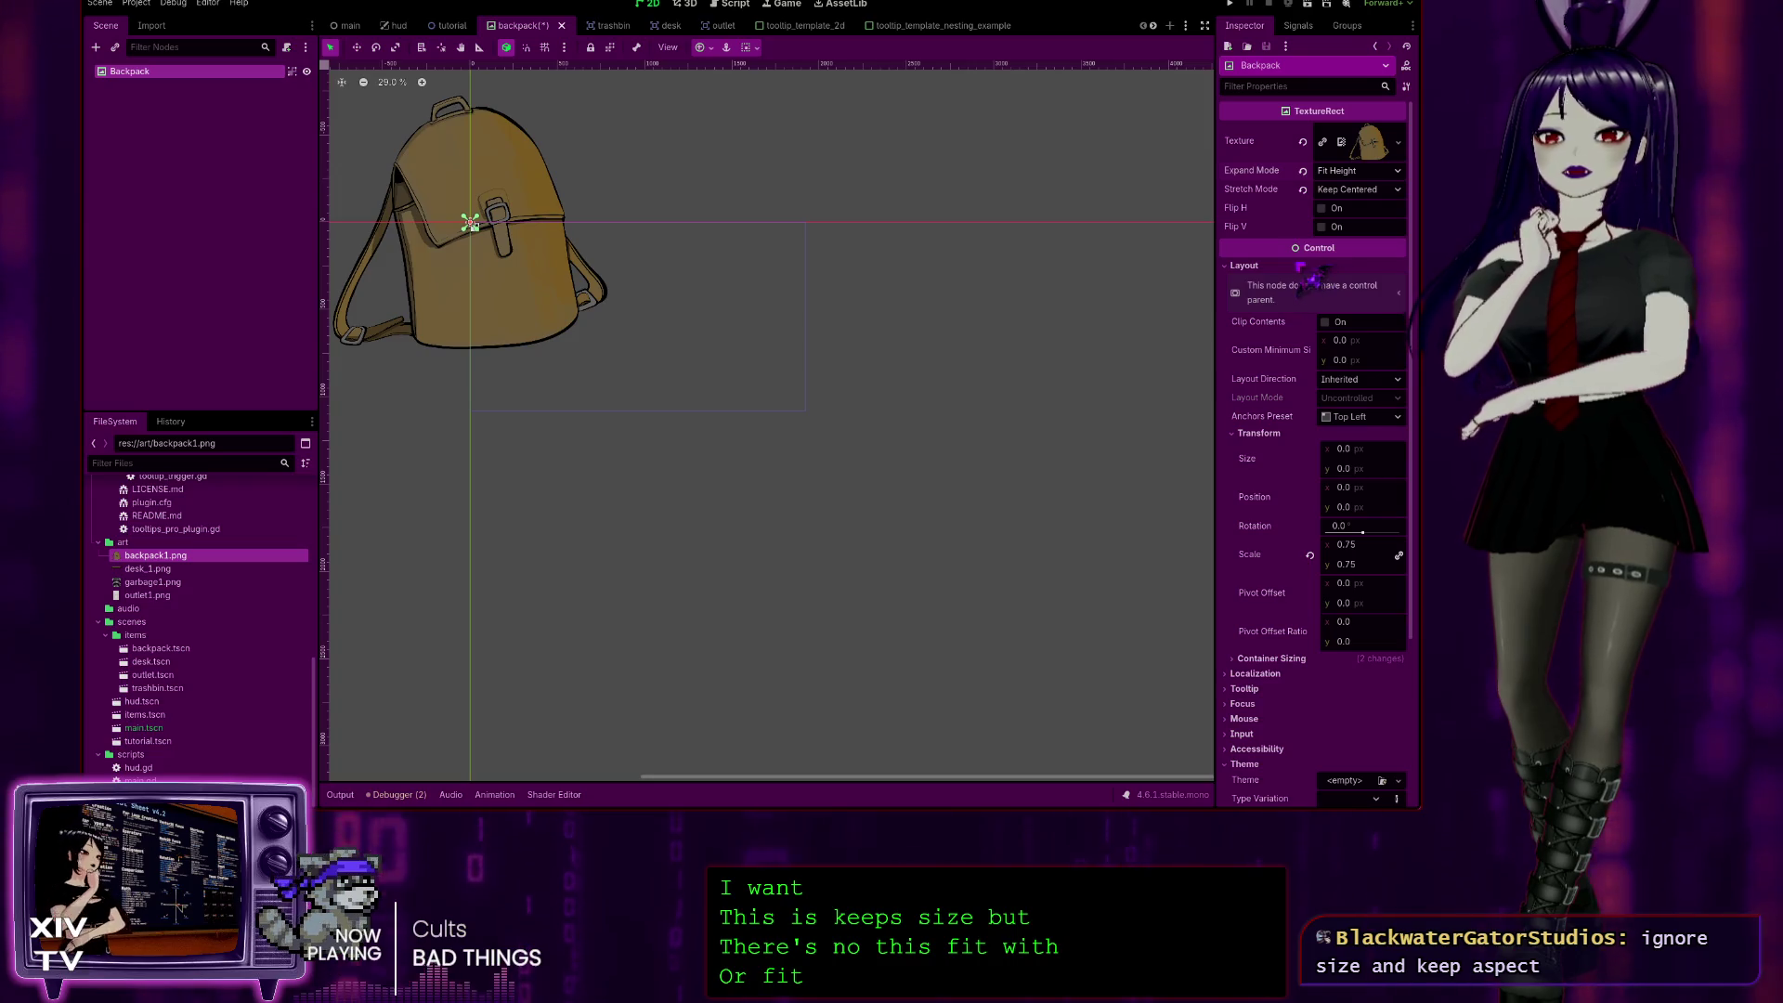
{"action": "left_click", "coordinate": [1356, 170]}
{"action": "left_click", "coordinate": [1318, 246]}
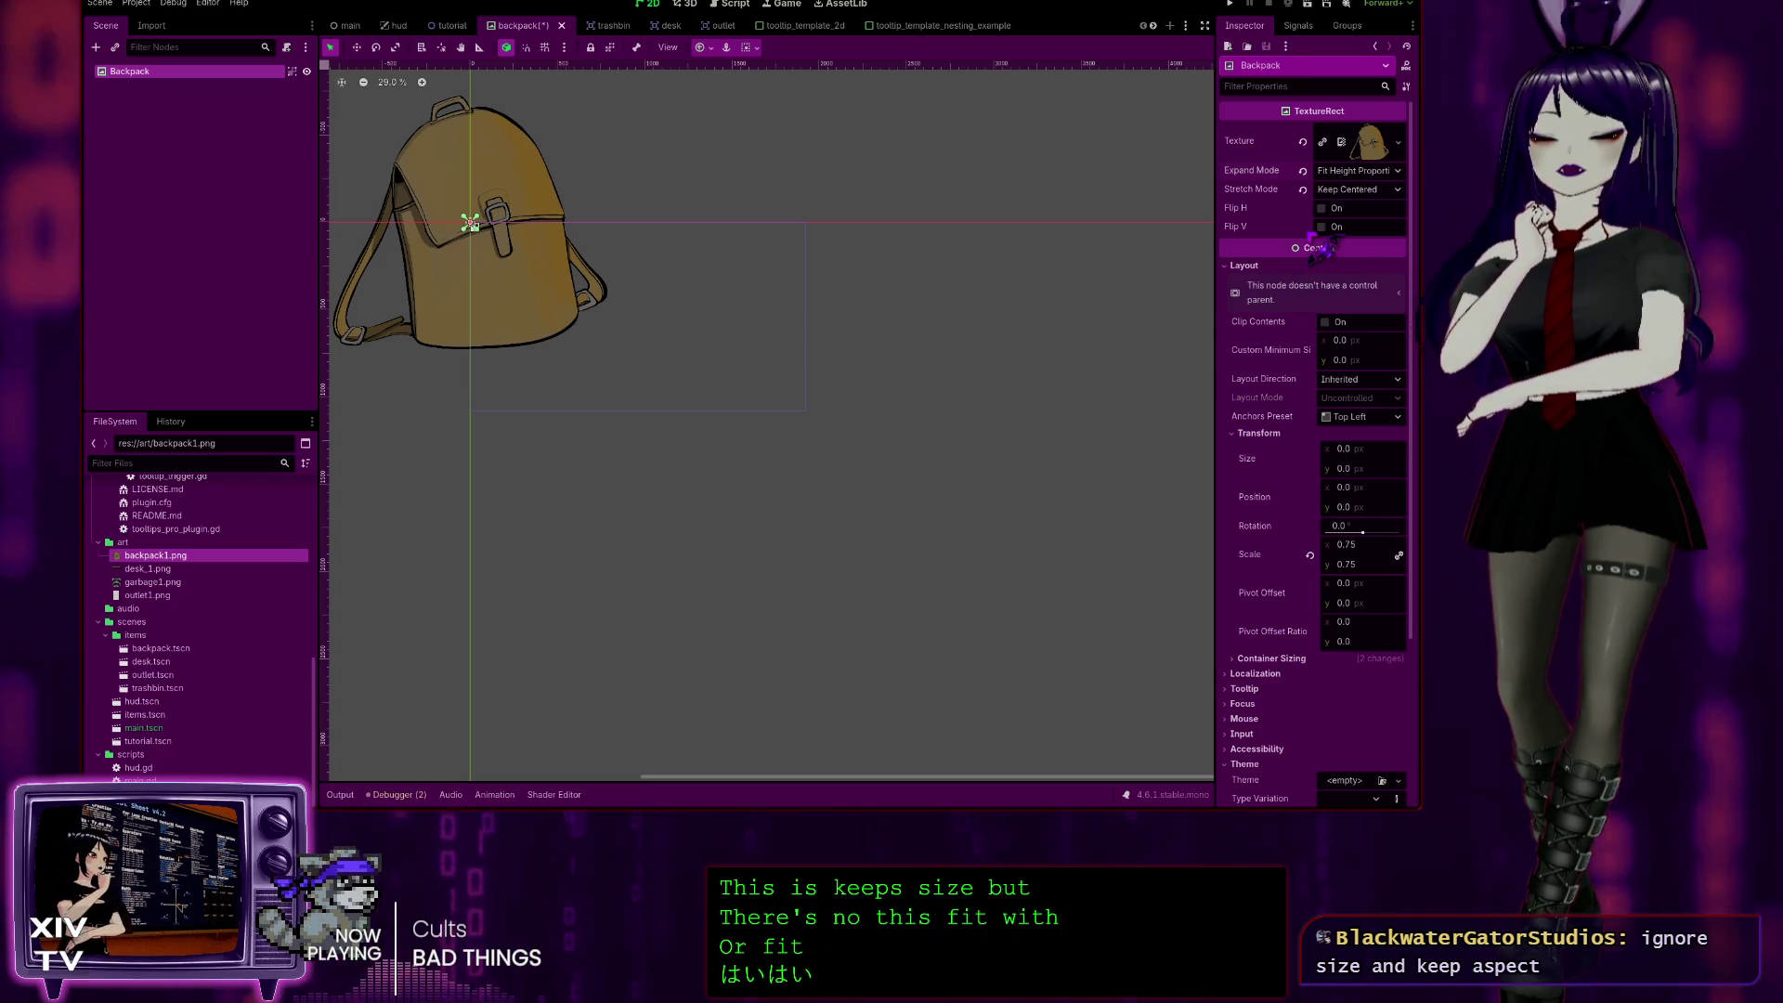
{"action": "left_click", "coordinate": [1356, 170]}
{"action": "left_click", "coordinate": [1388, 195]}
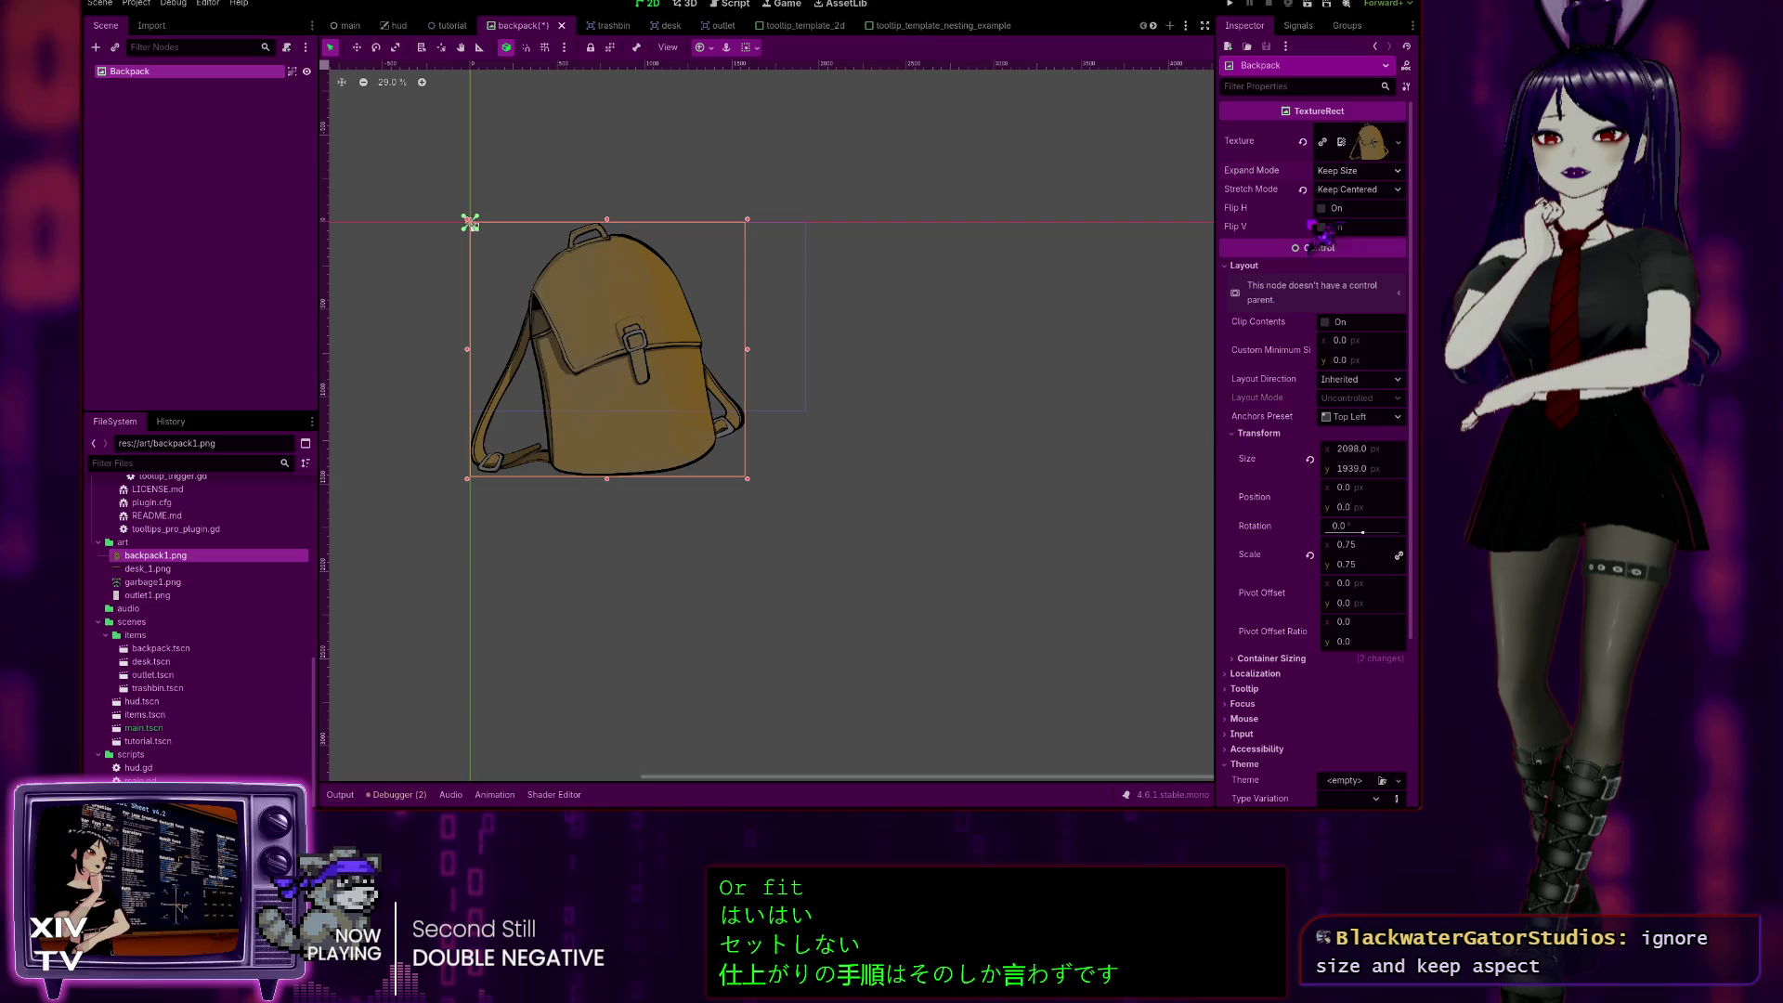
{"action": "left_click", "coordinate": [1359, 170]}
{"action": "left_click", "coordinate": [1389, 196]}
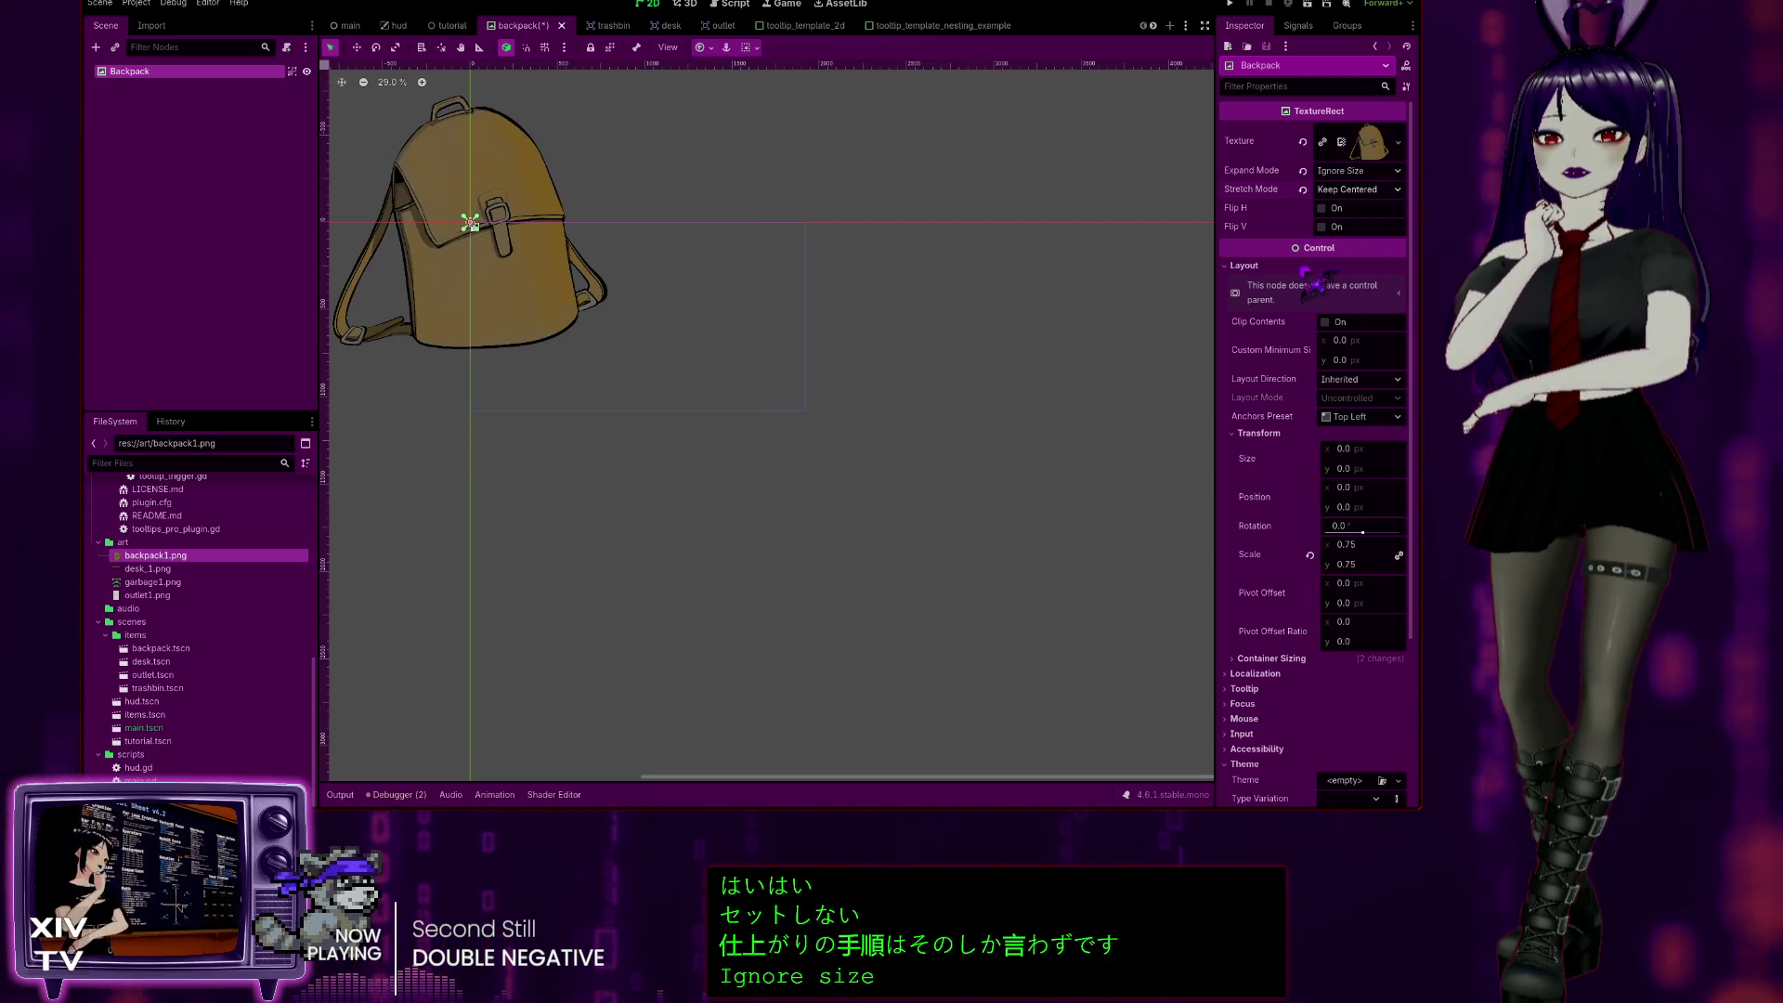
Step: Switch the Backpack's stretch mode to Keep Aspect
{"action": "key", "text": "Down"}
{"action": "scroll", "coordinate": [501, 287], "scroll_direction": "up", "scroll_amount": 10}
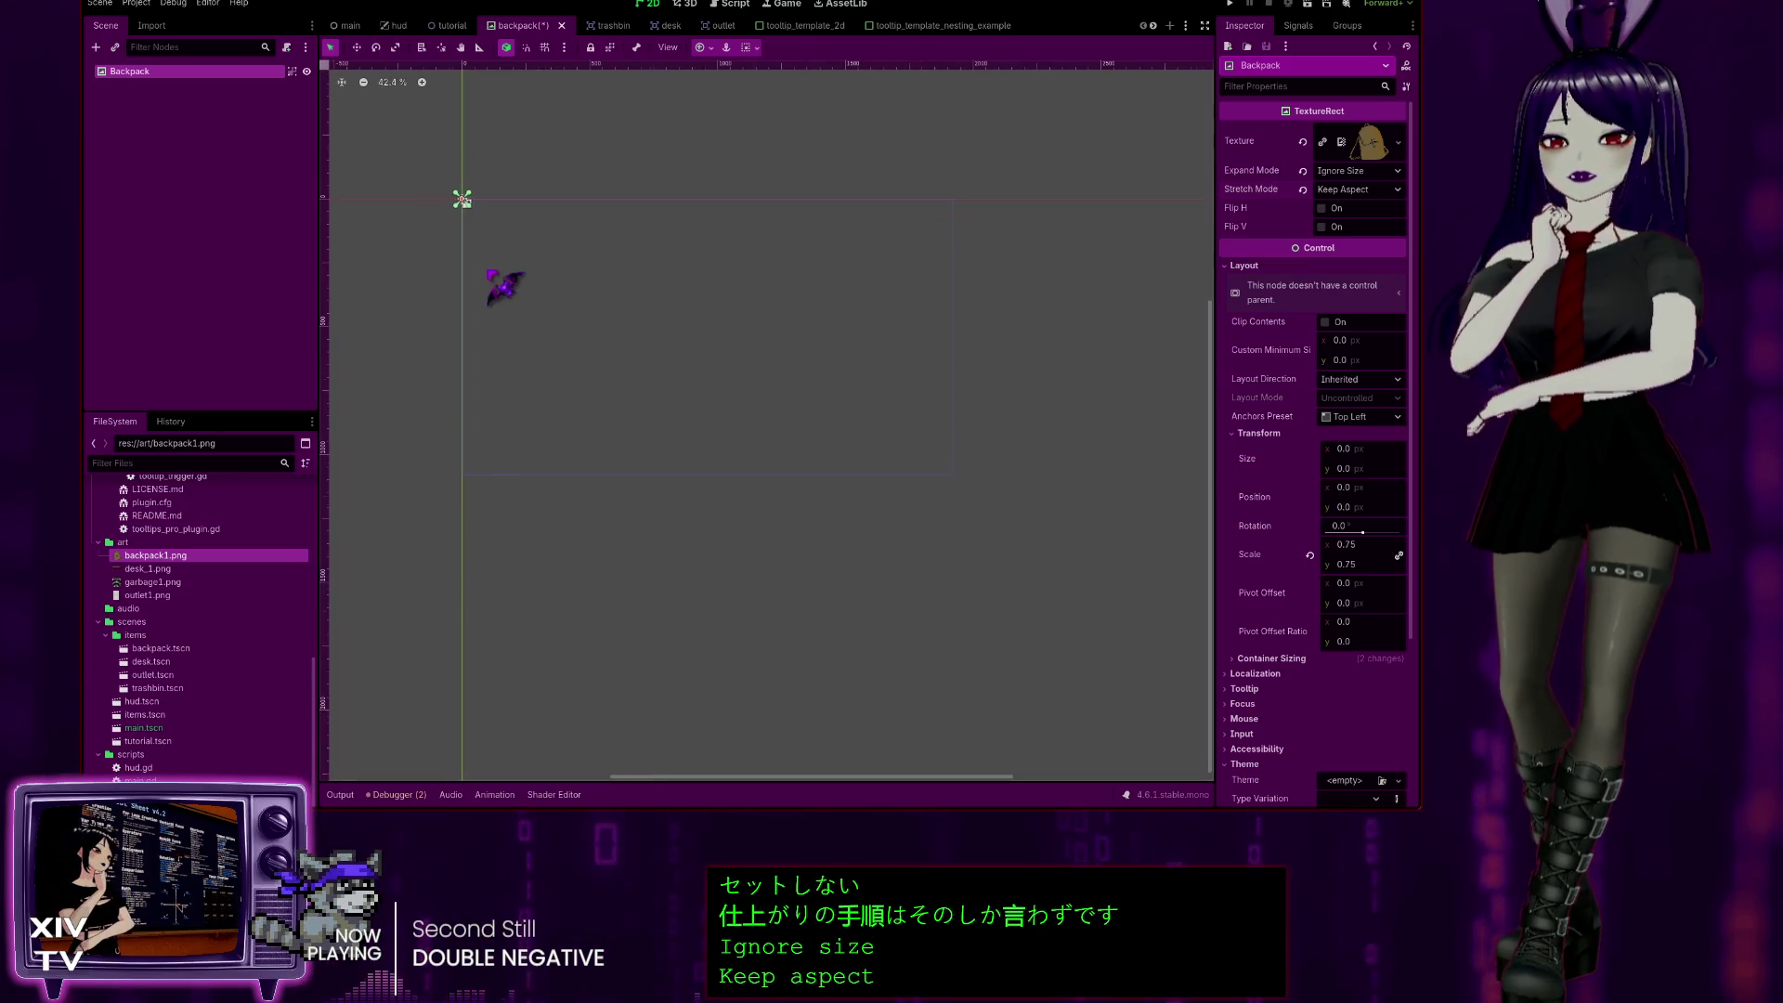
{"action": "scroll", "coordinate": [585, 483], "scroll_direction": "up", "scroll_amount": 20}
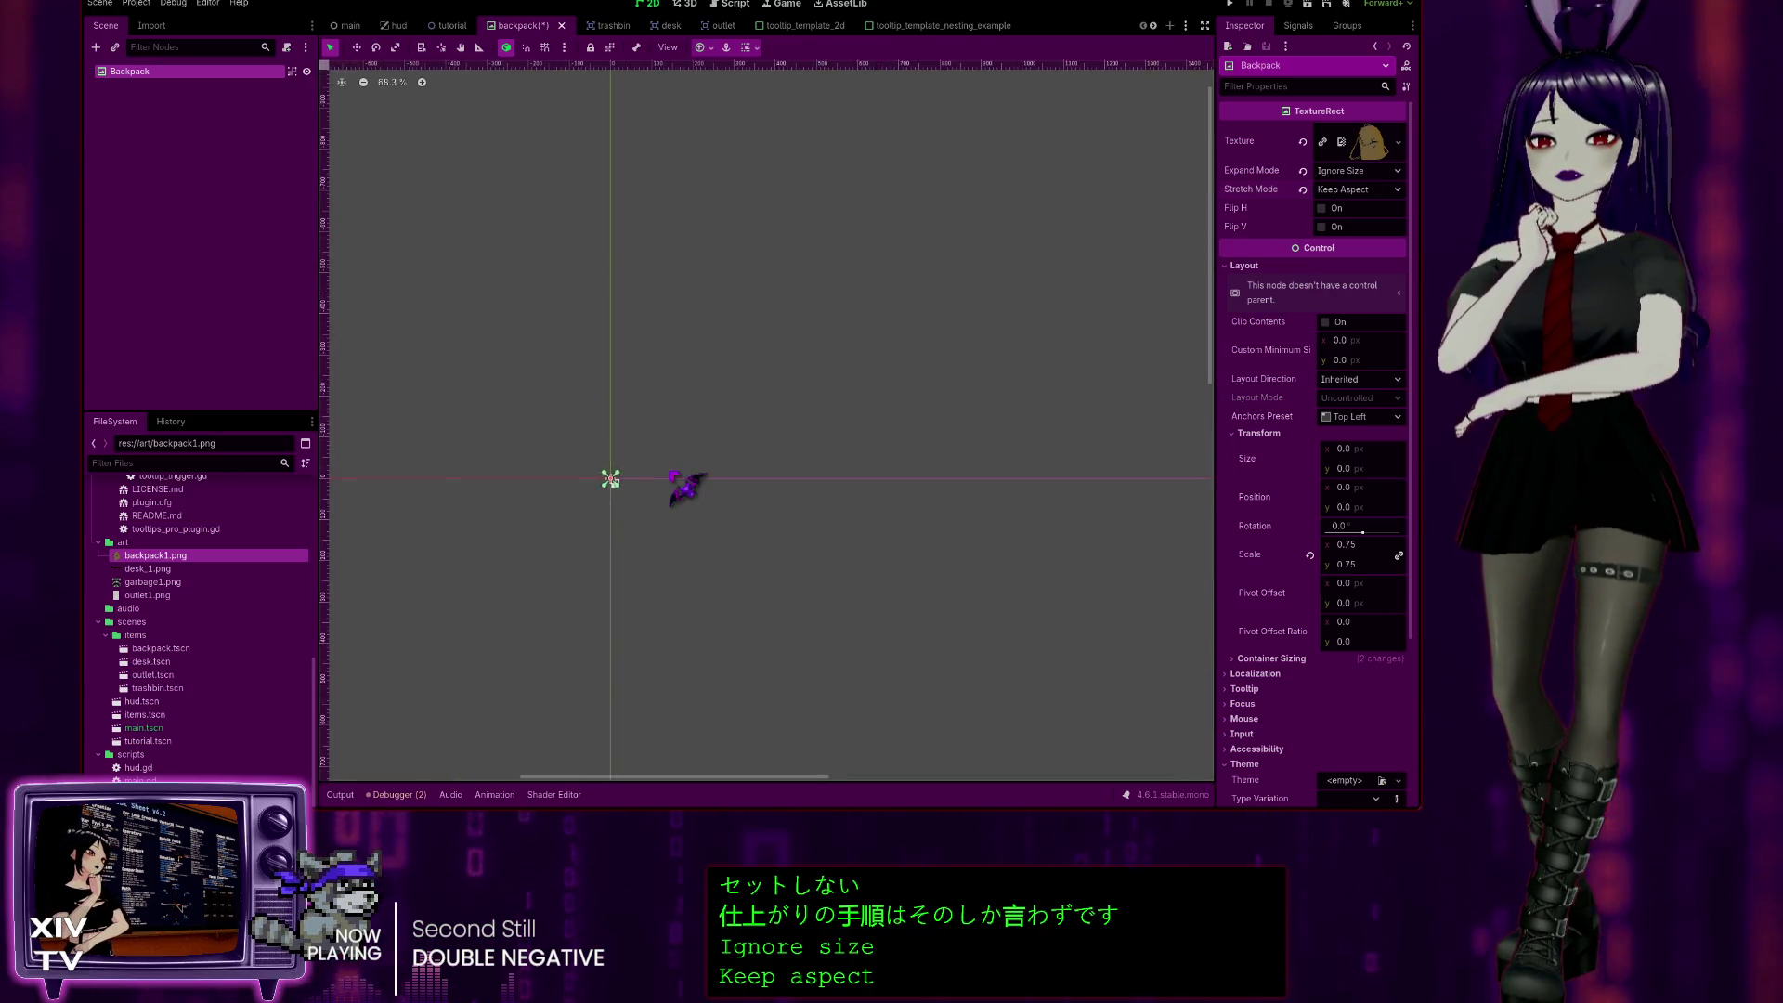
{"action": "scroll", "coordinate": [587, 484], "scroll_direction": "up", "scroll_amount": 14}
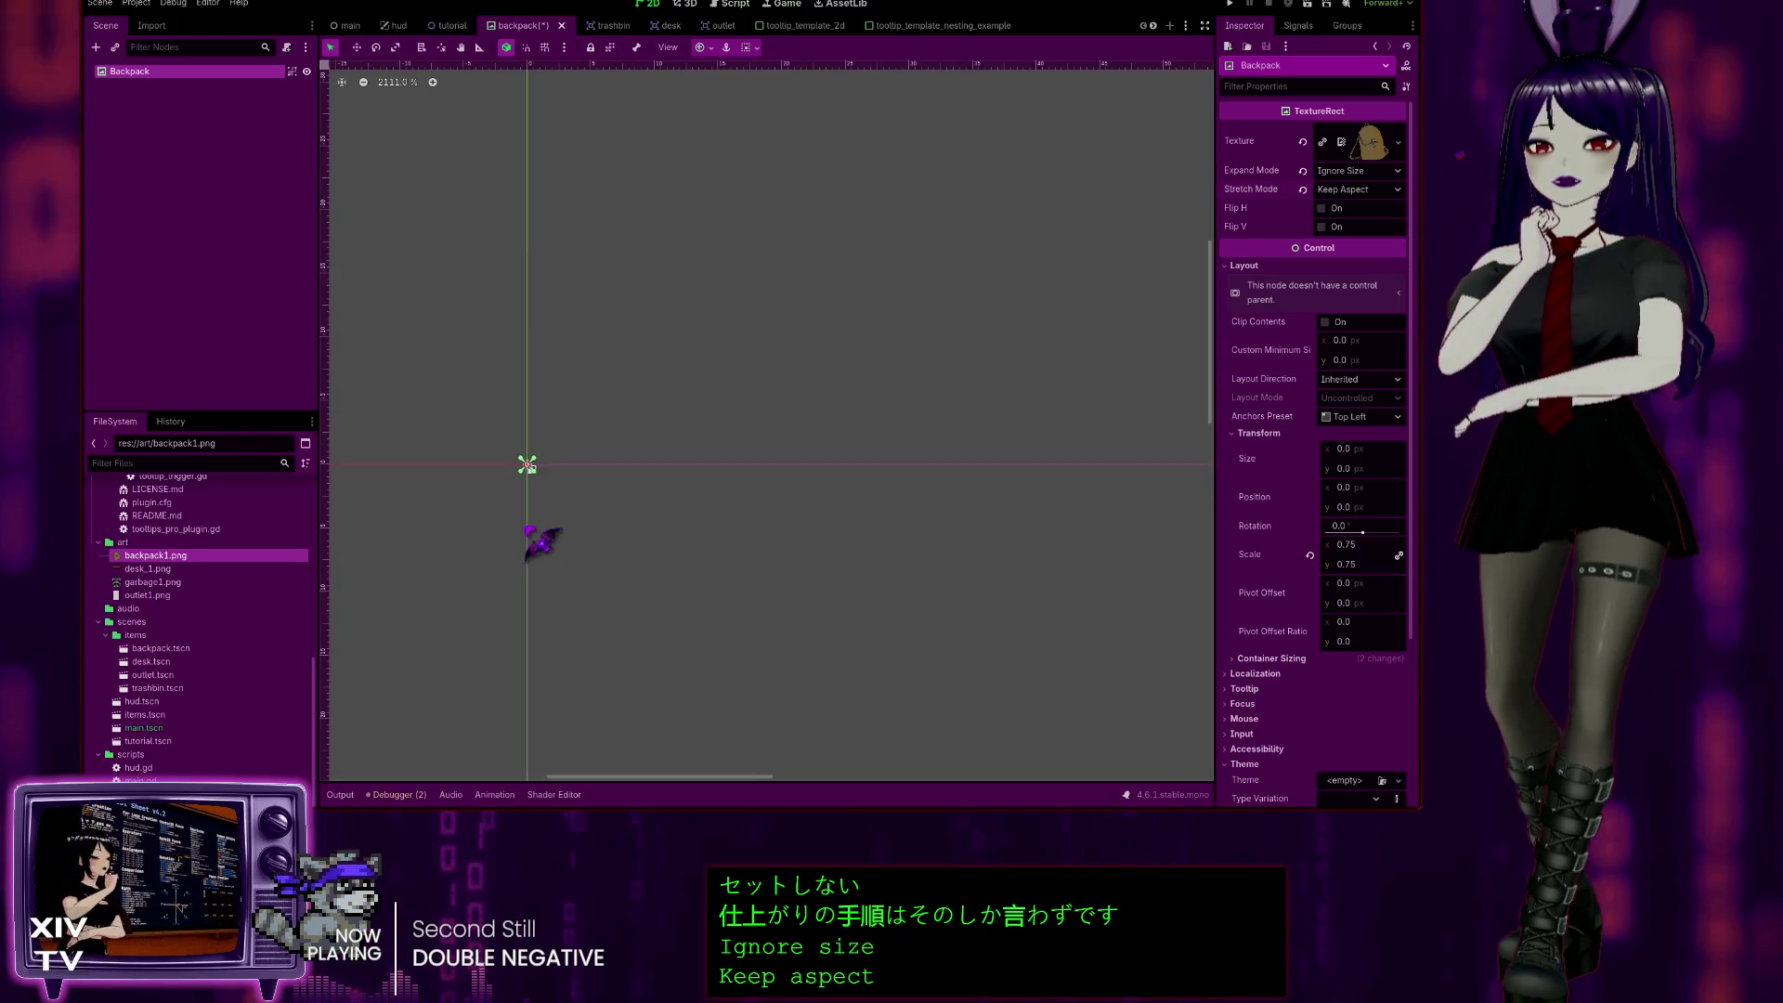
Step: Undo the scale change so the Backpack's scale returns to 1, and bring it into view
{"action": "key", "text": "ctrl+z"}
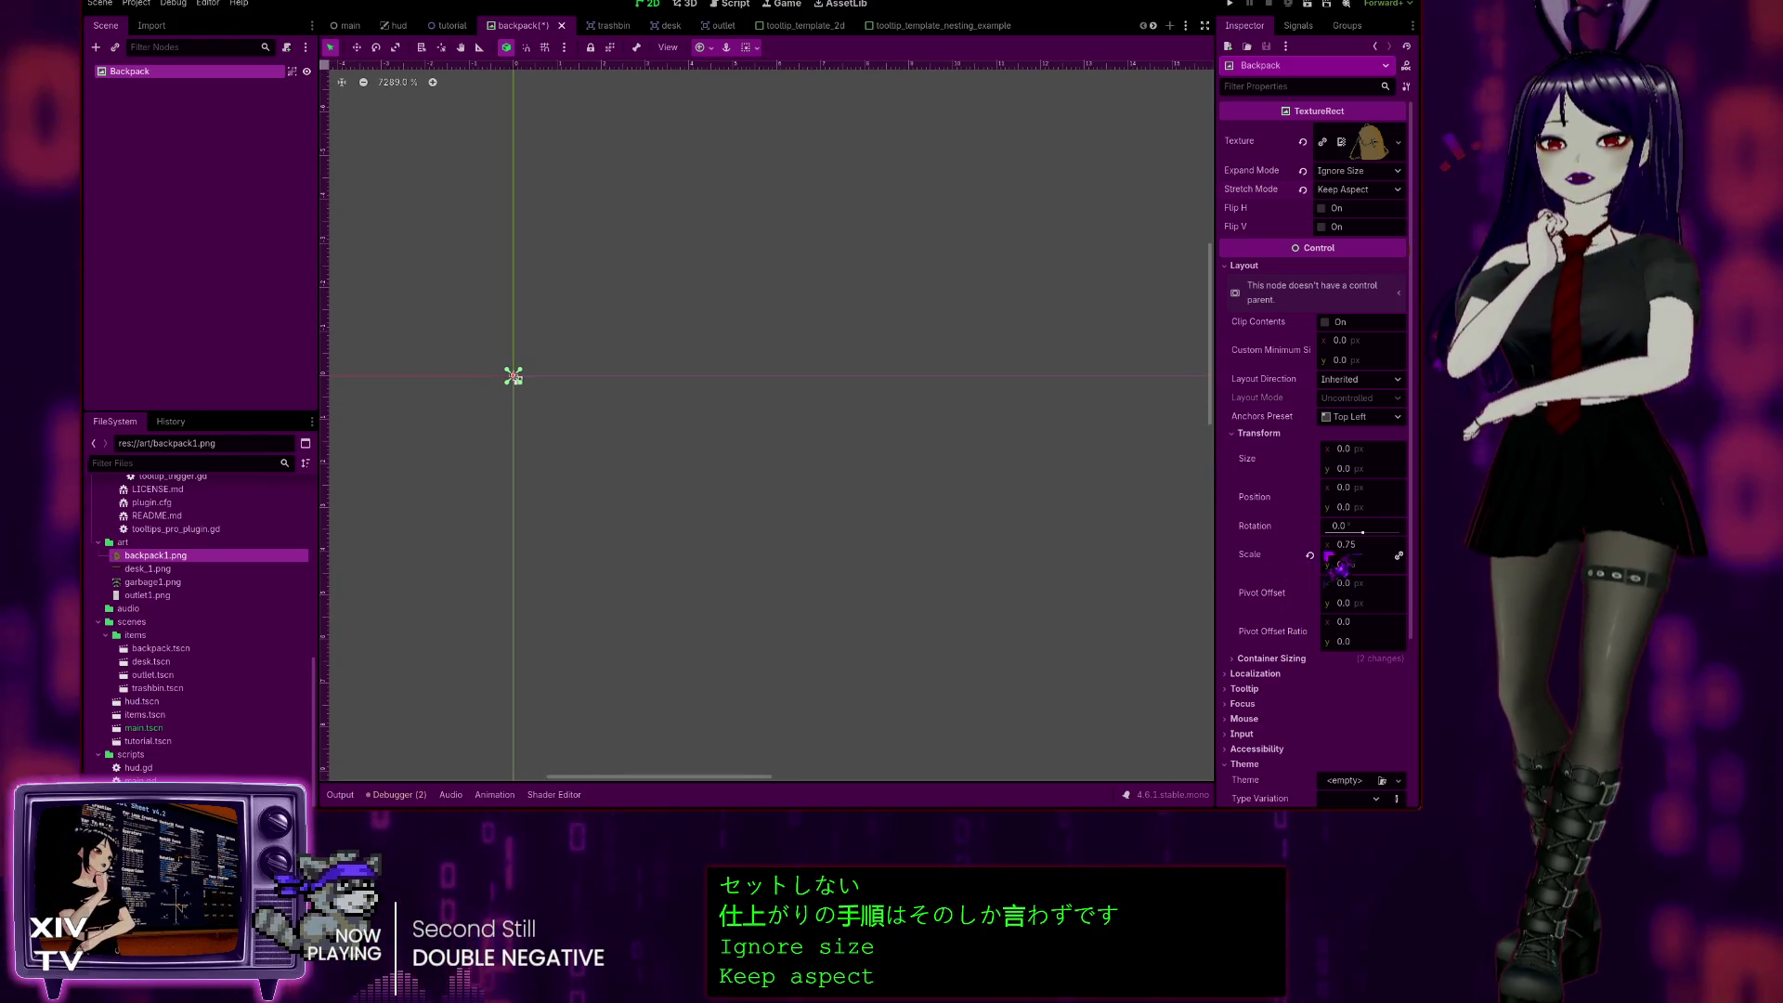
{"action": "scroll", "coordinate": [543, 410], "scroll_direction": "up", "scroll_amount": 20}
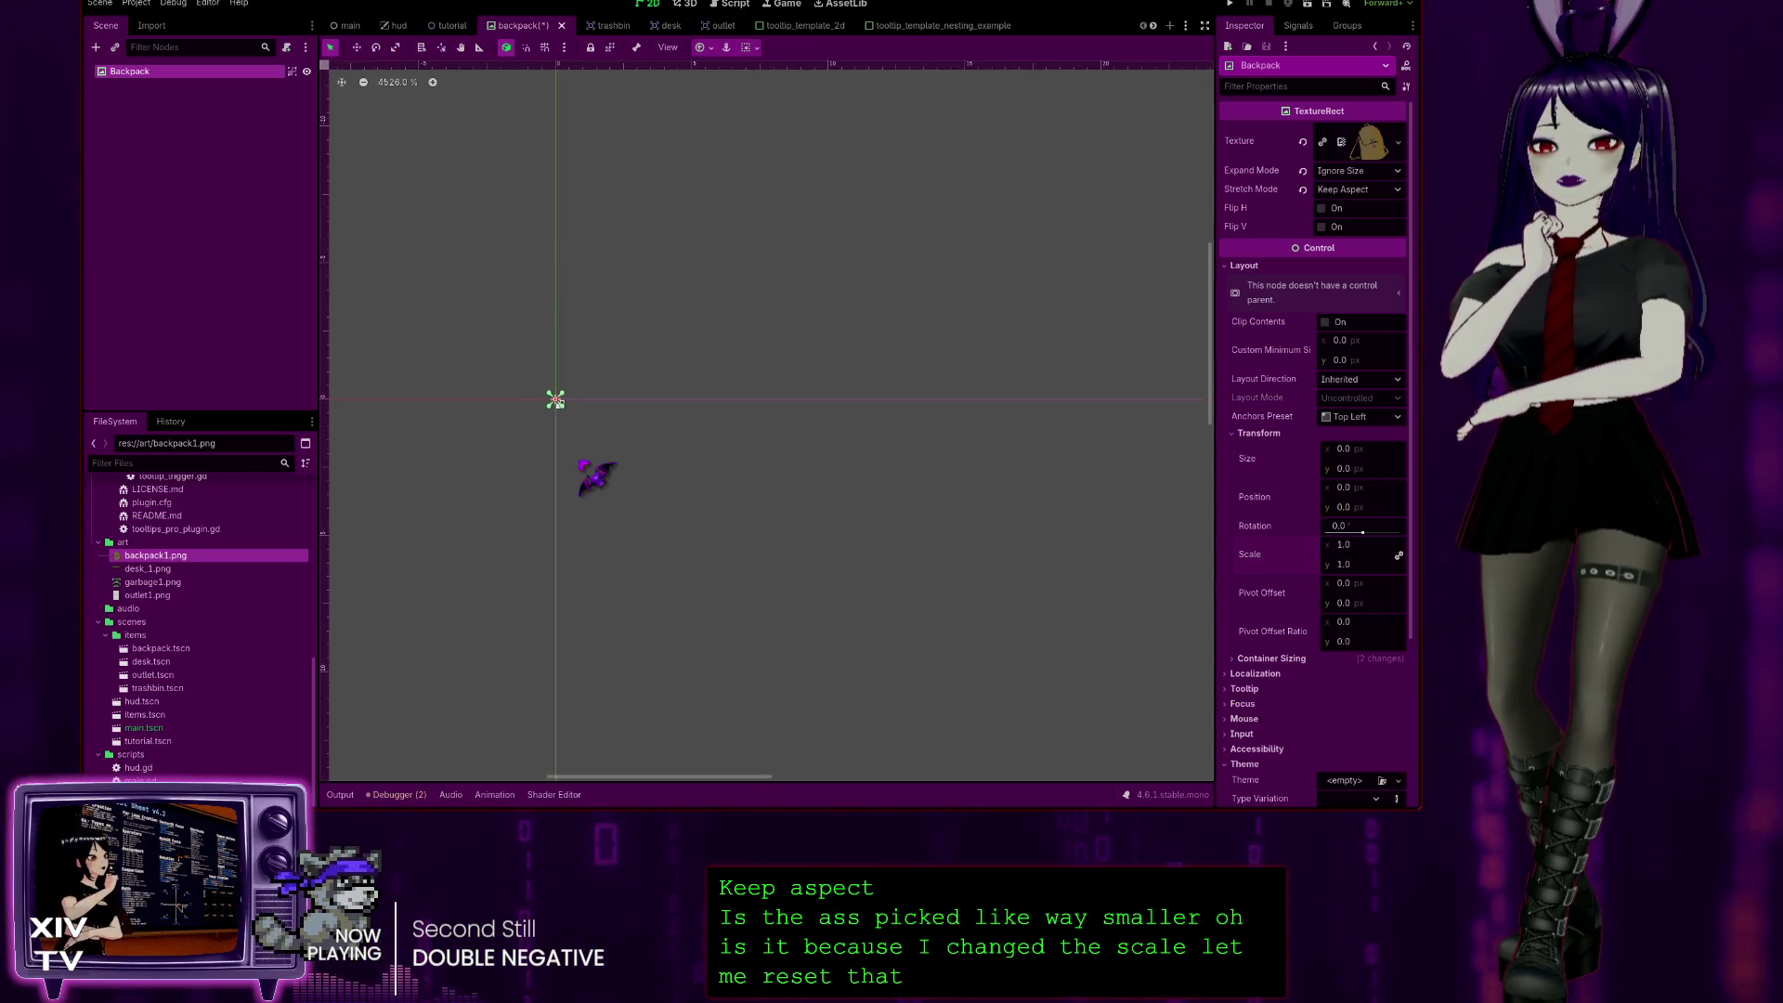
{"action": "scroll", "coordinate": [605, 492], "scroll_direction": "down", "scroll_amount": 7}
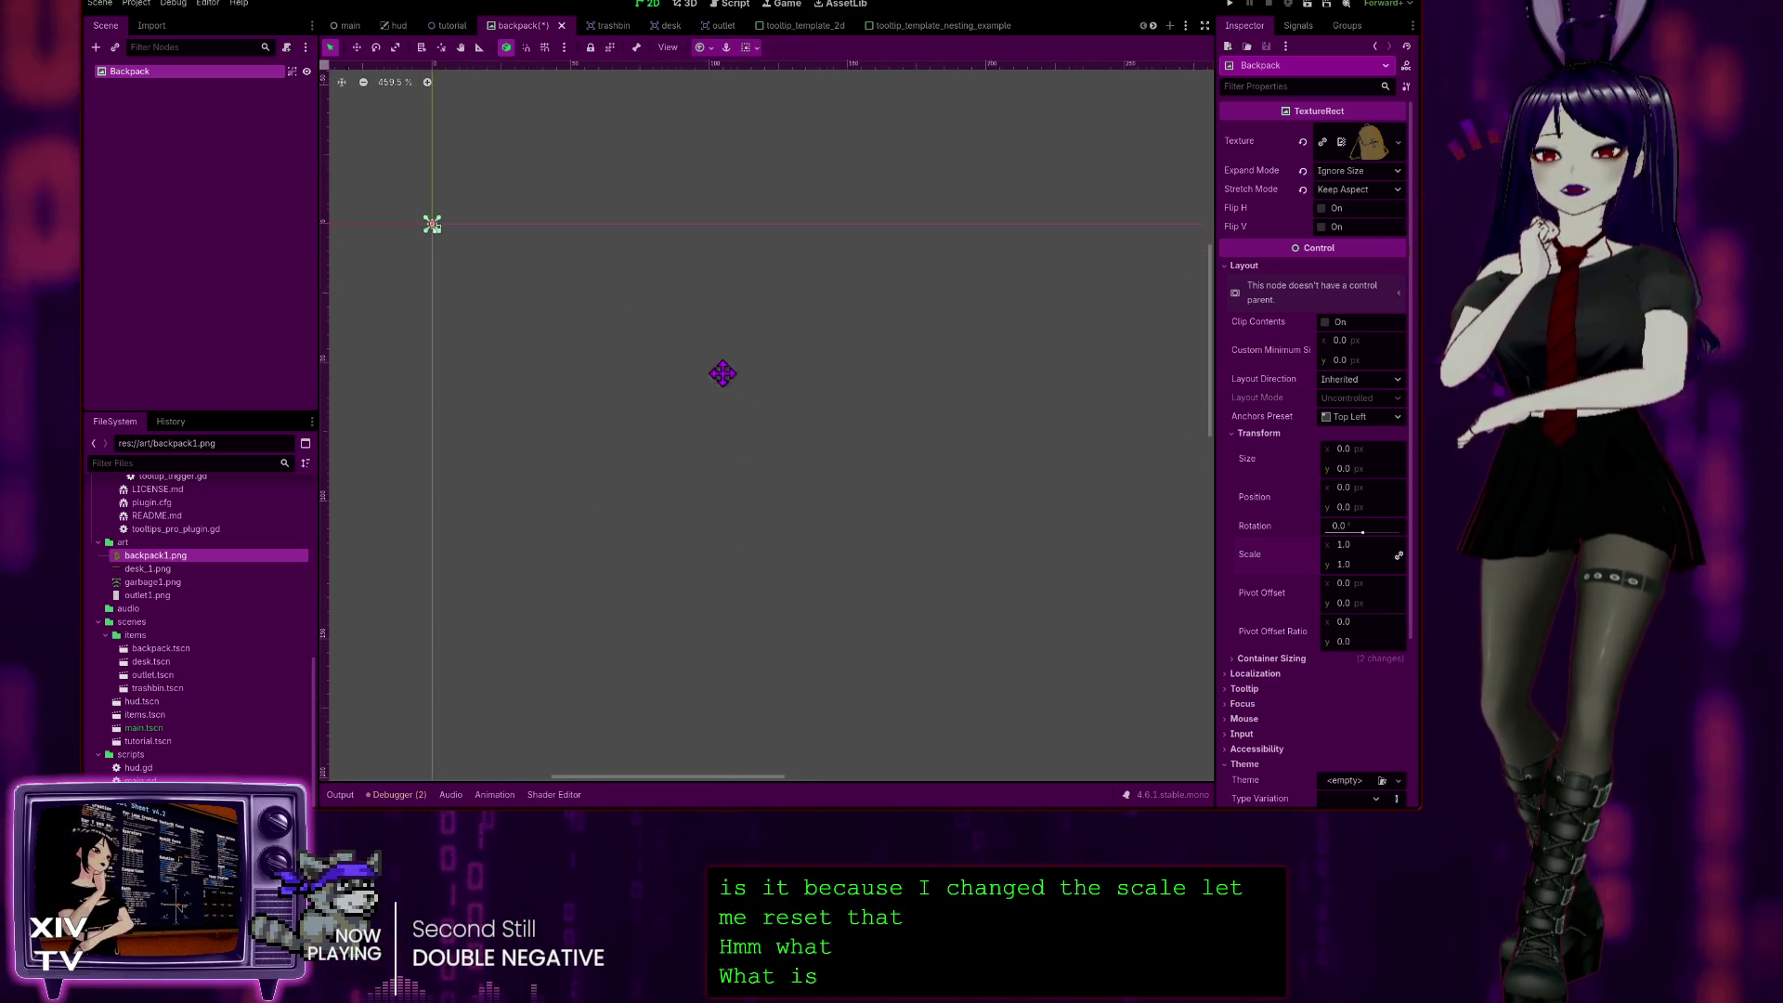
{"action": "scroll", "coordinate": [696, 335], "scroll_direction": "down", "scroll_amount": 2}
{"action": "mouse_move", "coordinate": [697, 335]}
{"action": "left_mouse_down"}
{"action": "mouse_move", "coordinate": [804, 525]}
{"action": "mouse_move", "coordinate": [713, 386]}
{"action": "mouse_move", "coordinate": [727, 401]}
{"action": "left_mouse_up"}
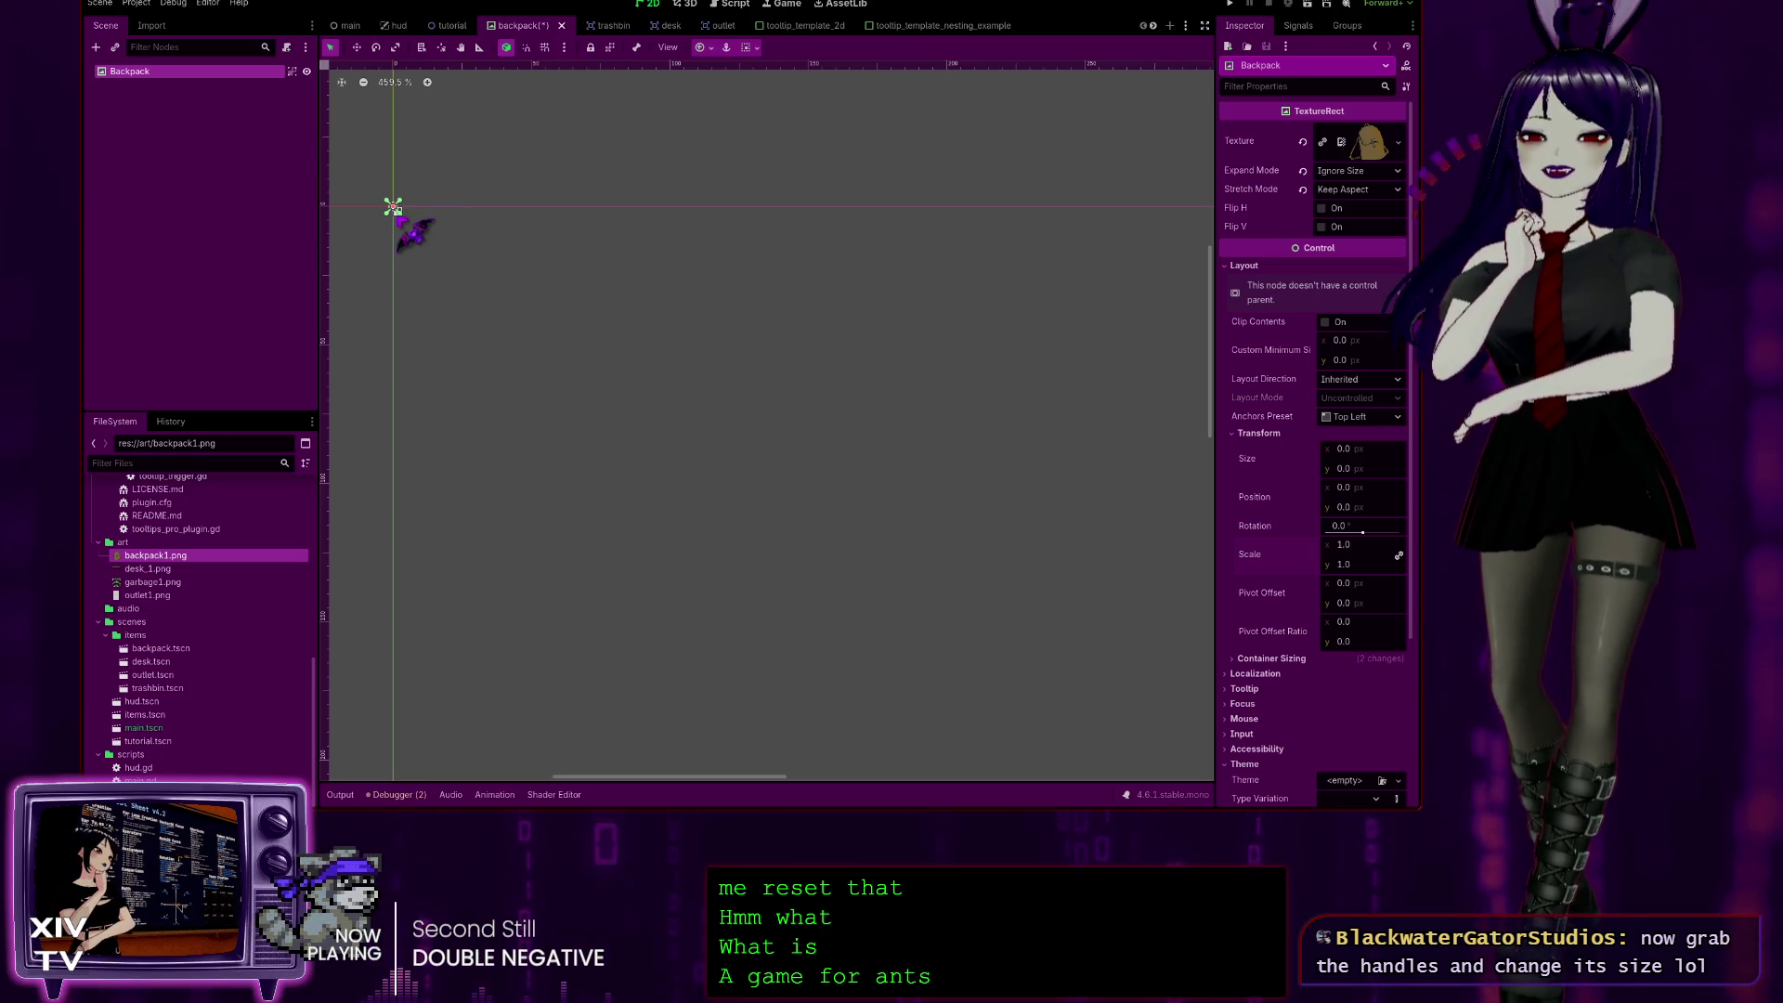
Step: Drag the Backpack's canvas handles and anchors, shrinking it toward 0.75 scale
{"action": "mouse_move", "coordinate": [423, 243]}
{"action": "left_mouse_down"}
{"action": "mouse_move", "coordinate": [577, 364]}
{"action": "mouse_move", "coordinate": [521, 385]}
{"action": "left_mouse_up"}
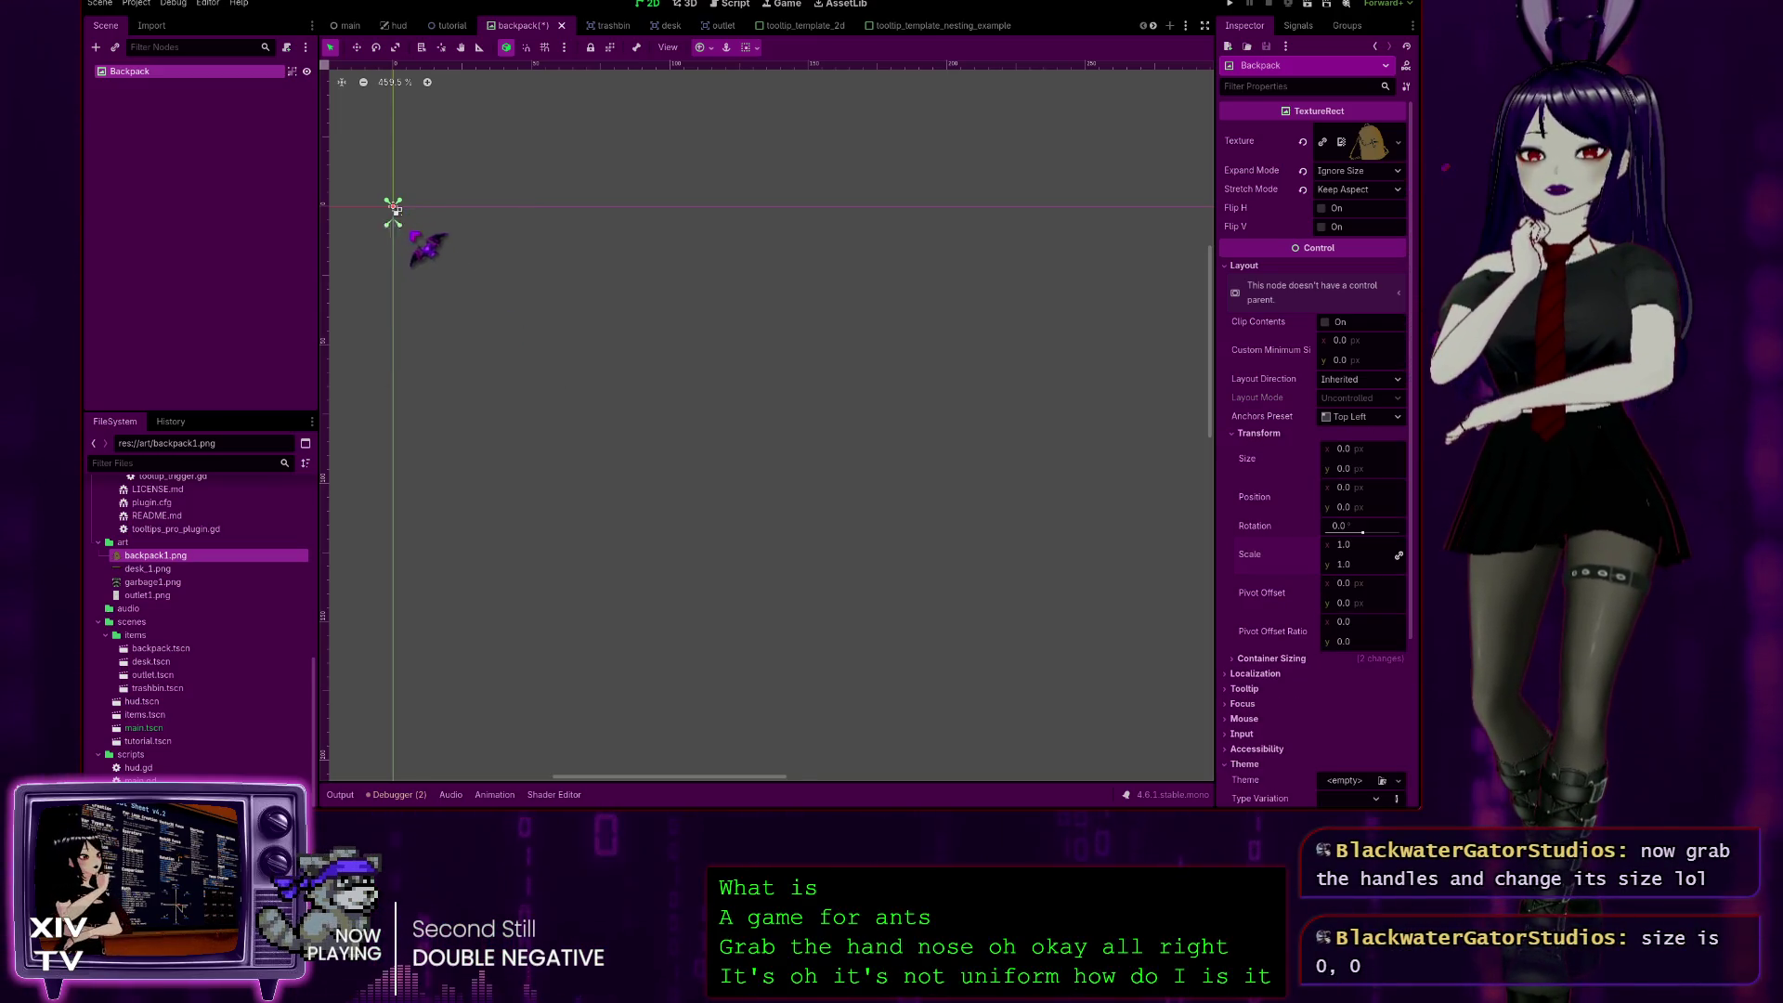
{"action": "left_click", "coordinate": [394, 206]}
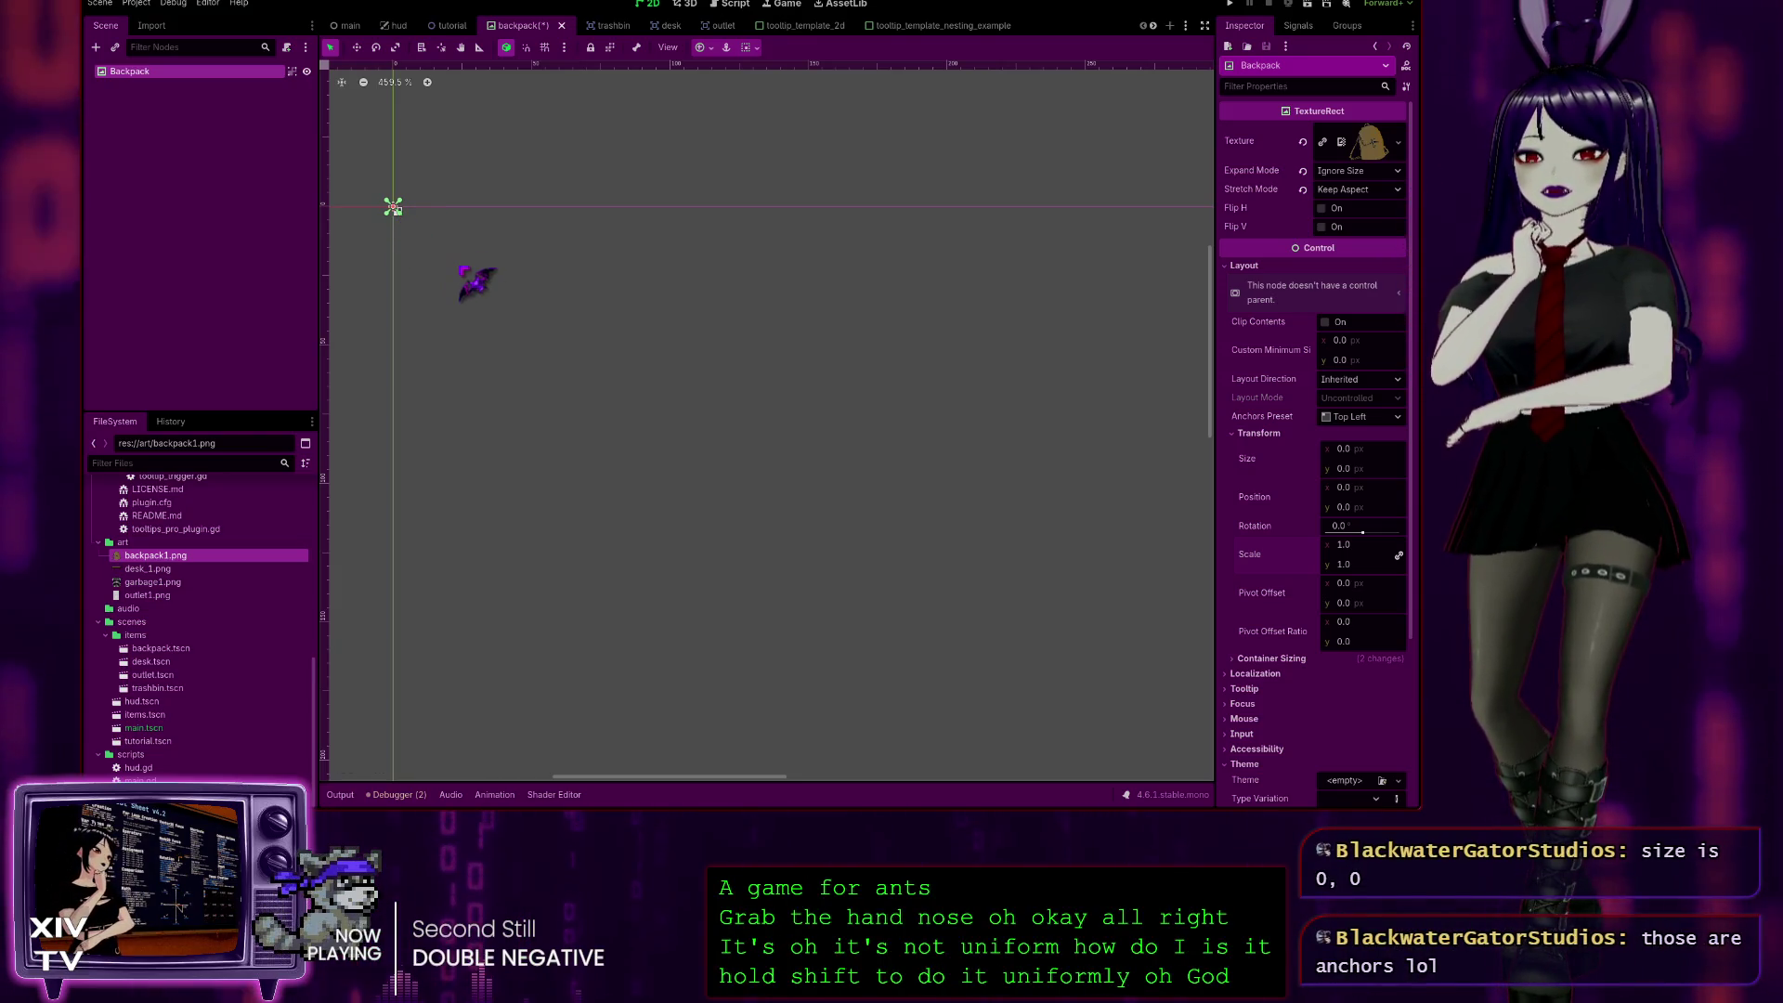
{"action": "left_click_drag", "start_coordinate": [475, 278], "coordinate": [397, 210]}
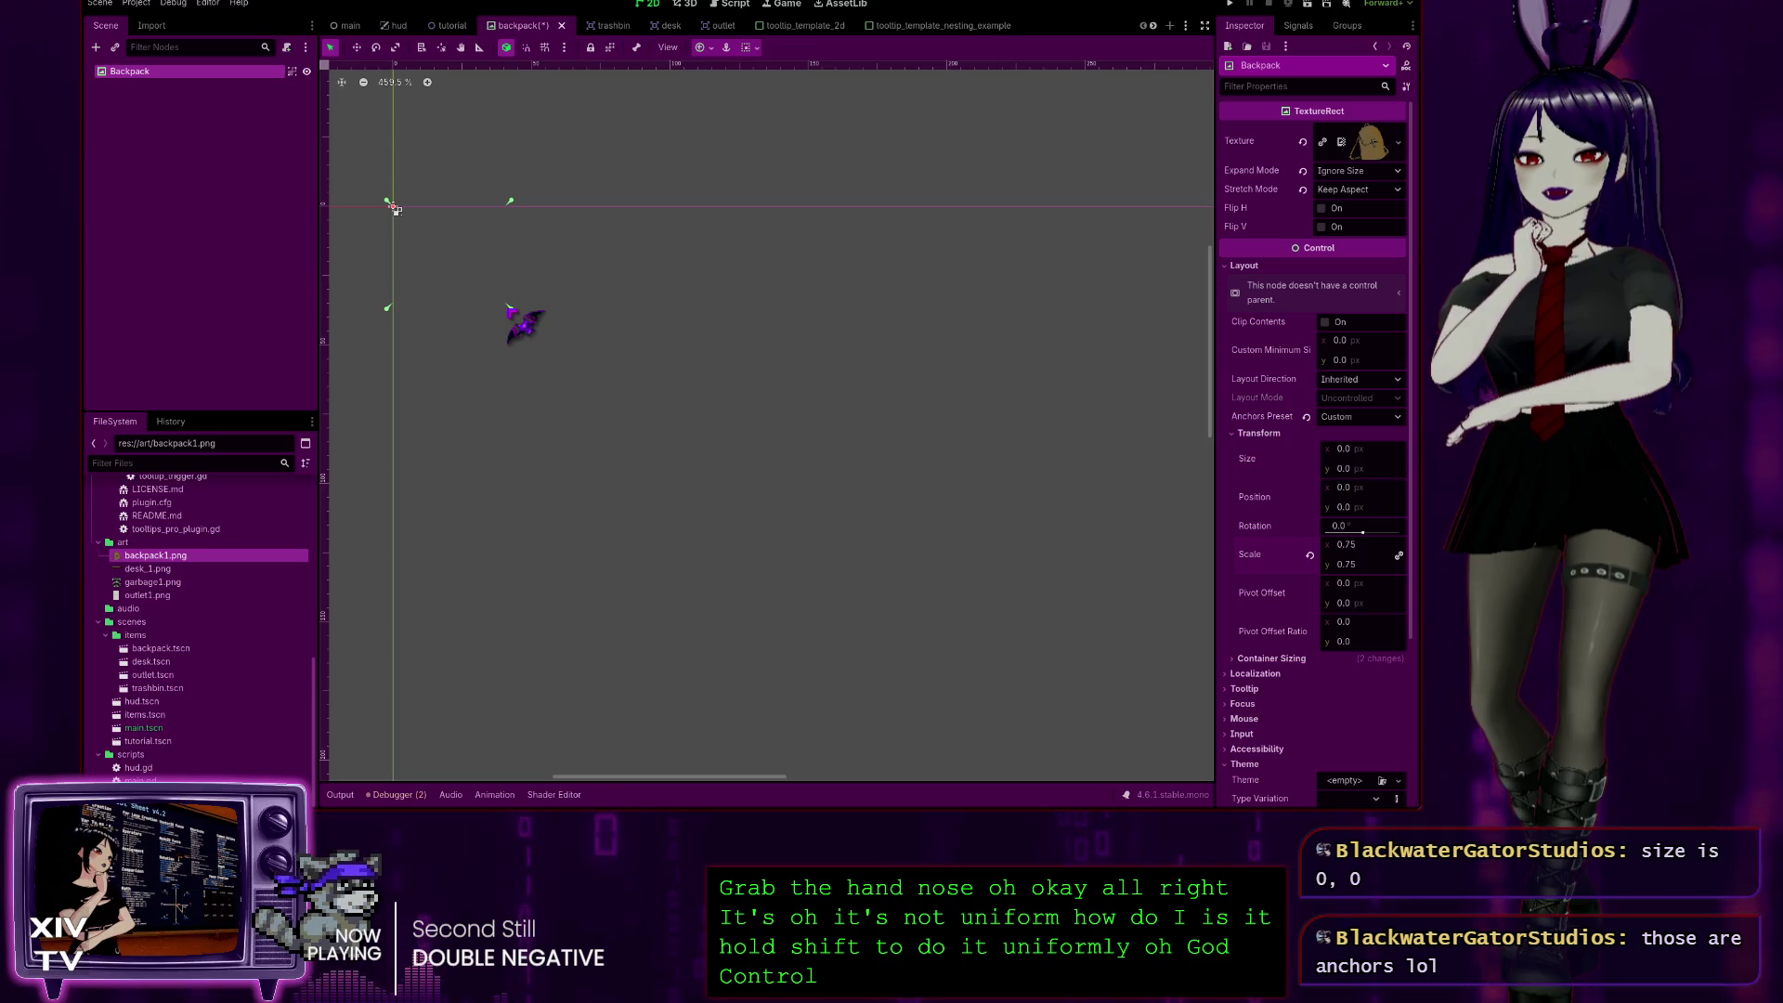
Step: Undo the anchor changes, leaving Keep Aspect stretch and 0.75 scale
{"action": "key", "text": "ctrl+z"}
{"action": "key", "text": "ctrl+z"}
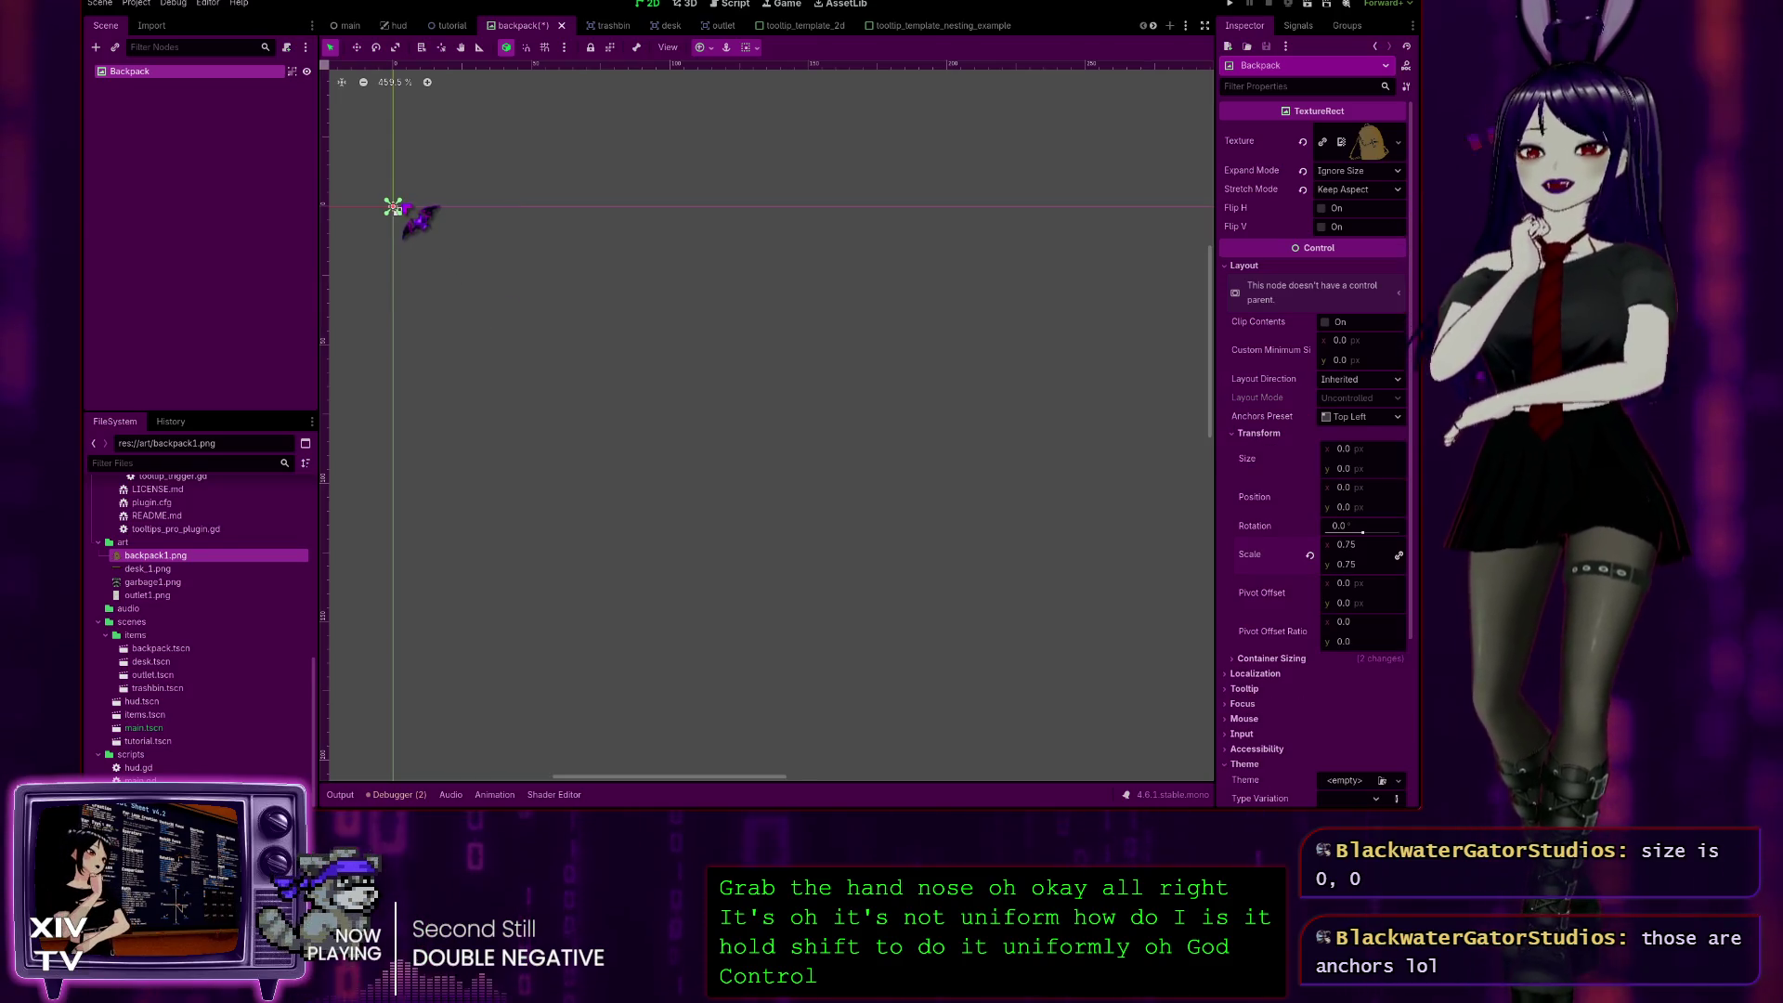
{"action": "left_click_drag", "start_coordinate": [394, 206], "coordinate": [397, 210]}
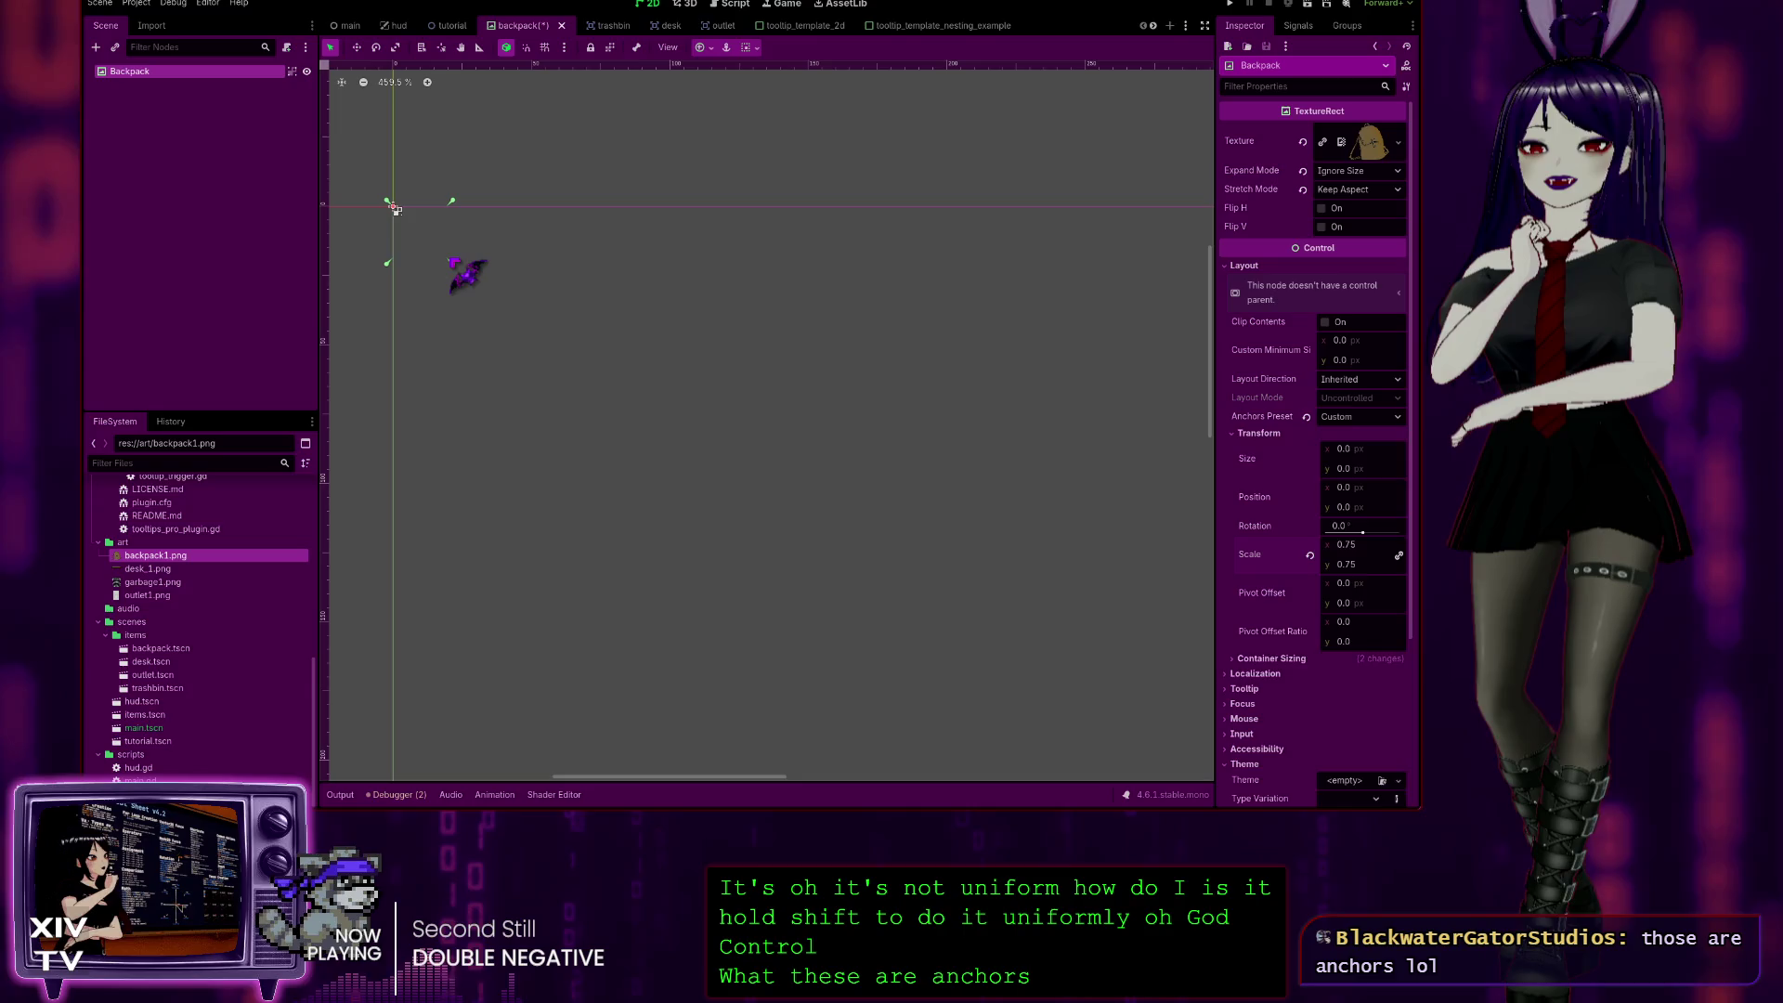
{"action": "key", "text": "ctrl+z"}
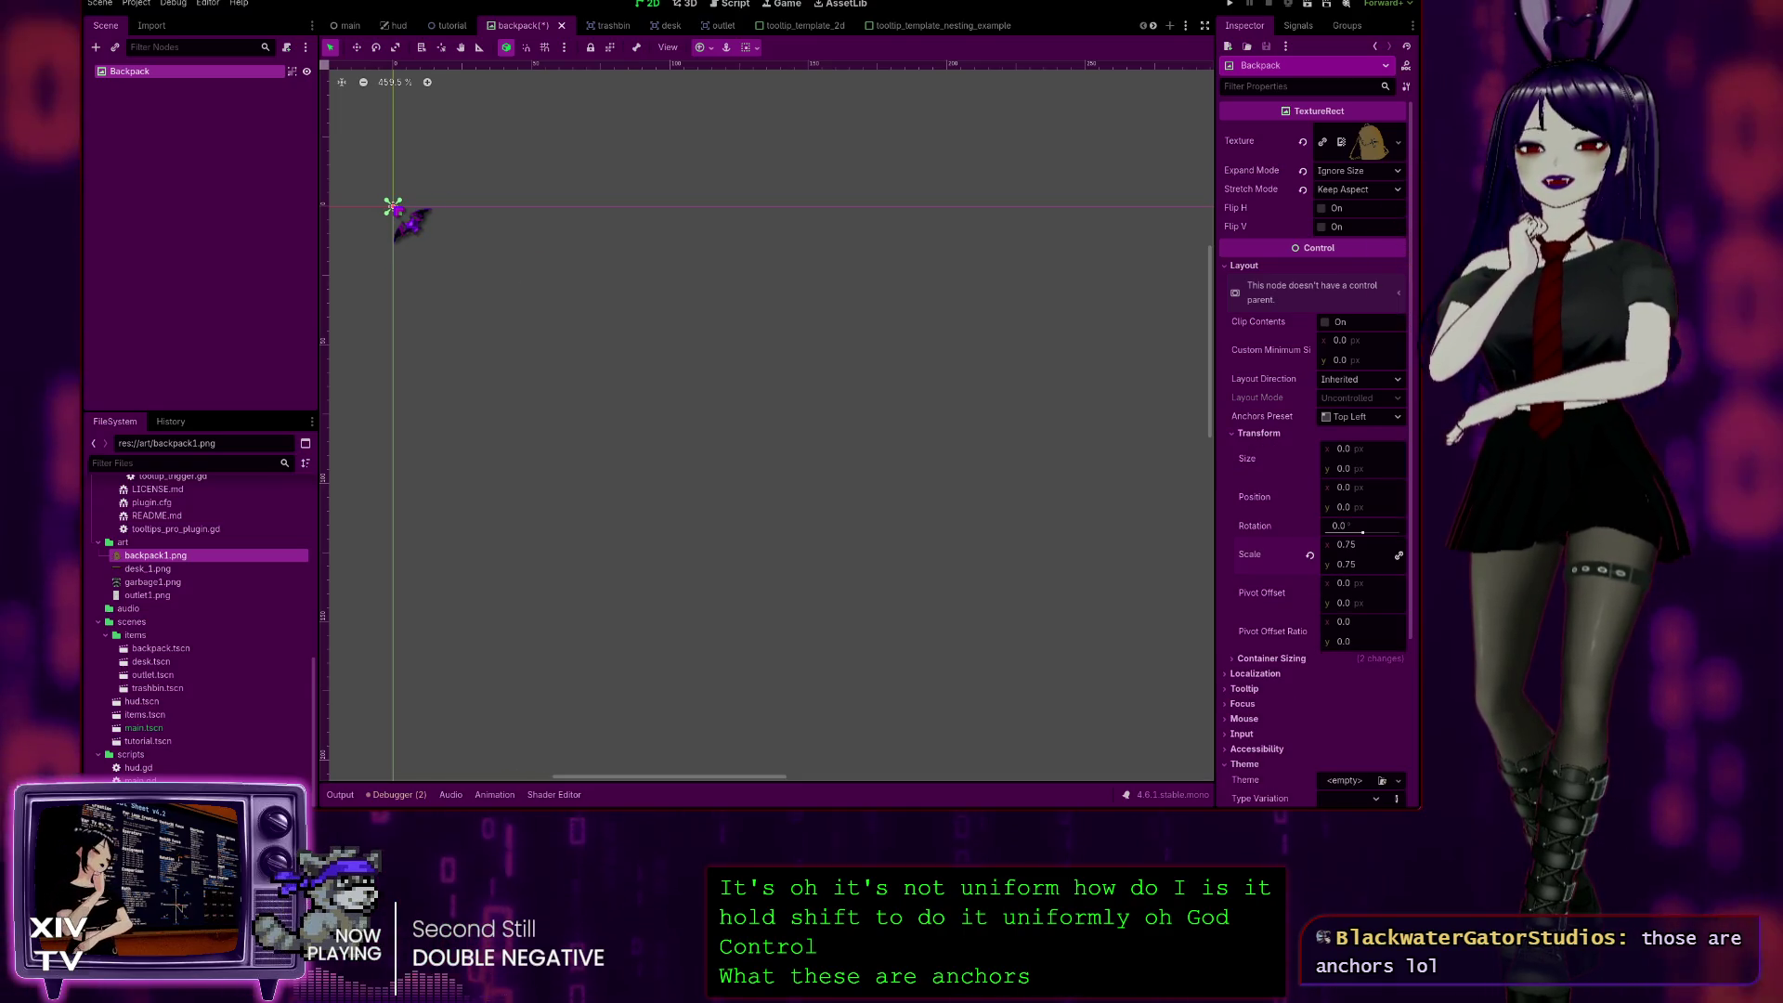
{"action": "key", "text": "ctrl+z"}
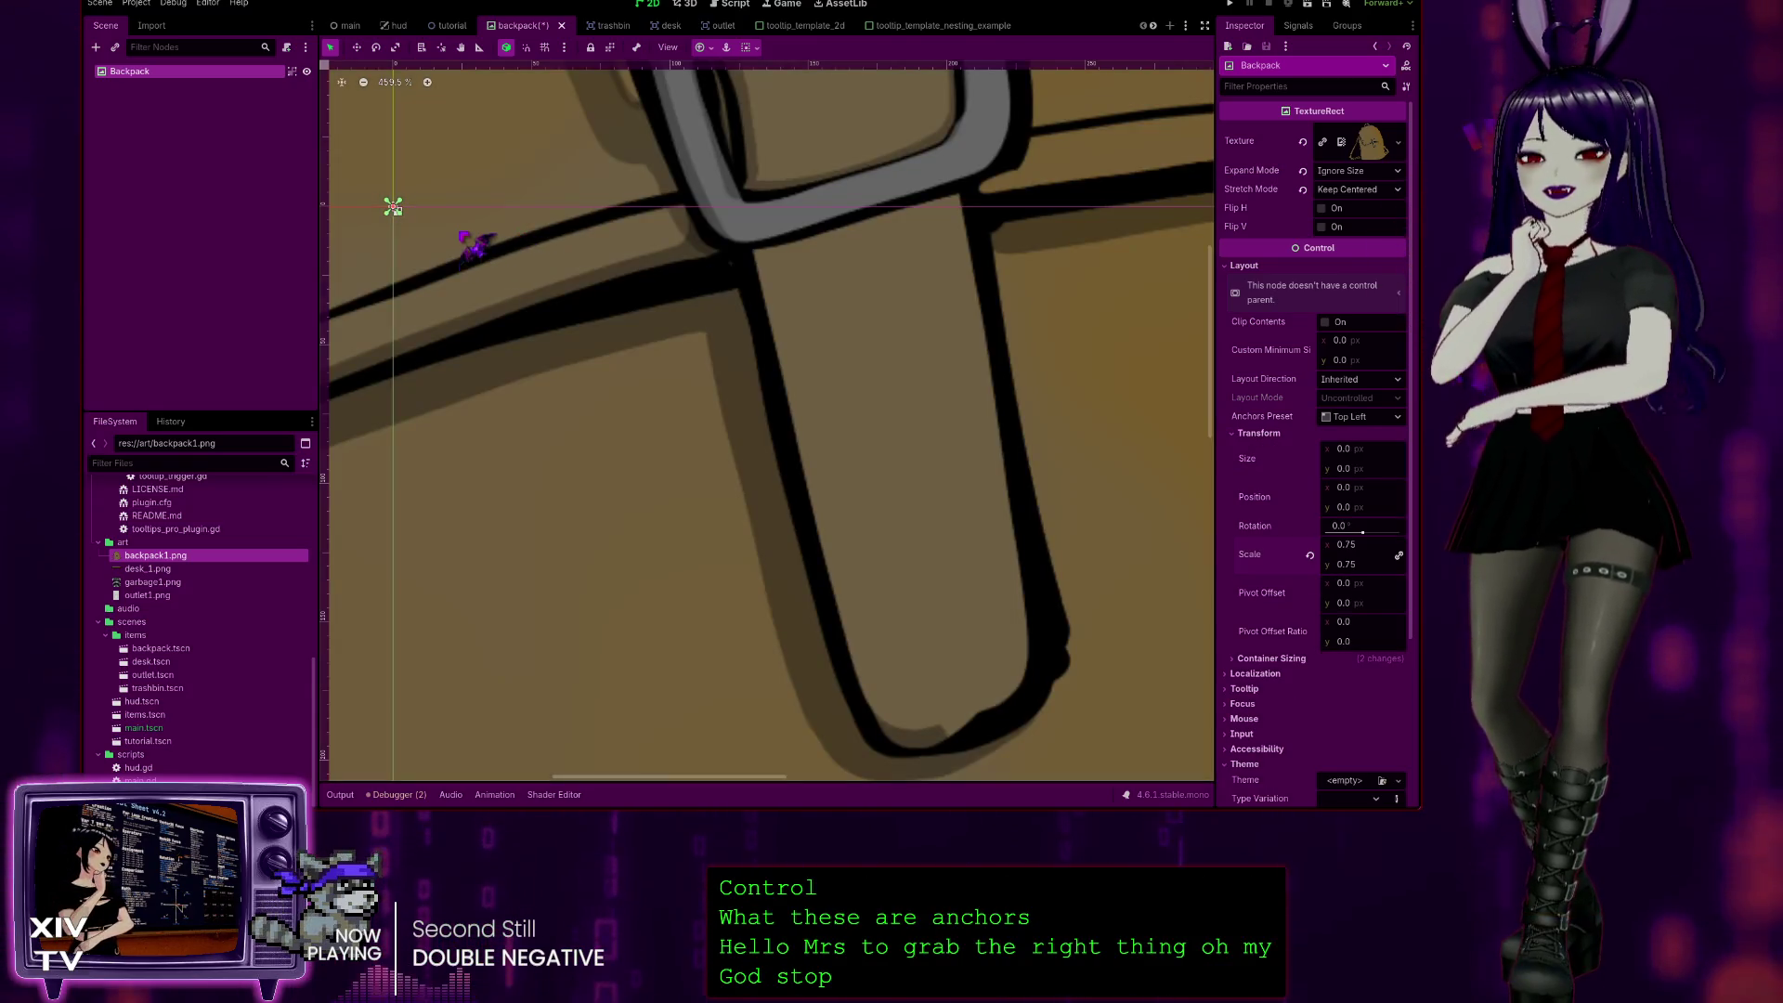
{"action": "scroll", "coordinate": [594, 272], "scroll_direction": "down", "scroll_amount": 4}
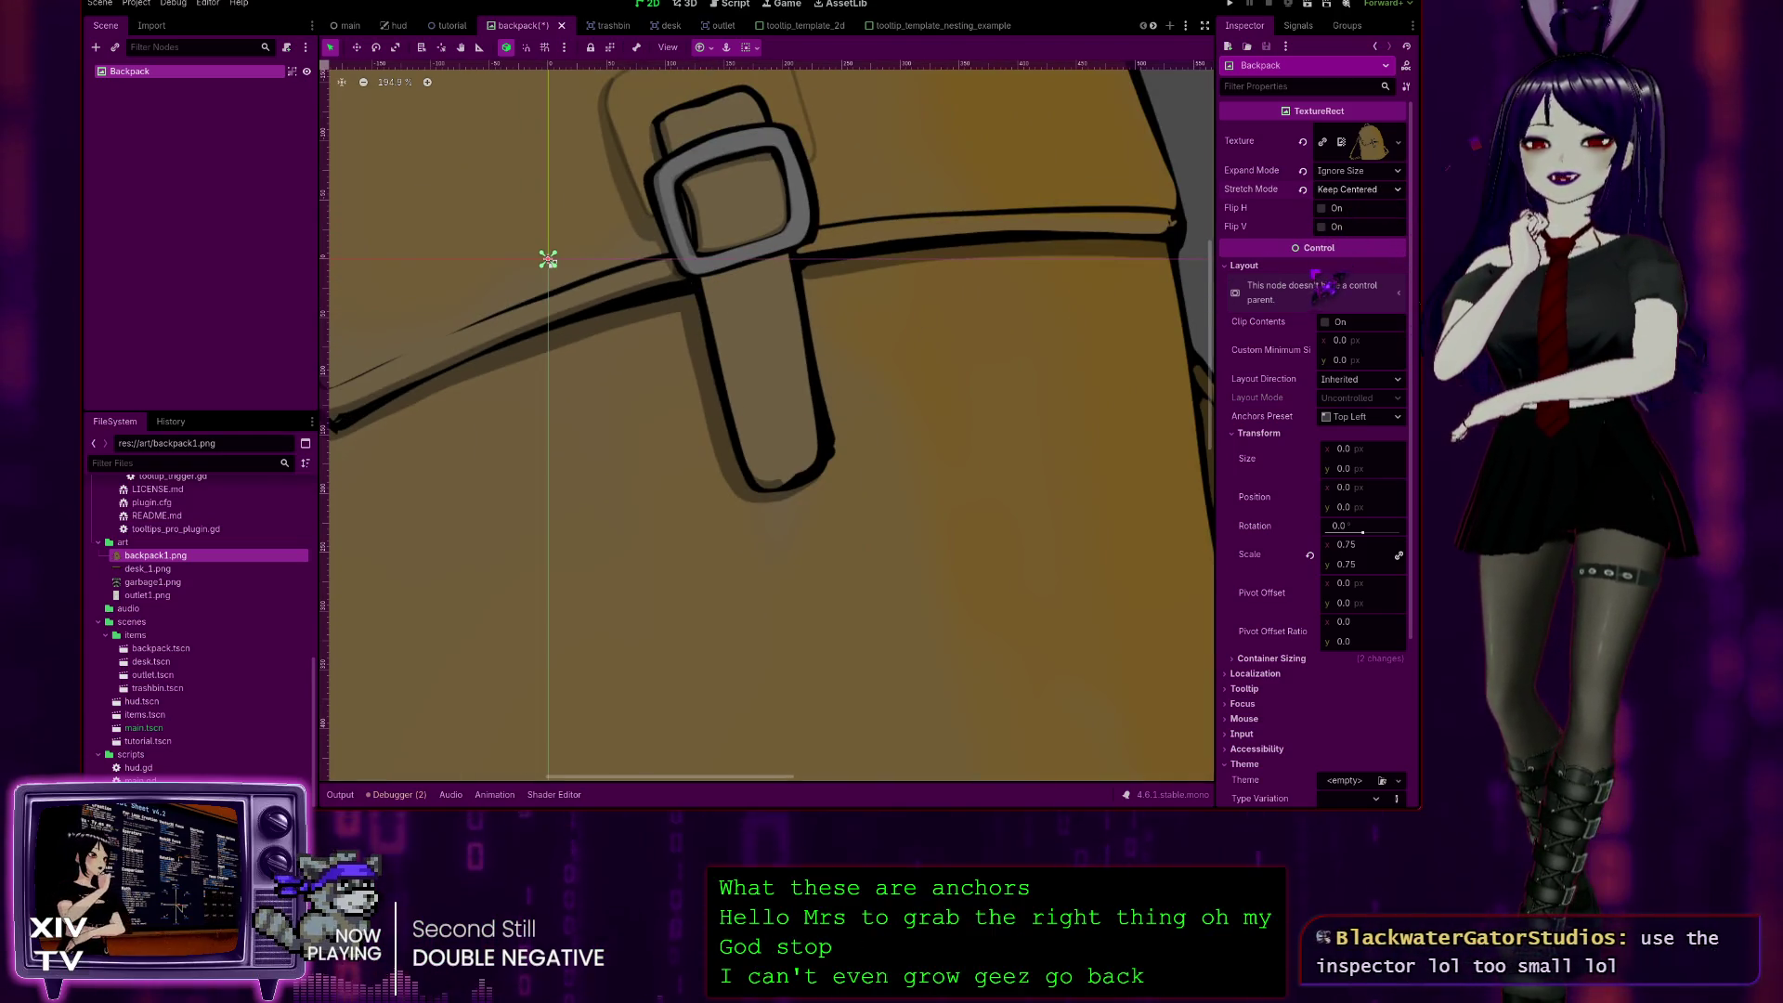
{"action": "key", "text": "ctrl+z"}
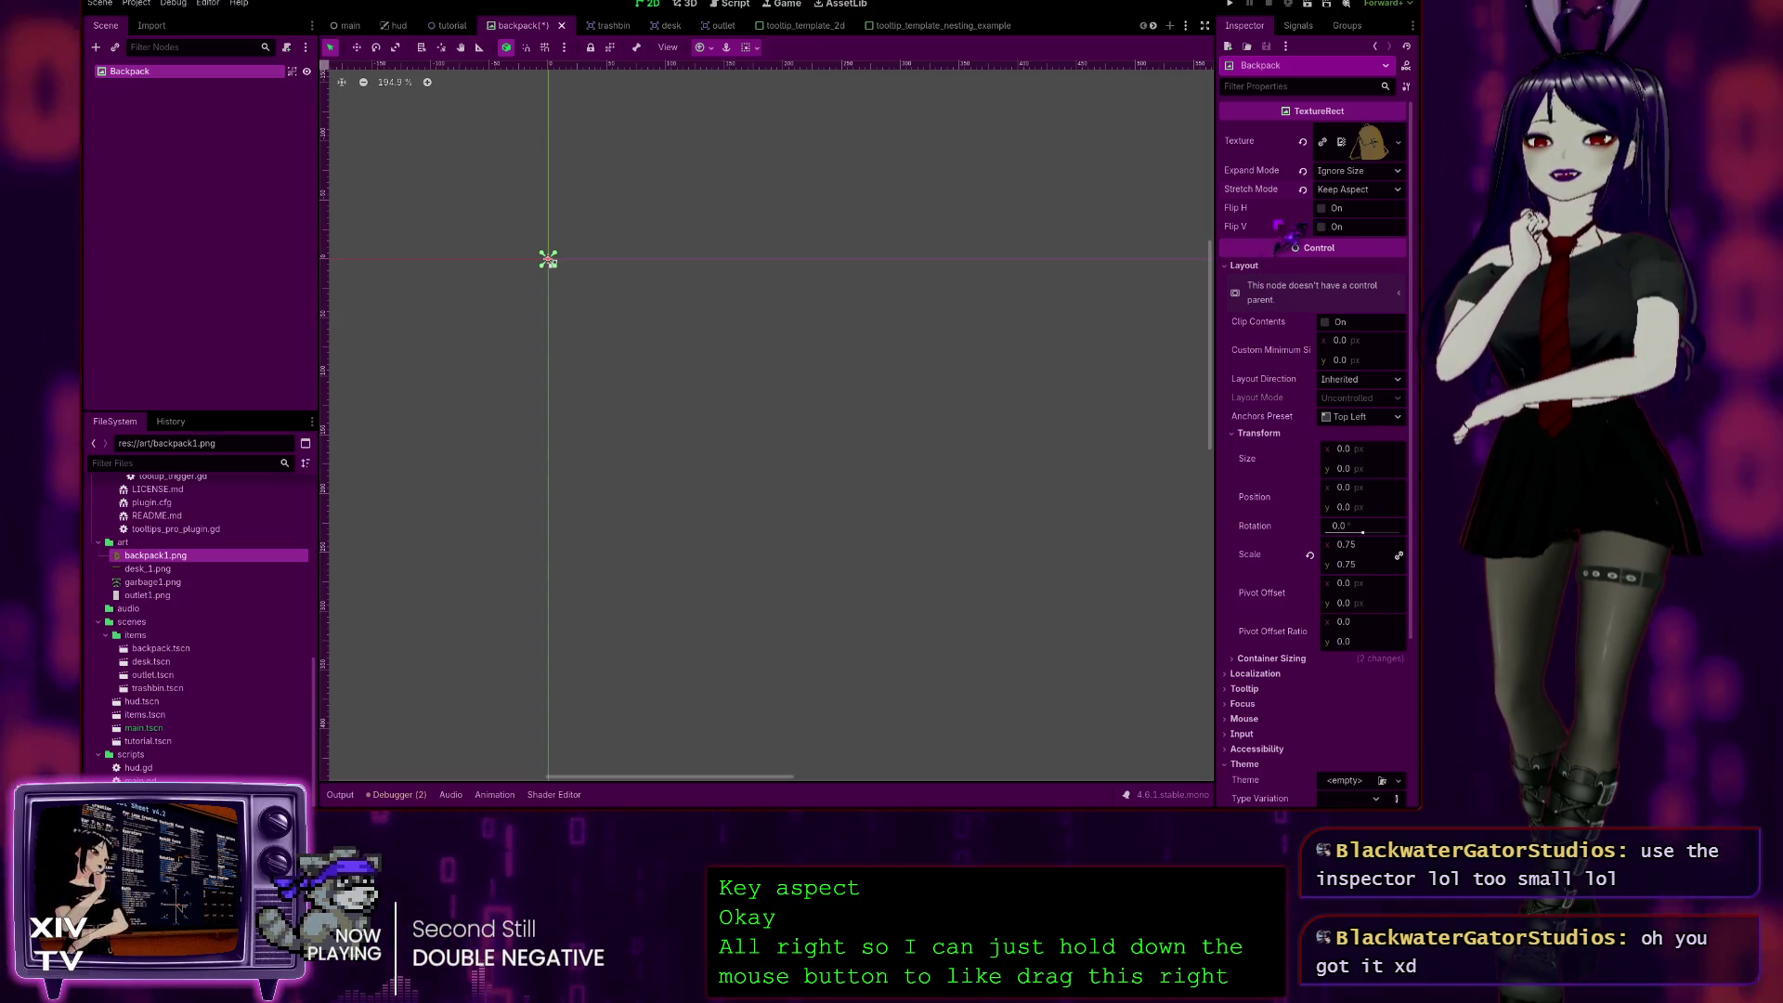
{"action": "scroll", "coordinate": [1289, 531], "scroll_direction": "down", "scroll_amount": 3}
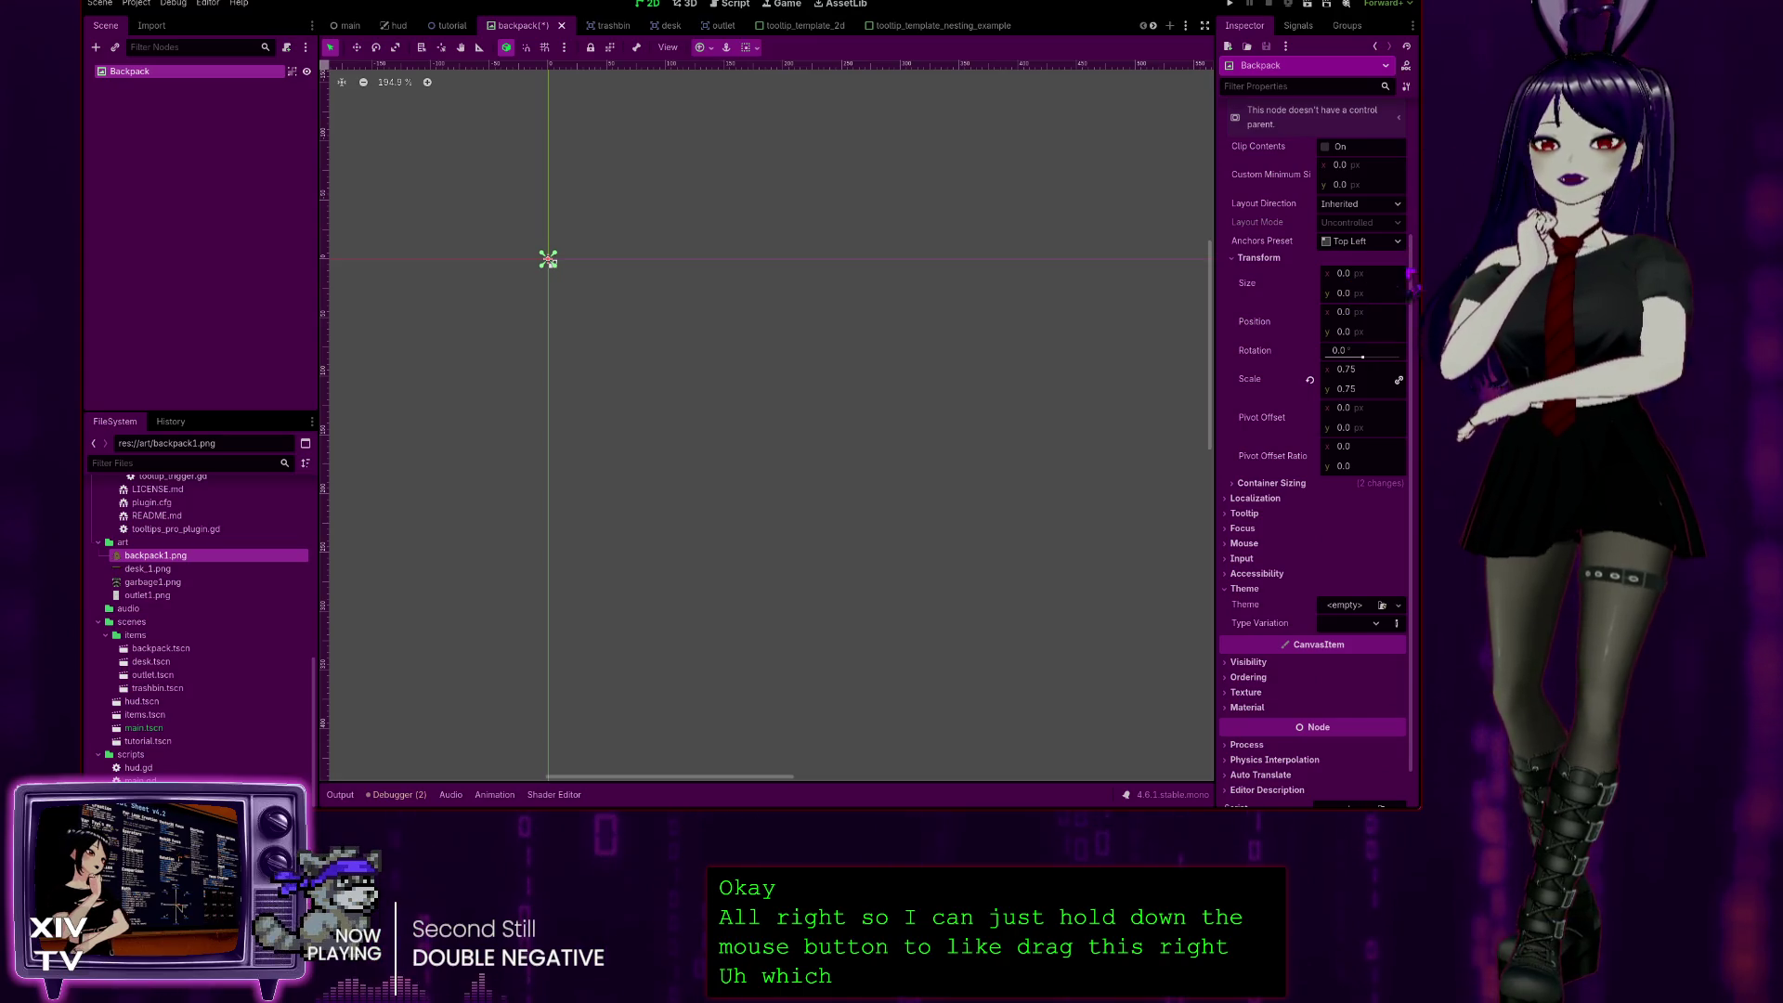
Step: Enter 2 in the Backpack's scale field, then revert Scale to its default of 1
{"action": "left_click", "coordinate": [1345, 274]}
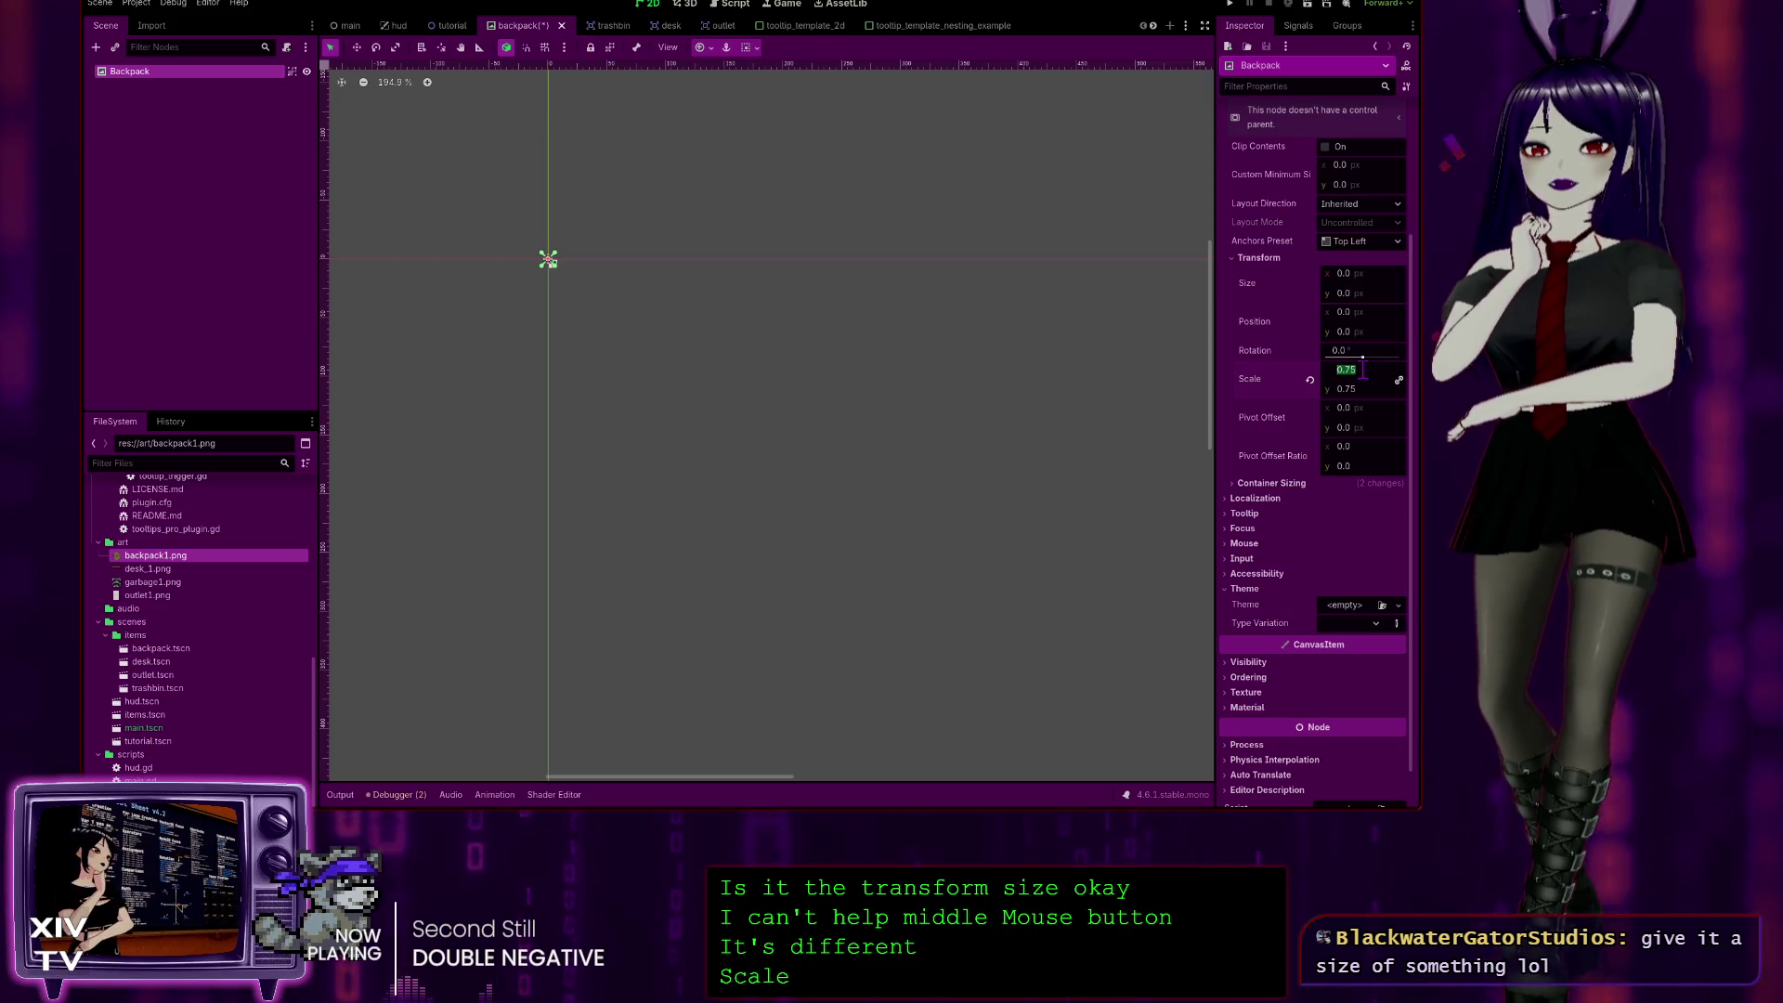
{"action": "type", "text": "2"}
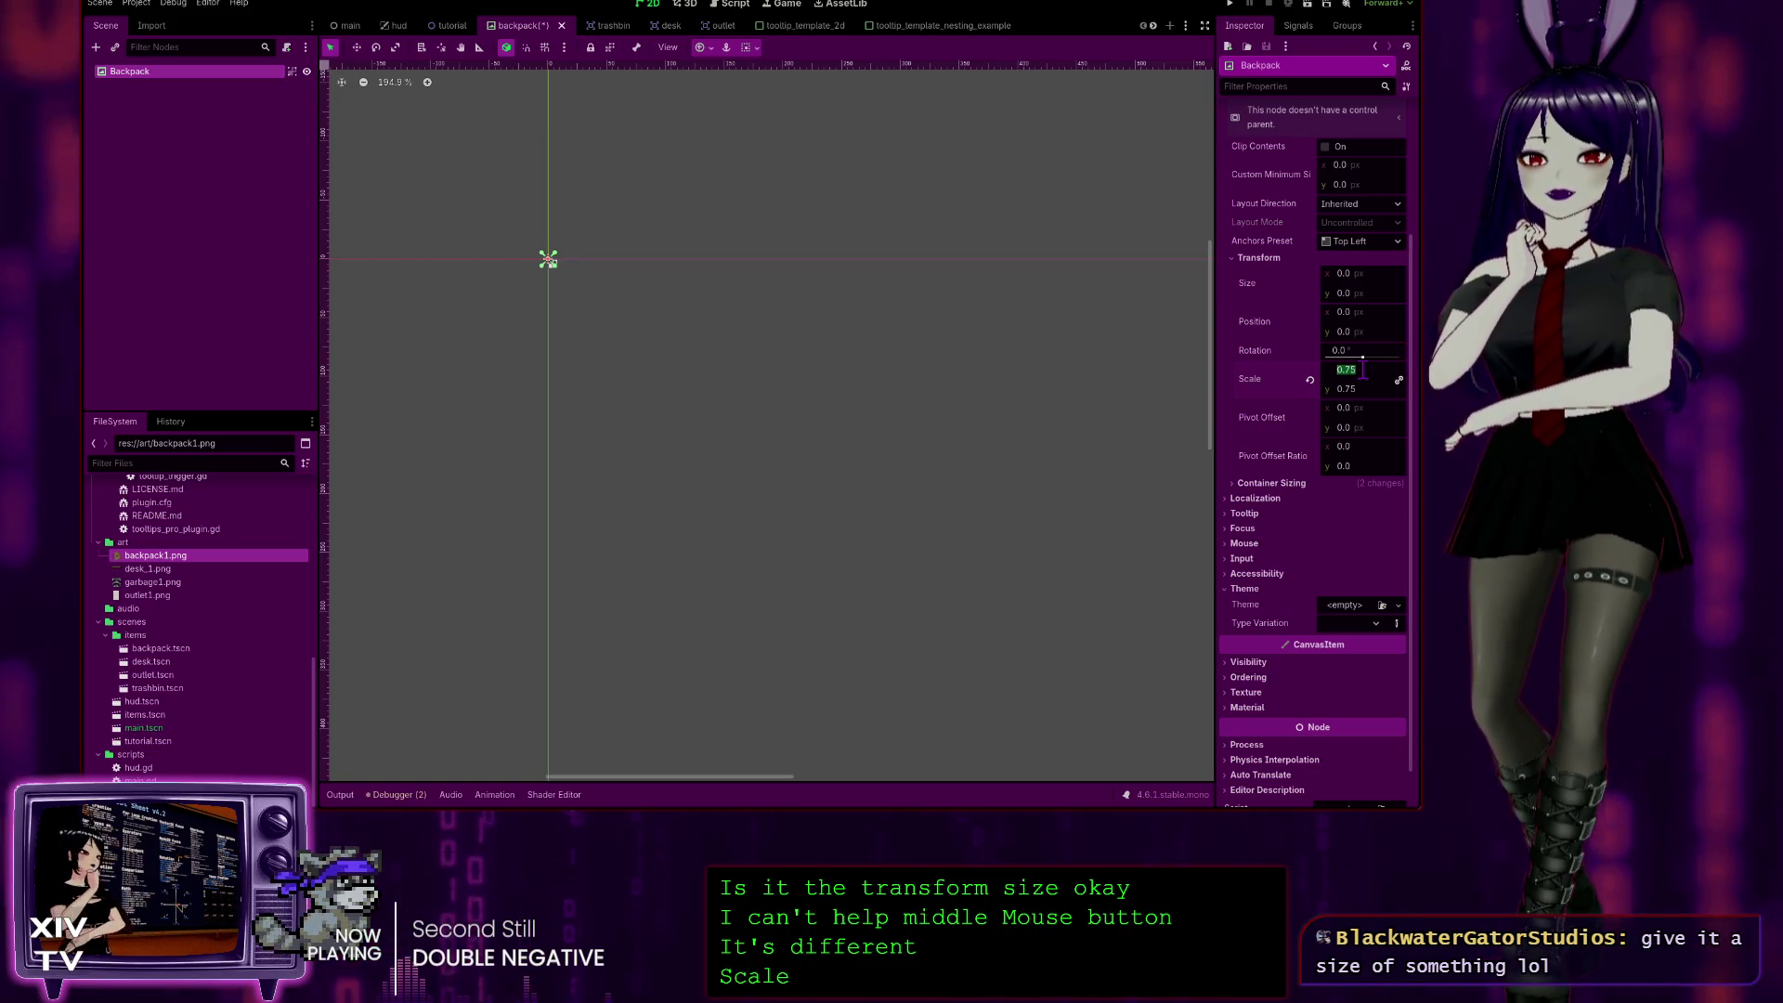
{"action": "key", "text": "Return"}
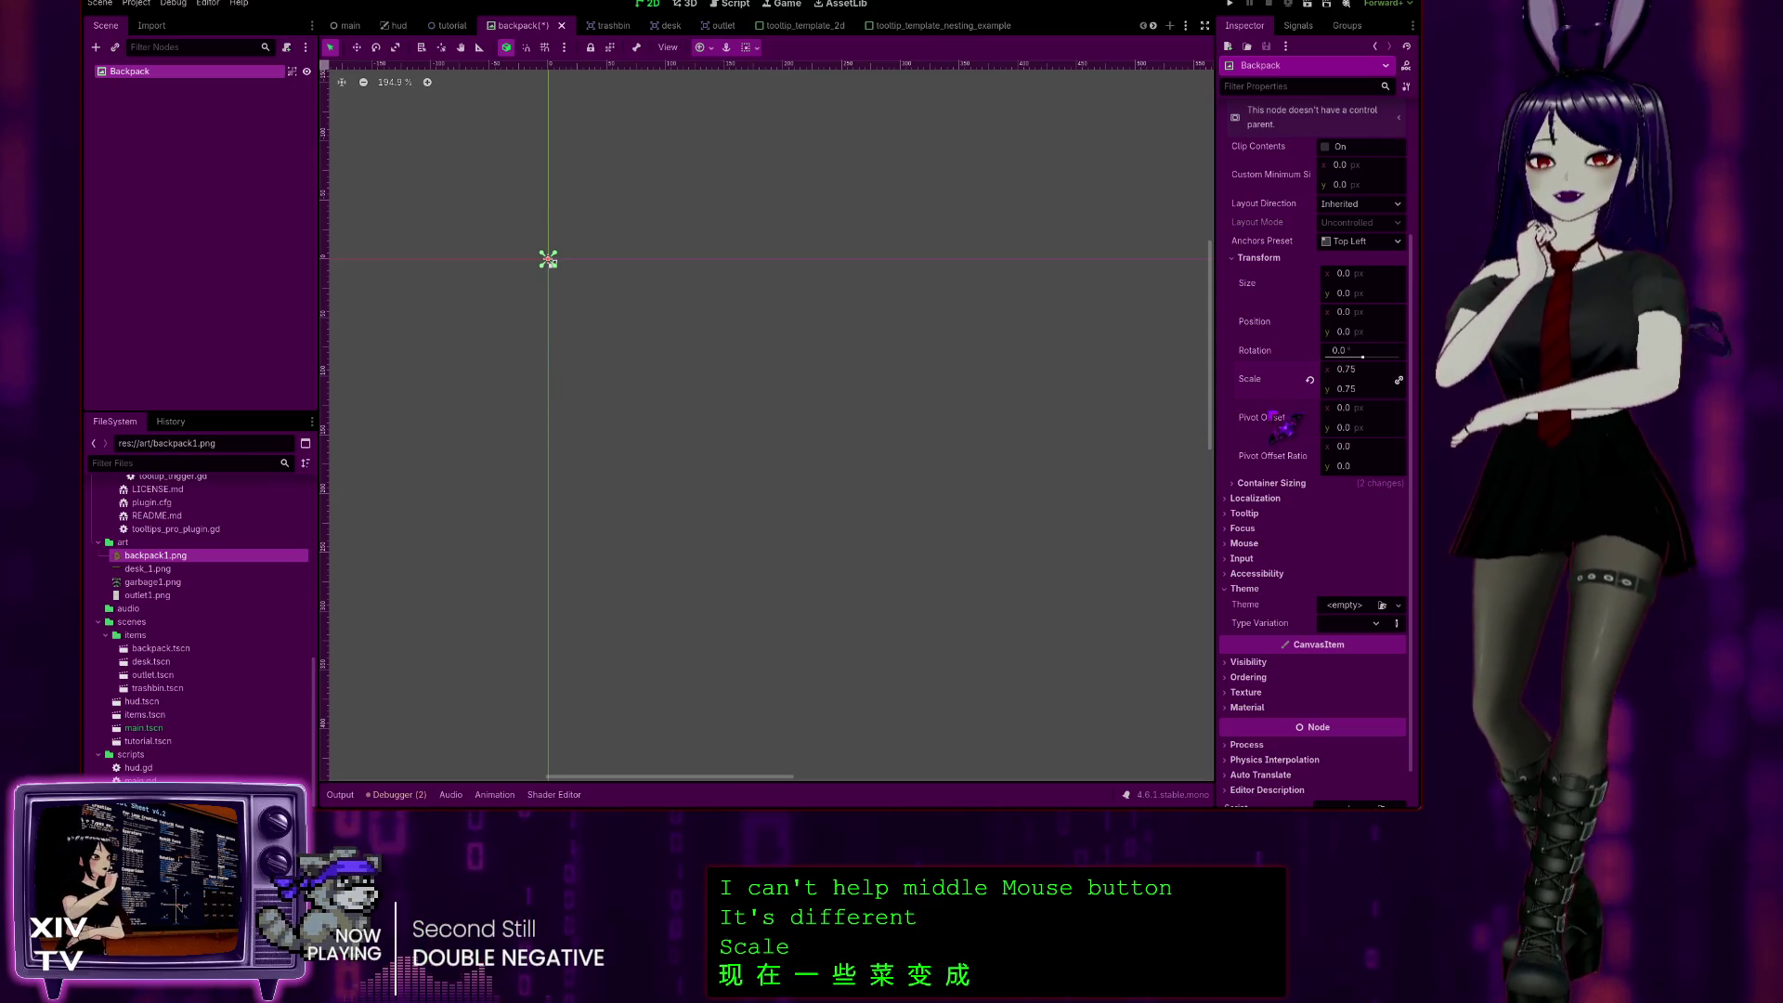
{"action": "left_click", "coordinate": [1310, 380]}
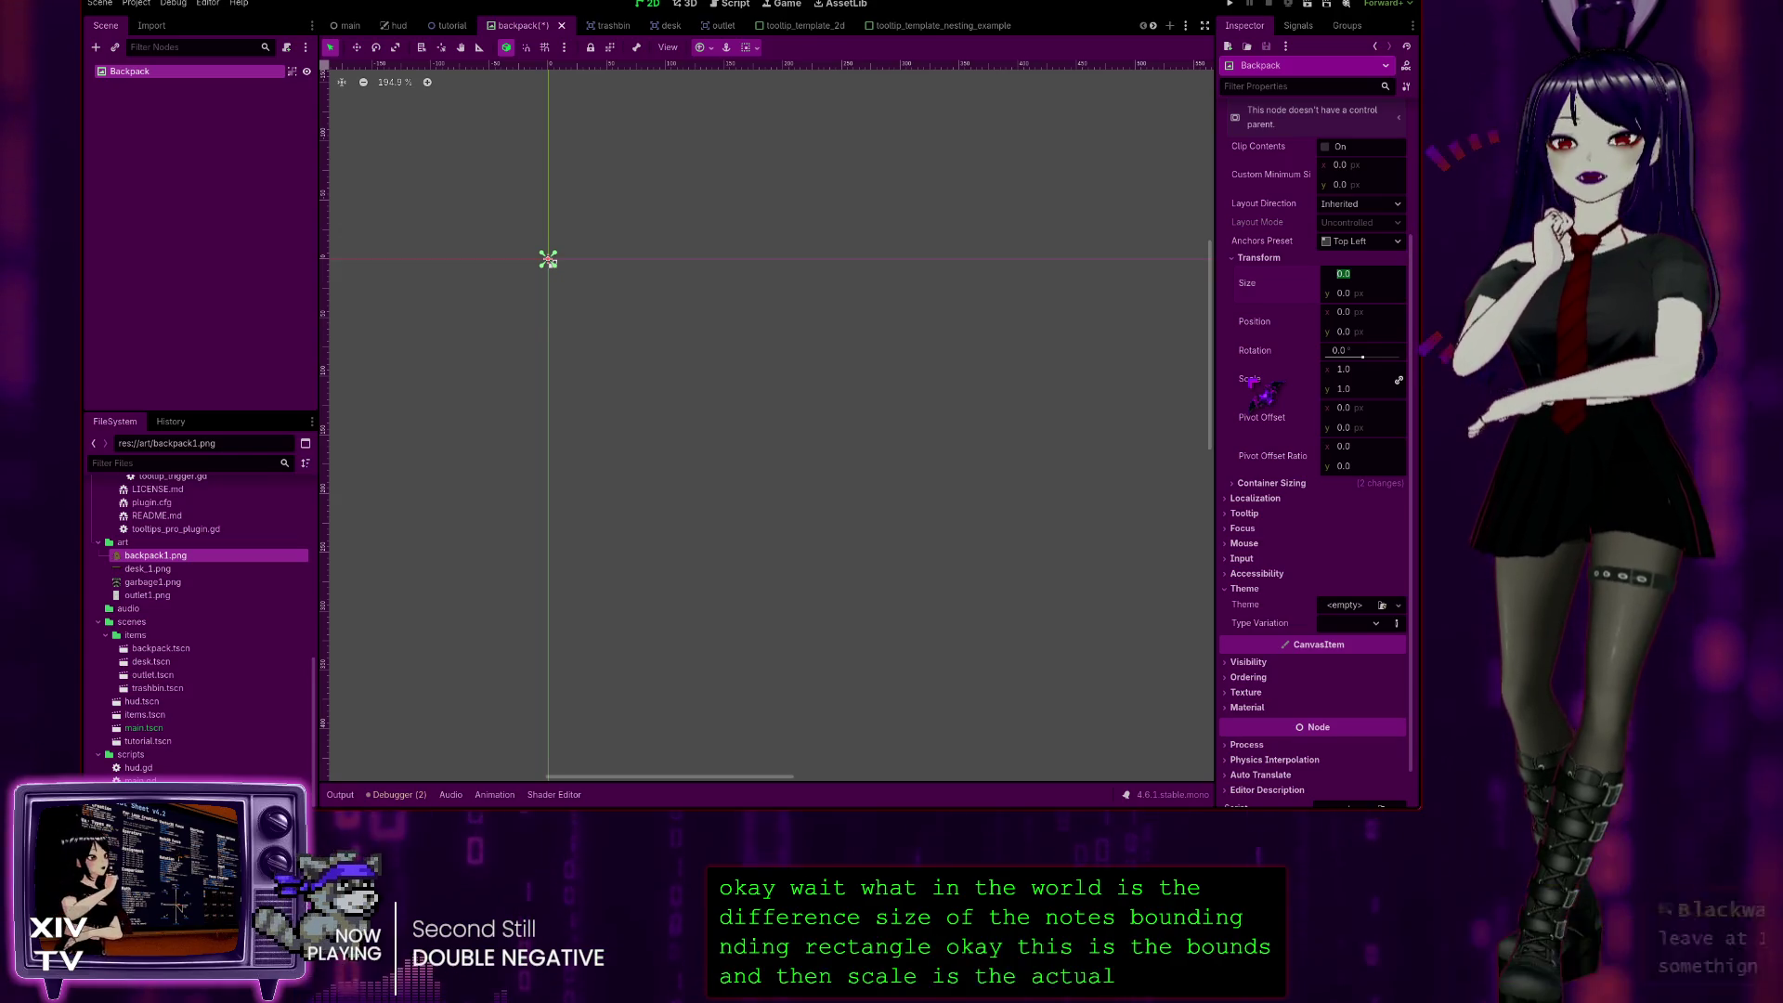
Step: Set the Backpack's size to 100 × 100 px and save the backpack scene
{"action": "double_click", "coordinate": [1362, 275]}
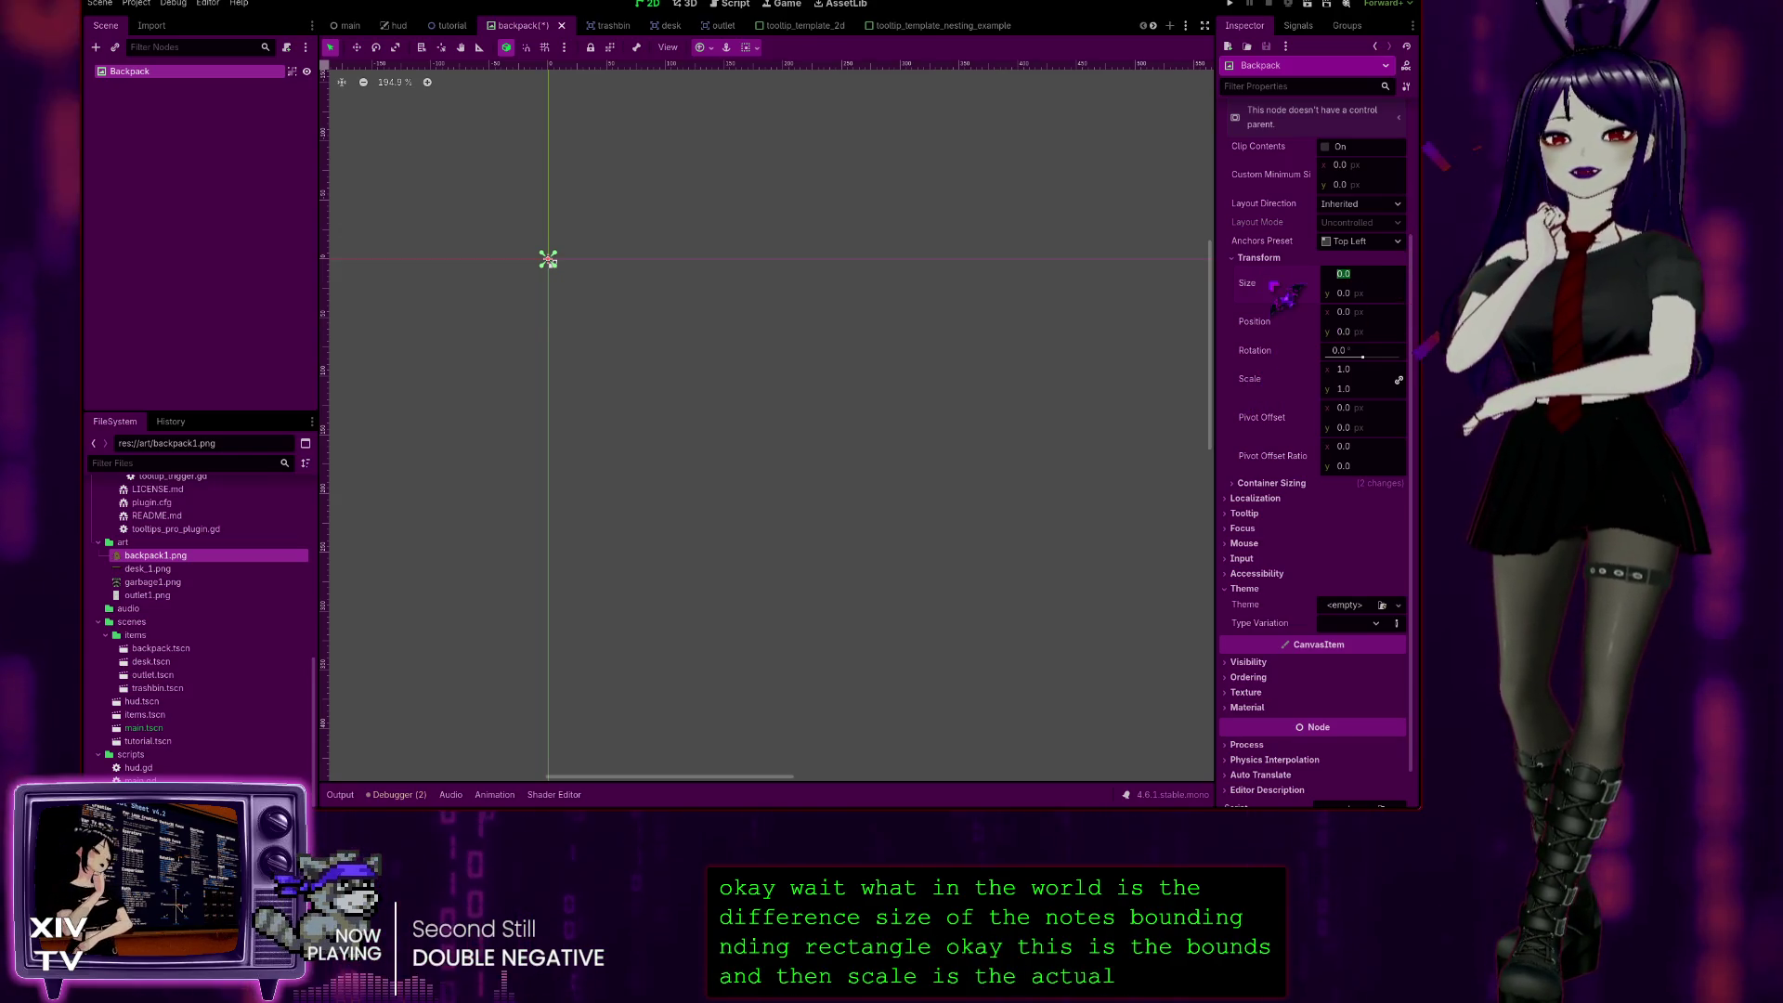
{"action": "type", "text": "100"}
{"action": "key", "text": "Tab"}
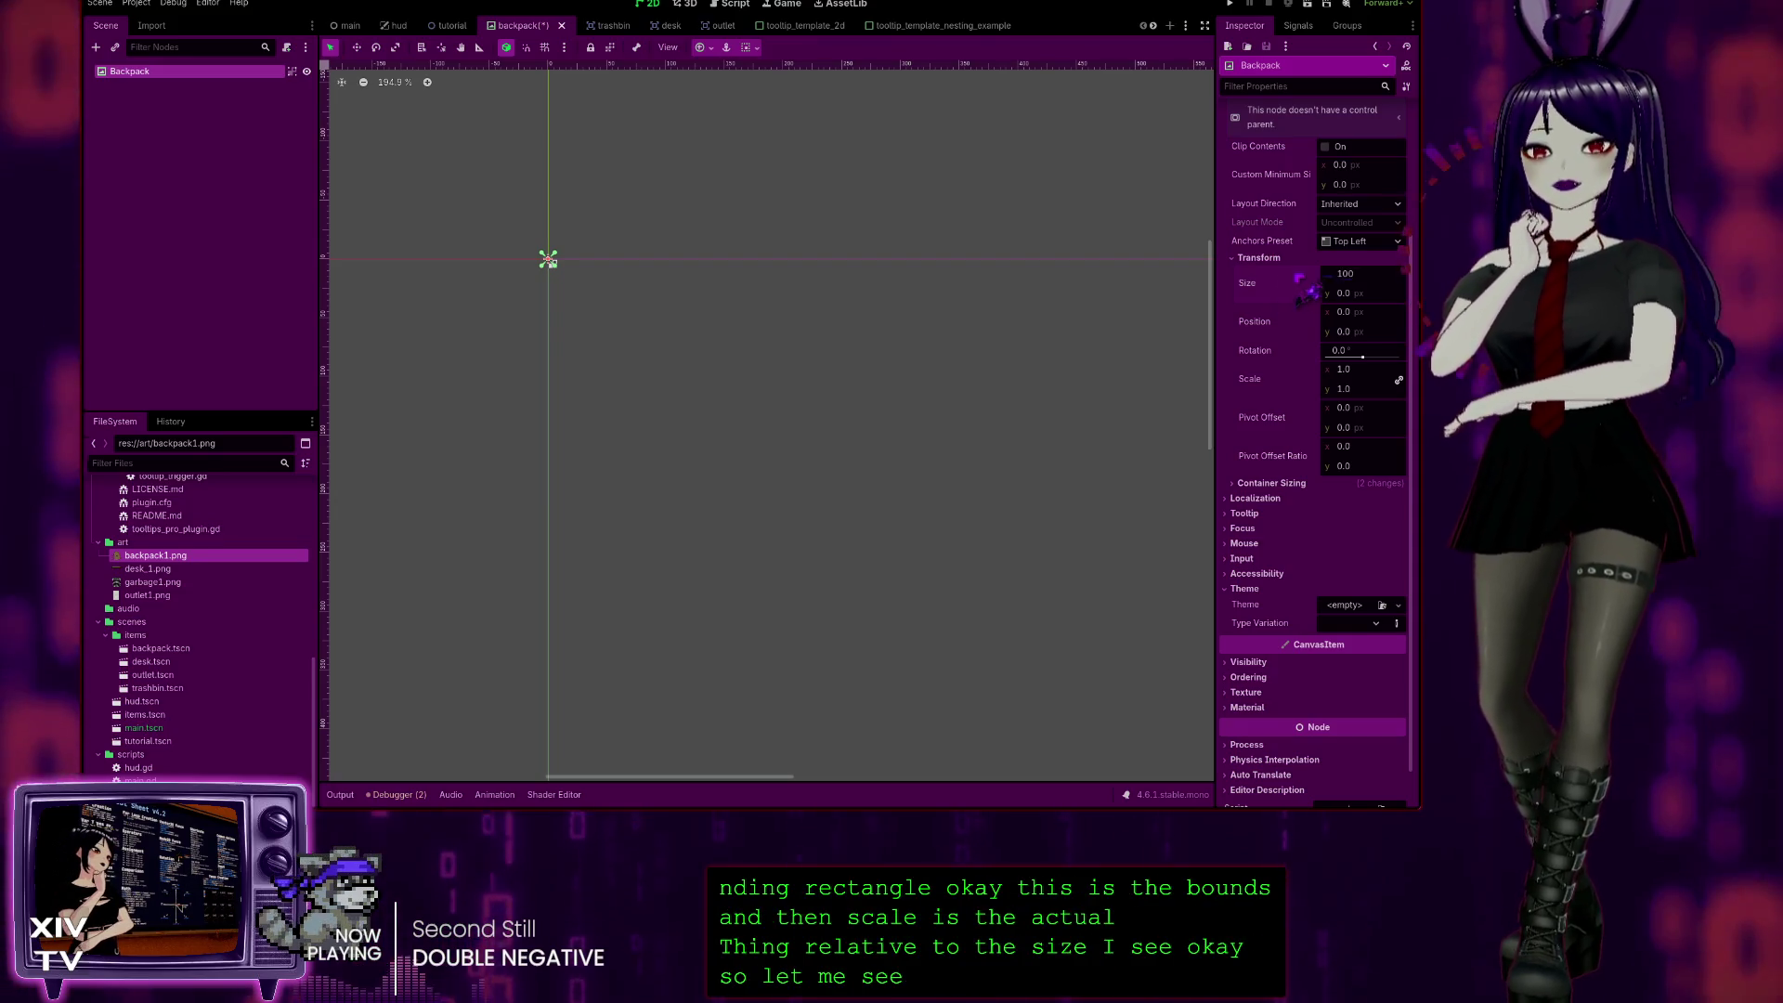
{"action": "left_click", "coordinate": [1373, 295]}
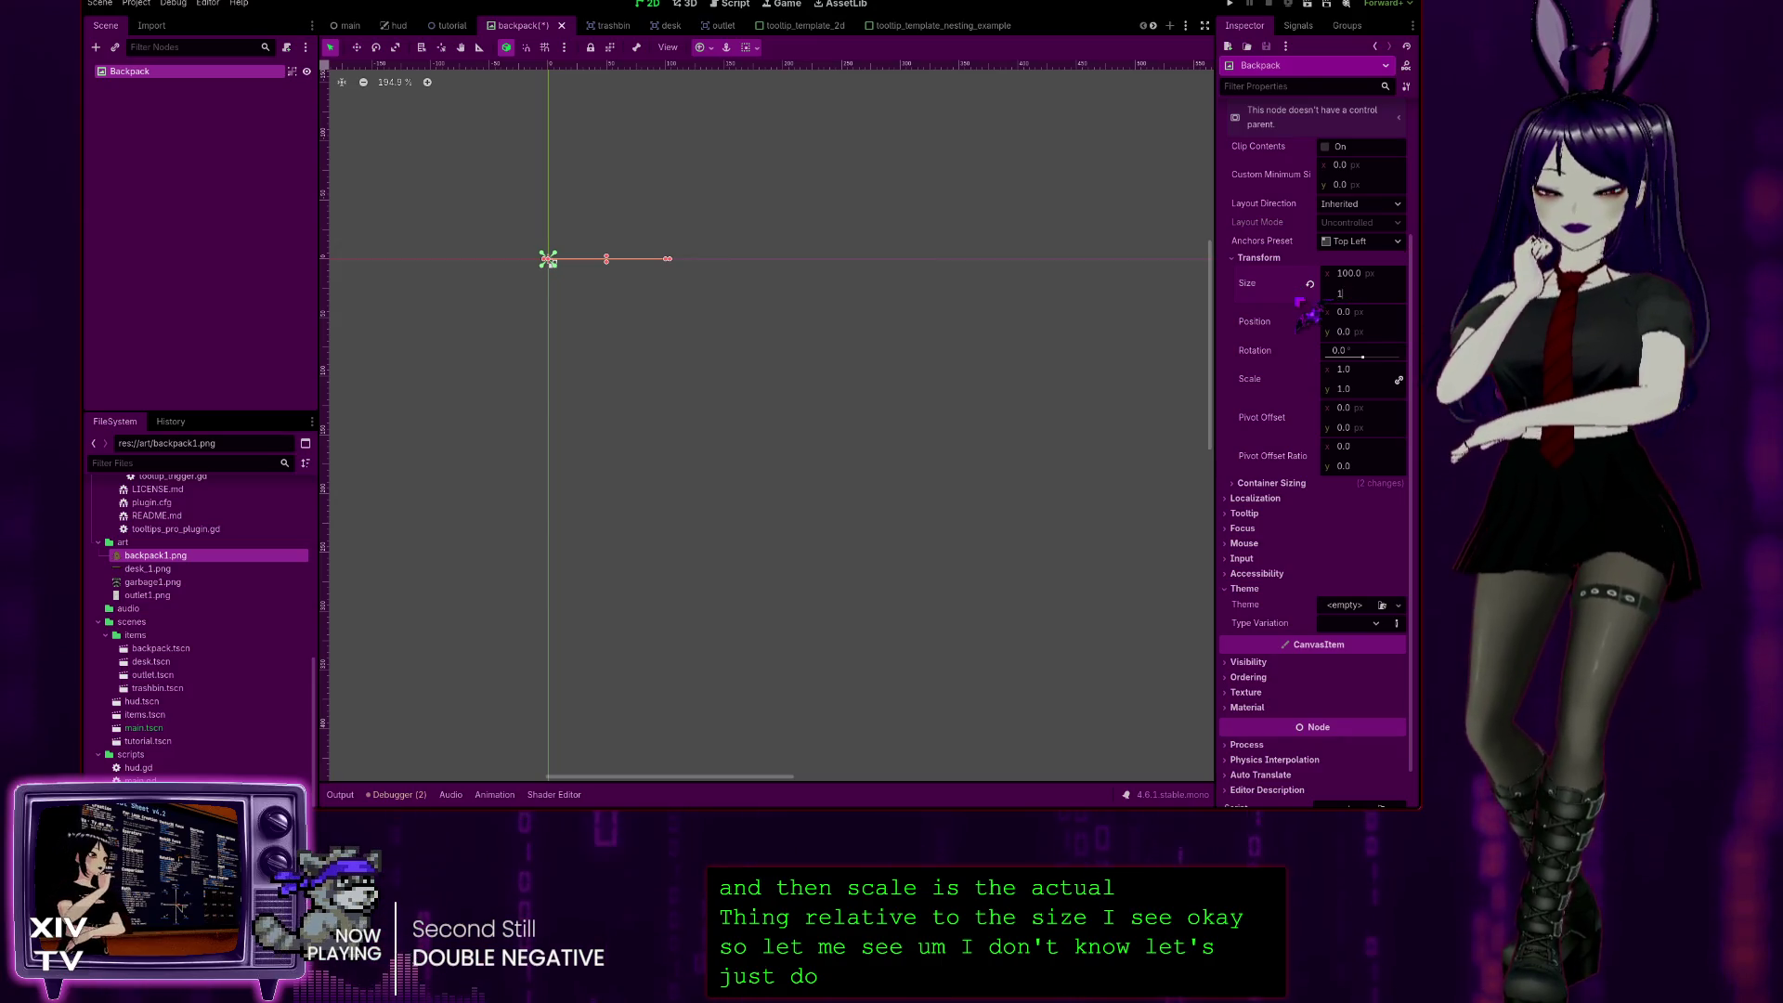
{"action": "type", "text": "00"}
{"action": "key", "text": "Return"}
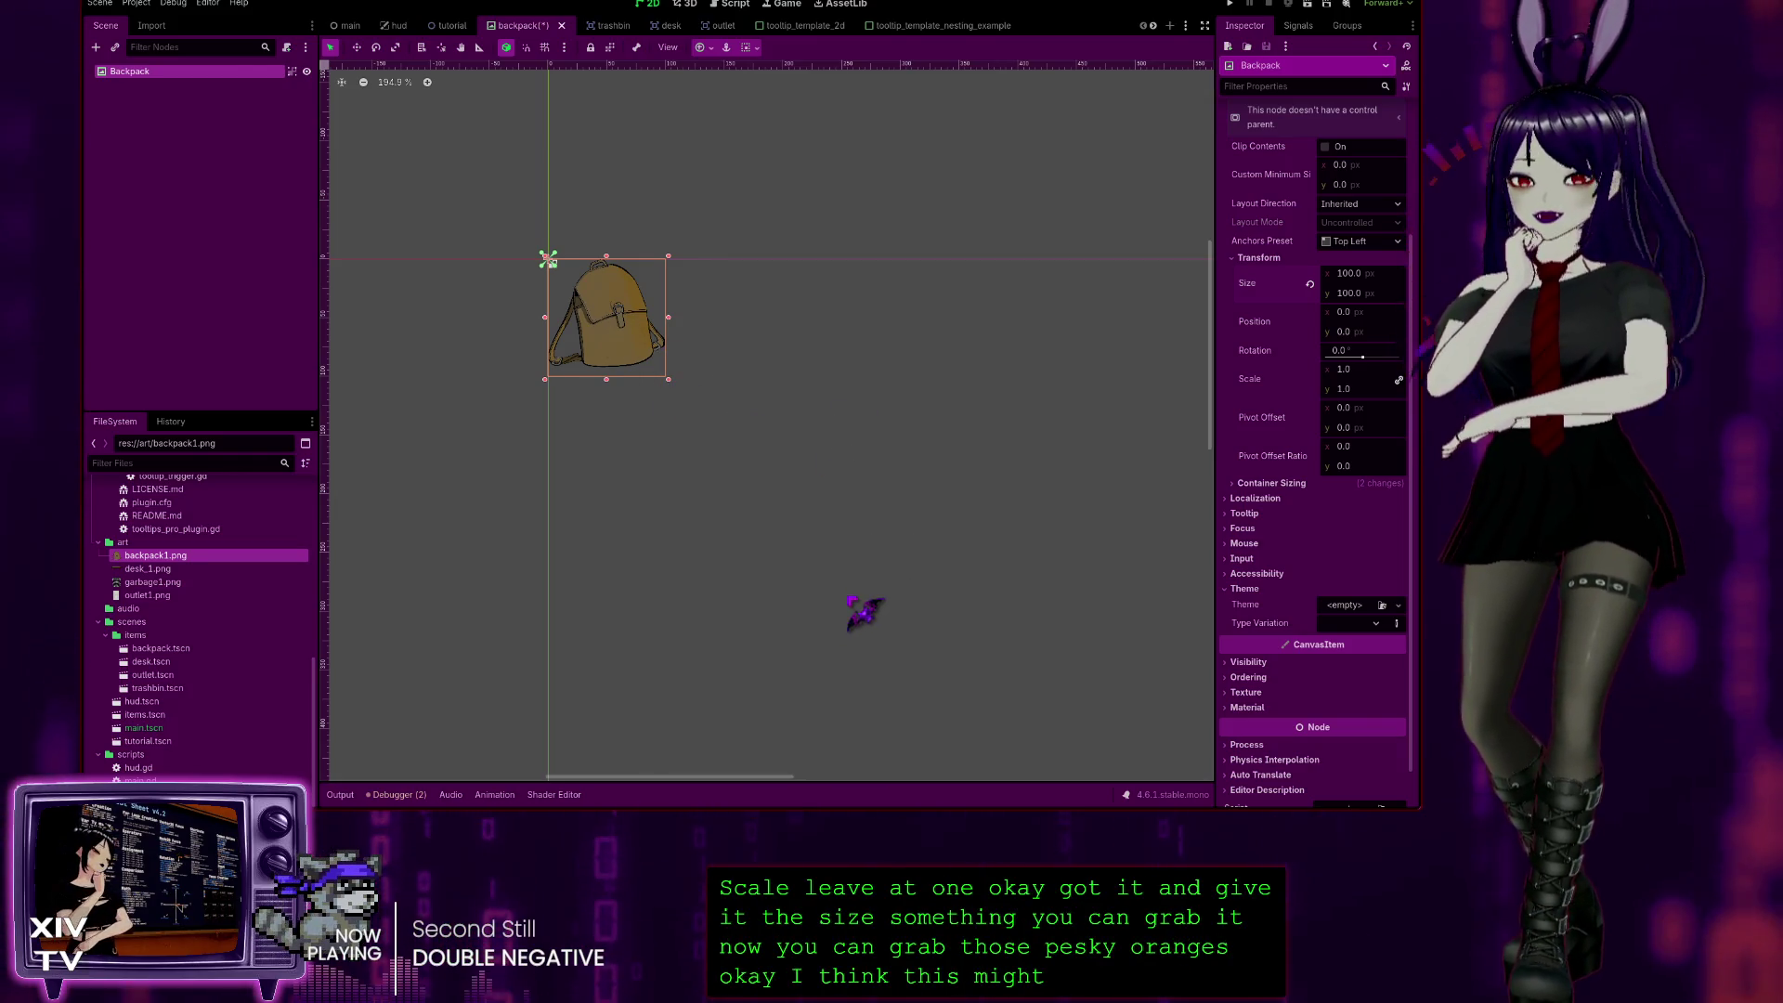
{"action": "key", "text": "ctrl+s"}
{"action": "left_click", "coordinate": [446, 26]}
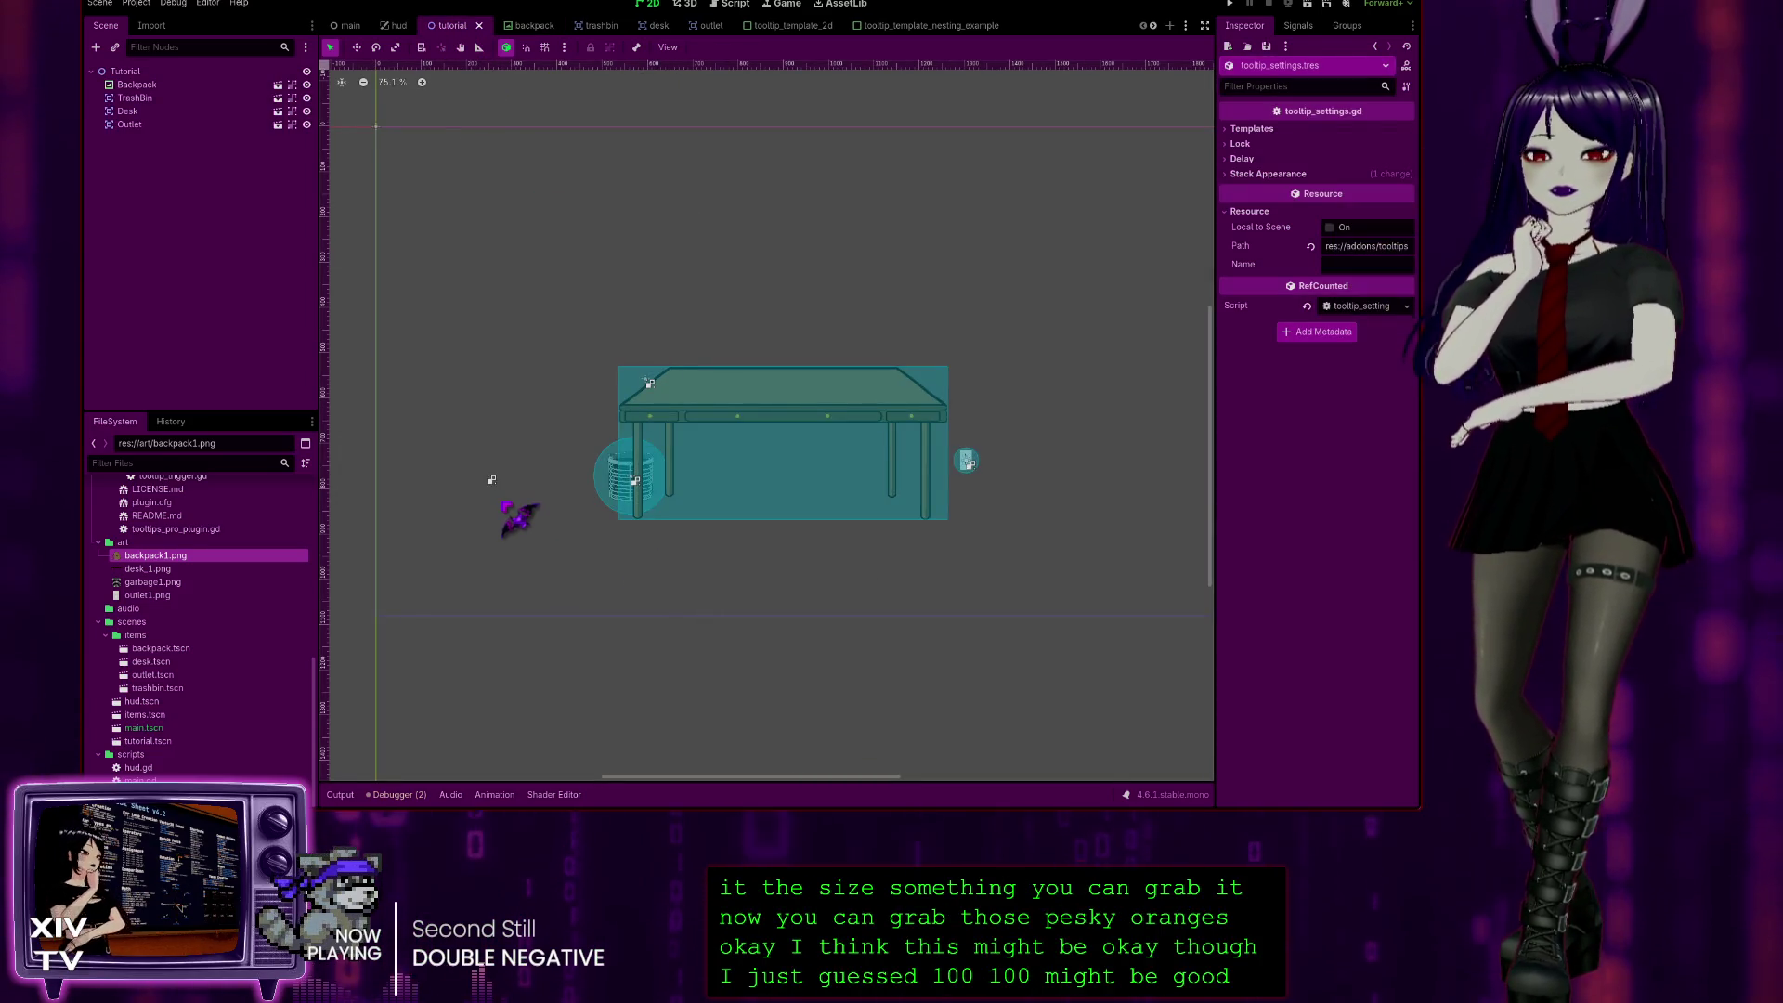
Step: In the backpack scene, revert the root's size to 0 × 0, then go back to the tutorial tab
{"action": "scroll", "coordinate": [469, 469], "scroll_direction": "up", "scroll_amount": 3}
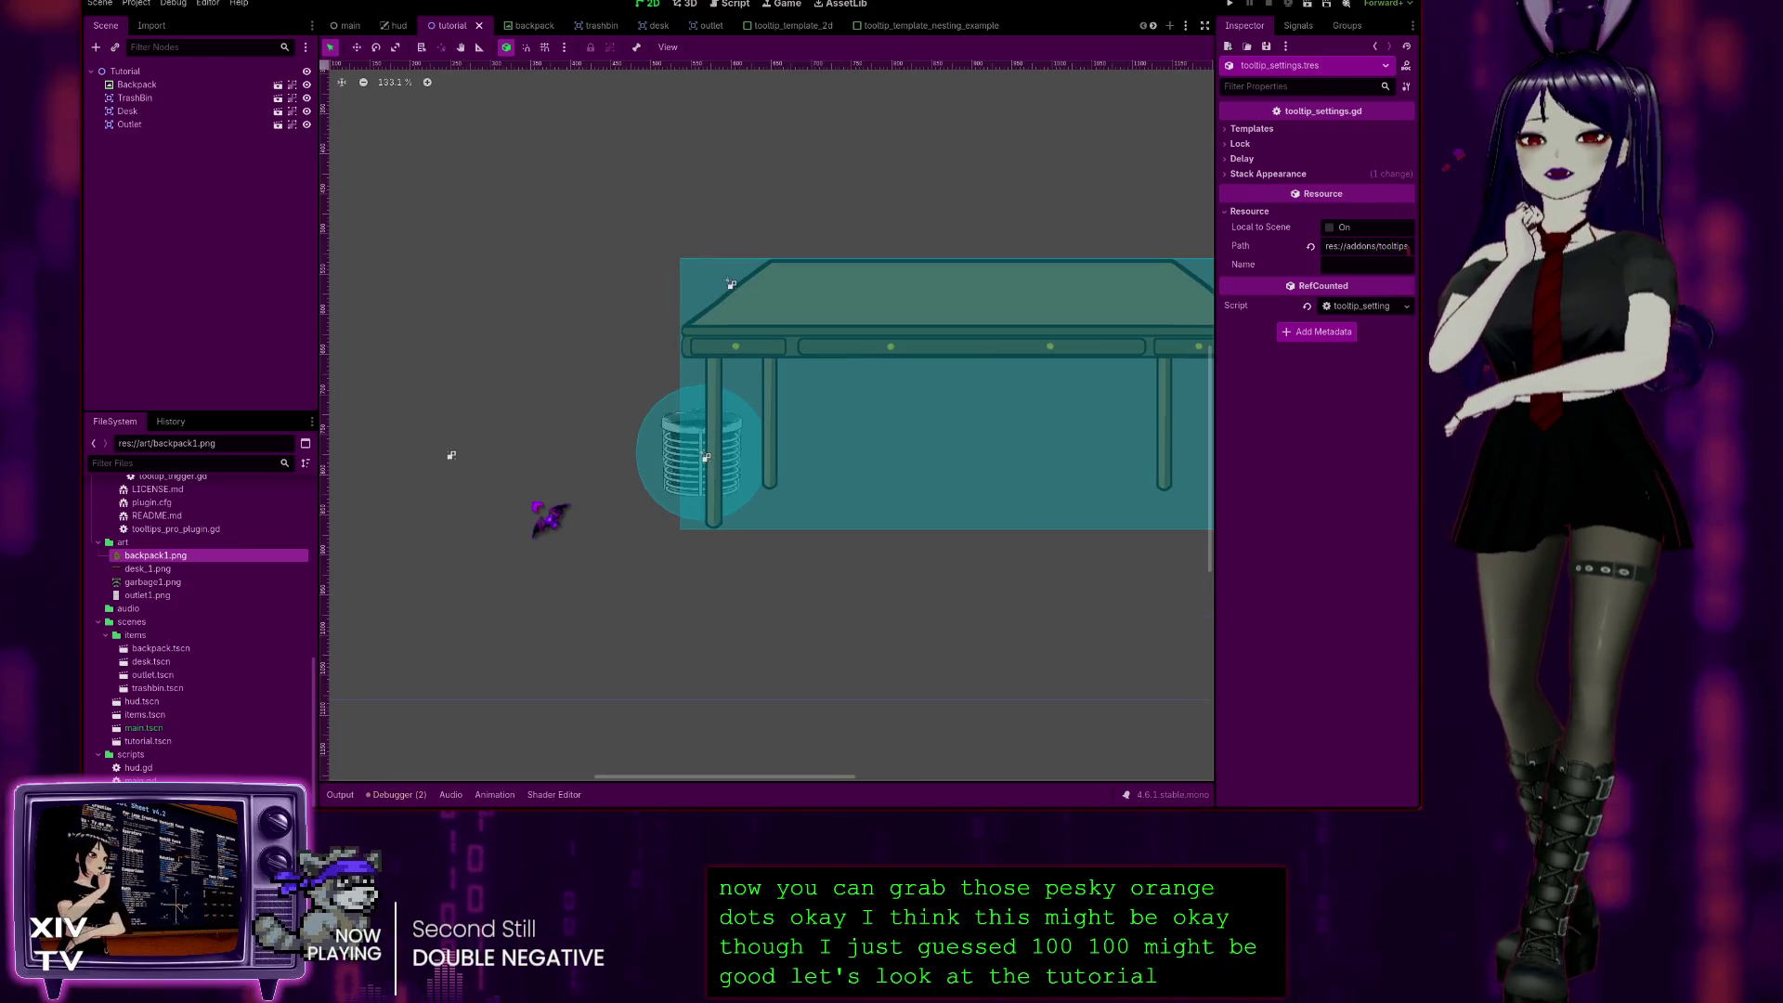
{"action": "scroll", "coordinate": [455, 455], "scroll_direction": "down", "scroll_amount": 3}
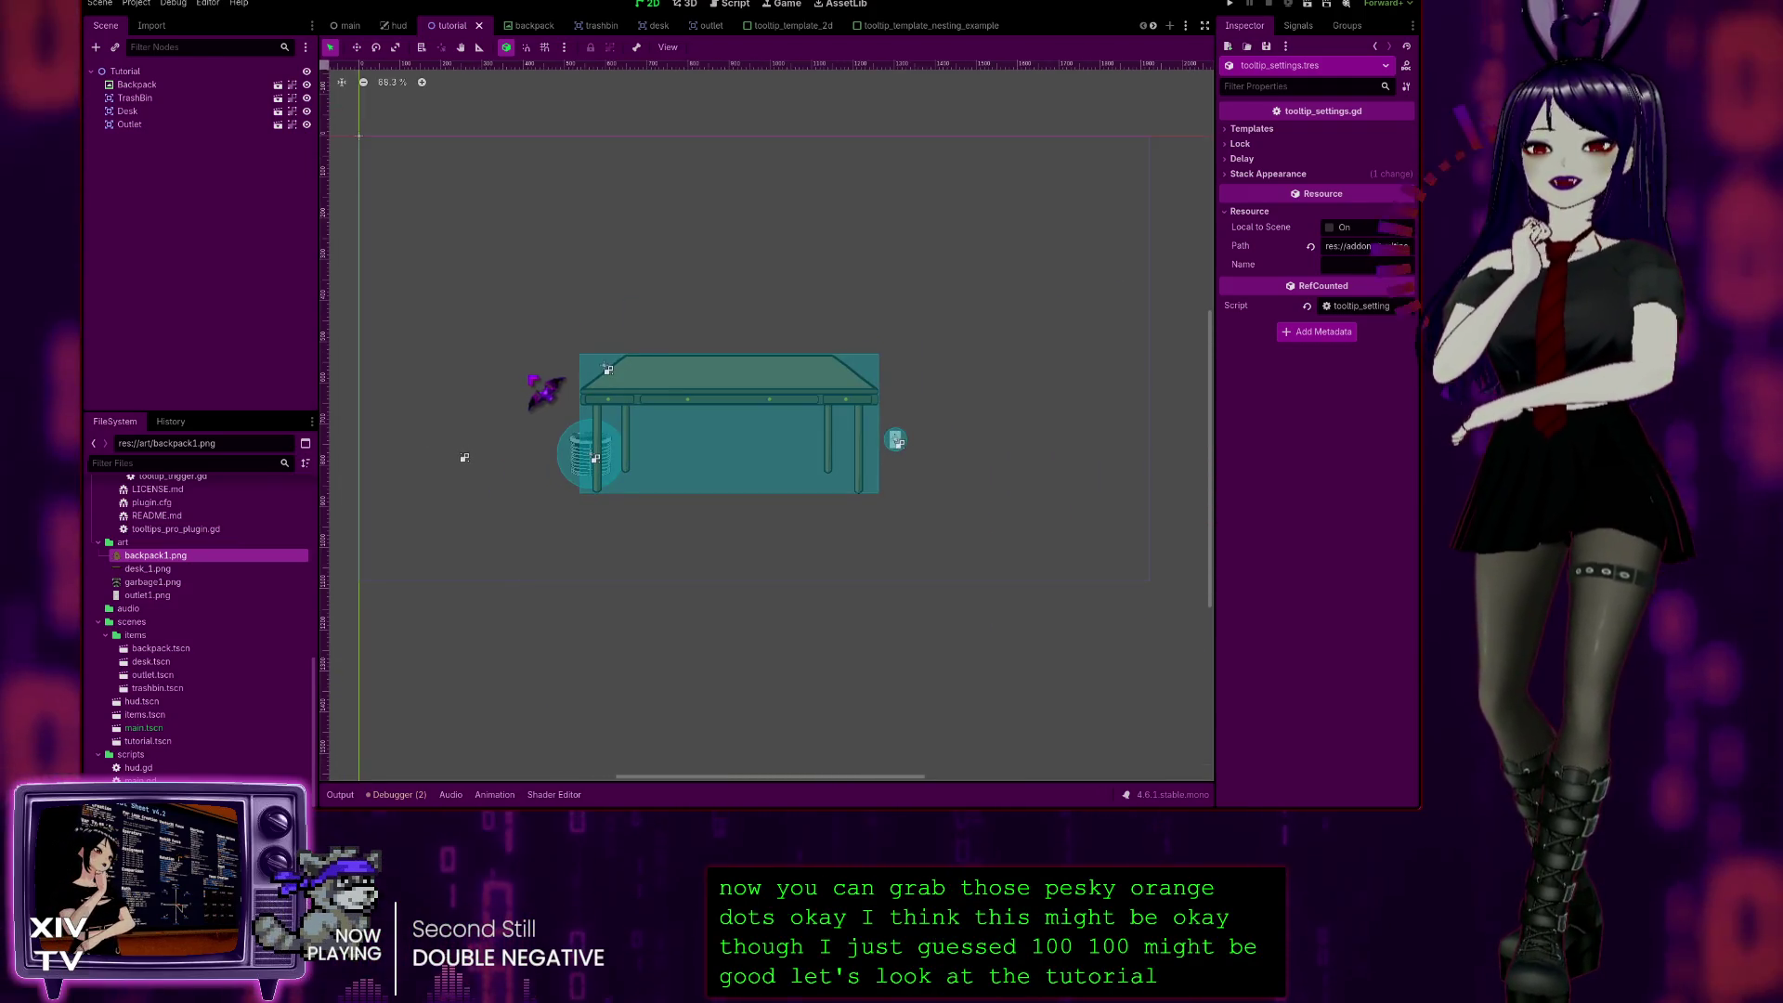
{"action": "scroll", "coordinate": [520, 494], "scroll_direction": "up", "scroll_amount": 2}
{"action": "scroll", "coordinate": [518, 490], "scroll_direction": "down", "scroll_amount": 2}
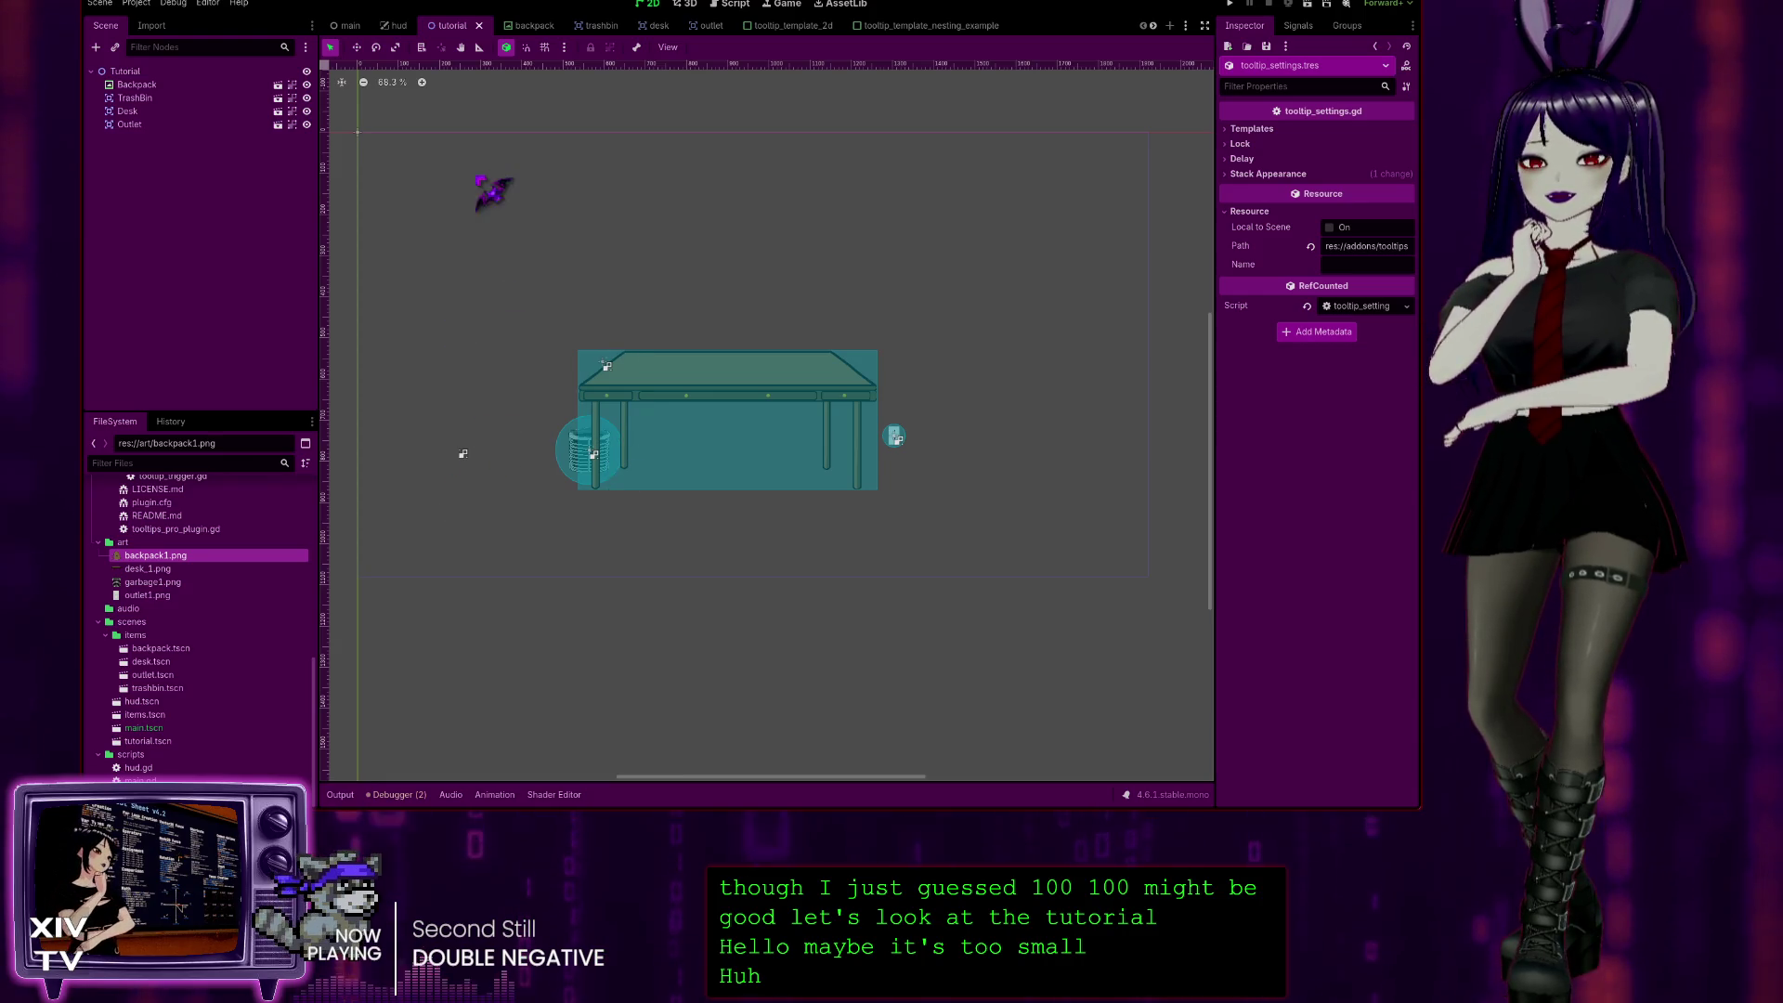
{"action": "left_click", "coordinate": [527, 25]}
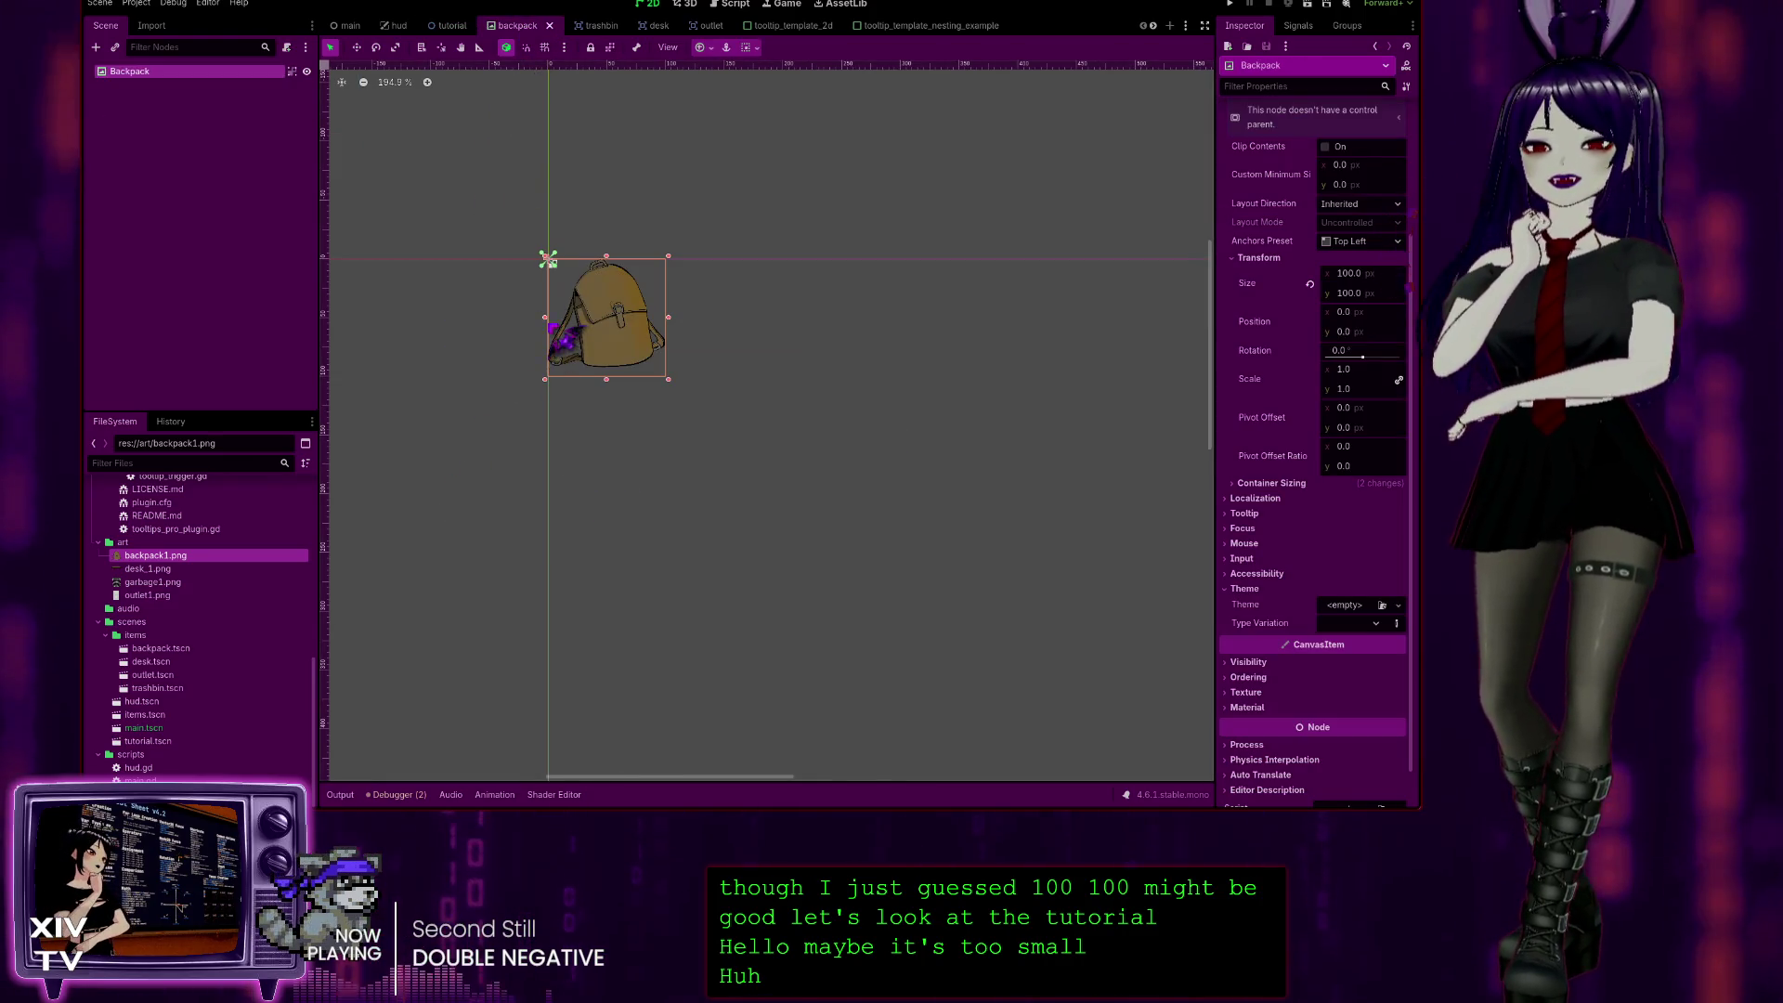
{"action": "scroll", "coordinate": [733, 529], "scroll_direction": "down", "scroll_amount": 2}
{"action": "mouse_move", "coordinate": [923, 589]}
{"action": "left_mouse_down"}
{"action": "mouse_move", "coordinate": [588, 269]}
{"action": "mouse_move", "coordinate": [667, 370]}
{"action": "left_mouse_up"}
{"action": "scroll", "coordinate": [727, 399], "scroll_direction": "down", "scroll_amount": 1}
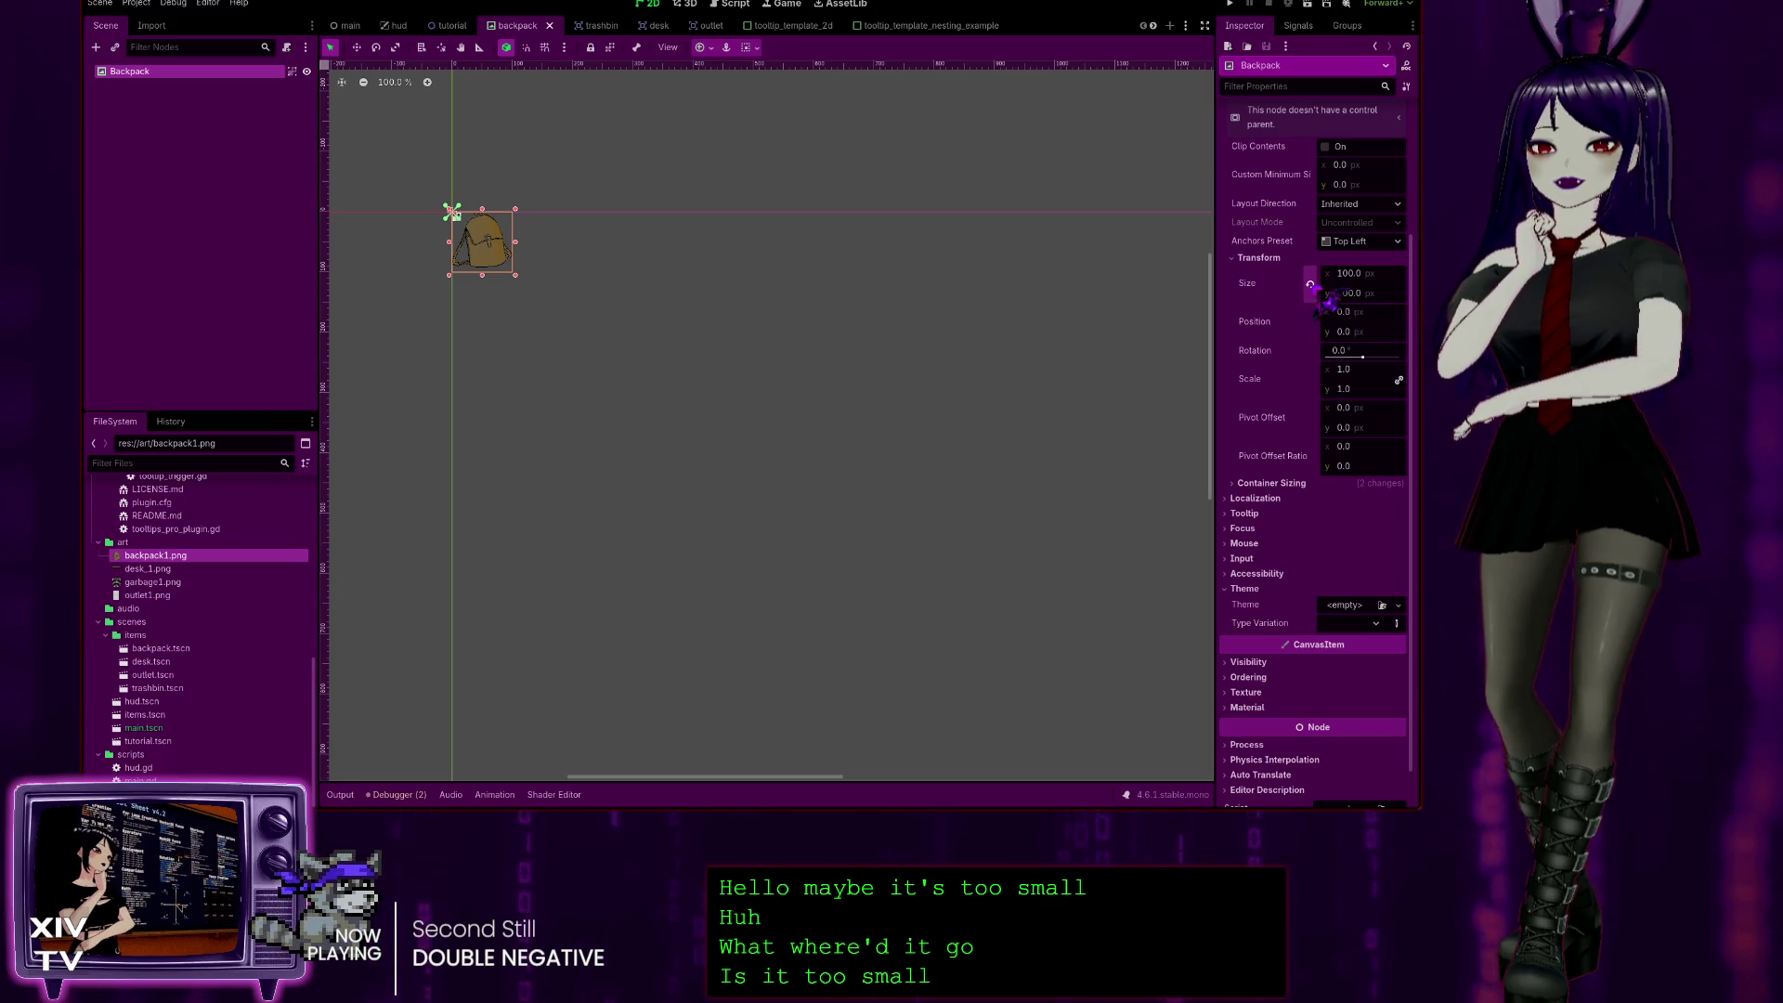
{"action": "left_click", "coordinate": [1311, 284]}
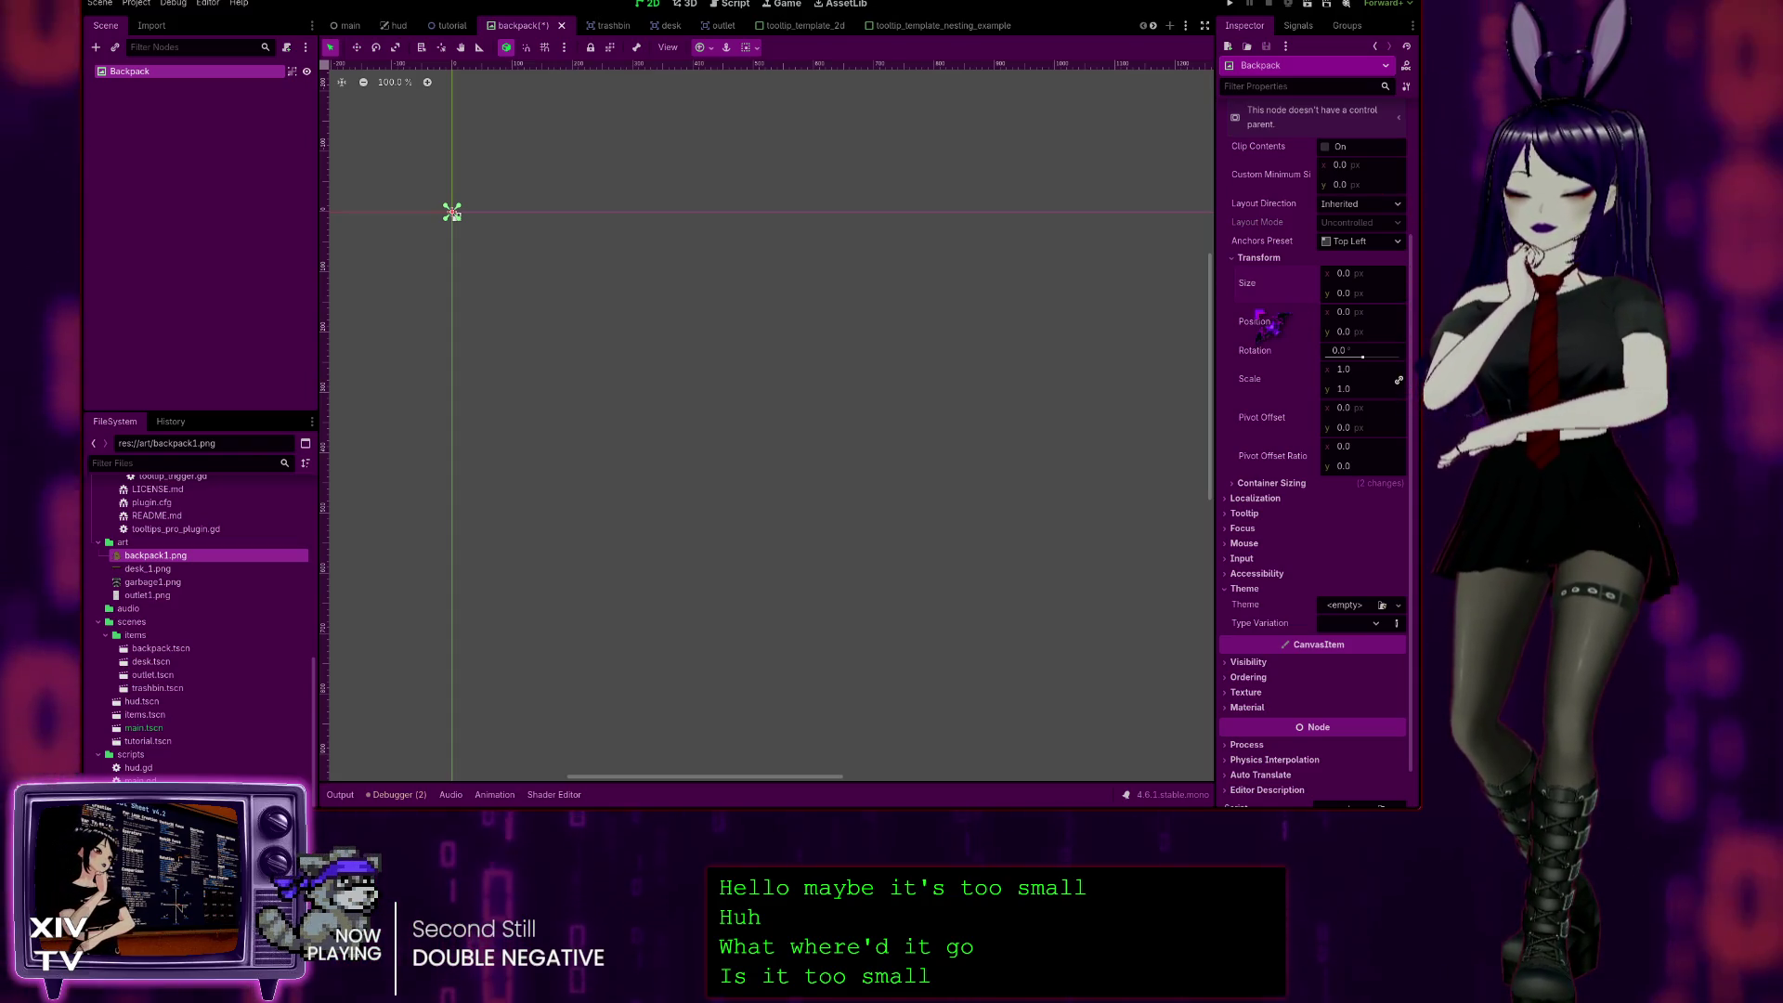
{"action": "left_click", "coordinate": [452, 25]}
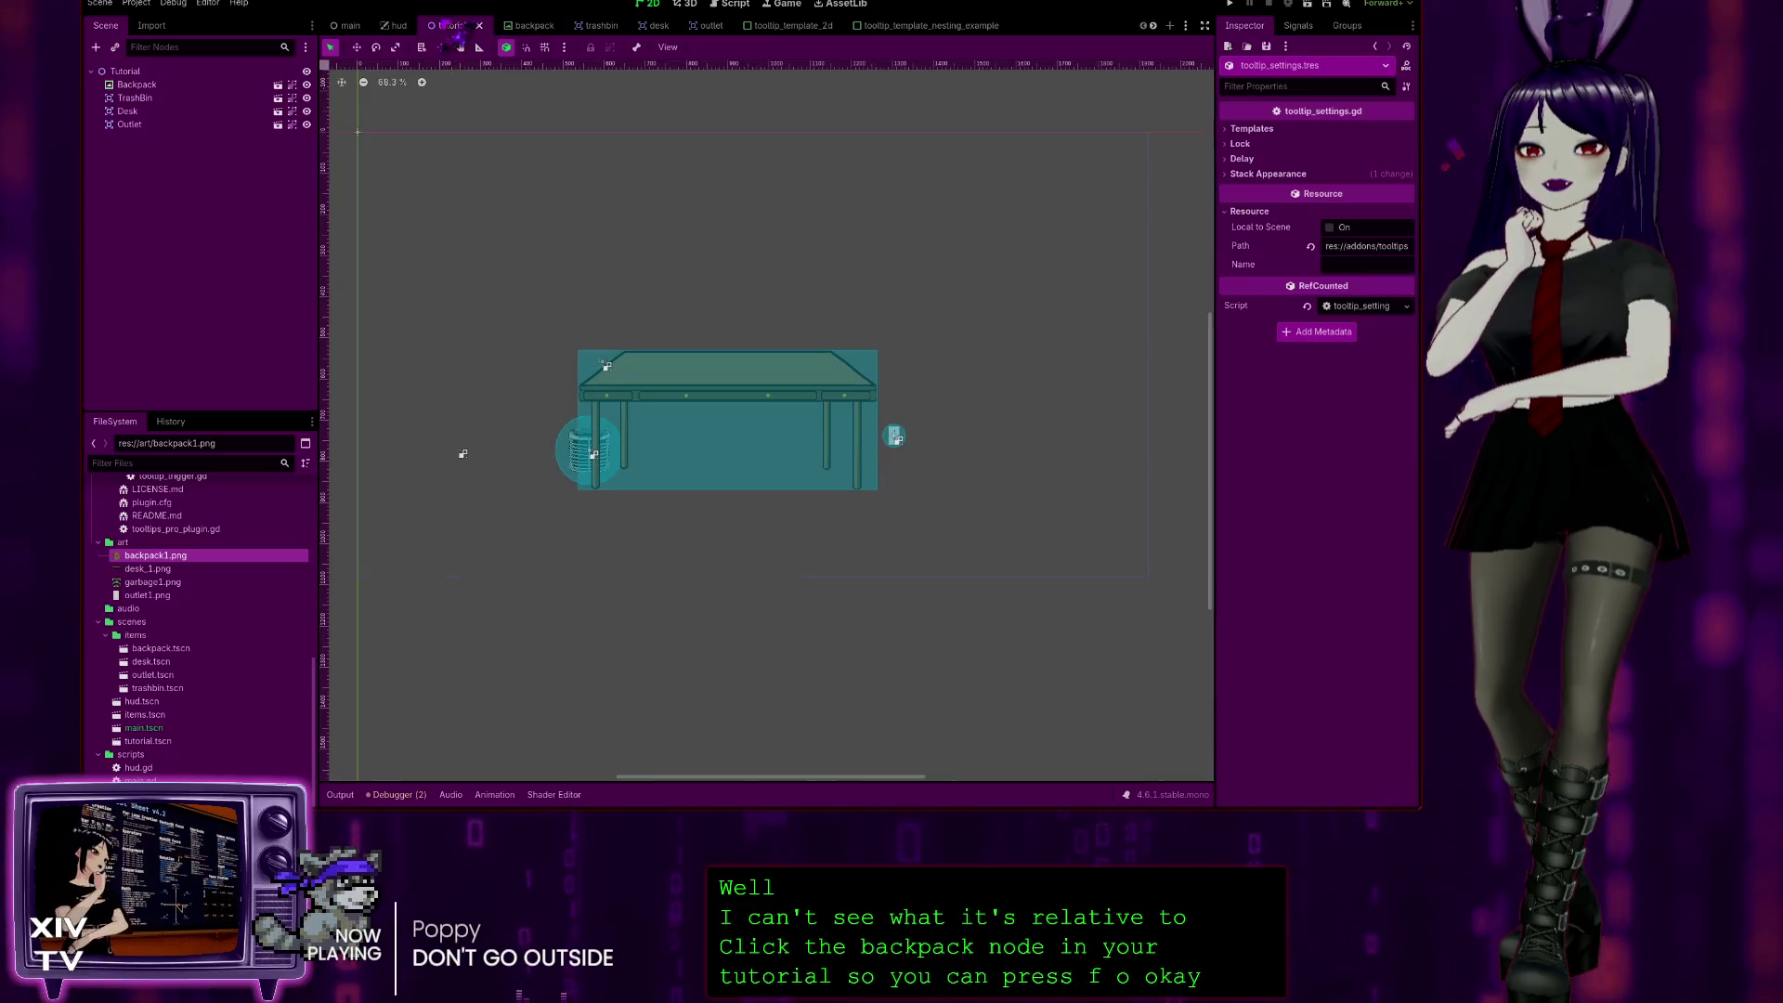
Step: Select the Backpack instance in the tutorial and expand its Layout > Transform values
{"action": "left_click", "coordinate": [136, 84]}
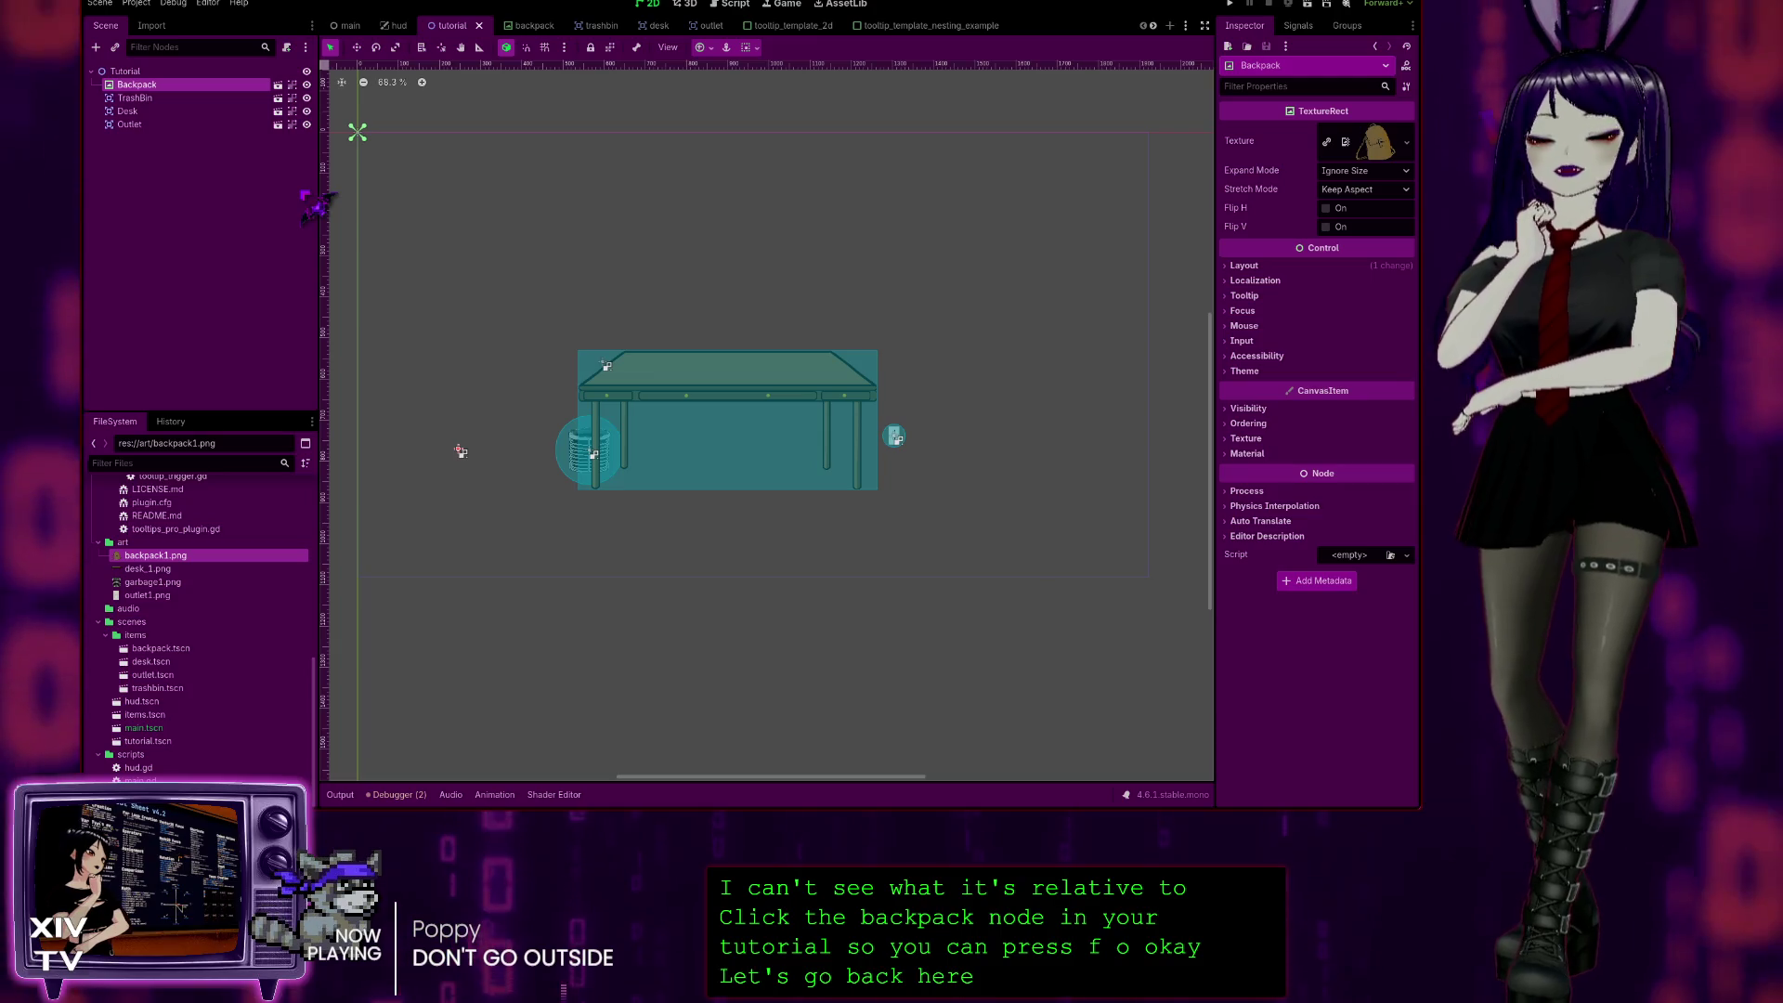
{"action": "left_click_drag", "start_coordinate": [460, 451], "coordinate": [769, 423]}
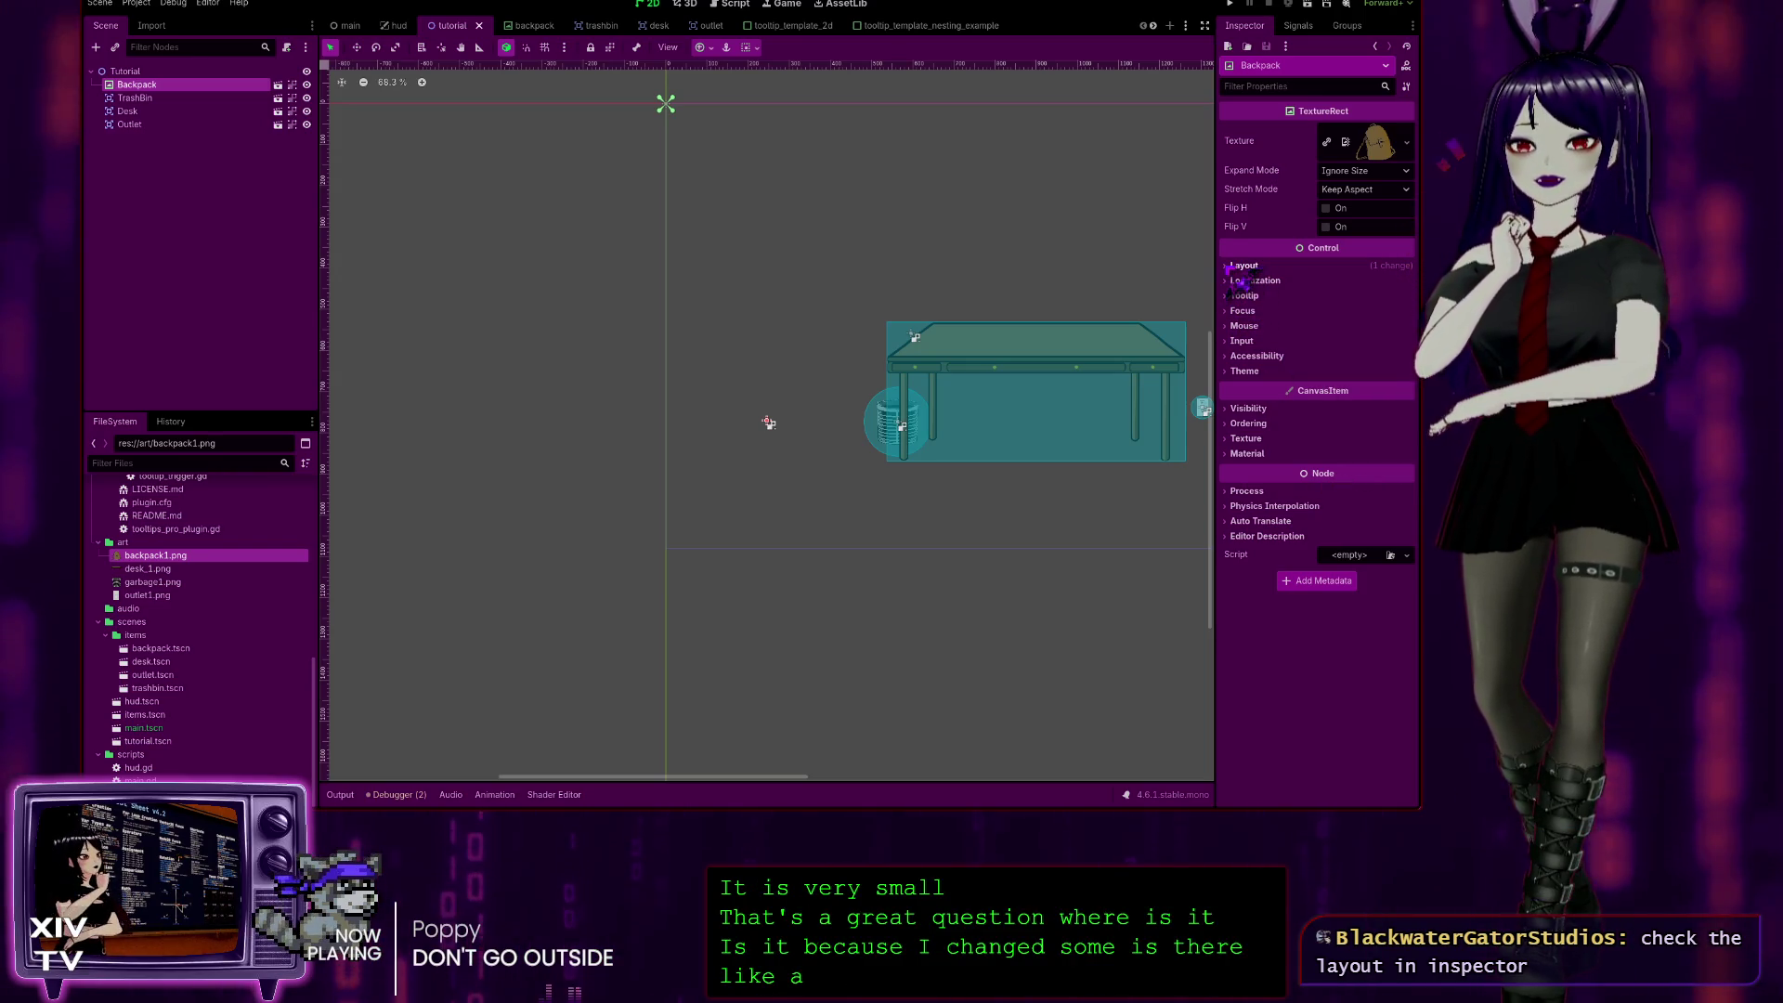
{"action": "left_click", "coordinate": [1243, 266]}
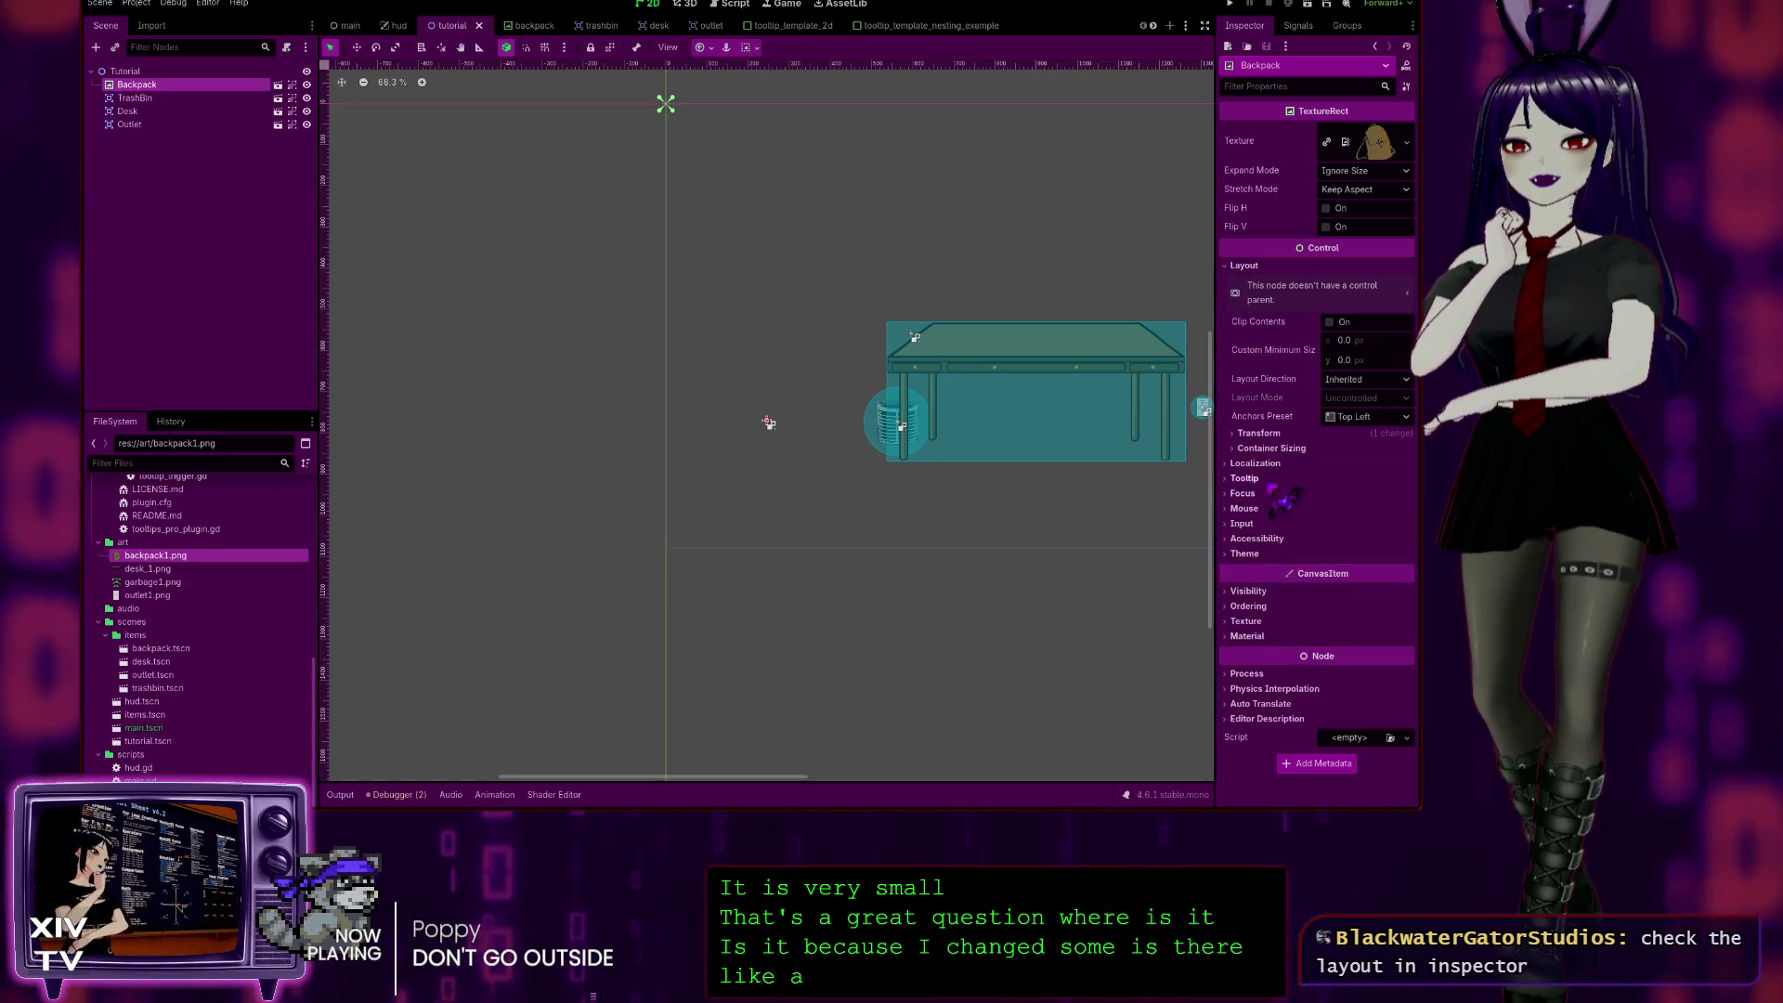
{"action": "left_click", "coordinate": [1258, 433]}
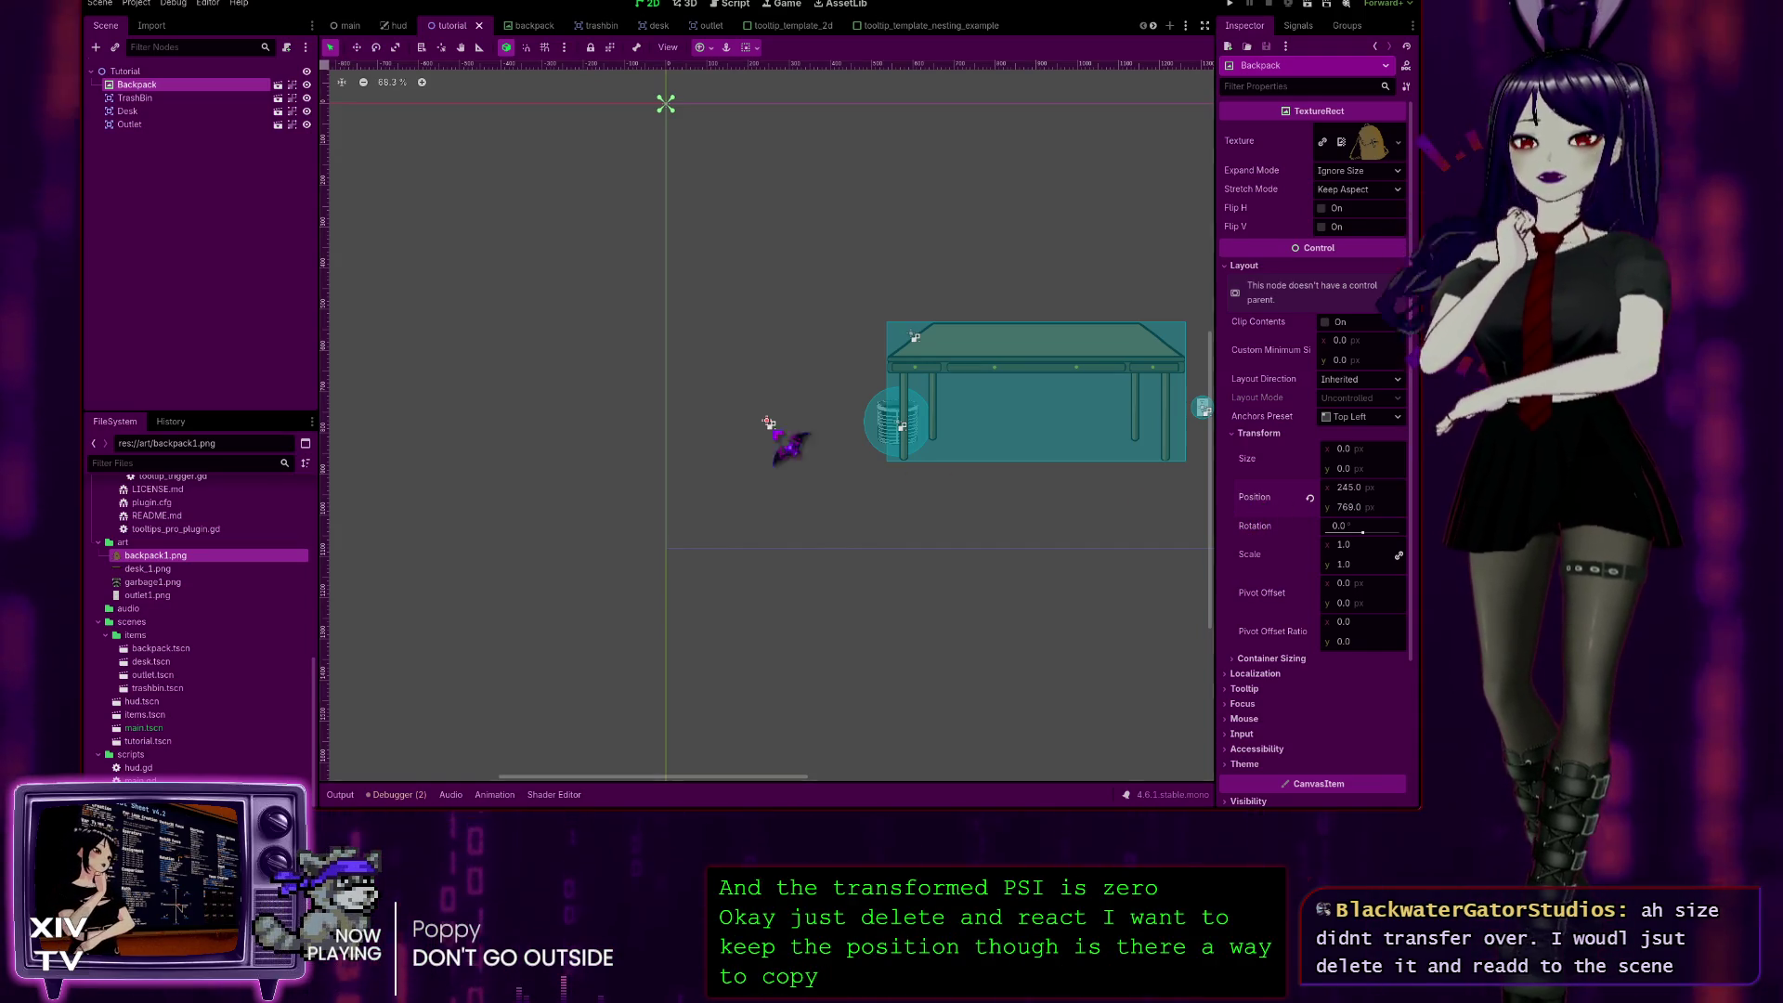
Step: Revert the Backpack's position, delete the Backpack node, and select the Tutorial root
{"action": "left_click", "coordinate": [1309, 497]}
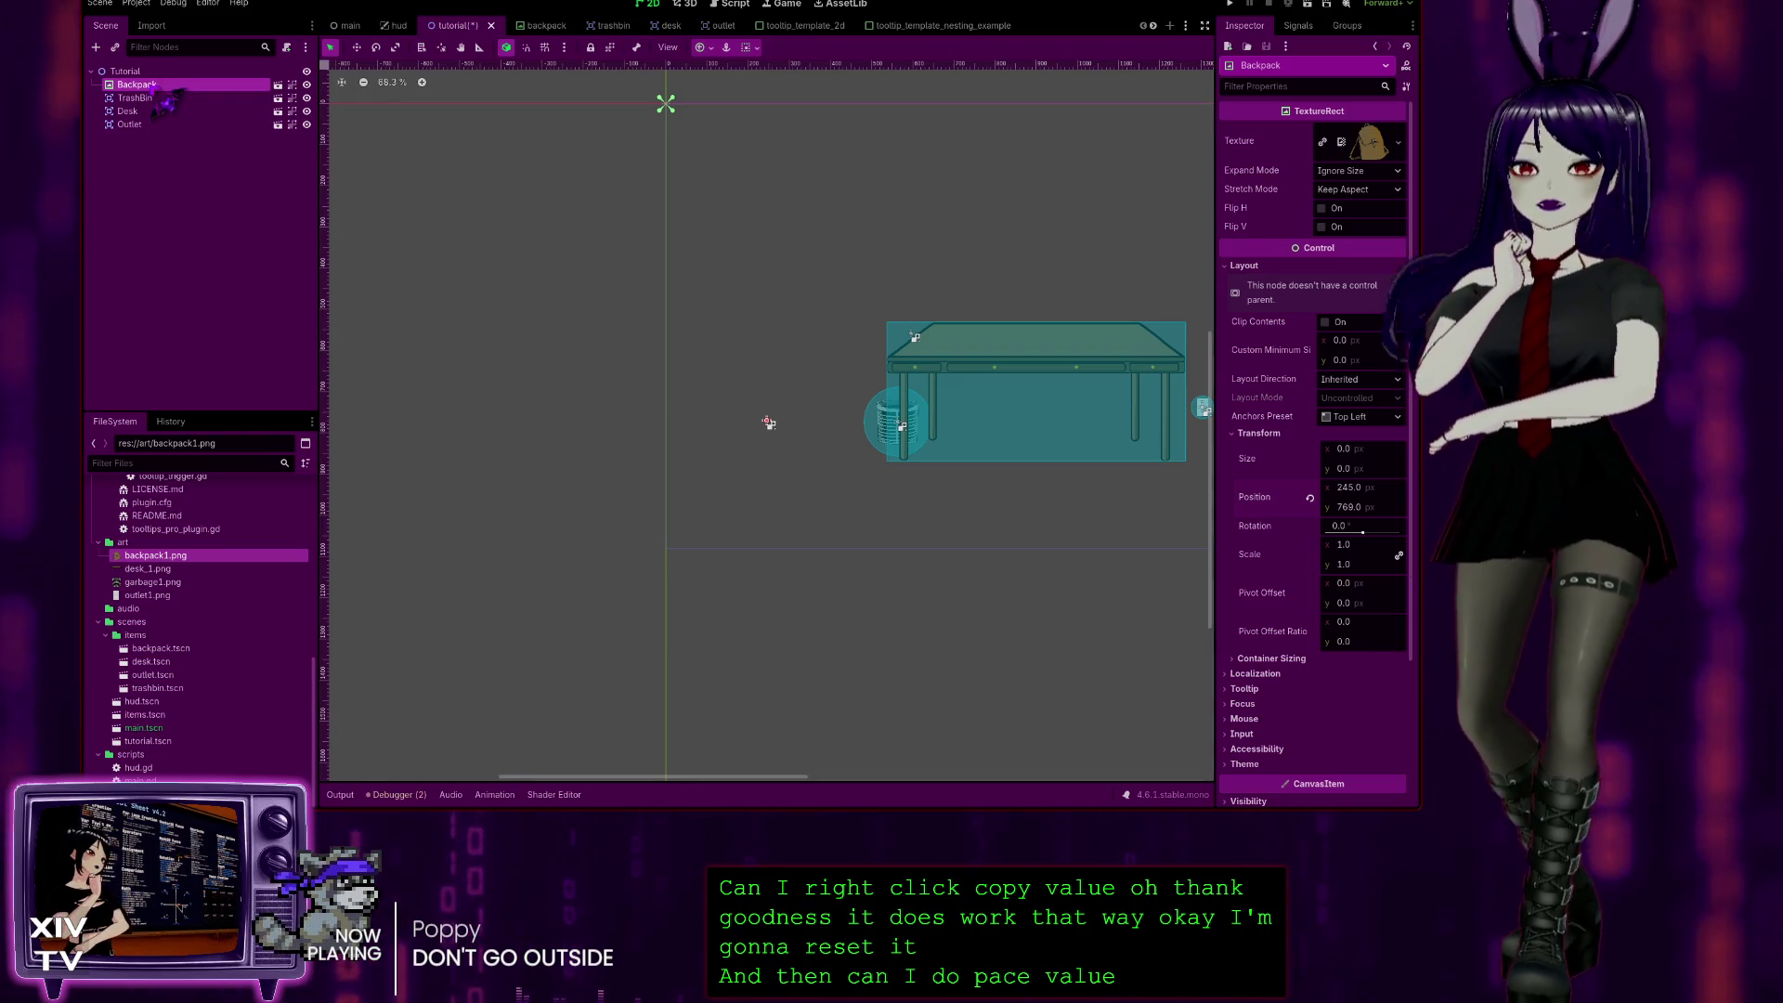
{"action": "key", "text": "Delete"}
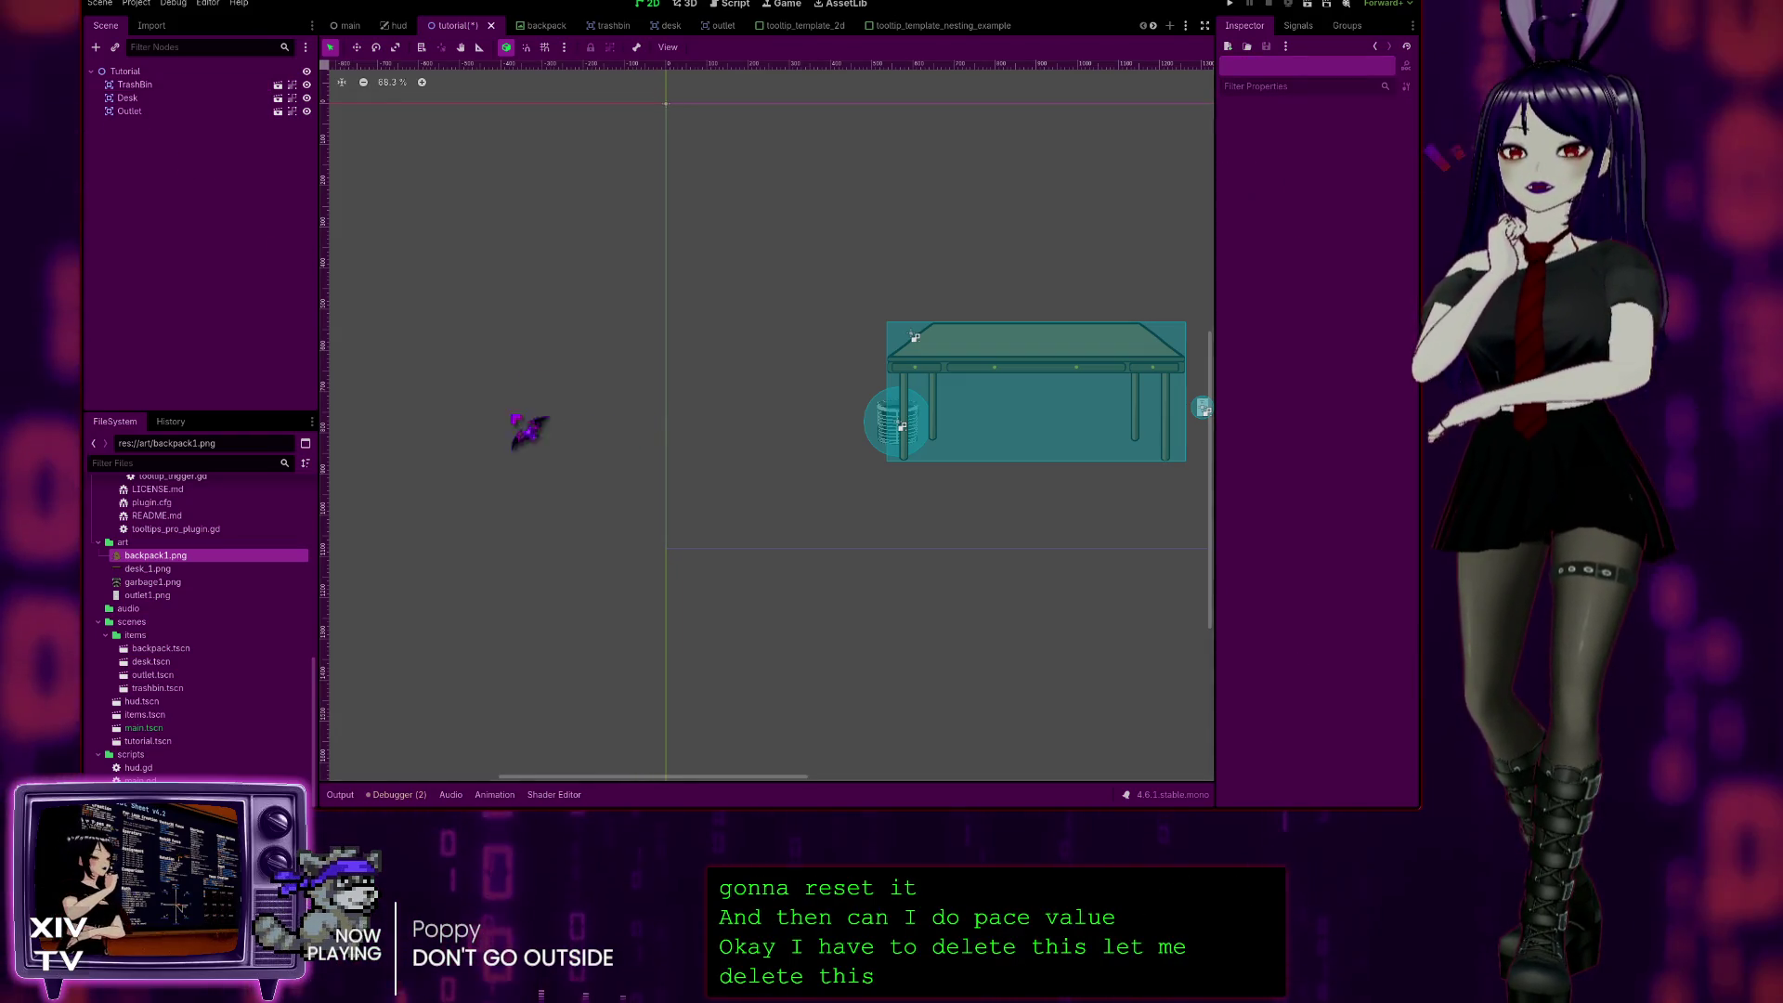
{"action": "left_click", "coordinate": [135, 71]}
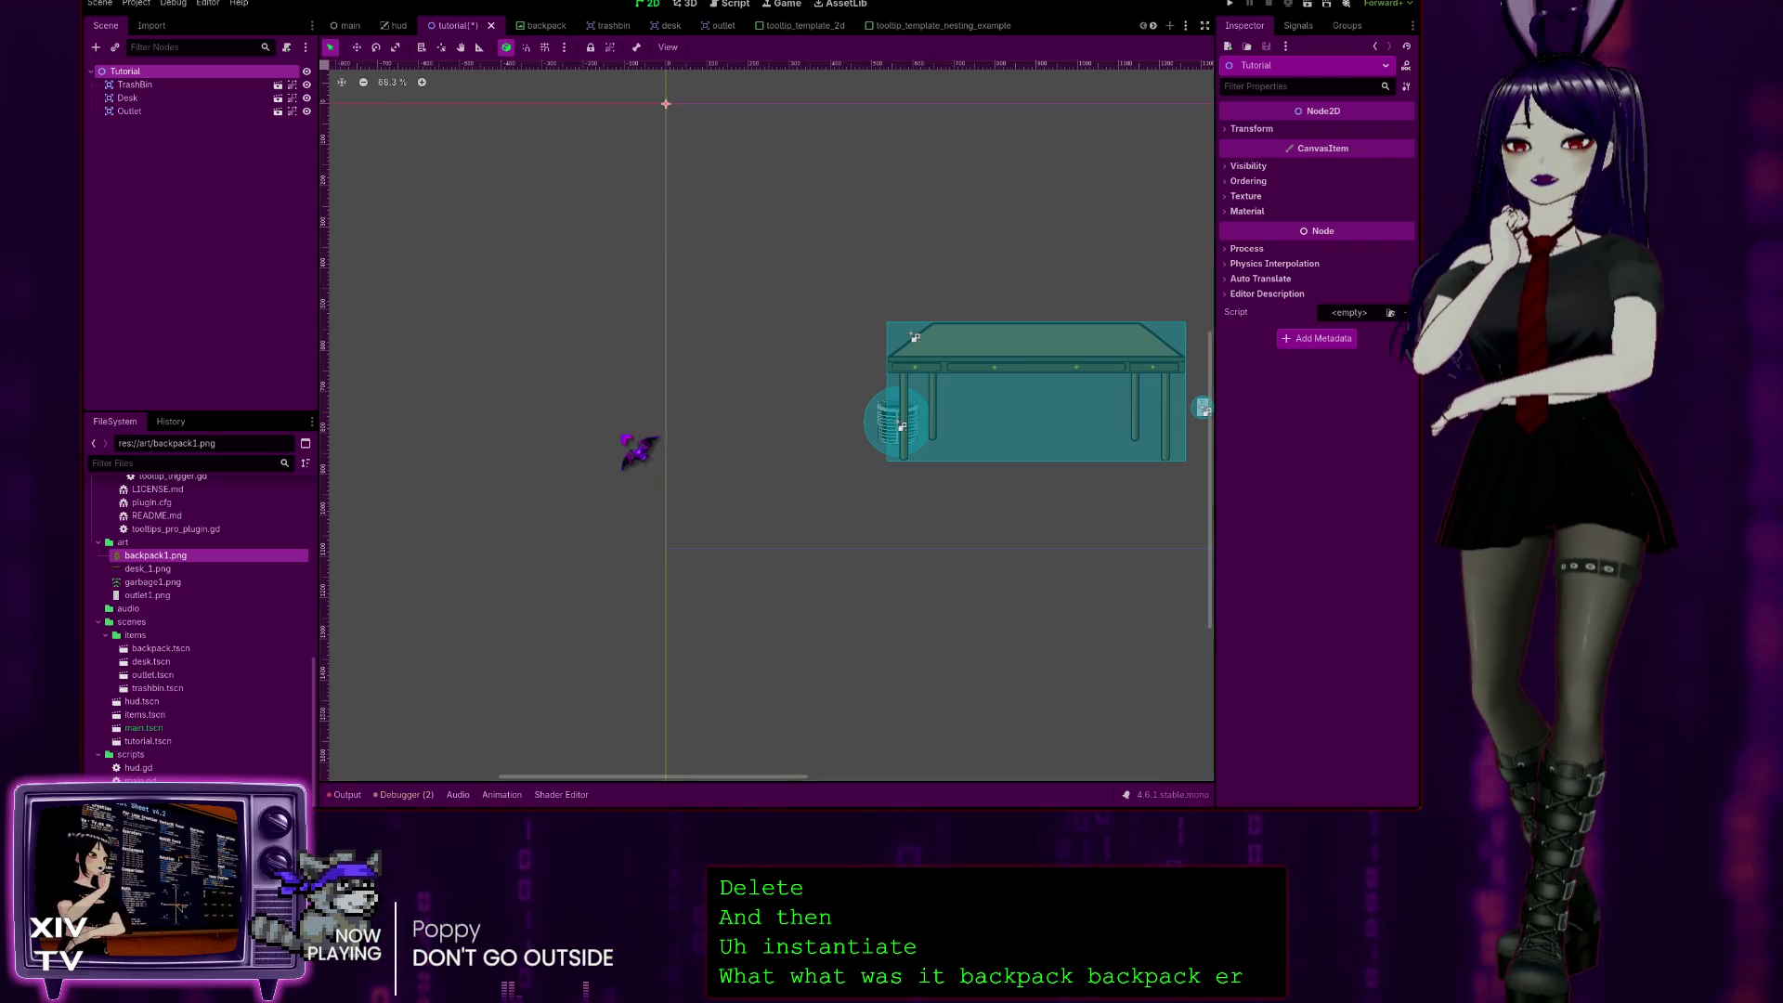
Step: Switch between the backpack and tutorial scenes and locate backpack.tscn in the FileSystem dock
{"action": "left_click", "coordinate": [549, 26]}
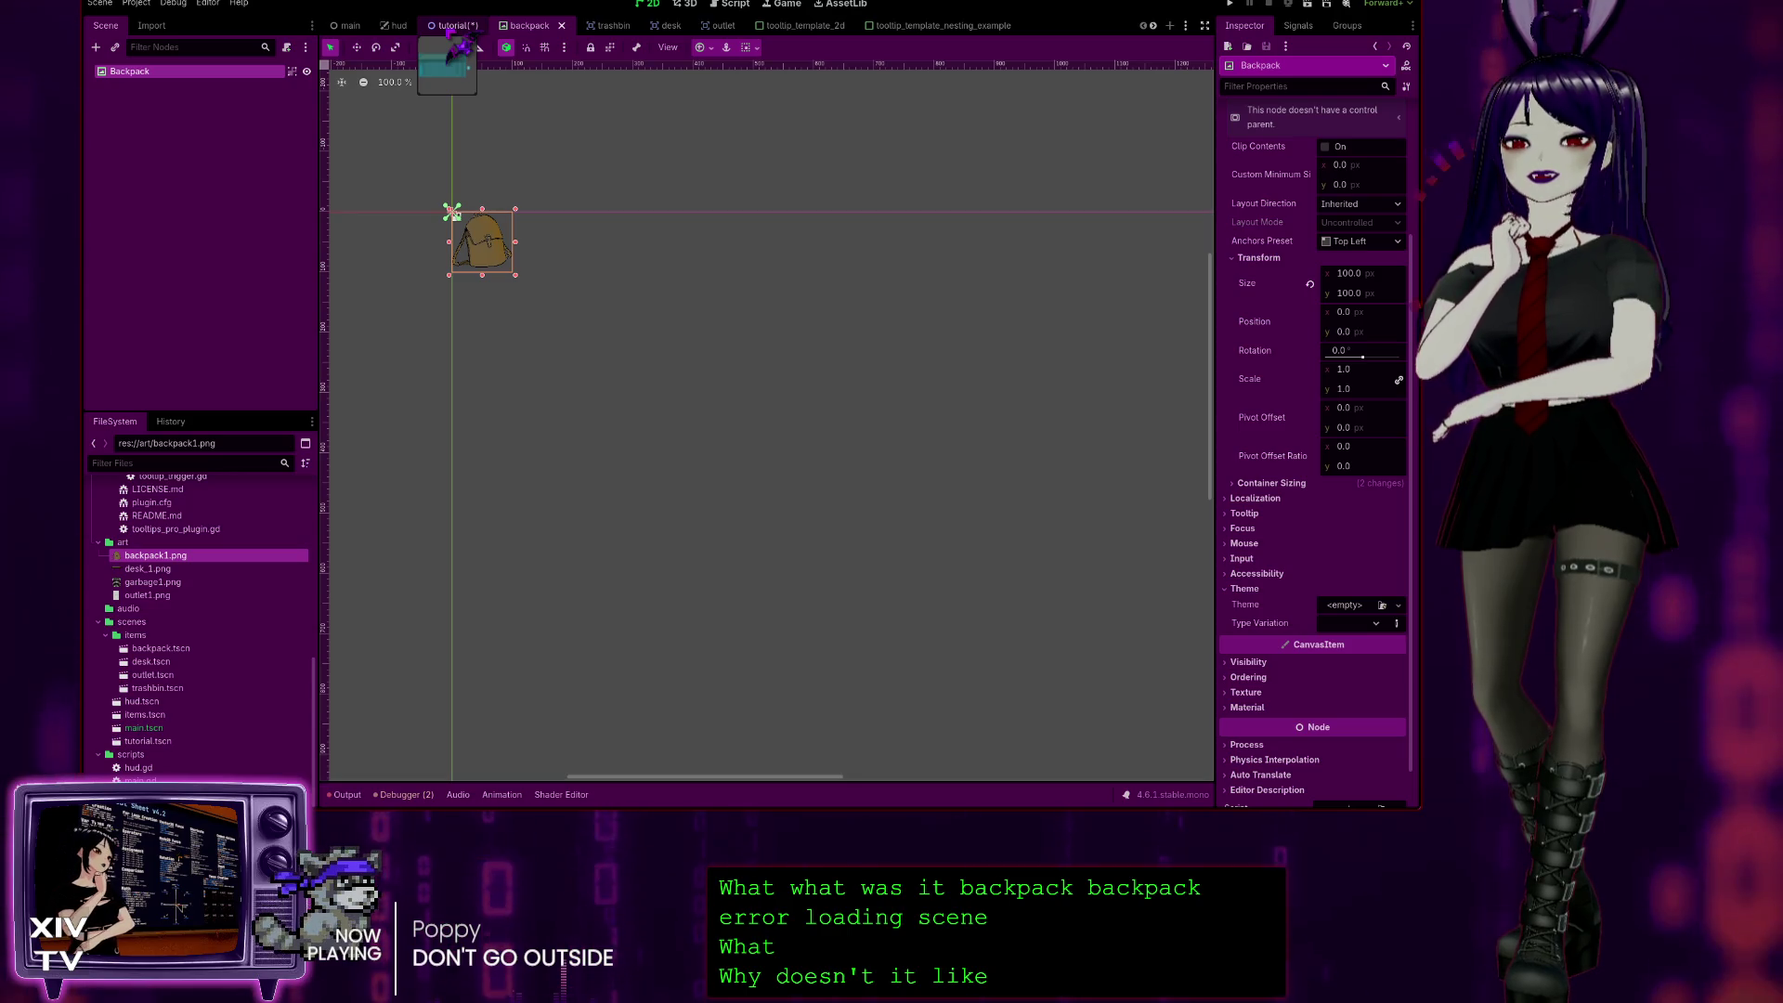
{"action": "left_click", "coordinate": [452, 26]}
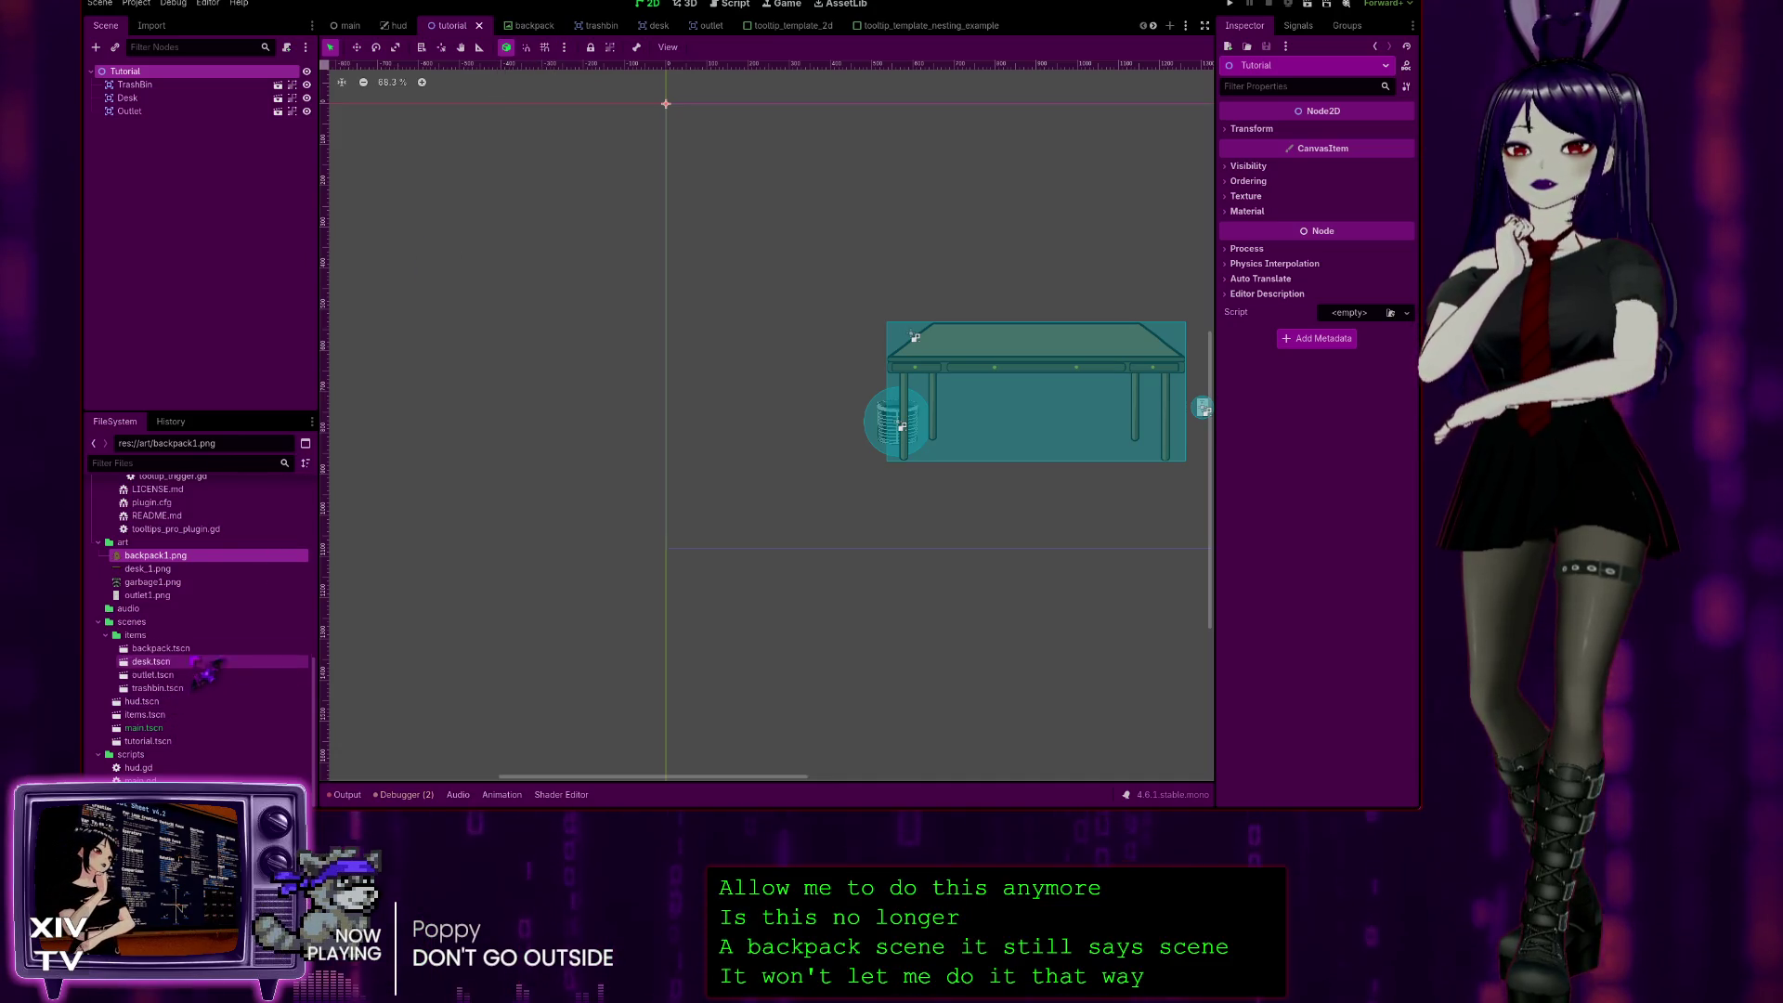
{"action": "left_click", "coordinate": [161, 649]}
{"action": "scroll", "coordinate": [260, 692], "scroll_direction": "up", "scroll_amount": 1}
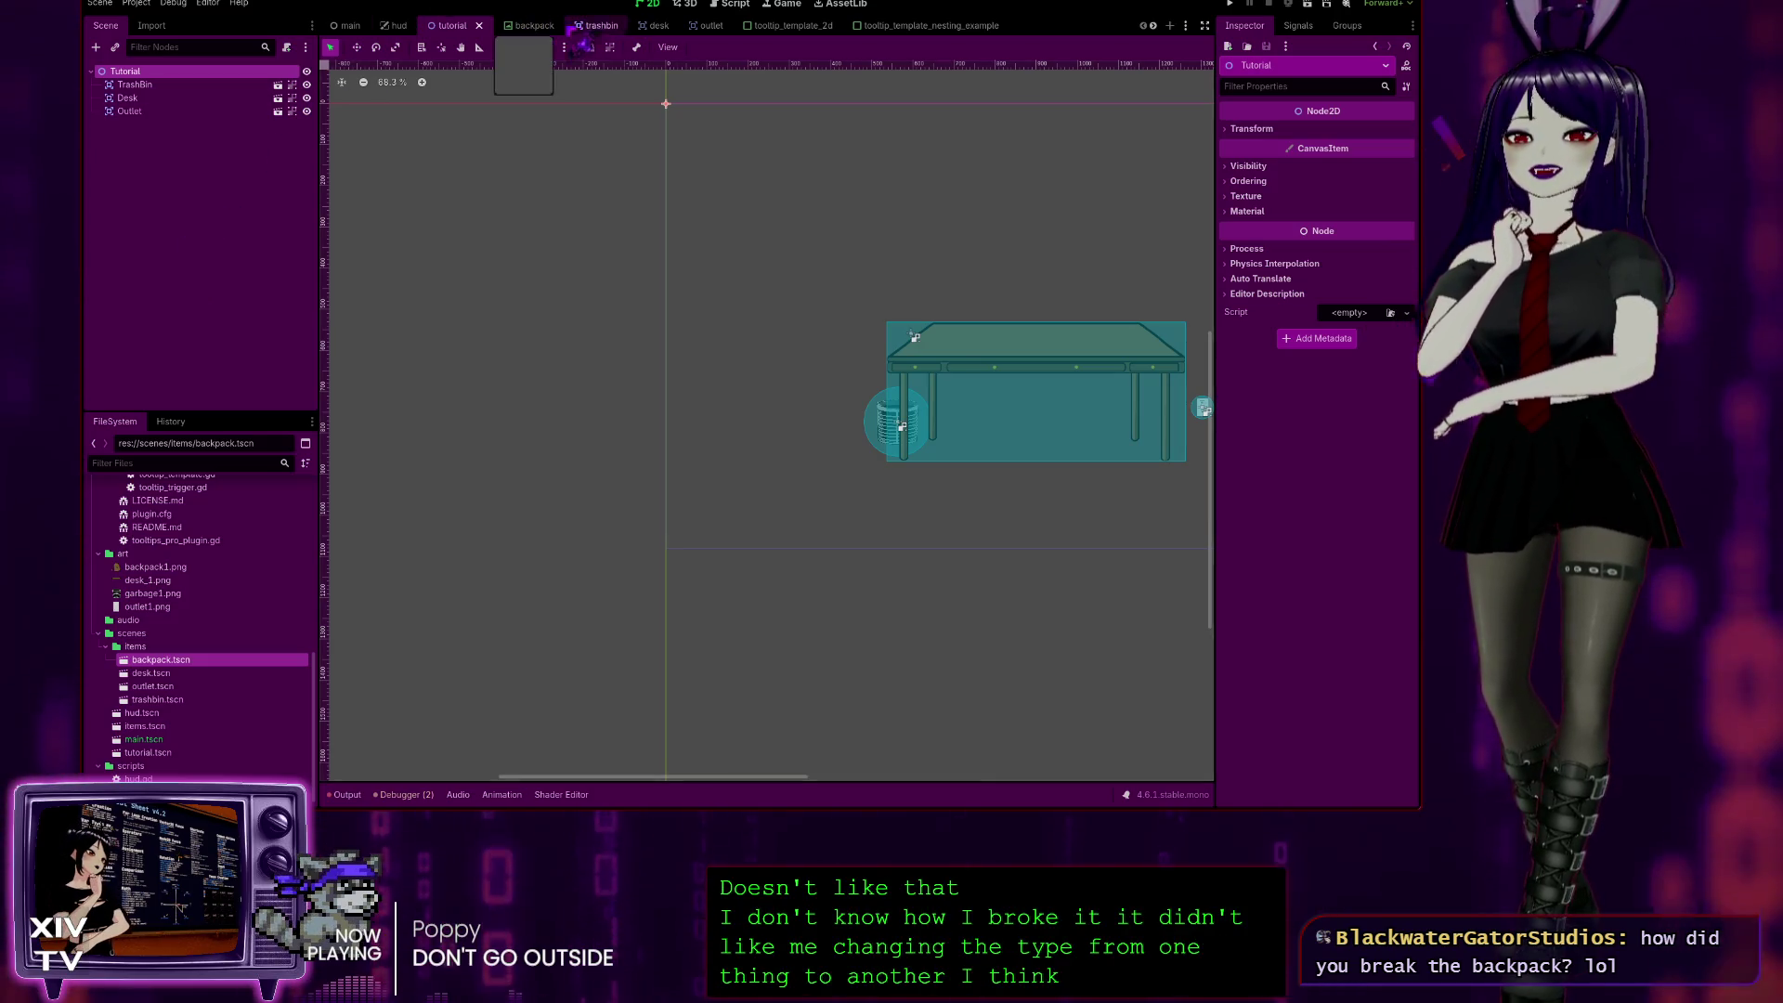
{"action": "left_click", "coordinate": [516, 28]}
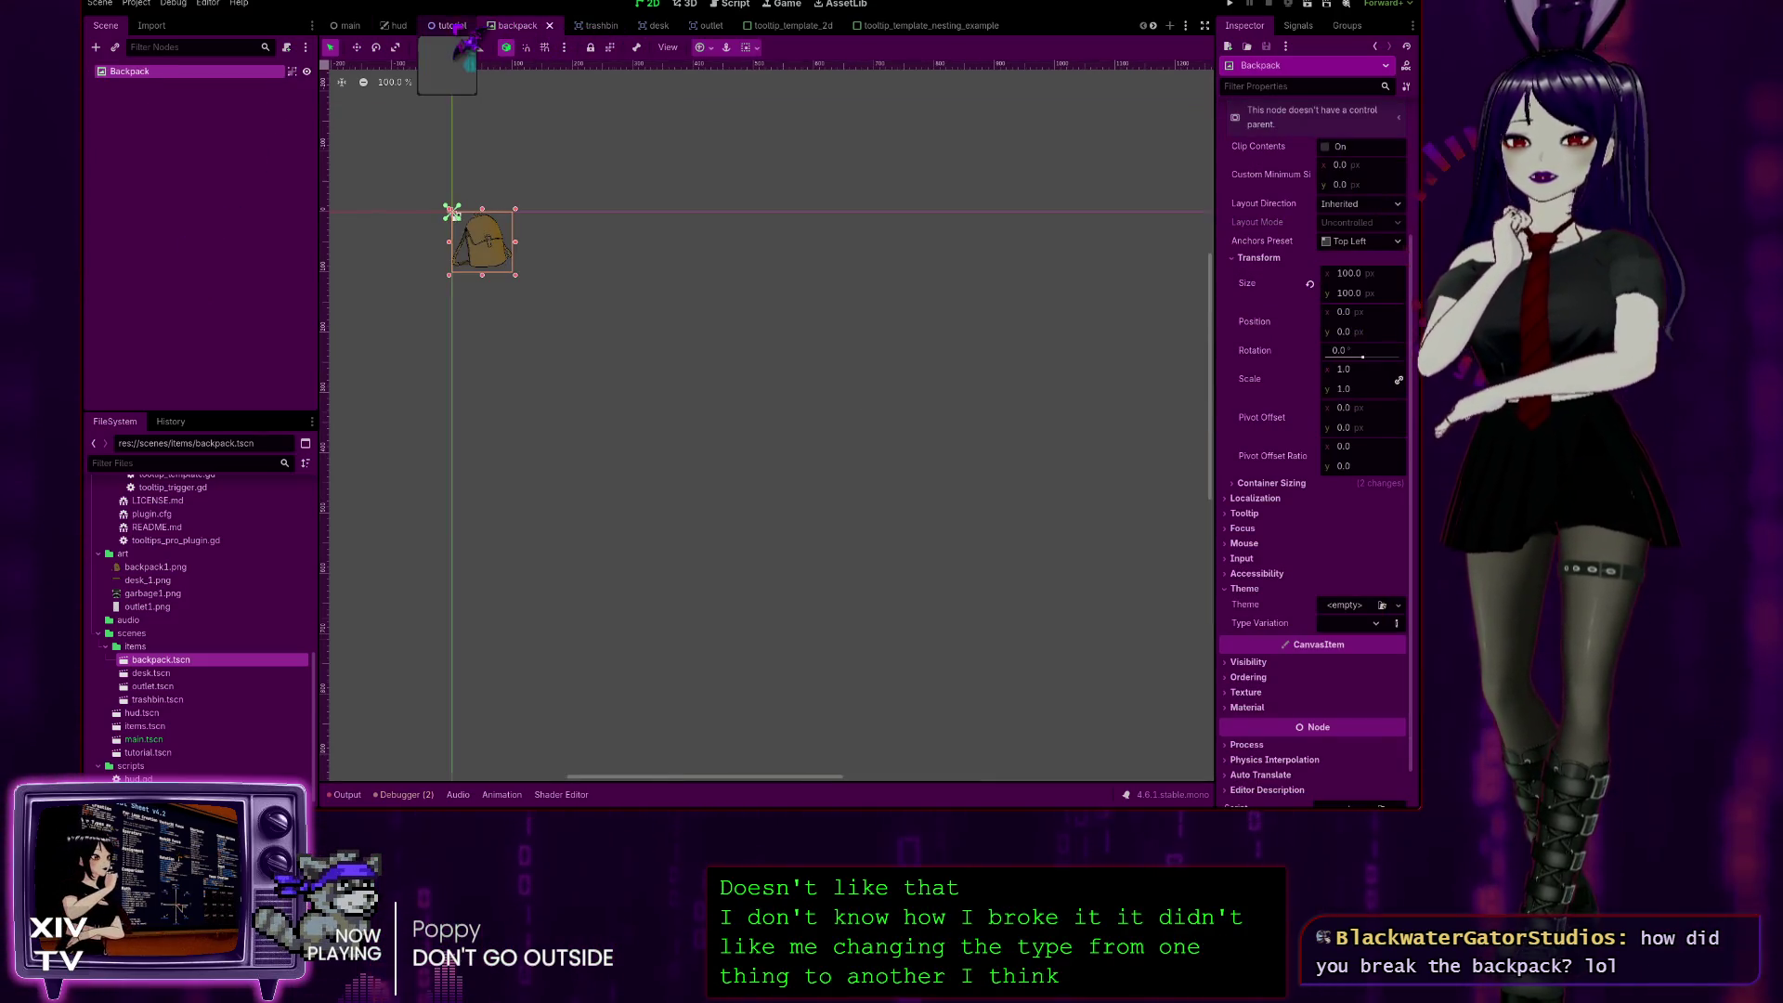
{"action": "left_click", "coordinate": [455, 28]}
{"action": "left_click", "coordinate": [516, 27]}
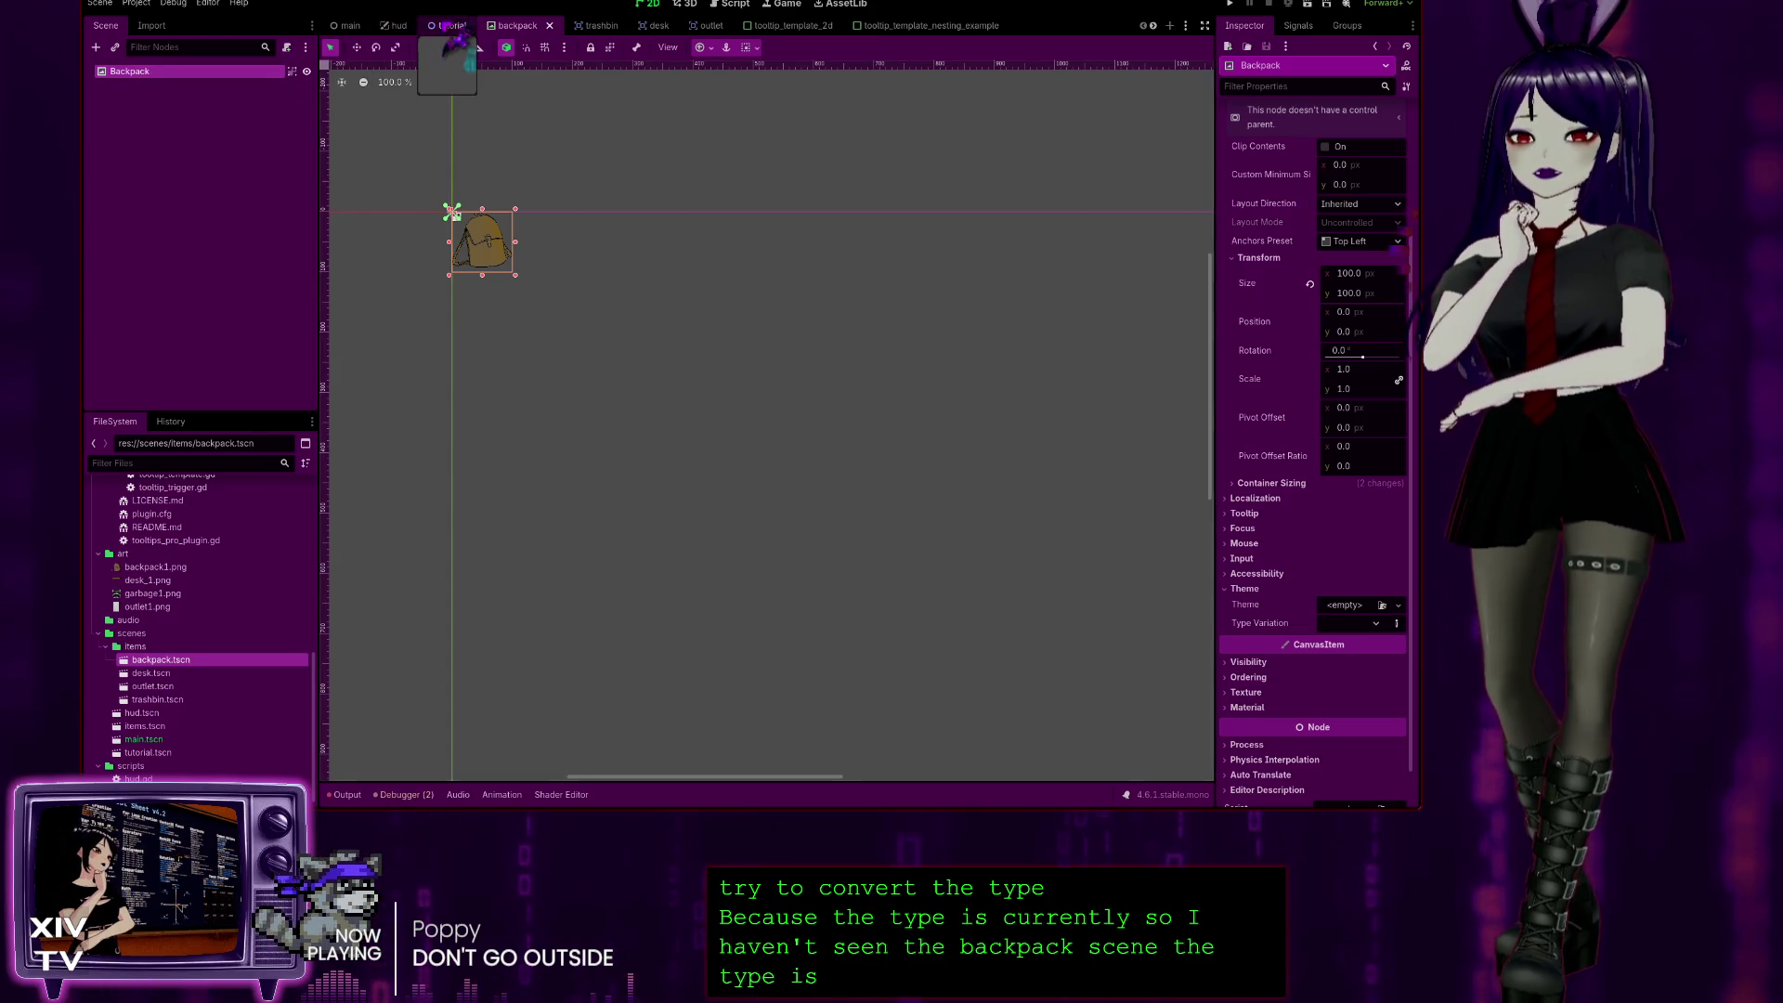
{"action": "left_click", "coordinate": [448, 26]}
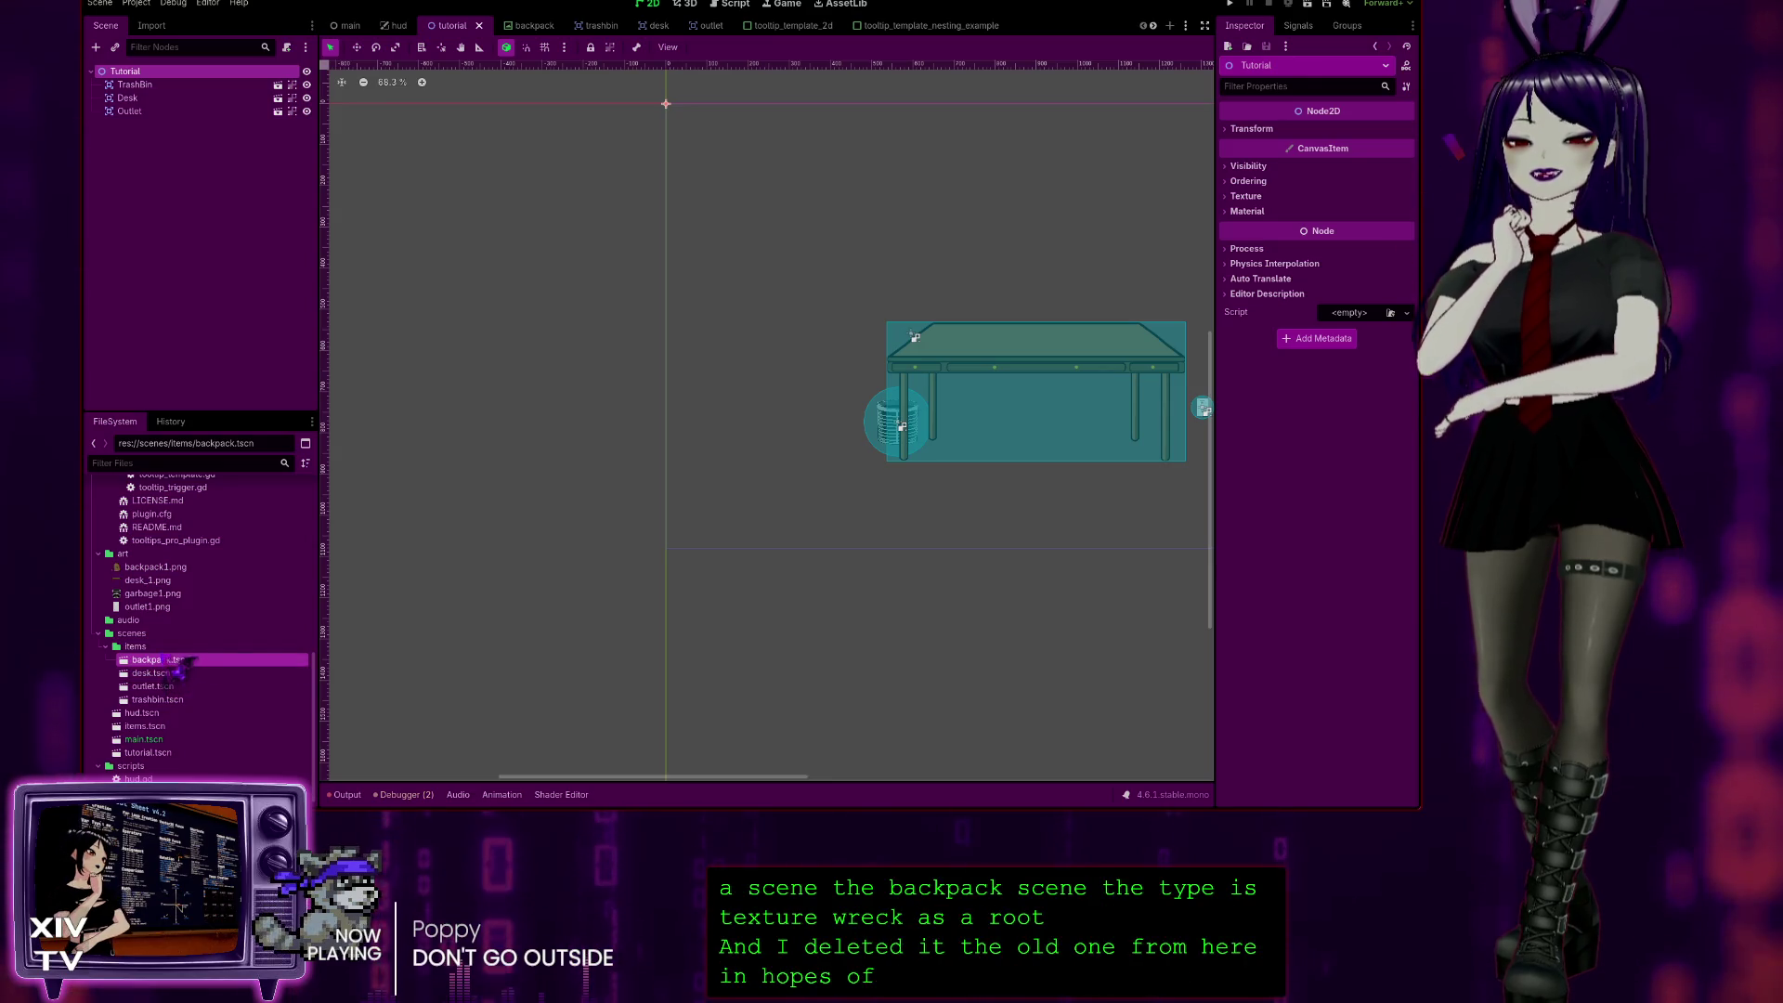
{"action": "scroll", "coordinate": [193, 655], "scroll_direction": "up", "scroll_amount": 3}
{"action": "scroll", "coordinate": [200, 643], "scroll_direction": "up", "scroll_amount": 6}
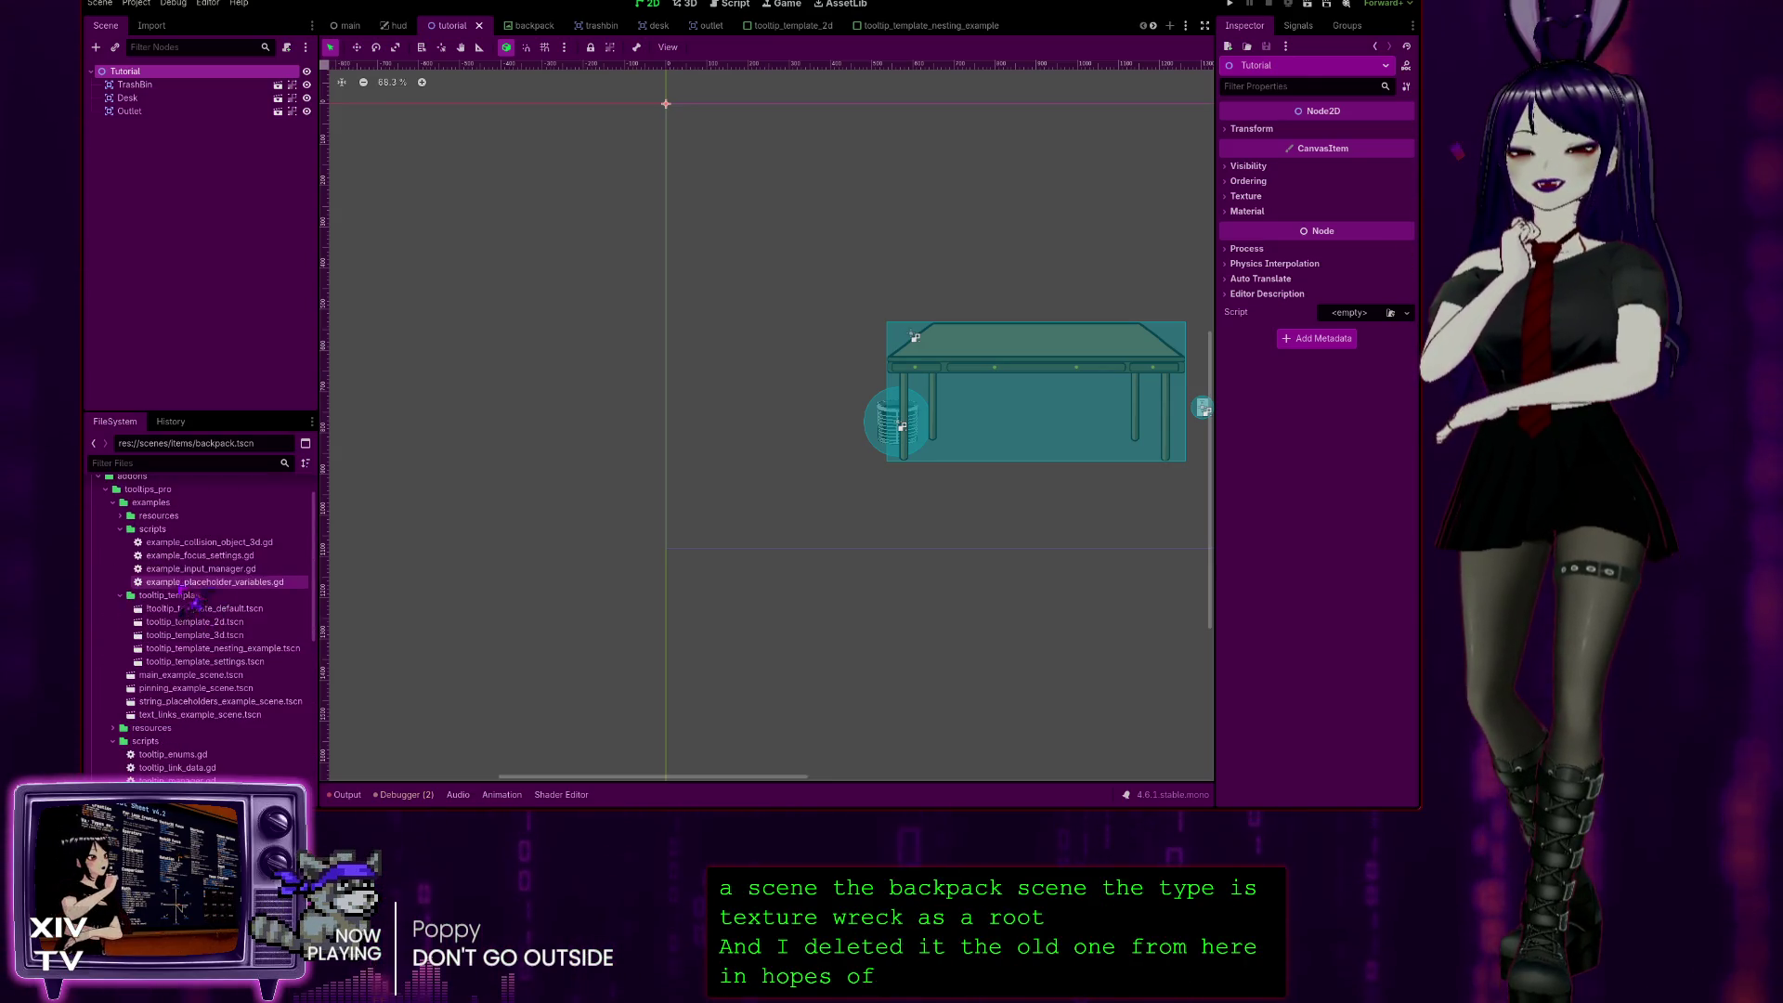
Step: Collapse the addons folders, instance backpack.tscn under Tutorial, and move it above TrashBin
{"action": "left_click", "coordinate": [105, 490]}
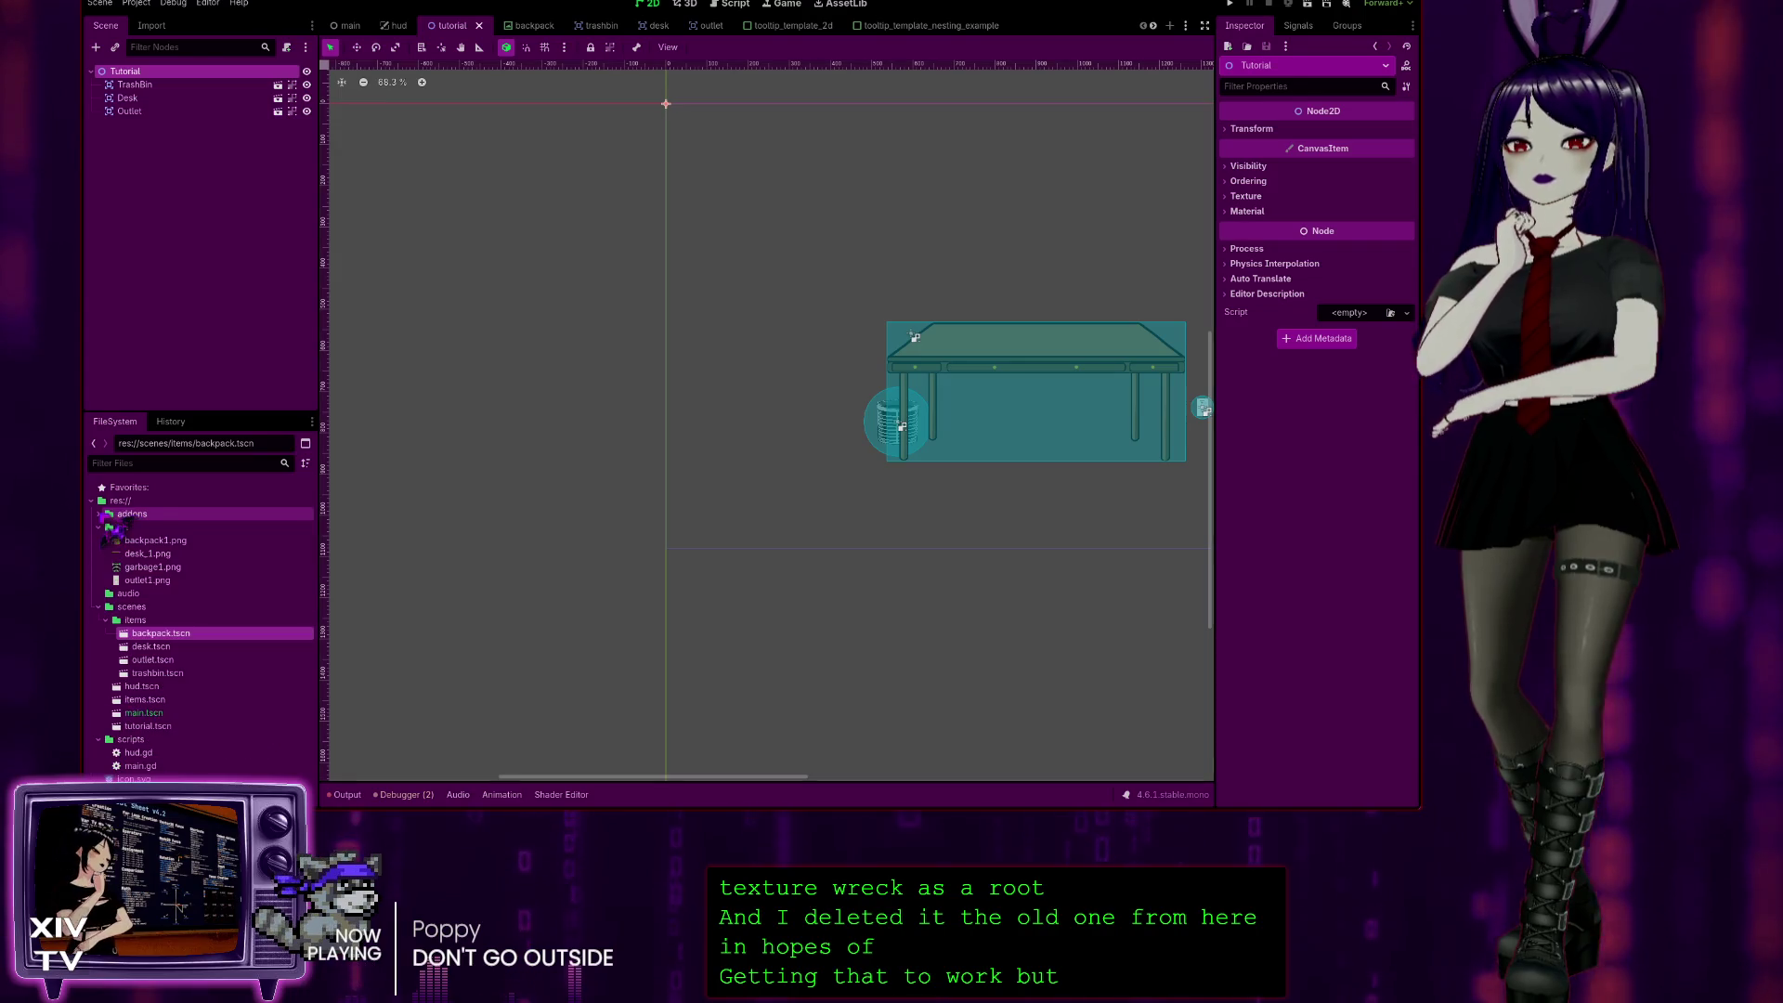
{"action": "left_click", "coordinate": [99, 513]}
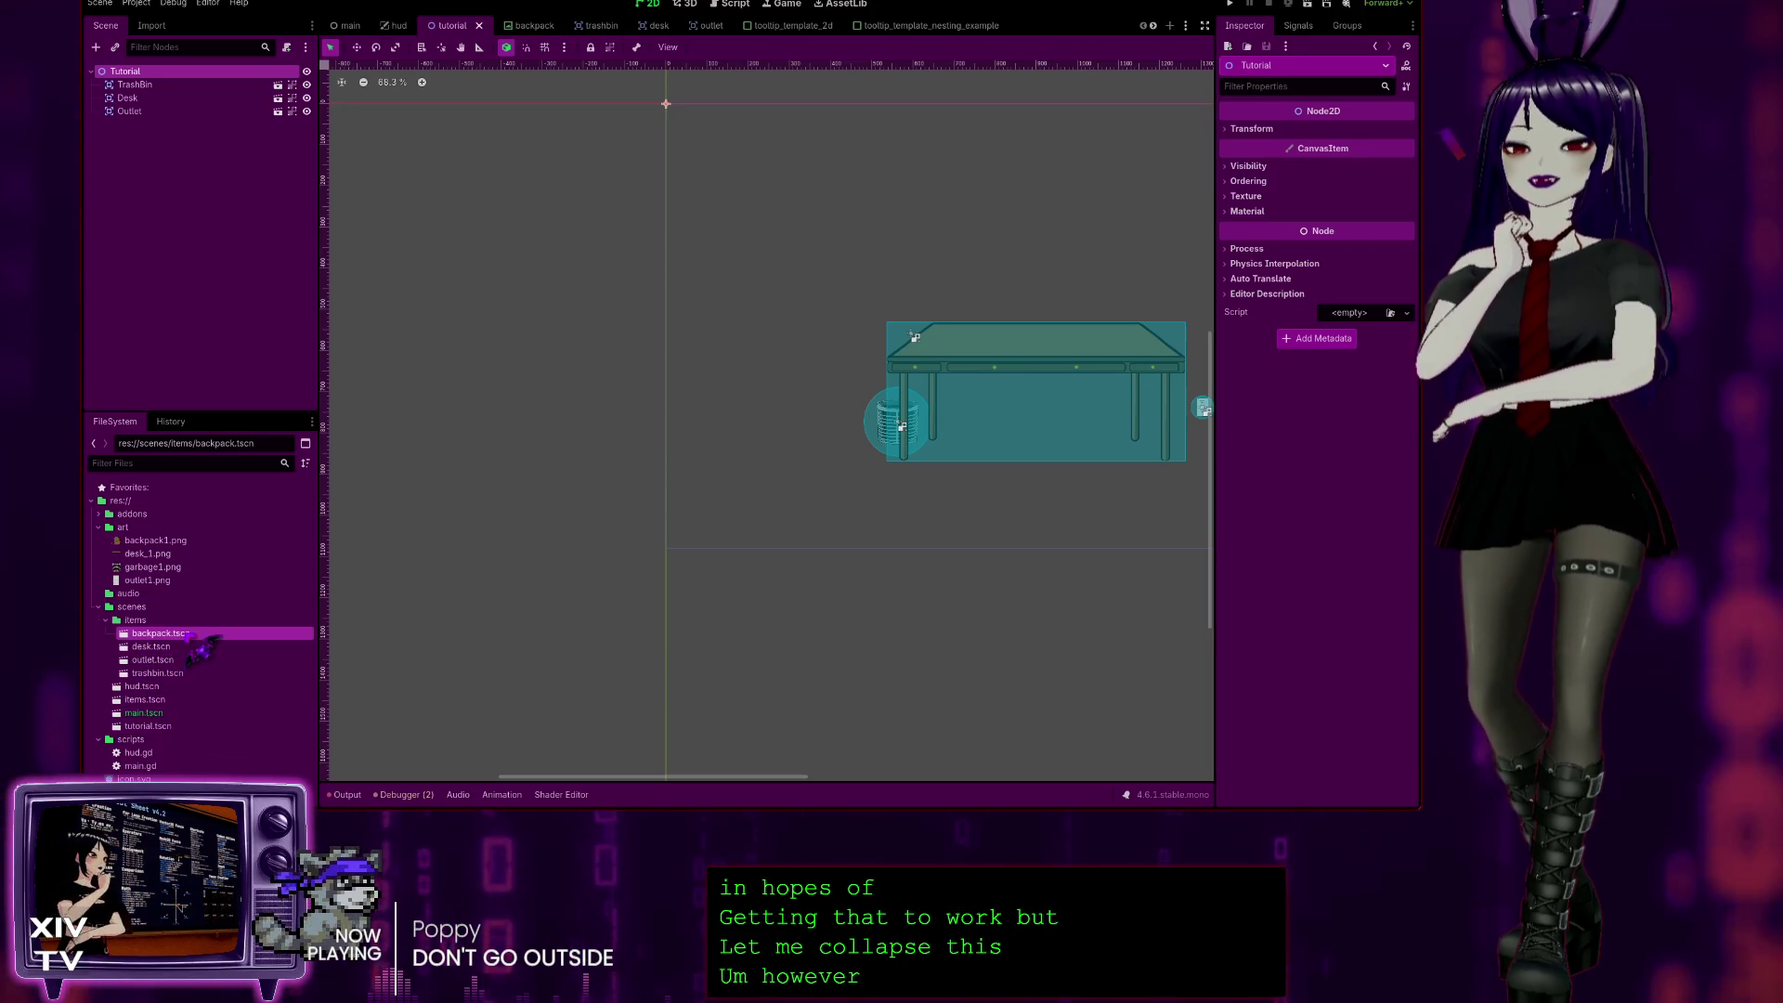
{"action": "left_click_drag", "start_coordinate": [164, 82], "coordinate": [168, 86]}
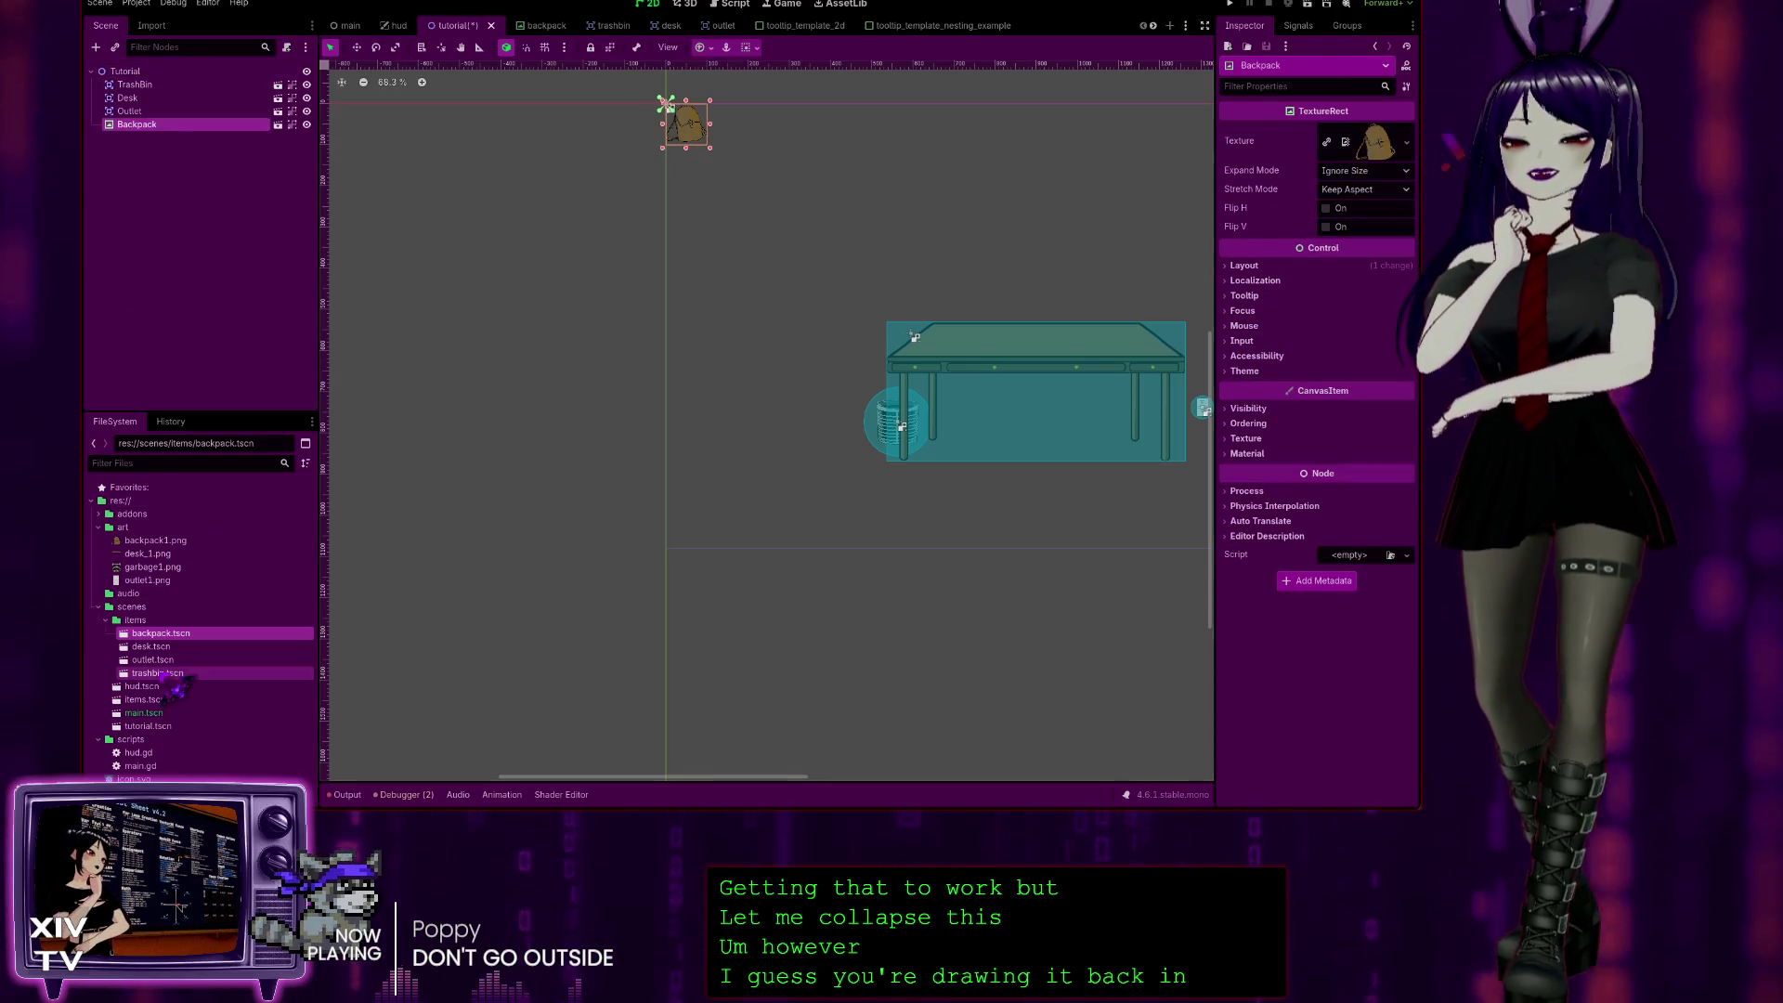
{"action": "left_click_drag", "start_coordinate": [141, 124], "coordinate": [144, 85]}
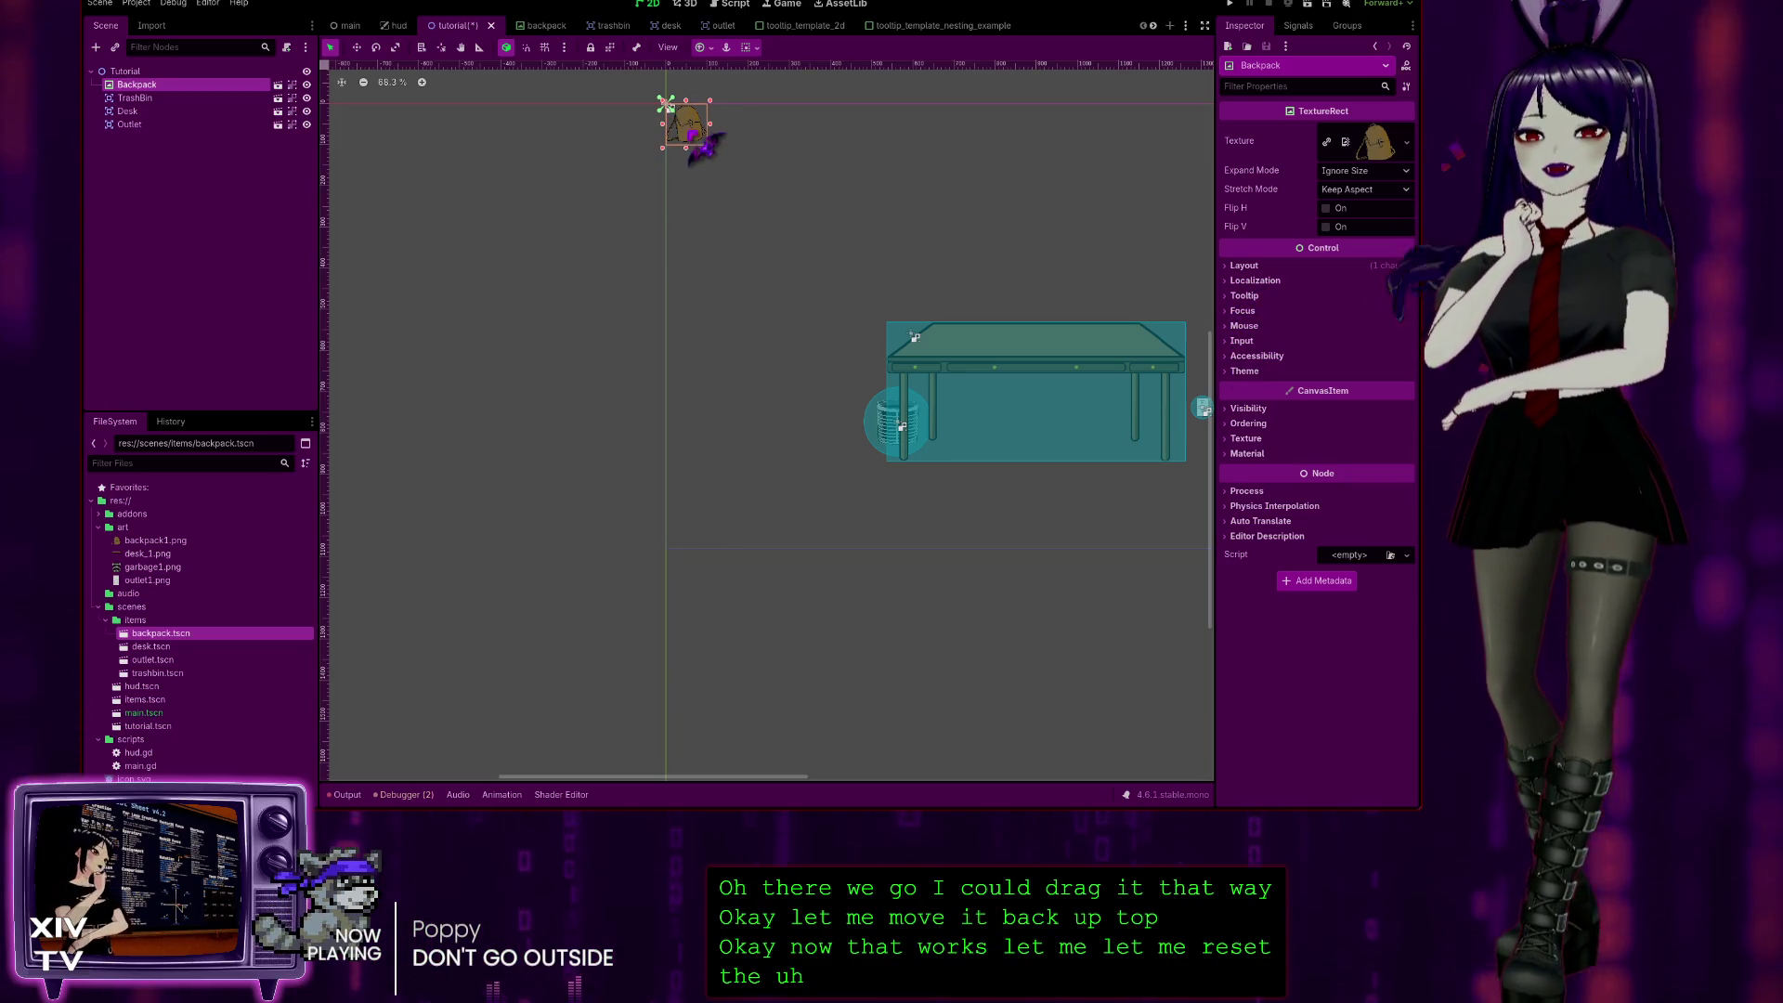
{"action": "left_click", "coordinate": [1243, 266]}
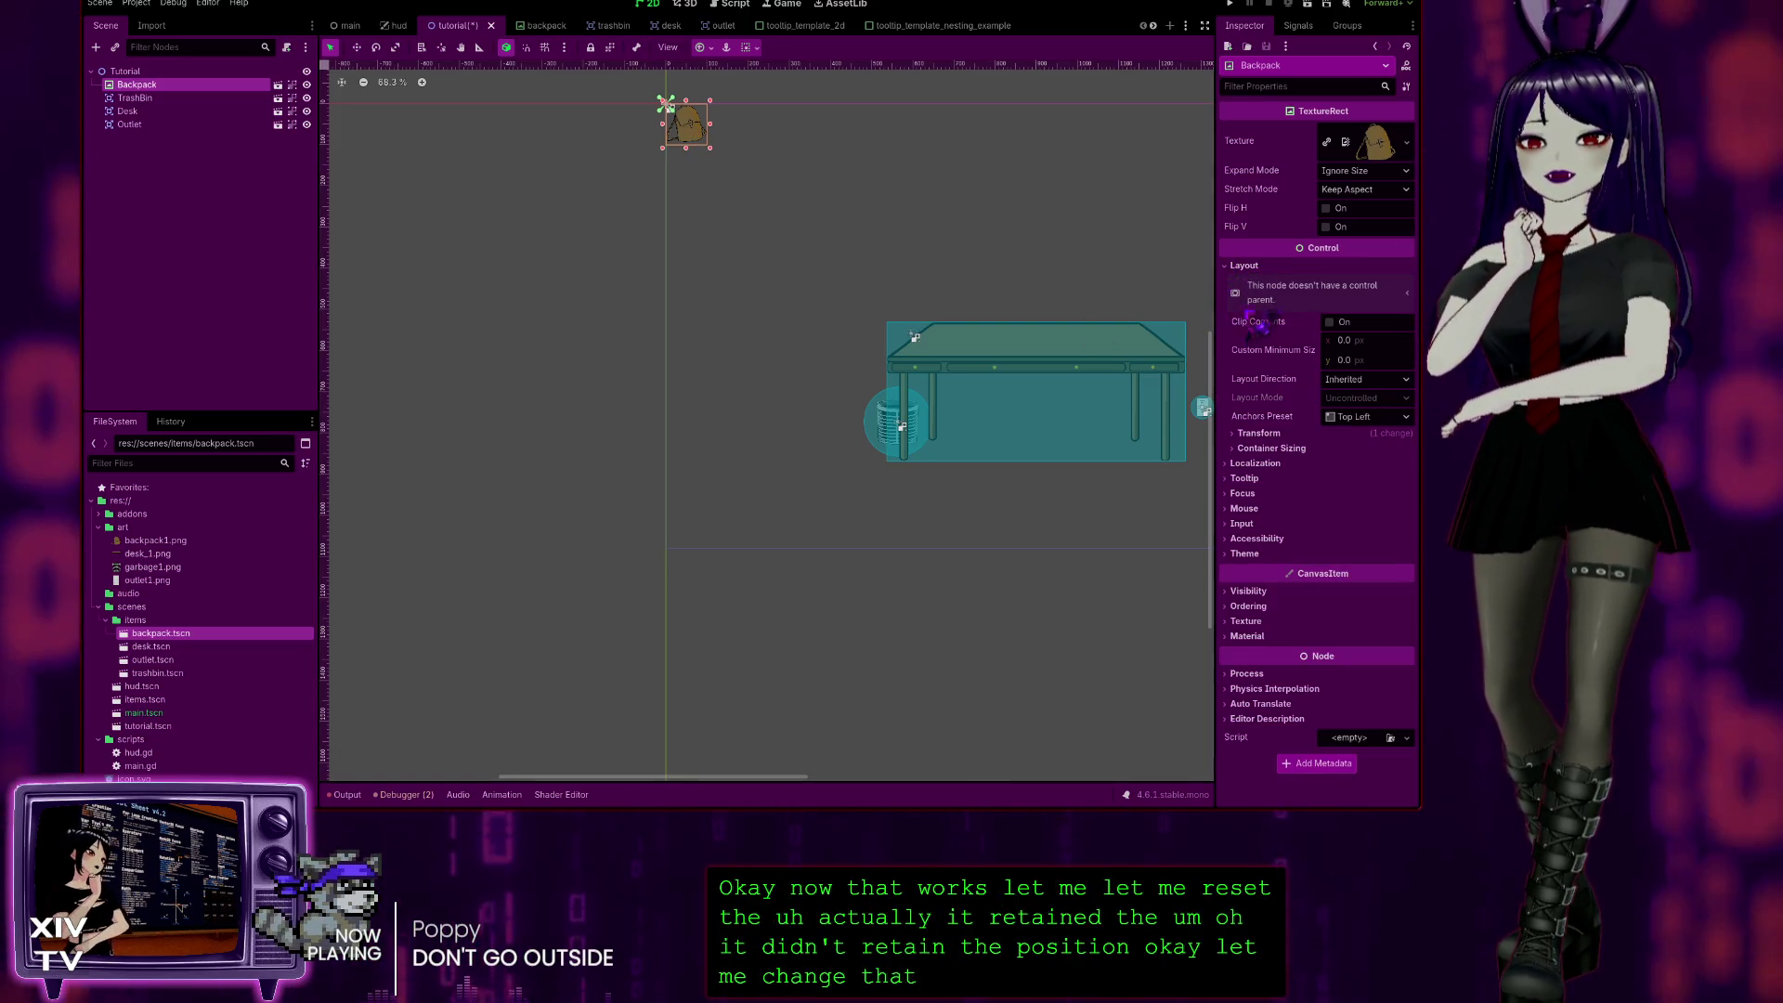
Step: Save the tutorial scene with the Backpack at 245, 769 and recentre the view on the desk
{"action": "left_click", "coordinate": [1254, 434]}
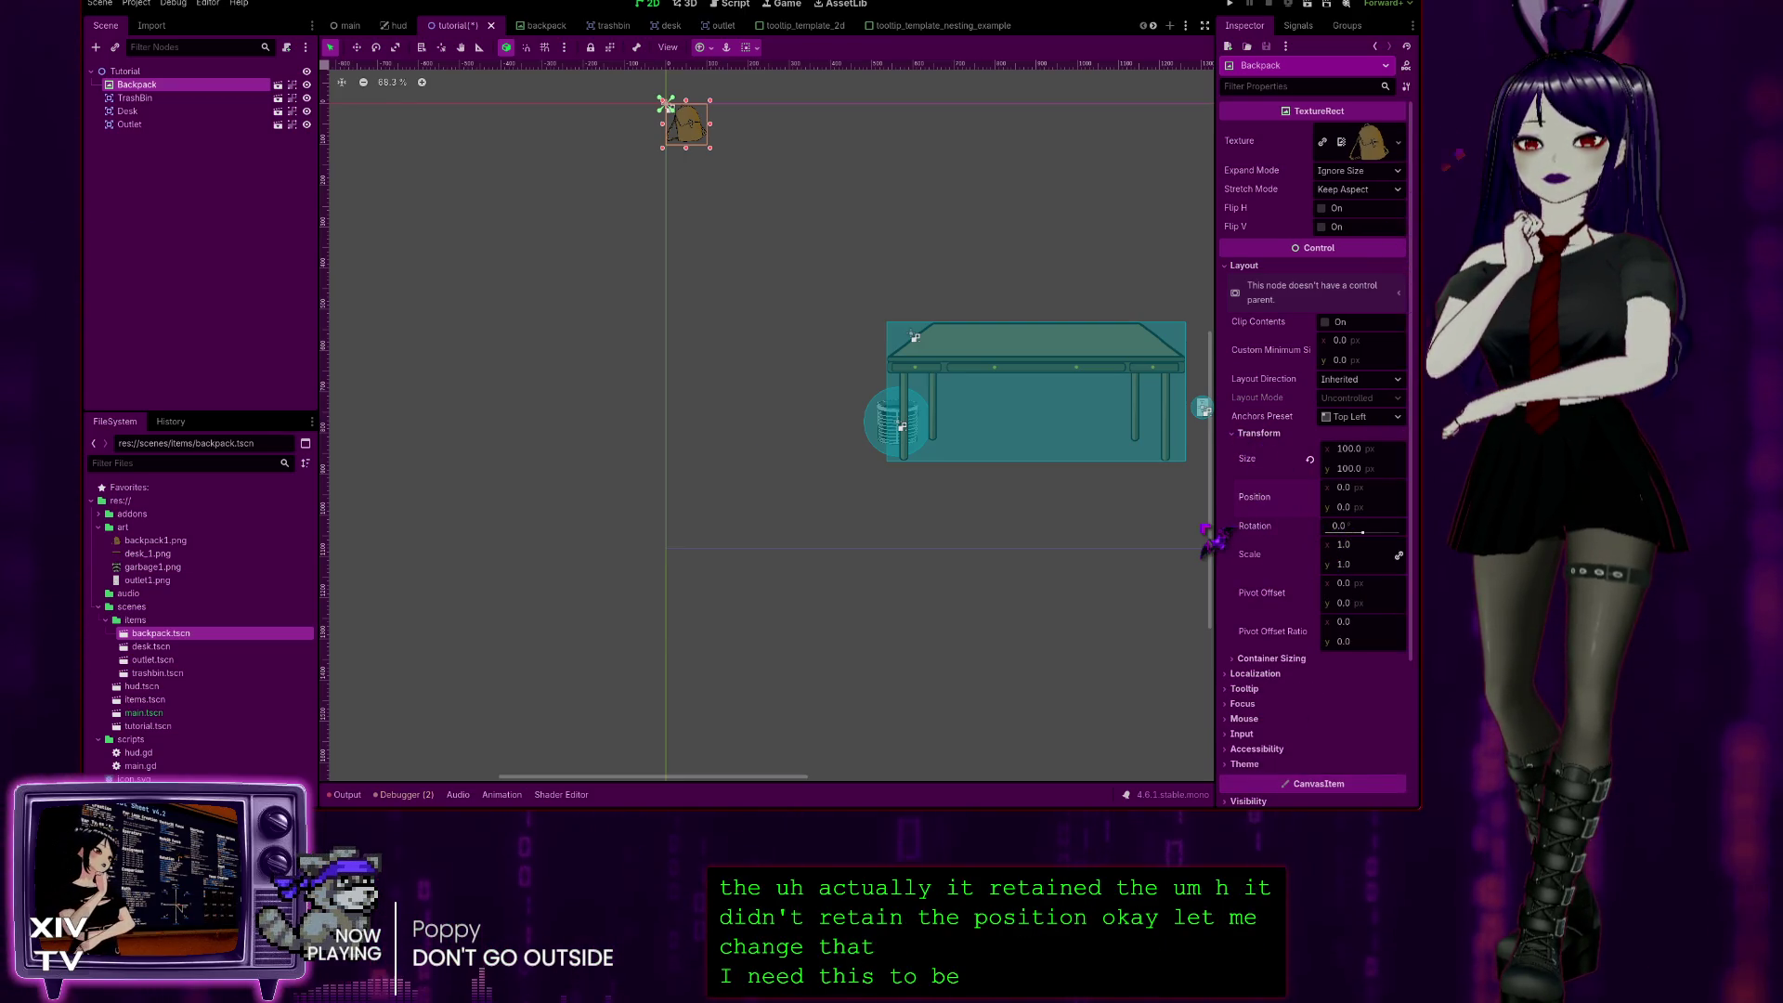
{"action": "mouse_move", "coordinate": [605, 467]}
{"action": "left_mouse_down"}
{"action": "mouse_move", "coordinate": [366, 450]}
{"action": "mouse_move", "coordinate": [812, 637]}
{"action": "mouse_move", "coordinate": [791, 648]}
{"action": "left_mouse_up"}
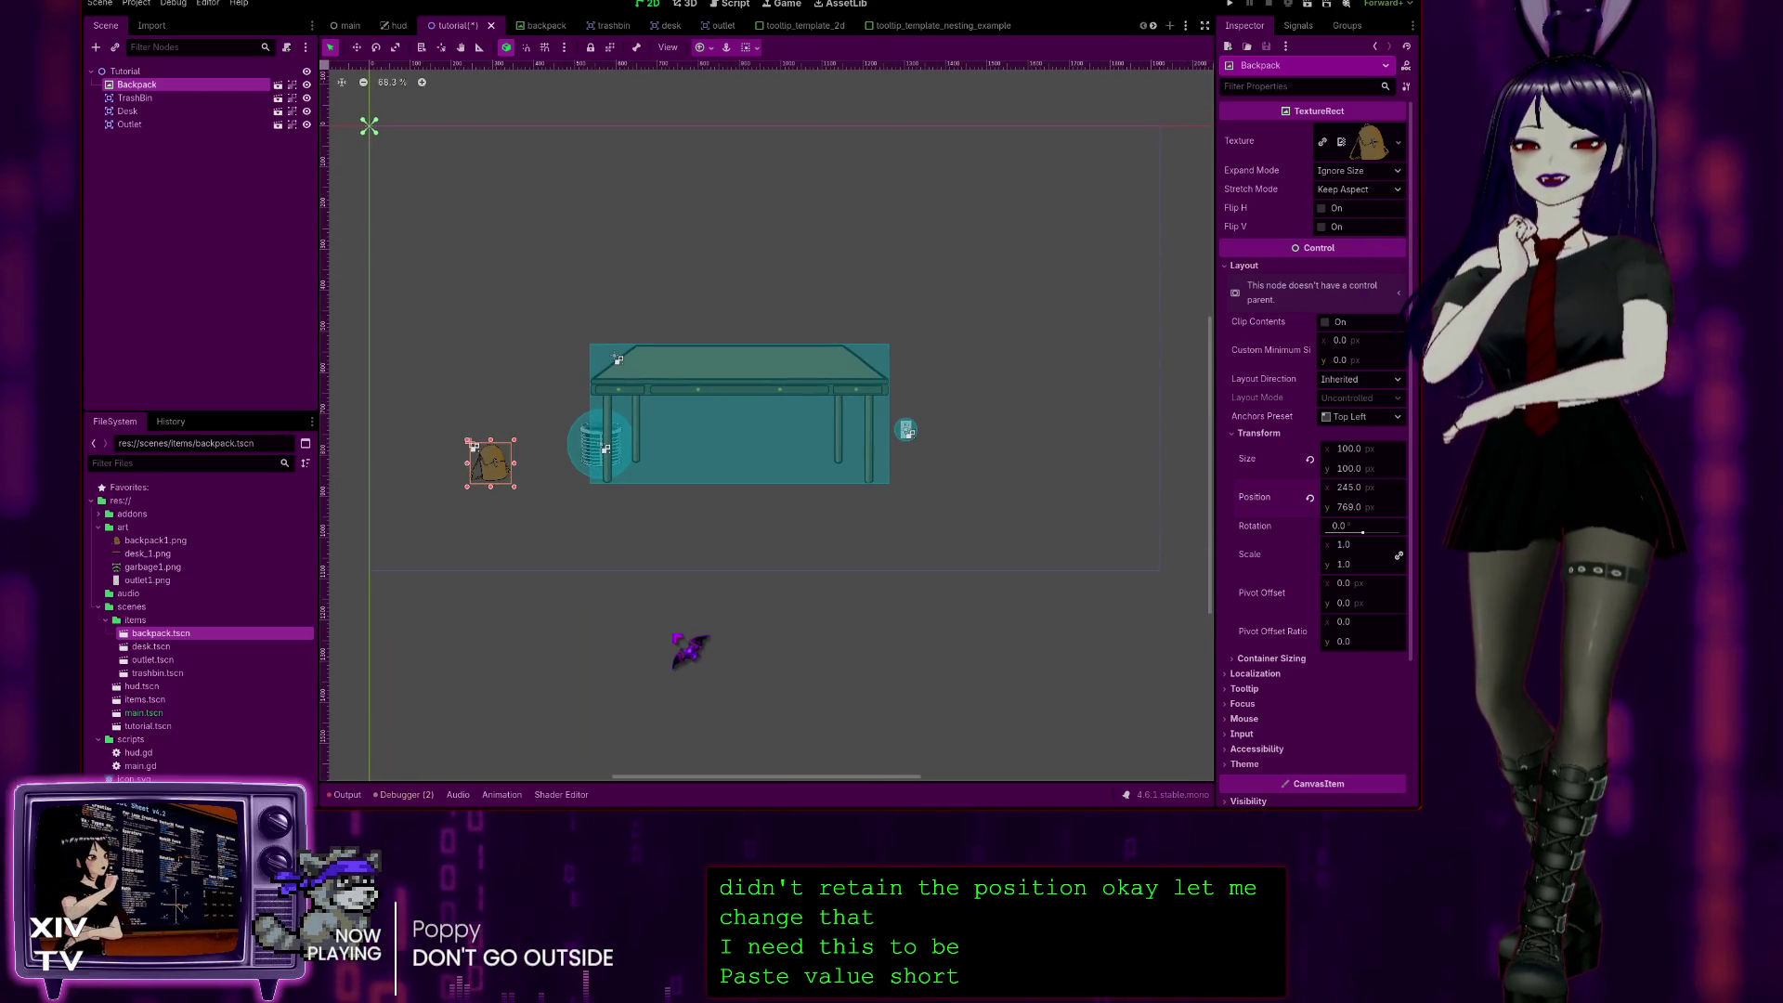
{"action": "key", "text": "ctrl+s"}
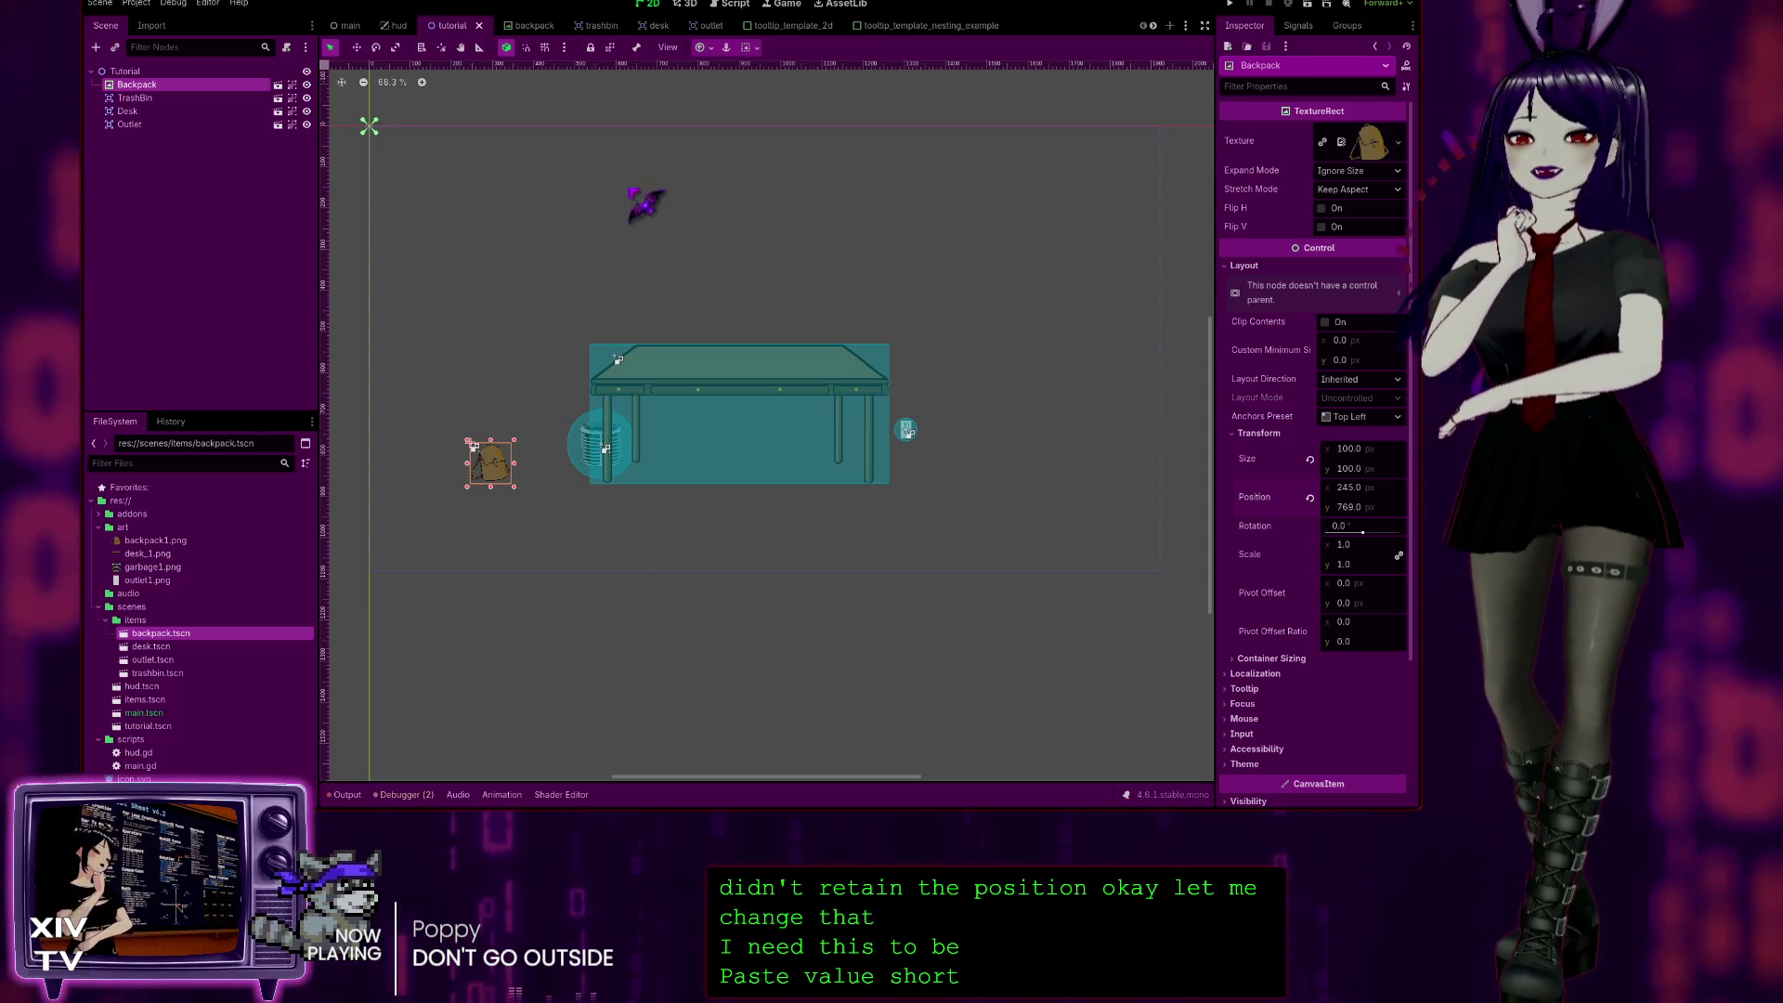
{"action": "left_click", "coordinate": [625, 660]}
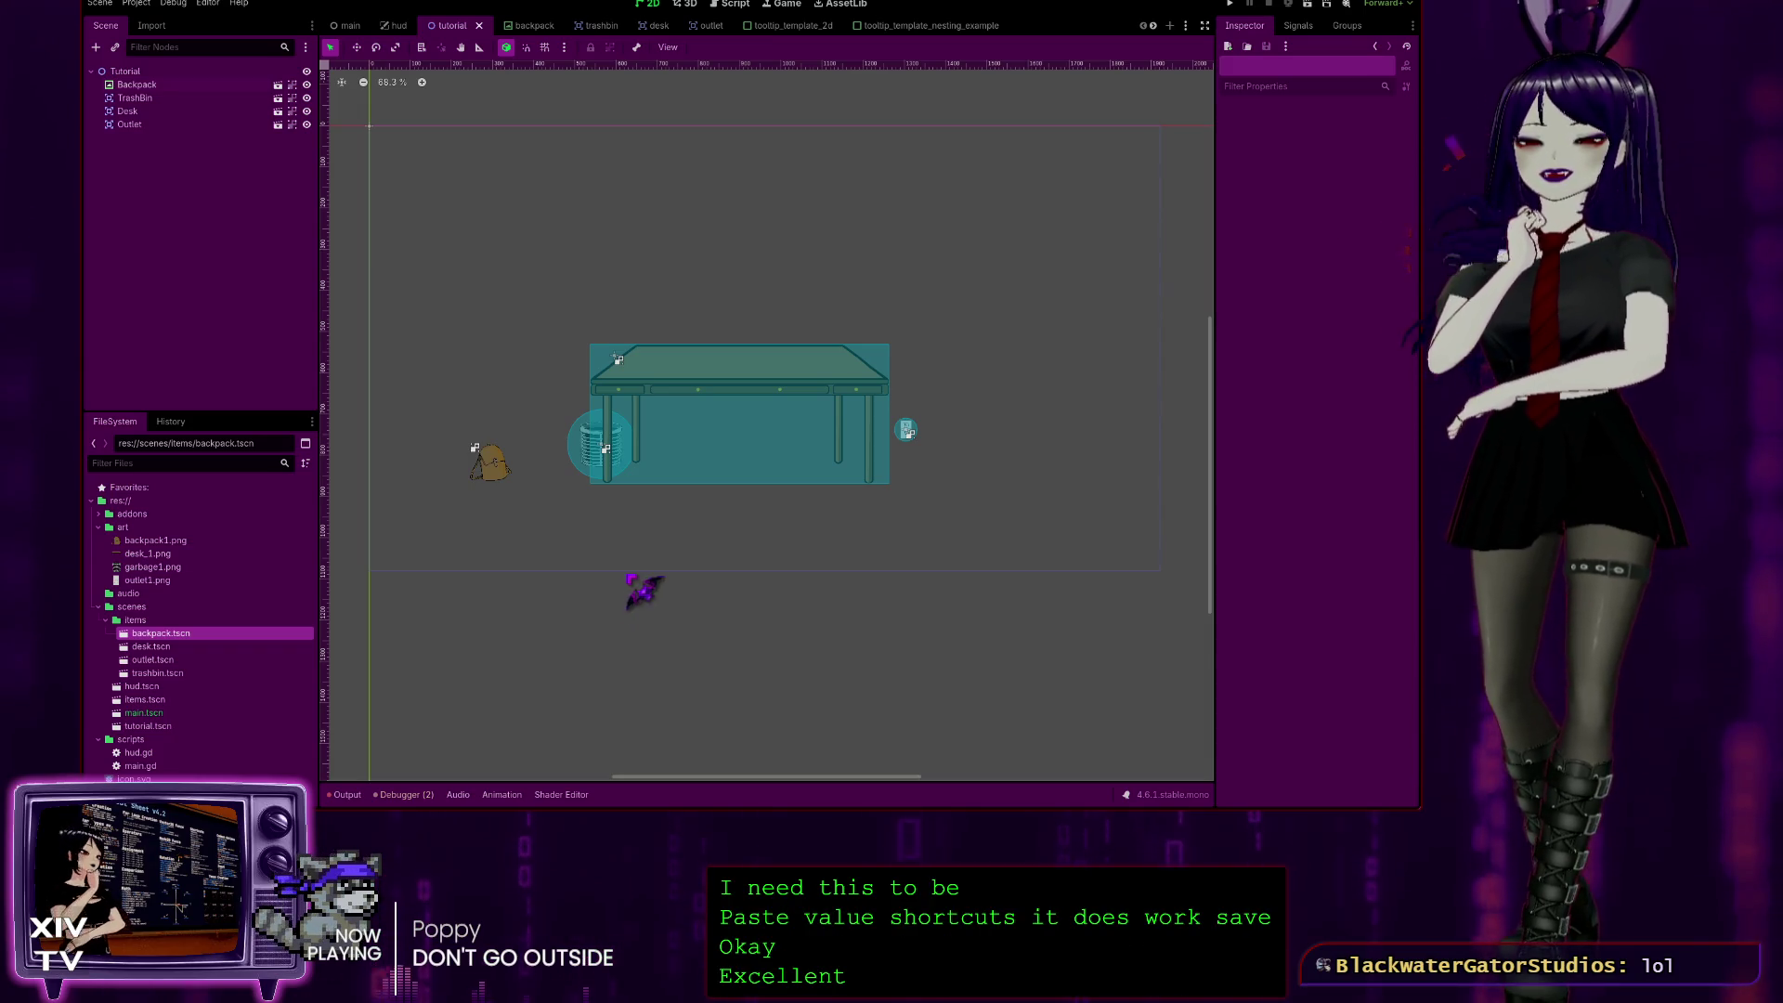
{"action": "scroll", "coordinate": [643, 593], "scroll_direction": "up", "scroll_amount": 3}
{"action": "mouse_move", "coordinate": [708, 700]}
{"action": "left_mouse_down"}
{"action": "mouse_move", "coordinate": [756, 677]}
{"action": "mouse_move", "coordinate": [840, 728]}
{"action": "mouse_move", "coordinate": [848, 763]}
{"action": "left_mouse_up"}
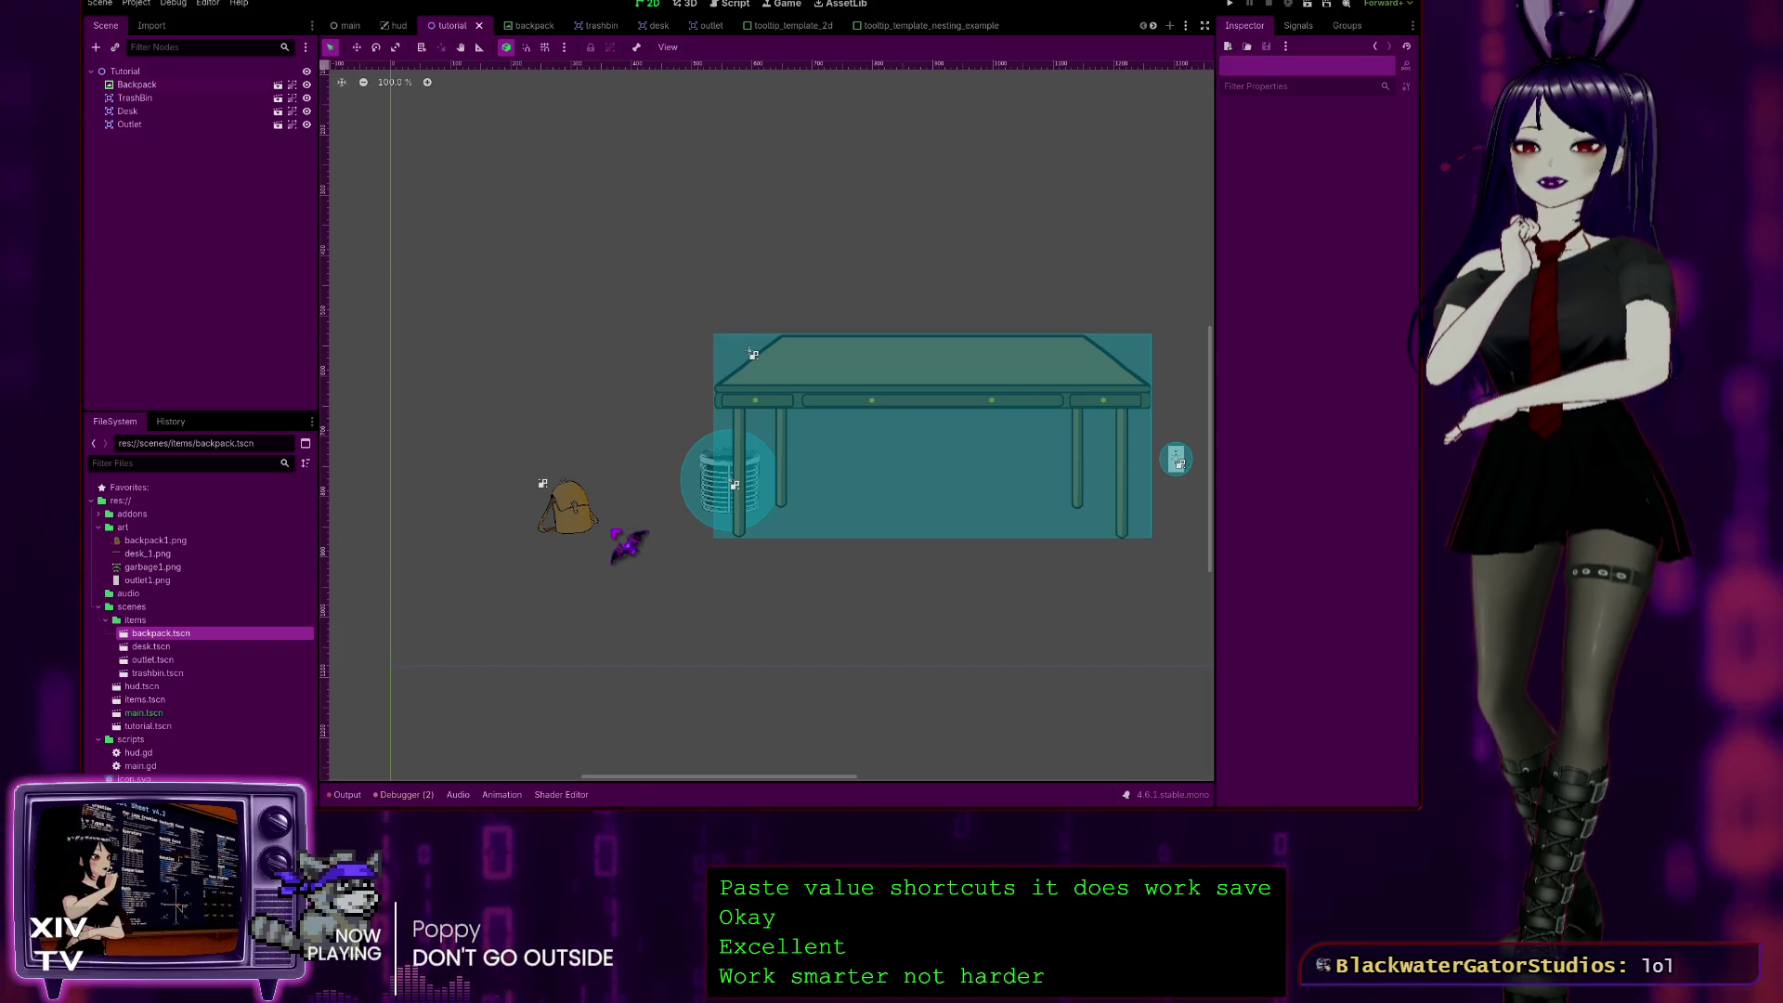
{"action": "left_click", "coordinate": [522, 26]}
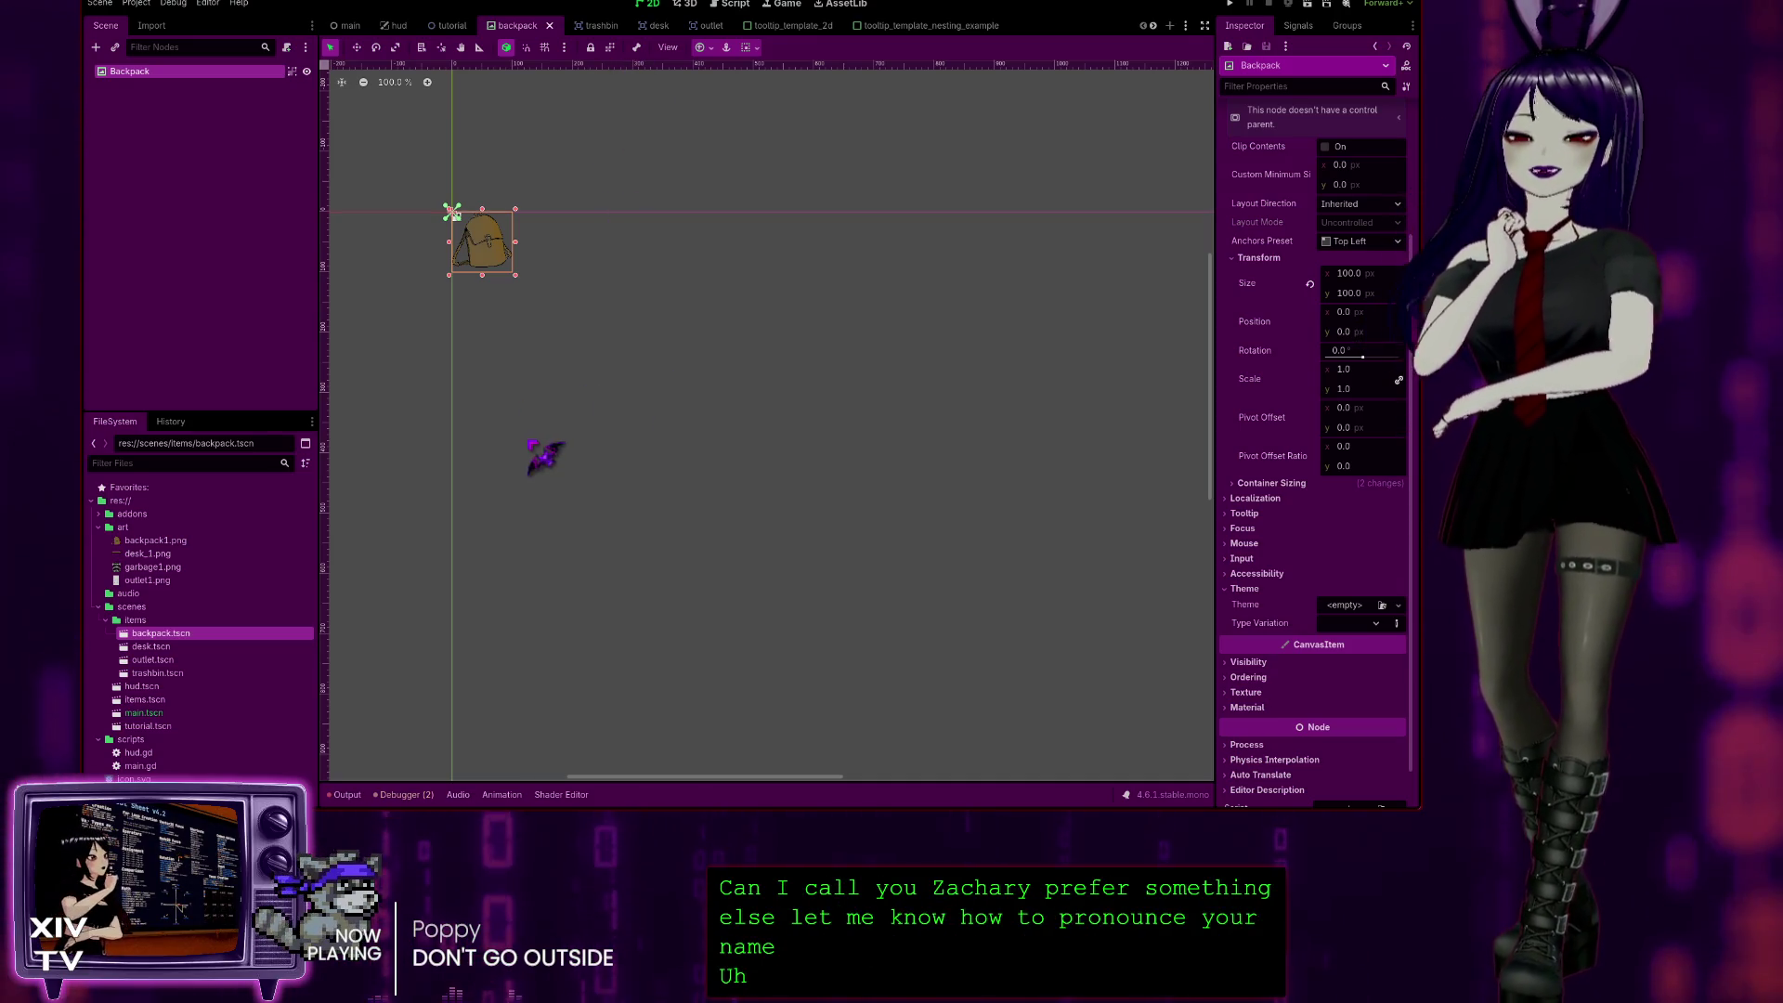
{"action": "scroll", "coordinate": [523, 450], "scroll_direction": "down", "scroll_amount": 2}
{"action": "scroll", "coordinate": [552, 402], "scroll_direction": "up", "scroll_amount": 3}
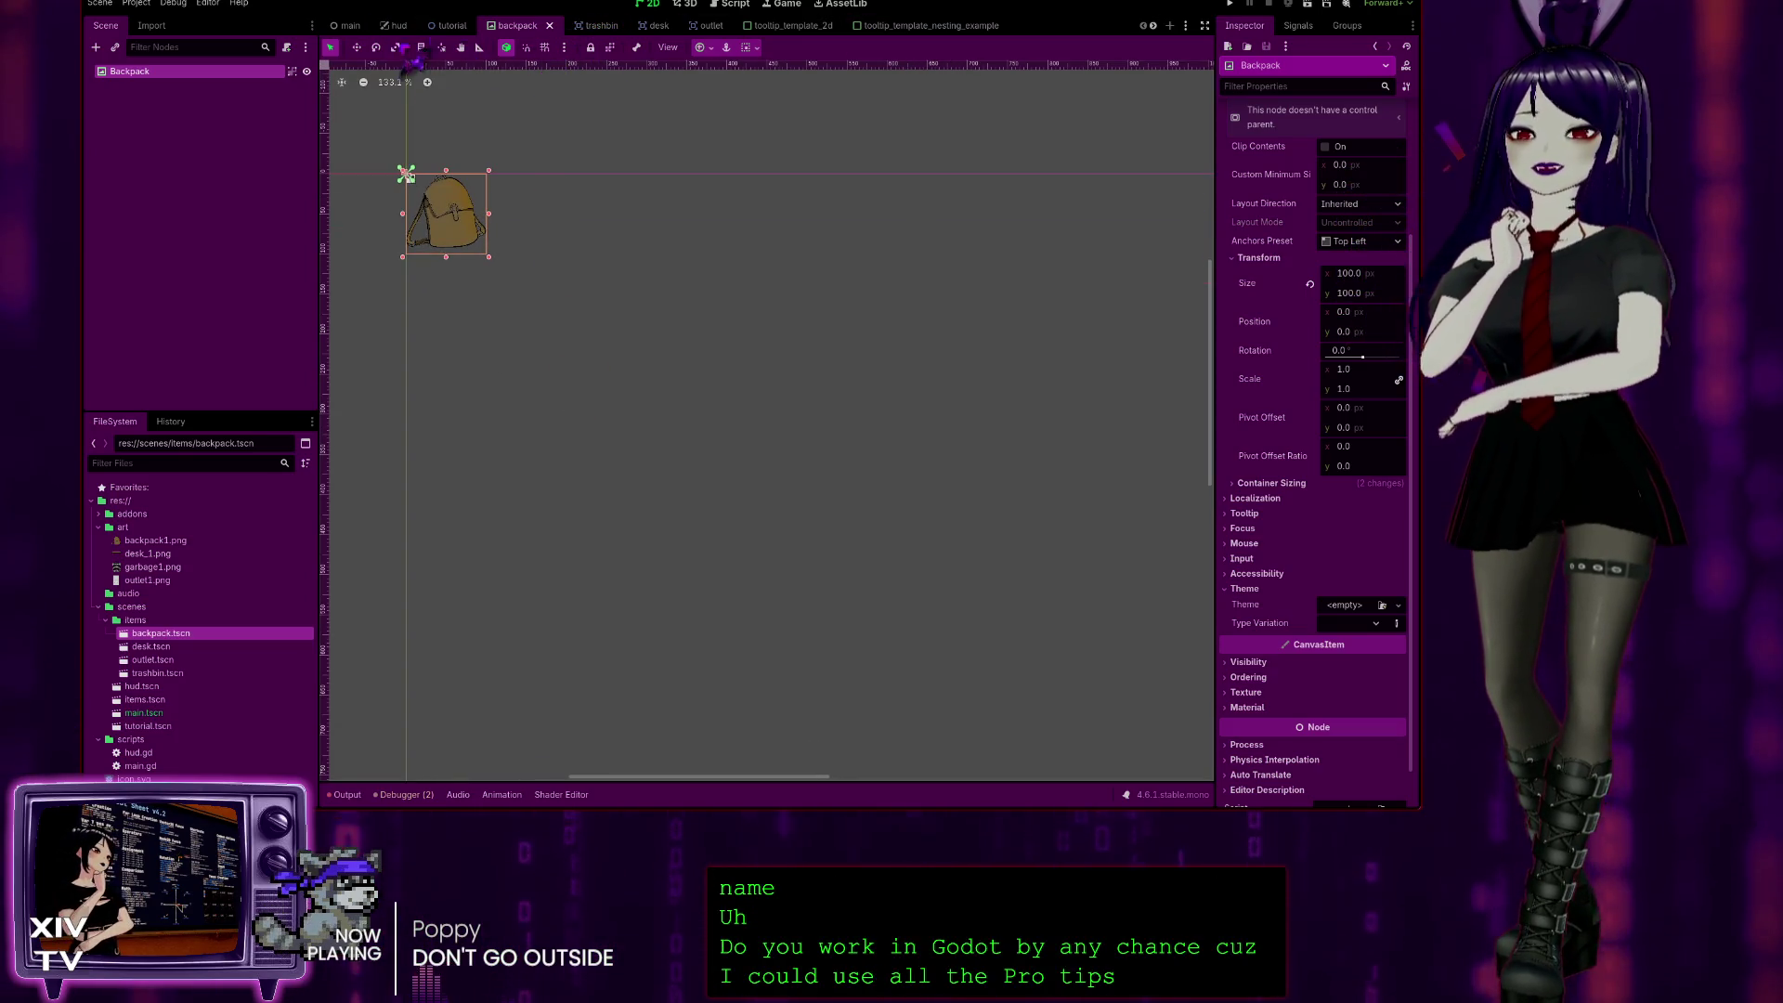
{"action": "left_click", "coordinate": [452, 25]}
Step: Open the trashbin scene and confirm changing its TrashBin root to a TextureRect
{"action": "left_click_drag", "start_coordinate": [770, 418], "coordinate": [696, 391]}
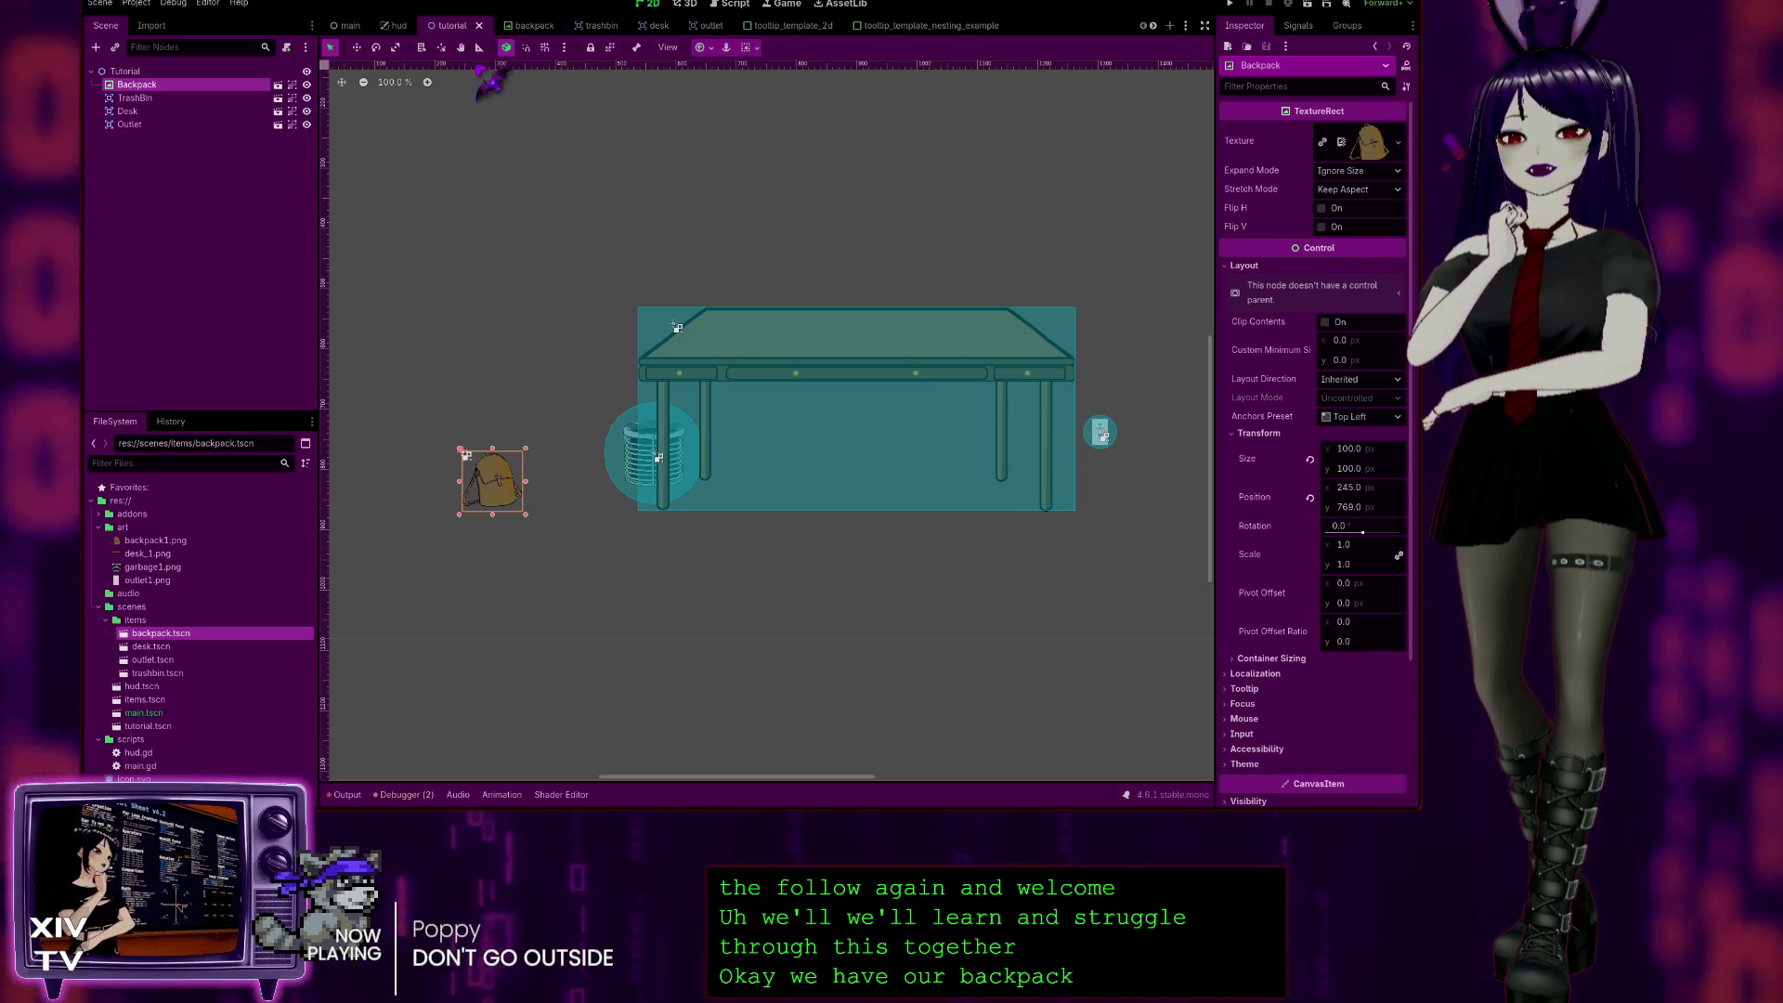
{"action": "left_click", "coordinate": [595, 25]}
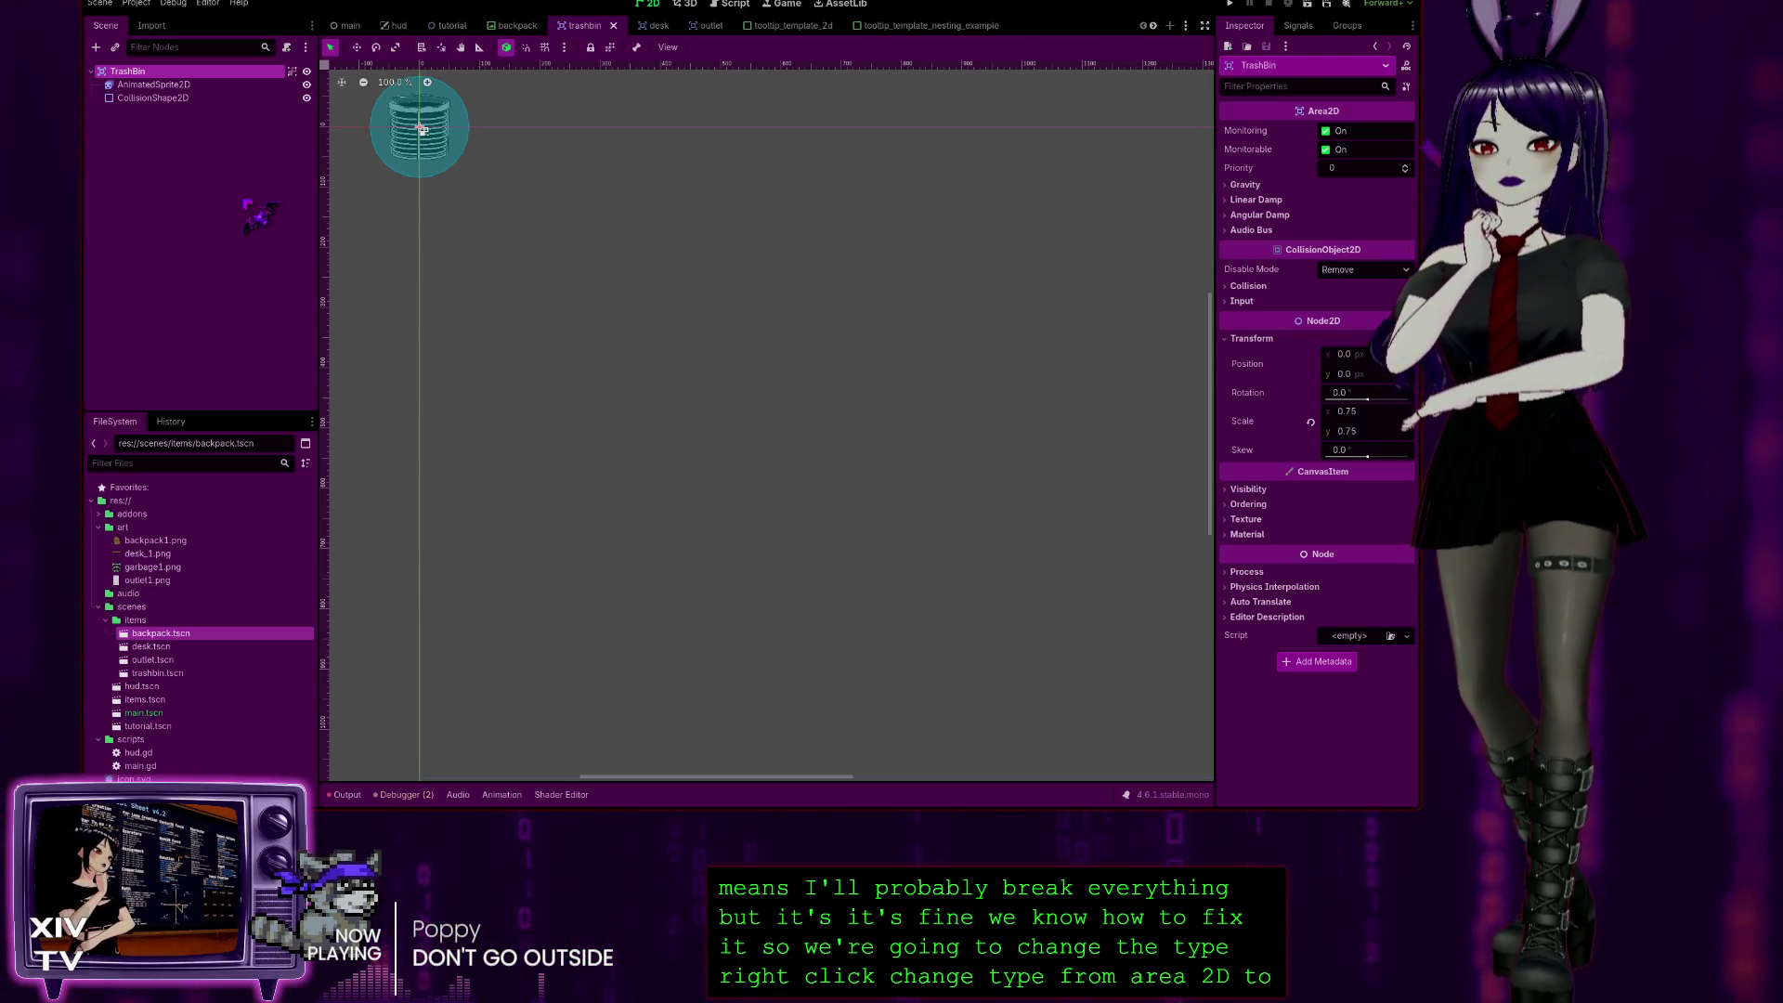
{"action": "key", "text": "Return"}
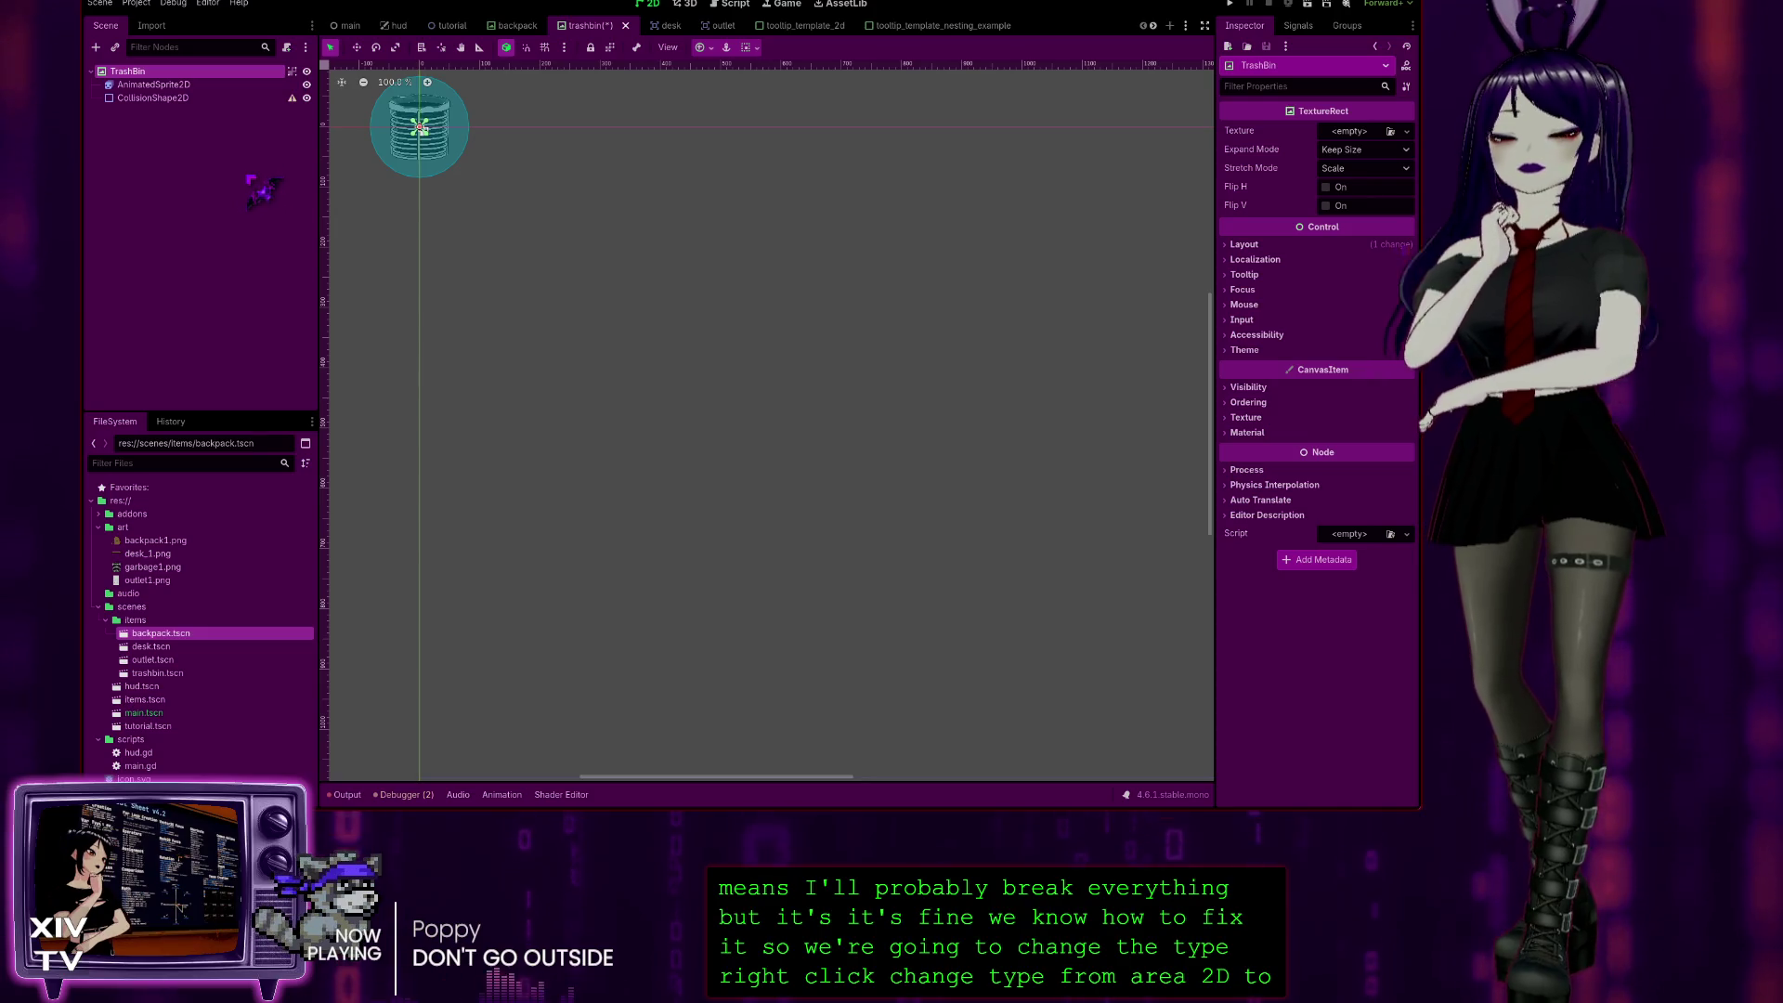
Step: Delete the AnimatedSprite2D and CollisionShape2D children, leaving the TrashBin root selected
{"action": "left_click", "coordinate": [153, 84]}
{"action": "left_click", "coordinate": [186, 97], "text": "shift"}
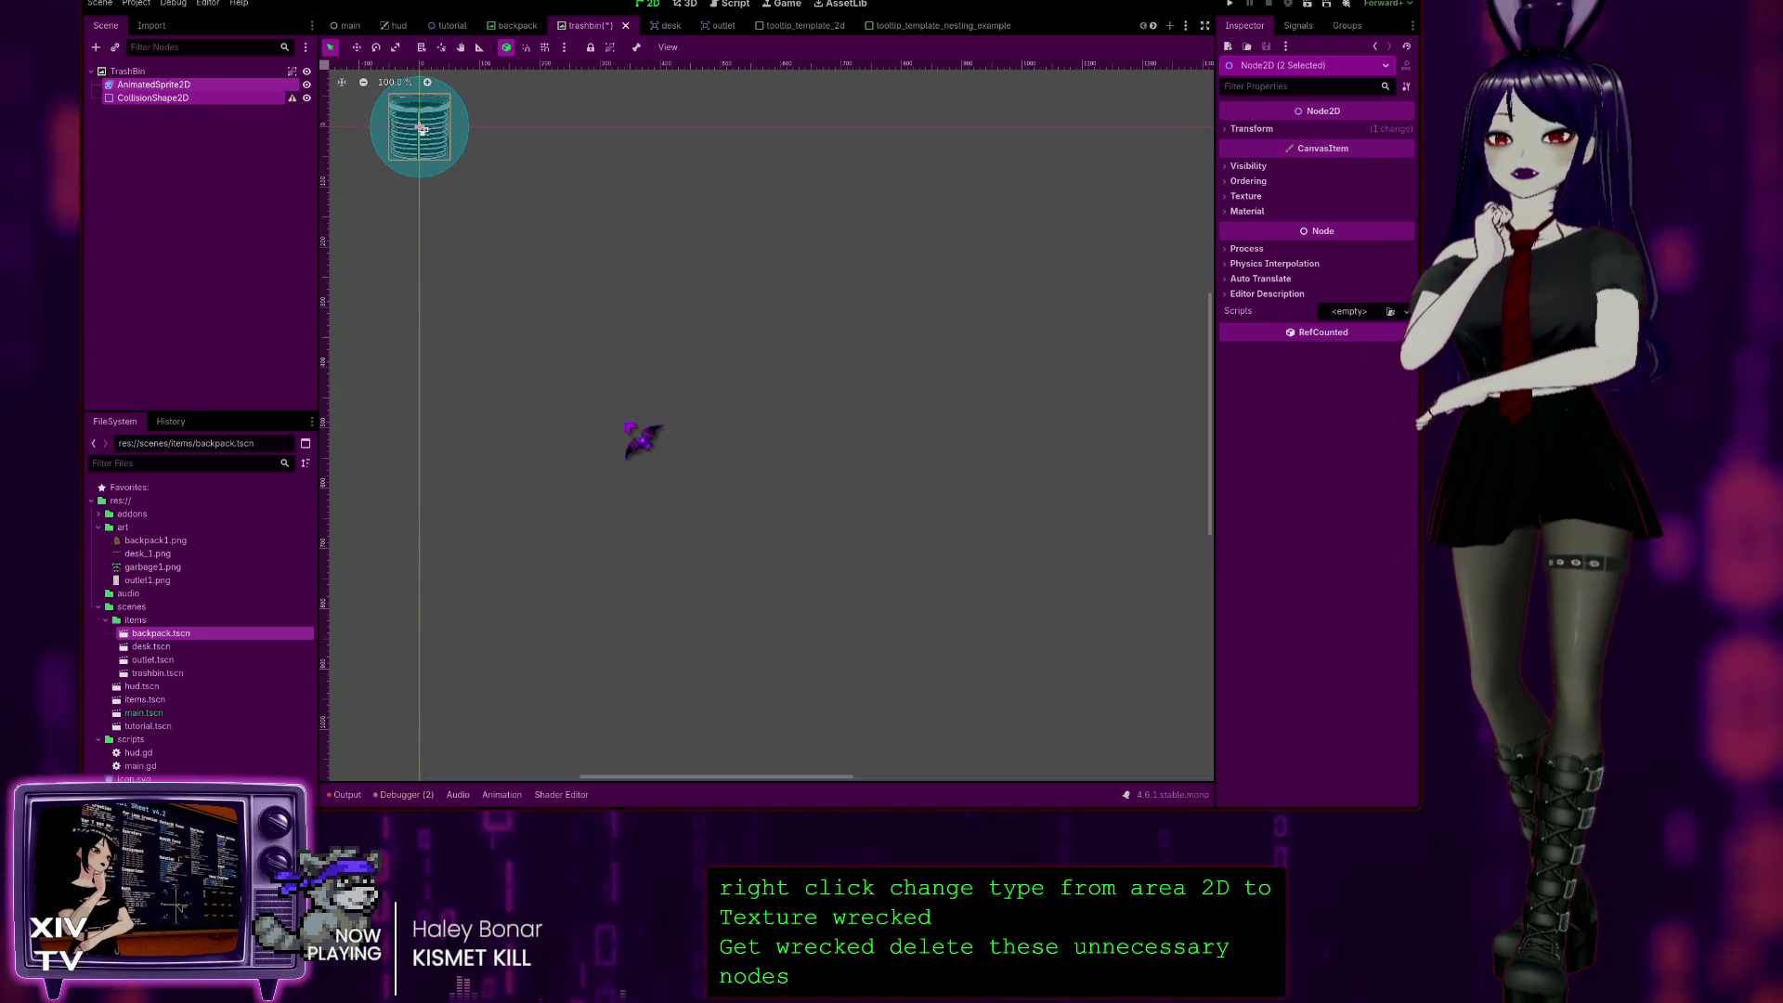
{"action": "key", "text": "Delete"}
{"action": "left_click", "coordinate": [421, 128]}
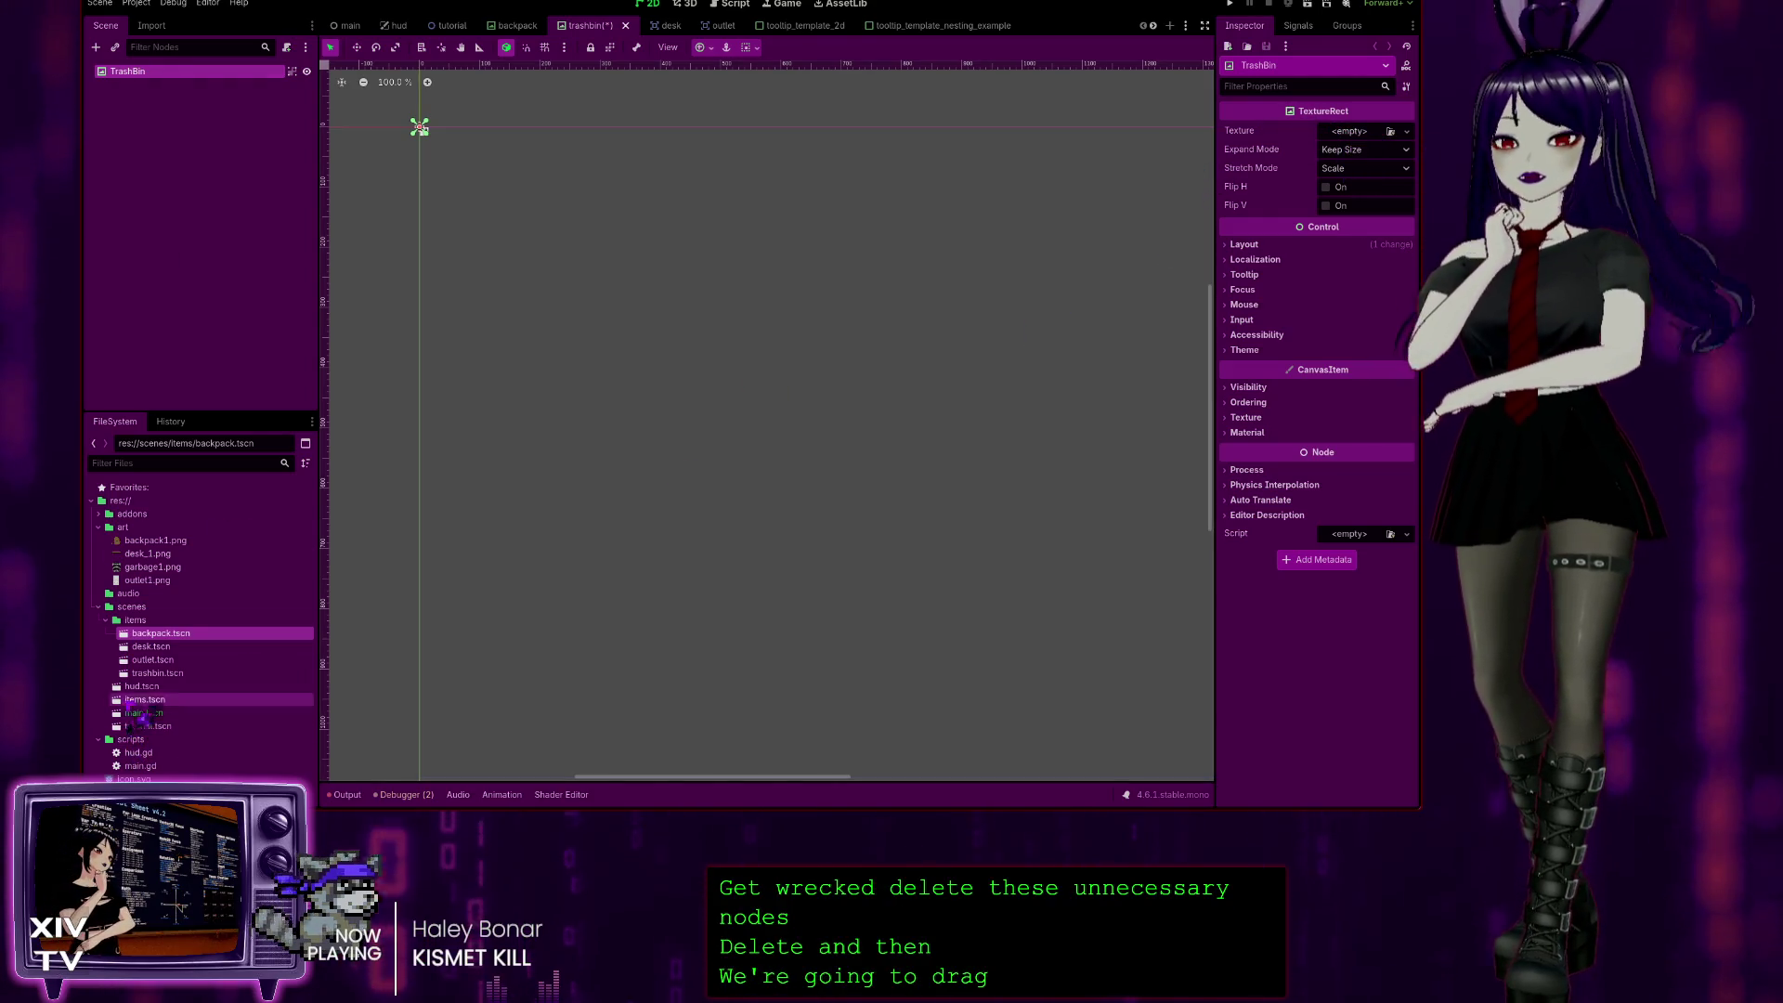
Step: Assign garbage1.png as the TrashBin texture and set Expand Mode to Ignore Size
{"action": "mouse_move", "coordinate": [158, 672]}
{"action": "left_mouse_down"}
{"action": "mouse_move", "coordinate": [1208, 232]}
{"action": "mouse_move", "coordinate": [1354, 139]}
{"action": "mouse_move", "coordinate": [892, 413]}
{"action": "mouse_move", "coordinate": [279, 650]}
{"action": "mouse_move", "coordinate": [177, 684]}
{"action": "mouse_move", "coordinate": [168, 554]}
{"action": "mouse_move", "coordinate": [151, 566]}
{"action": "left_mouse_up"}
{"action": "mouse_move", "coordinate": [149, 566]}
{"action": "left_mouse_down"}
{"action": "mouse_move", "coordinate": [1126, 301]}
{"action": "mouse_move", "coordinate": [1126, 249]}
{"action": "mouse_move", "coordinate": [1319, 137]}
{"action": "mouse_move", "coordinate": [1305, 141]}
{"action": "left_mouse_up"}
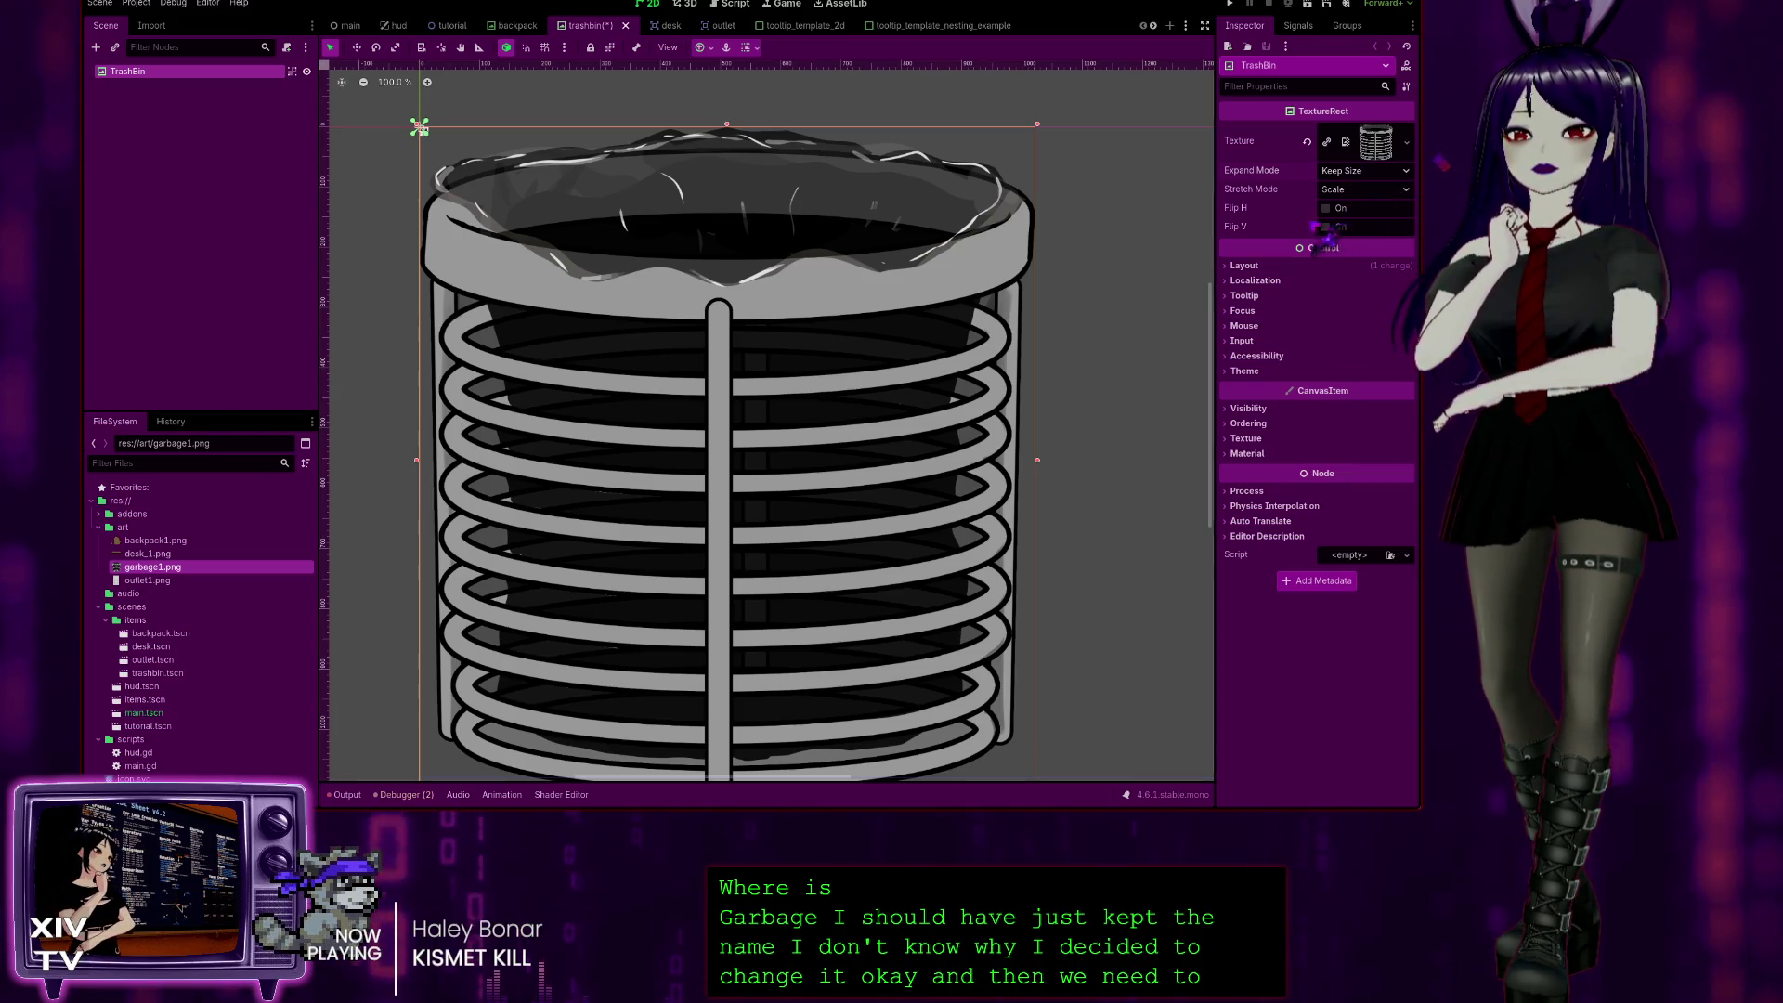
{"action": "left_click", "coordinate": [1363, 170]}
{"action": "left_click", "coordinate": [1352, 204]}
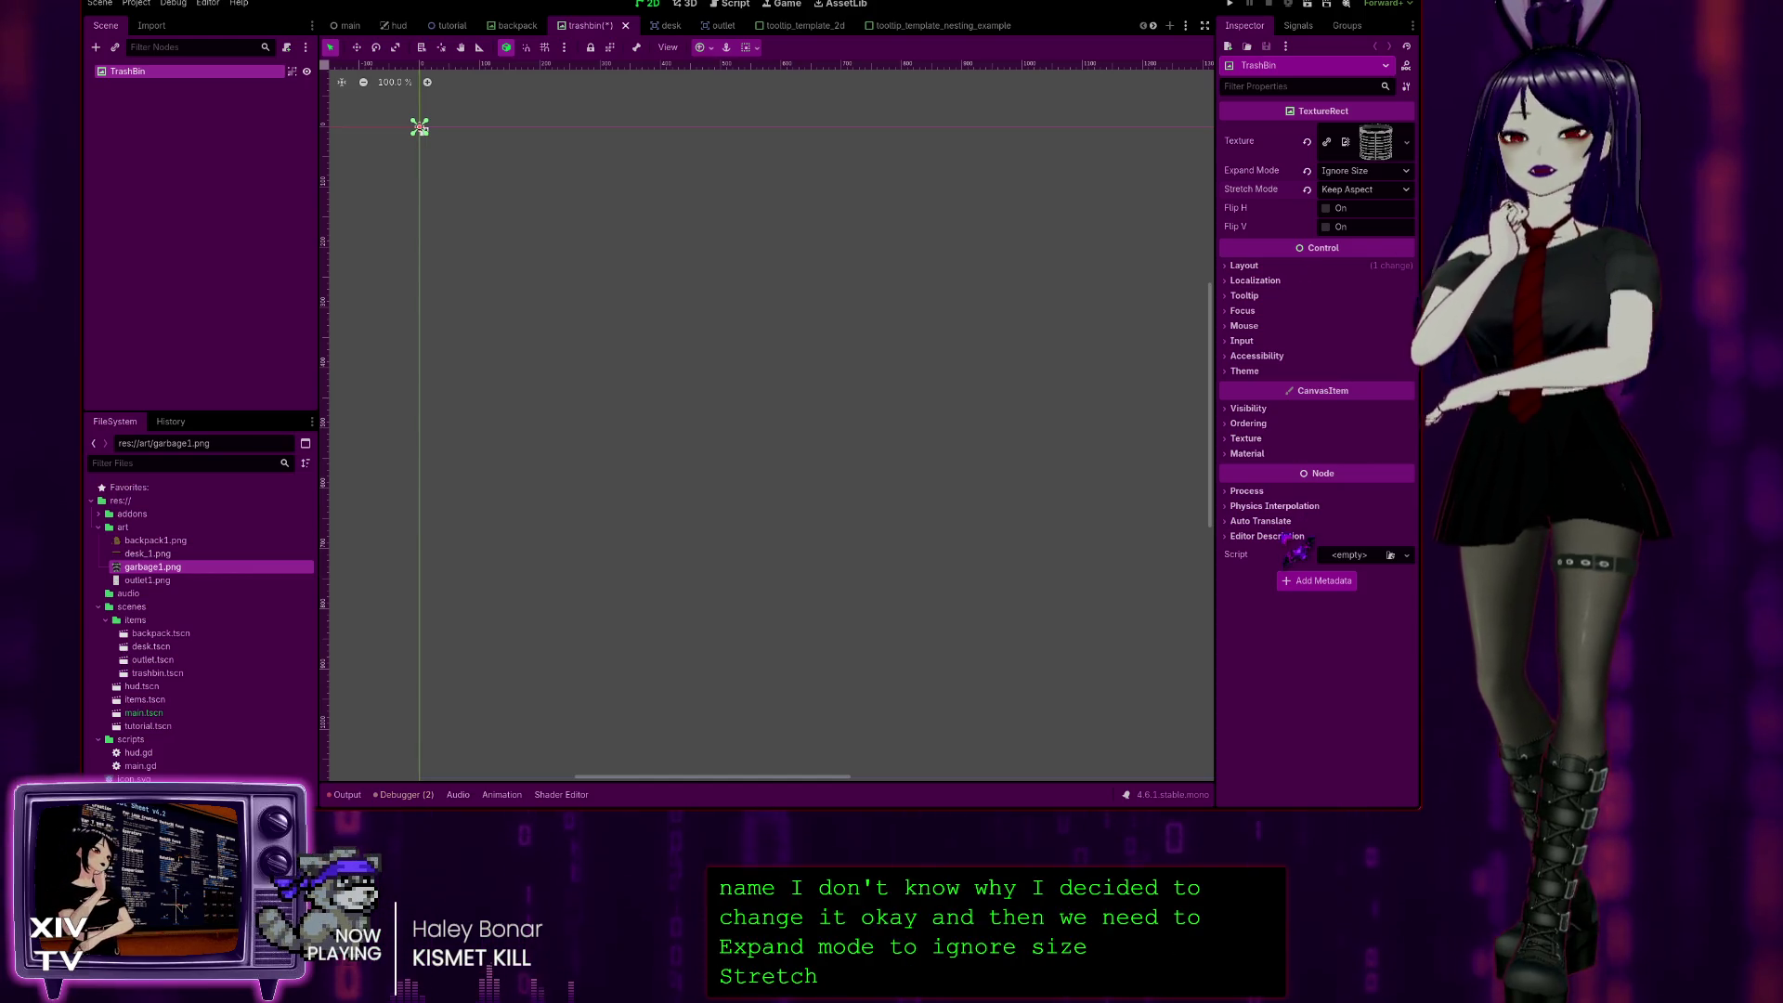
{"action": "left_click", "coordinate": [1244, 266]}
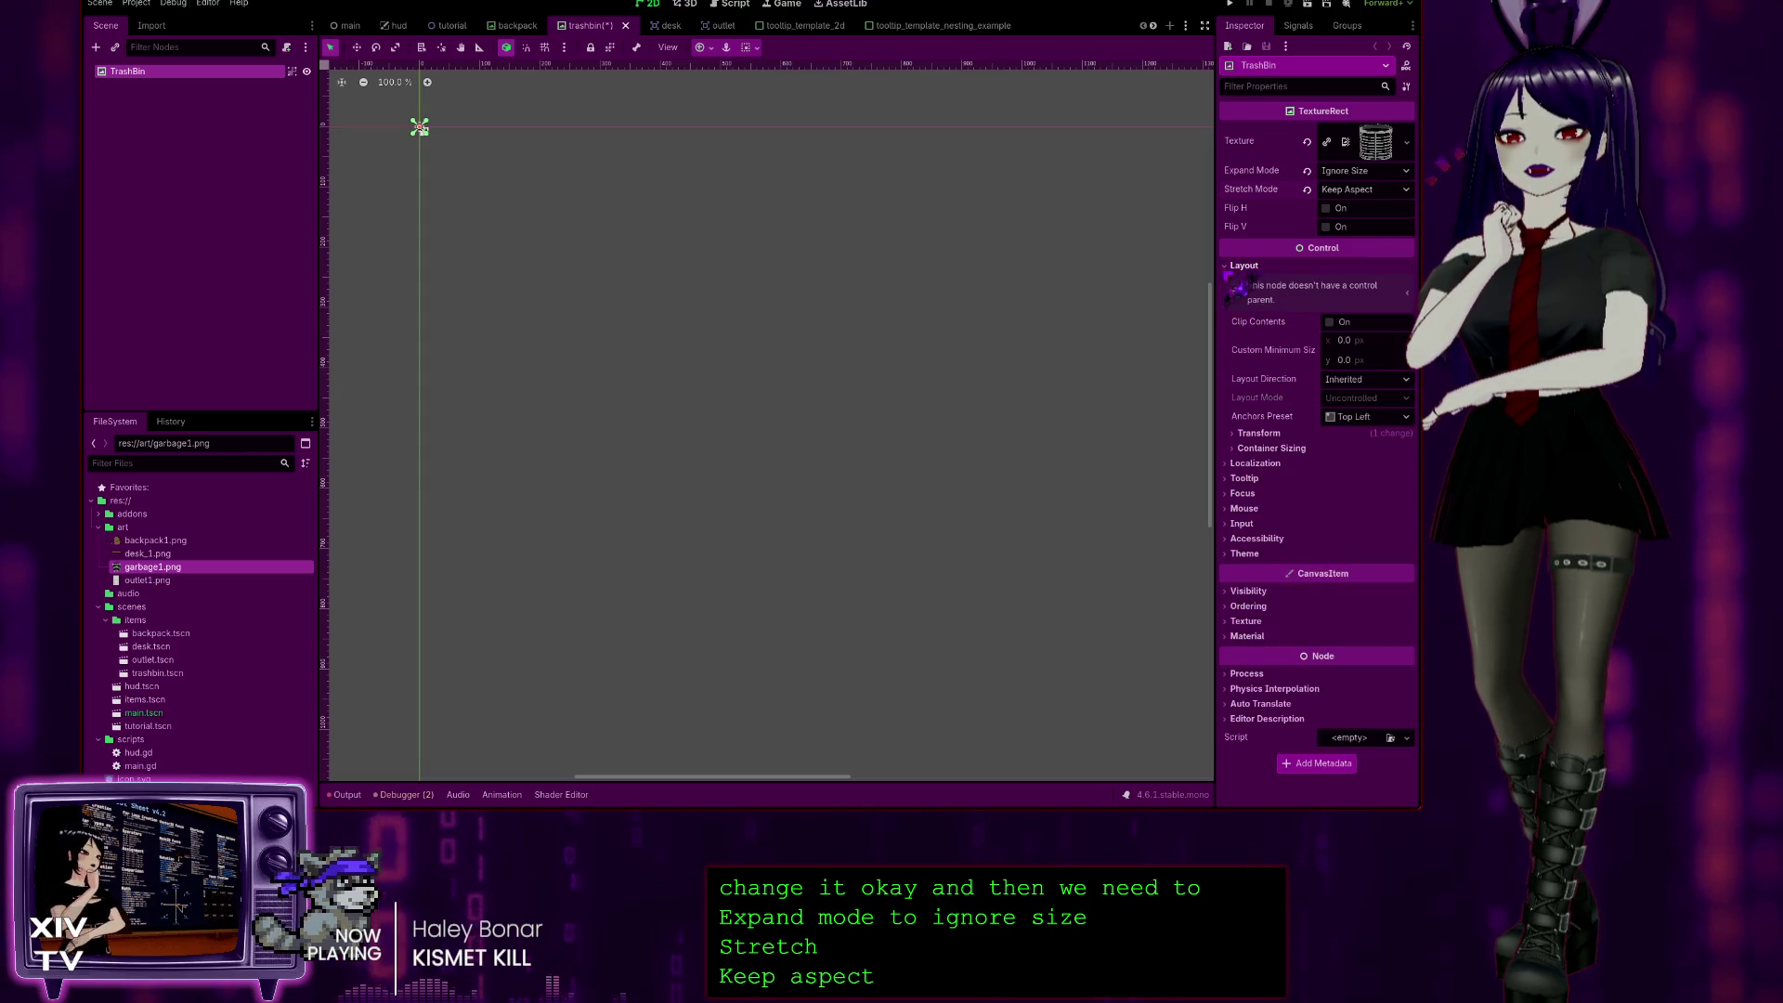
Step: Set the TrashBin size to 100 × 100 px, reset its scale to 1, and save the scene
{"action": "left_click", "coordinate": [1258, 432]}
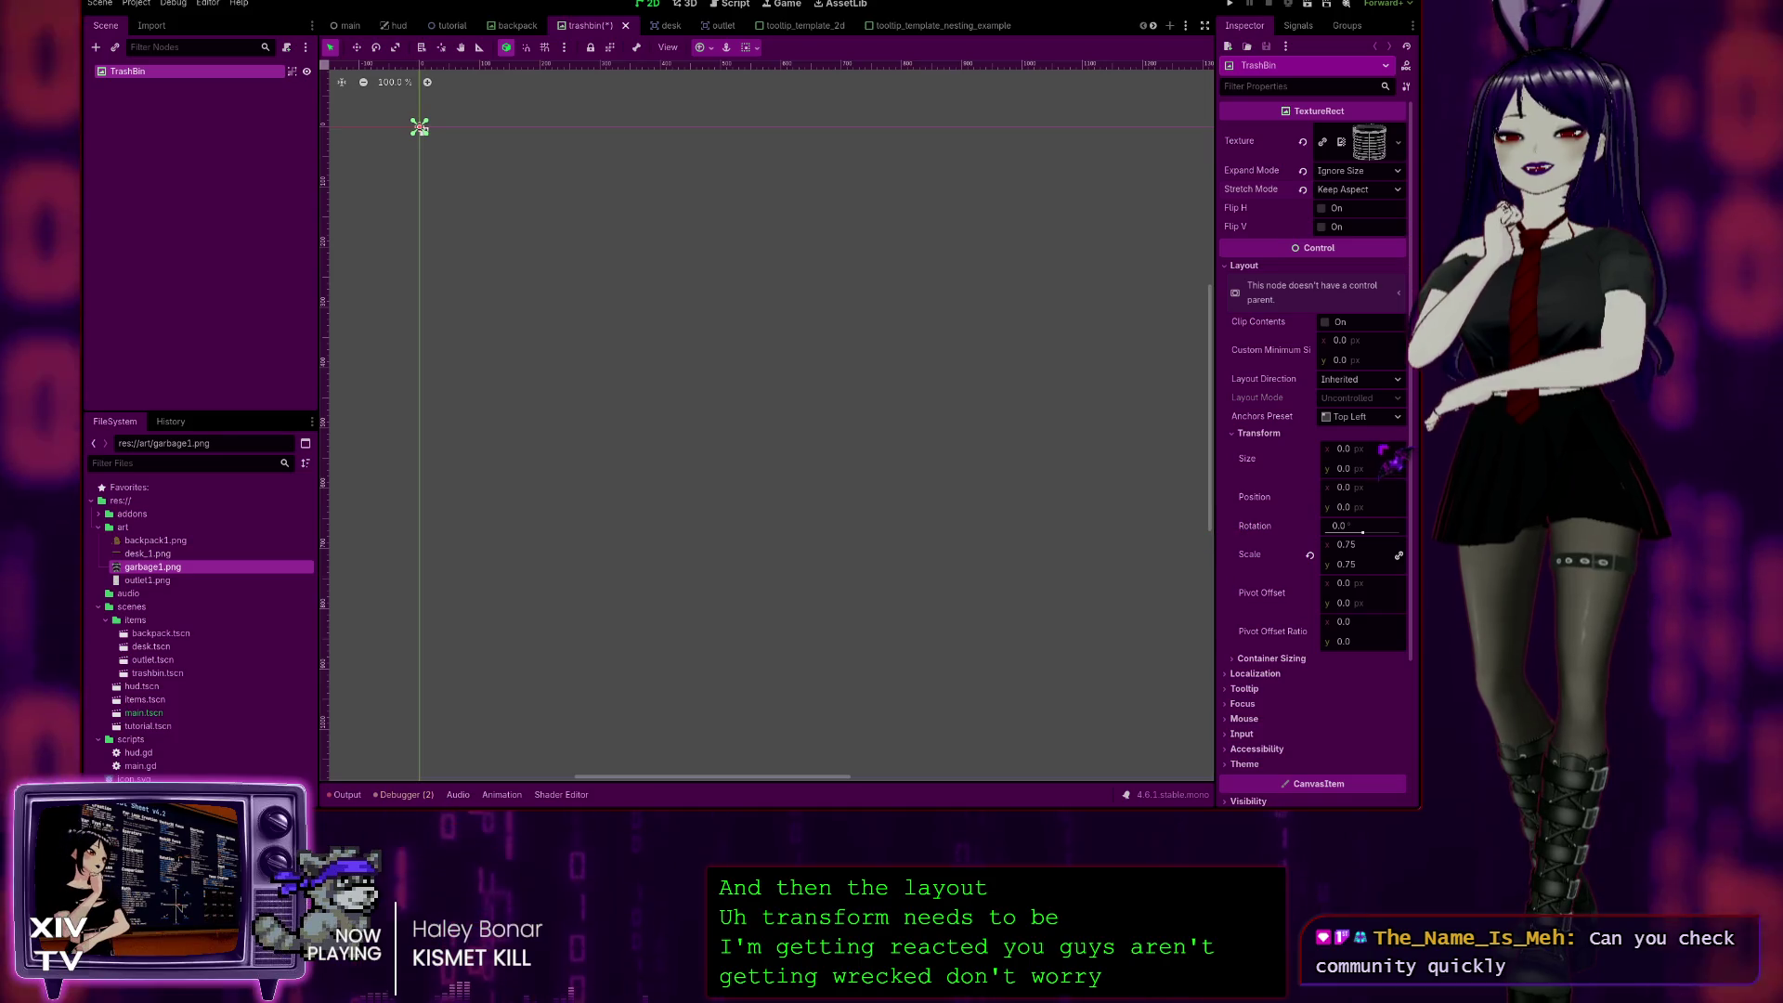
{"action": "left_click", "coordinate": [1377, 455]}
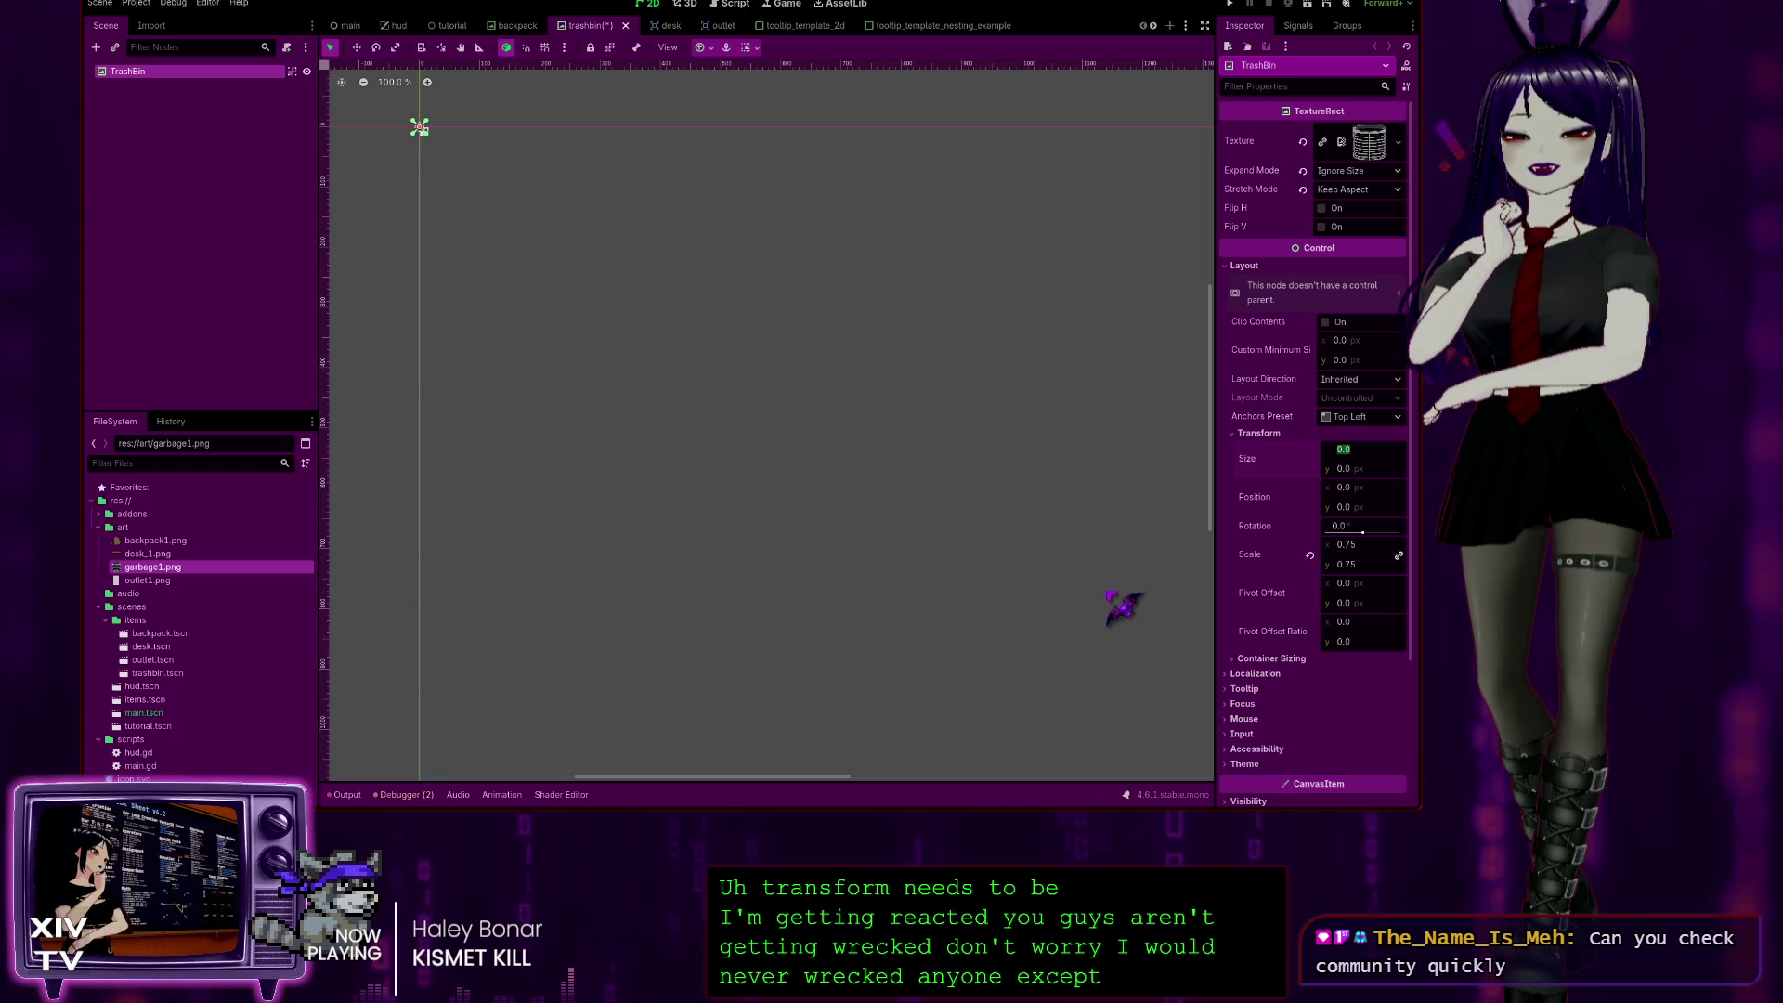
{"action": "type", "text": "100"}
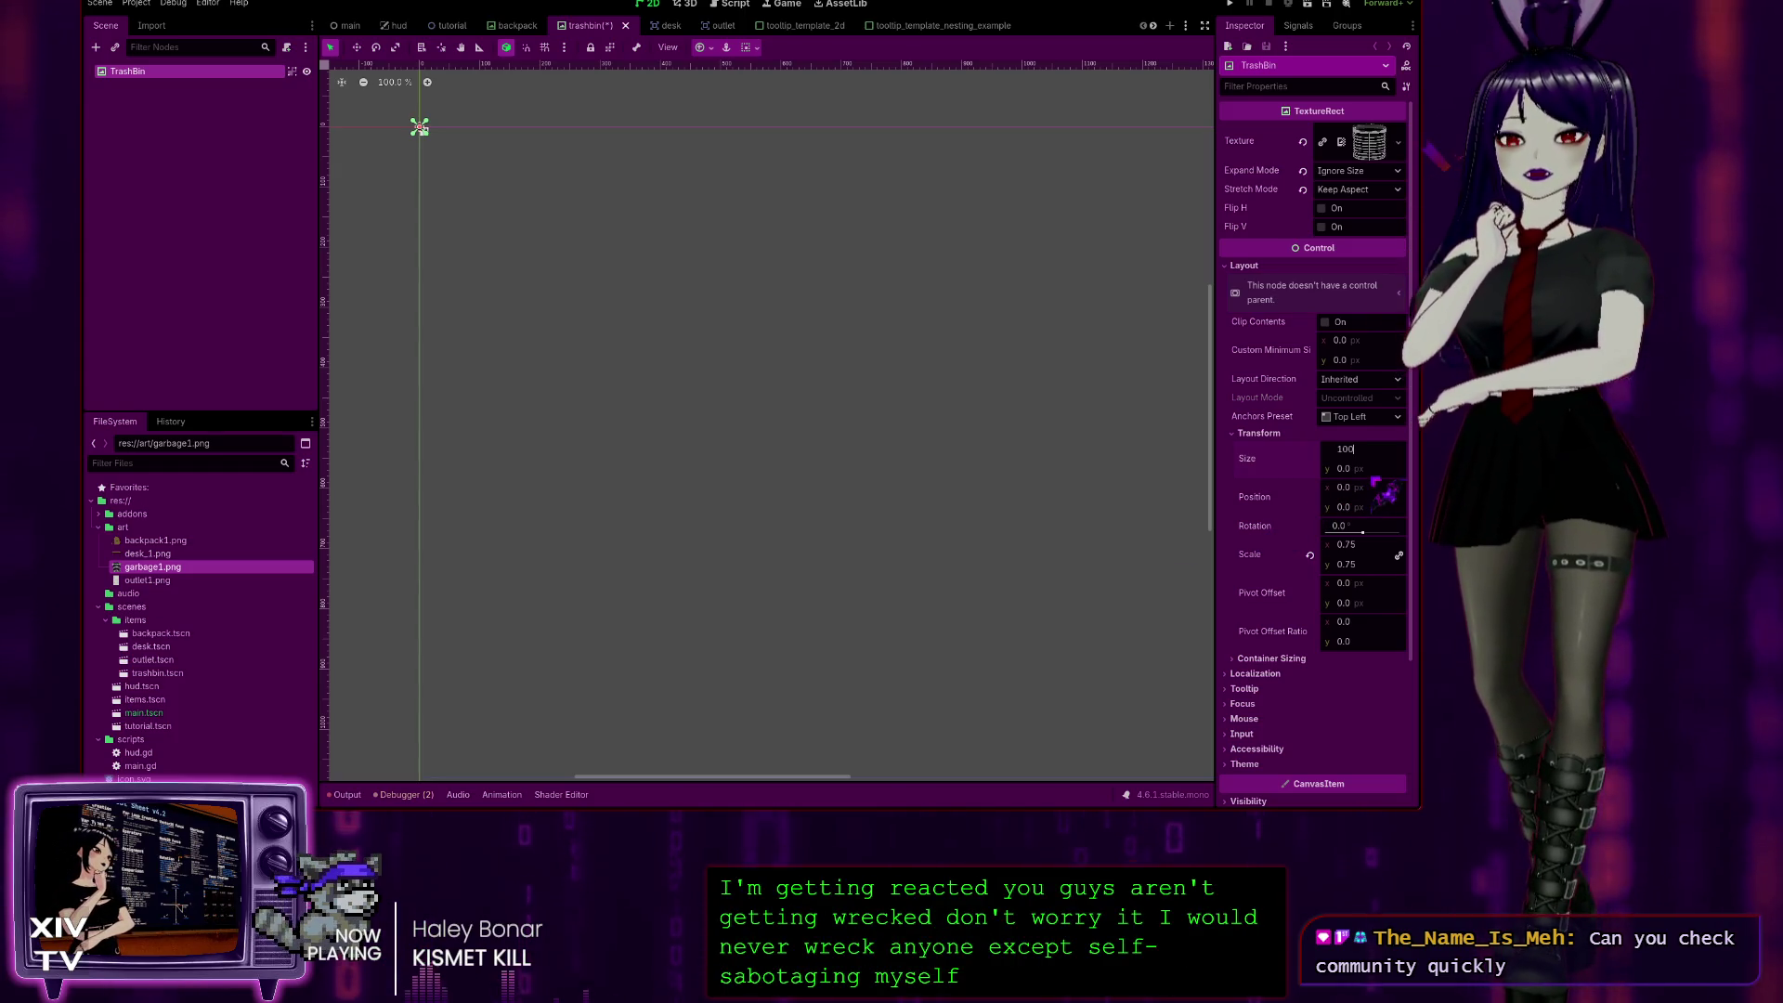
{"action": "left_click", "coordinate": [1366, 475]}
{"action": "type", "text": "100"}
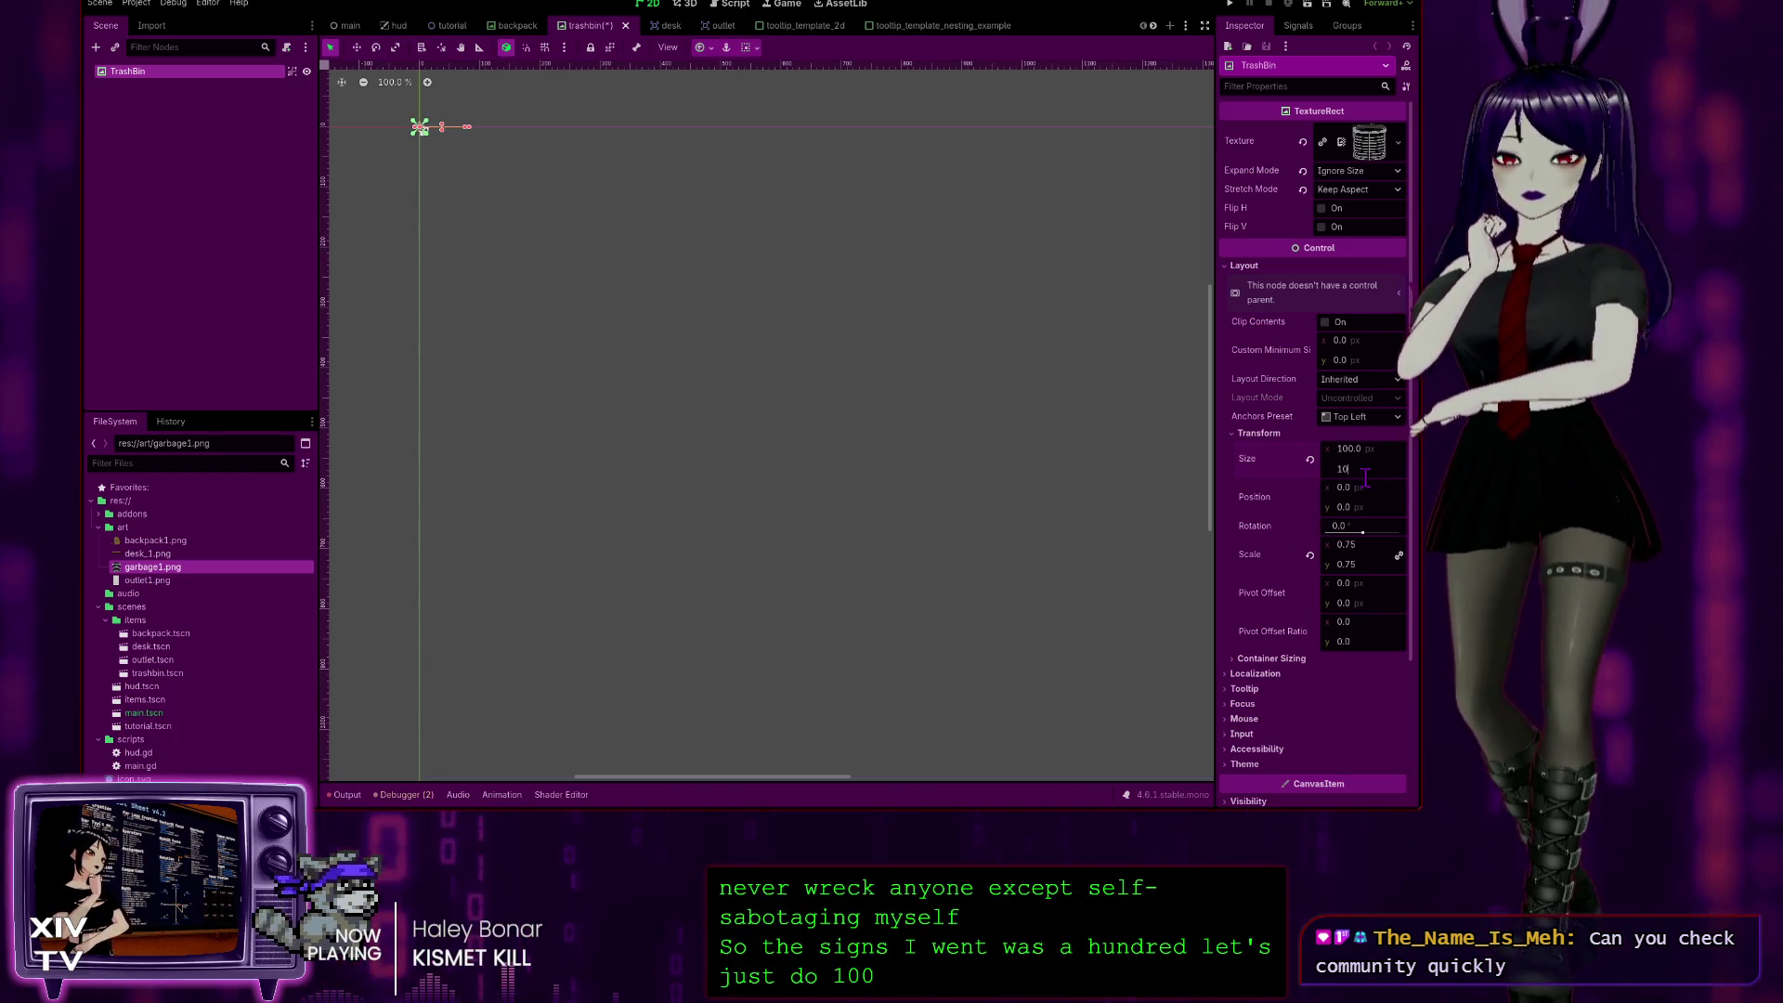
{"action": "key", "text": "Return"}
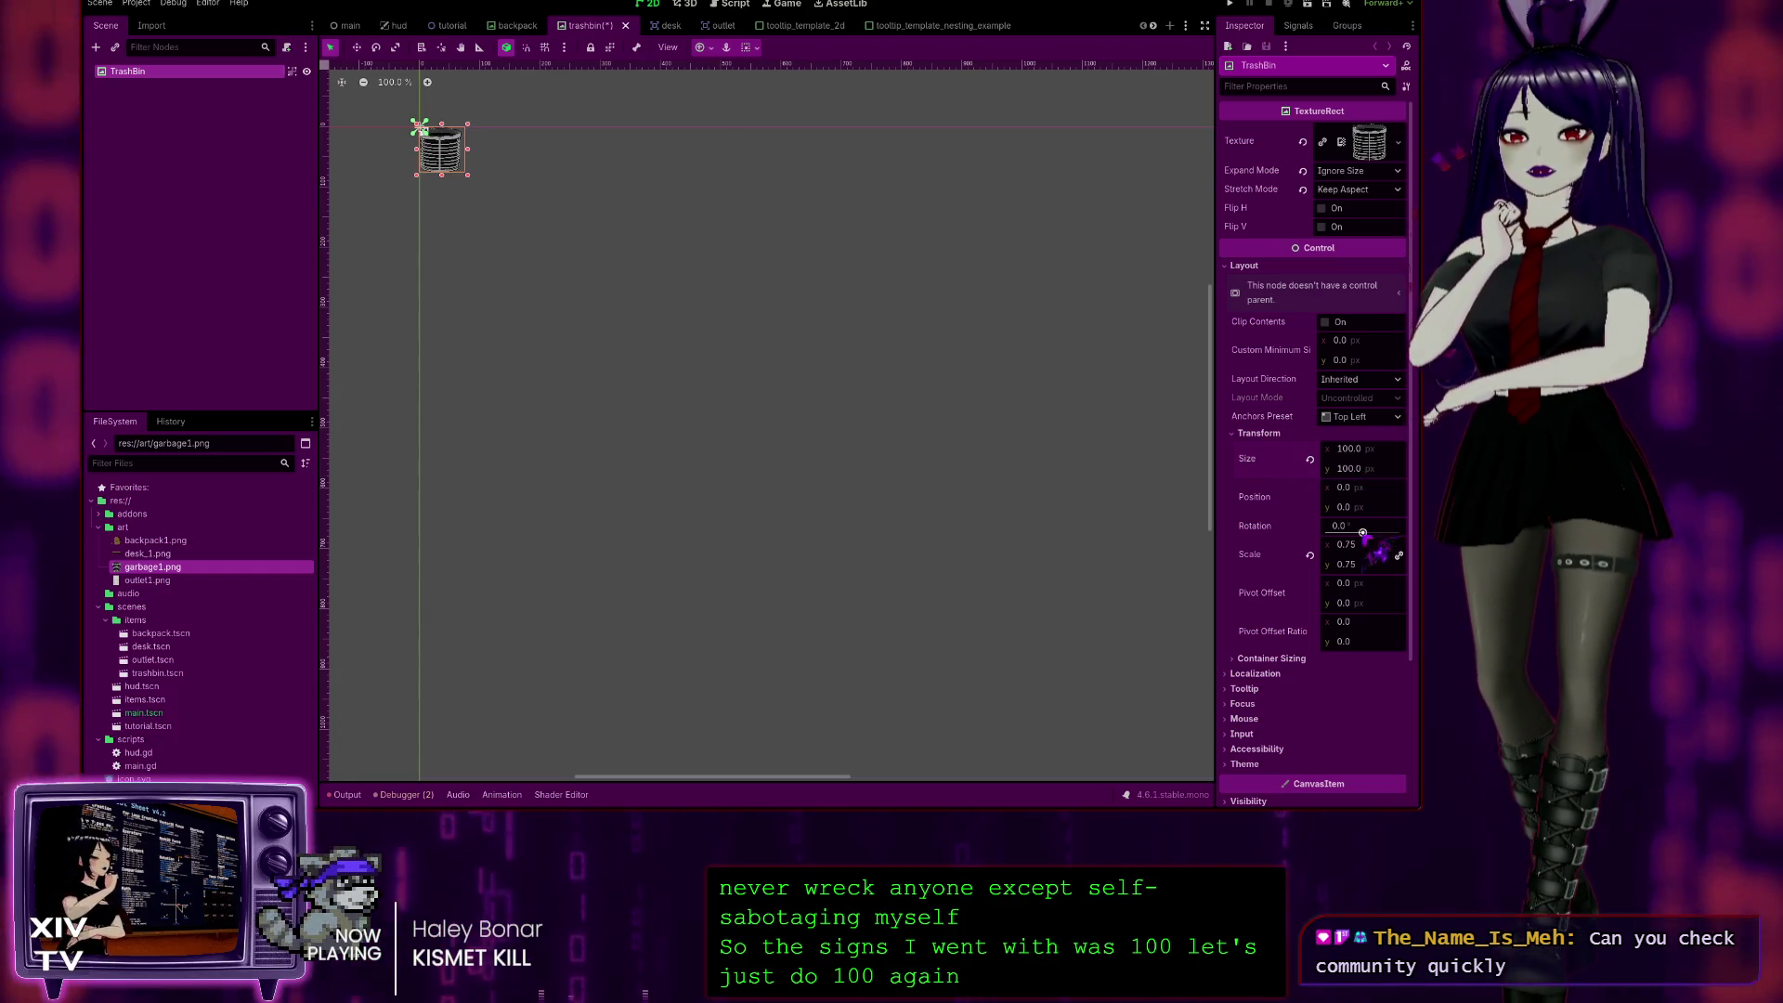
{"action": "left_click", "coordinate": [1310, 556]}
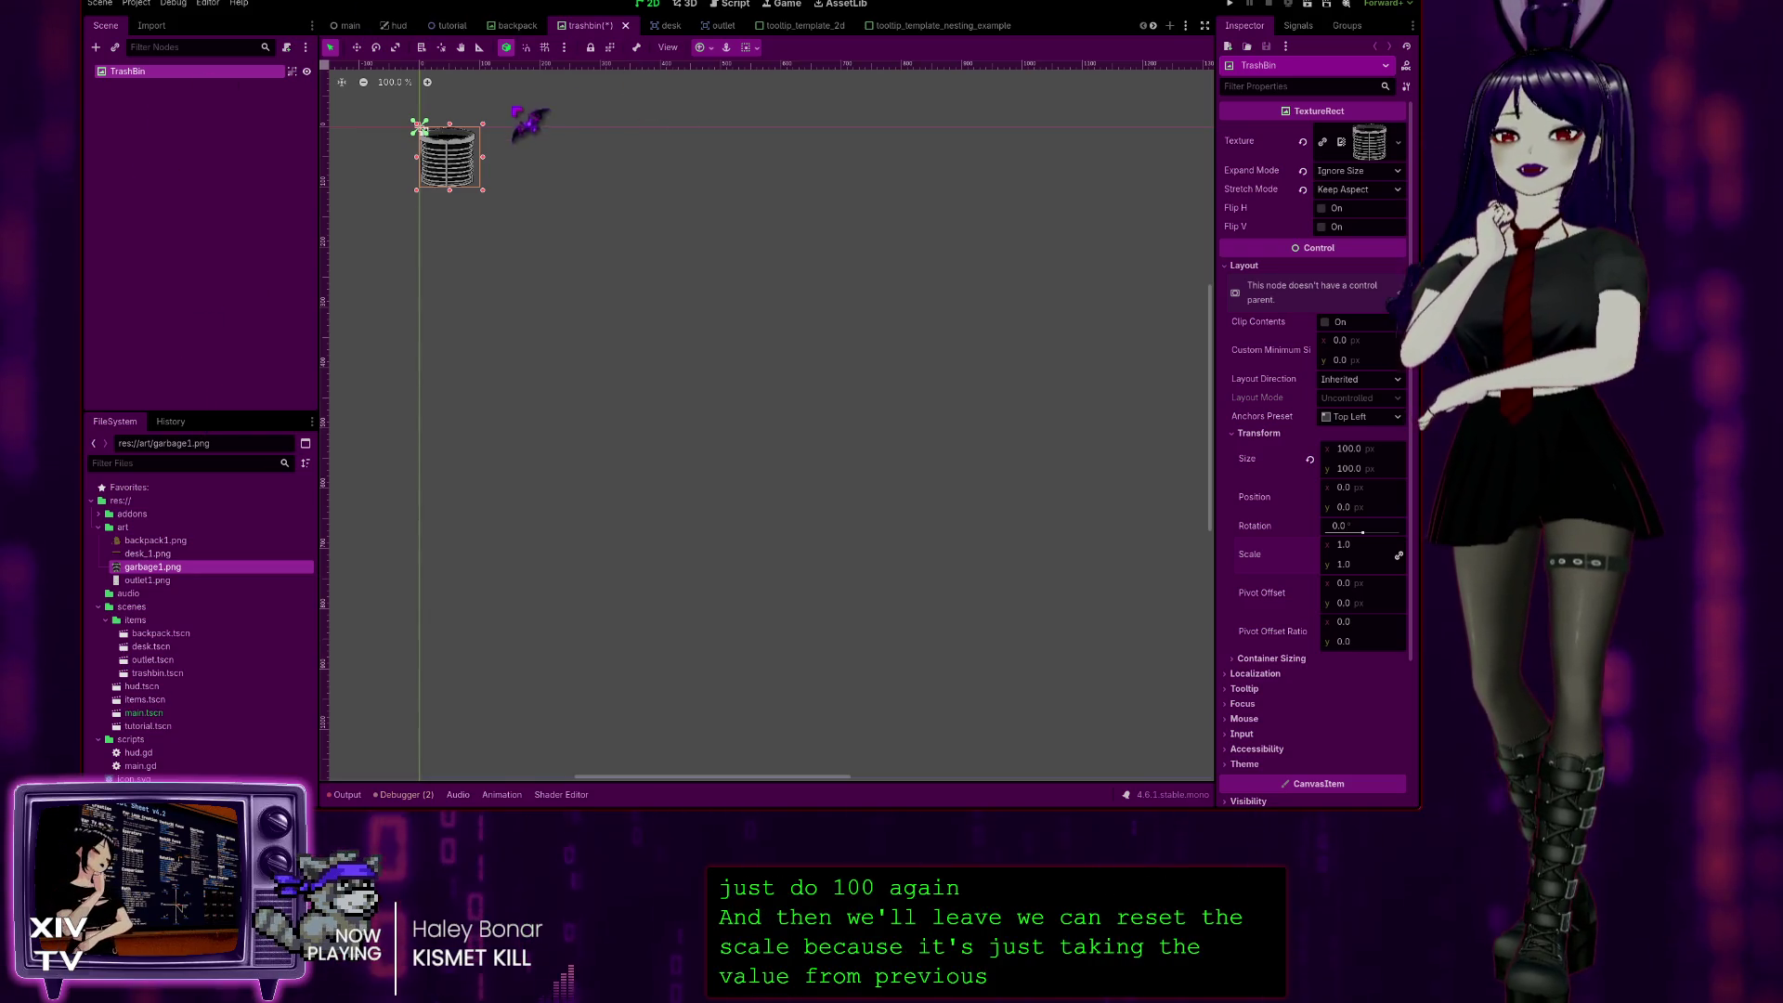
{"action": "key", "text": "ctrl+s"}
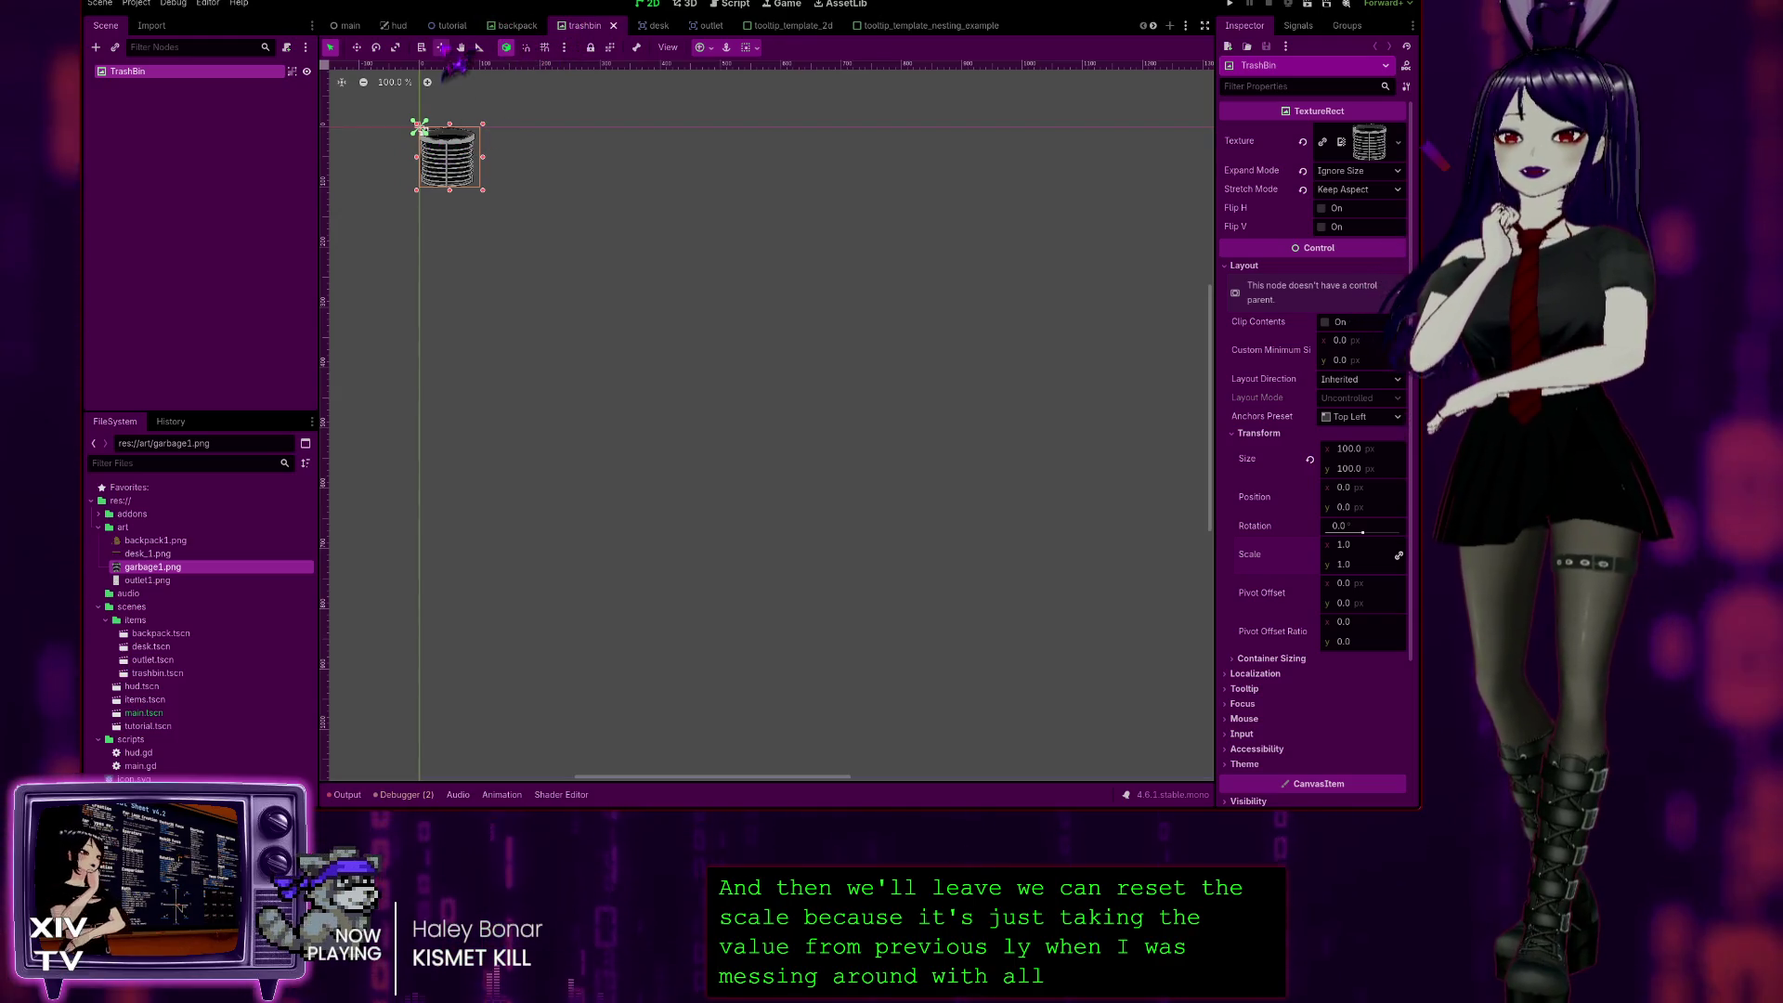
{"action": "left_click", "coordinate": [444, 28]}
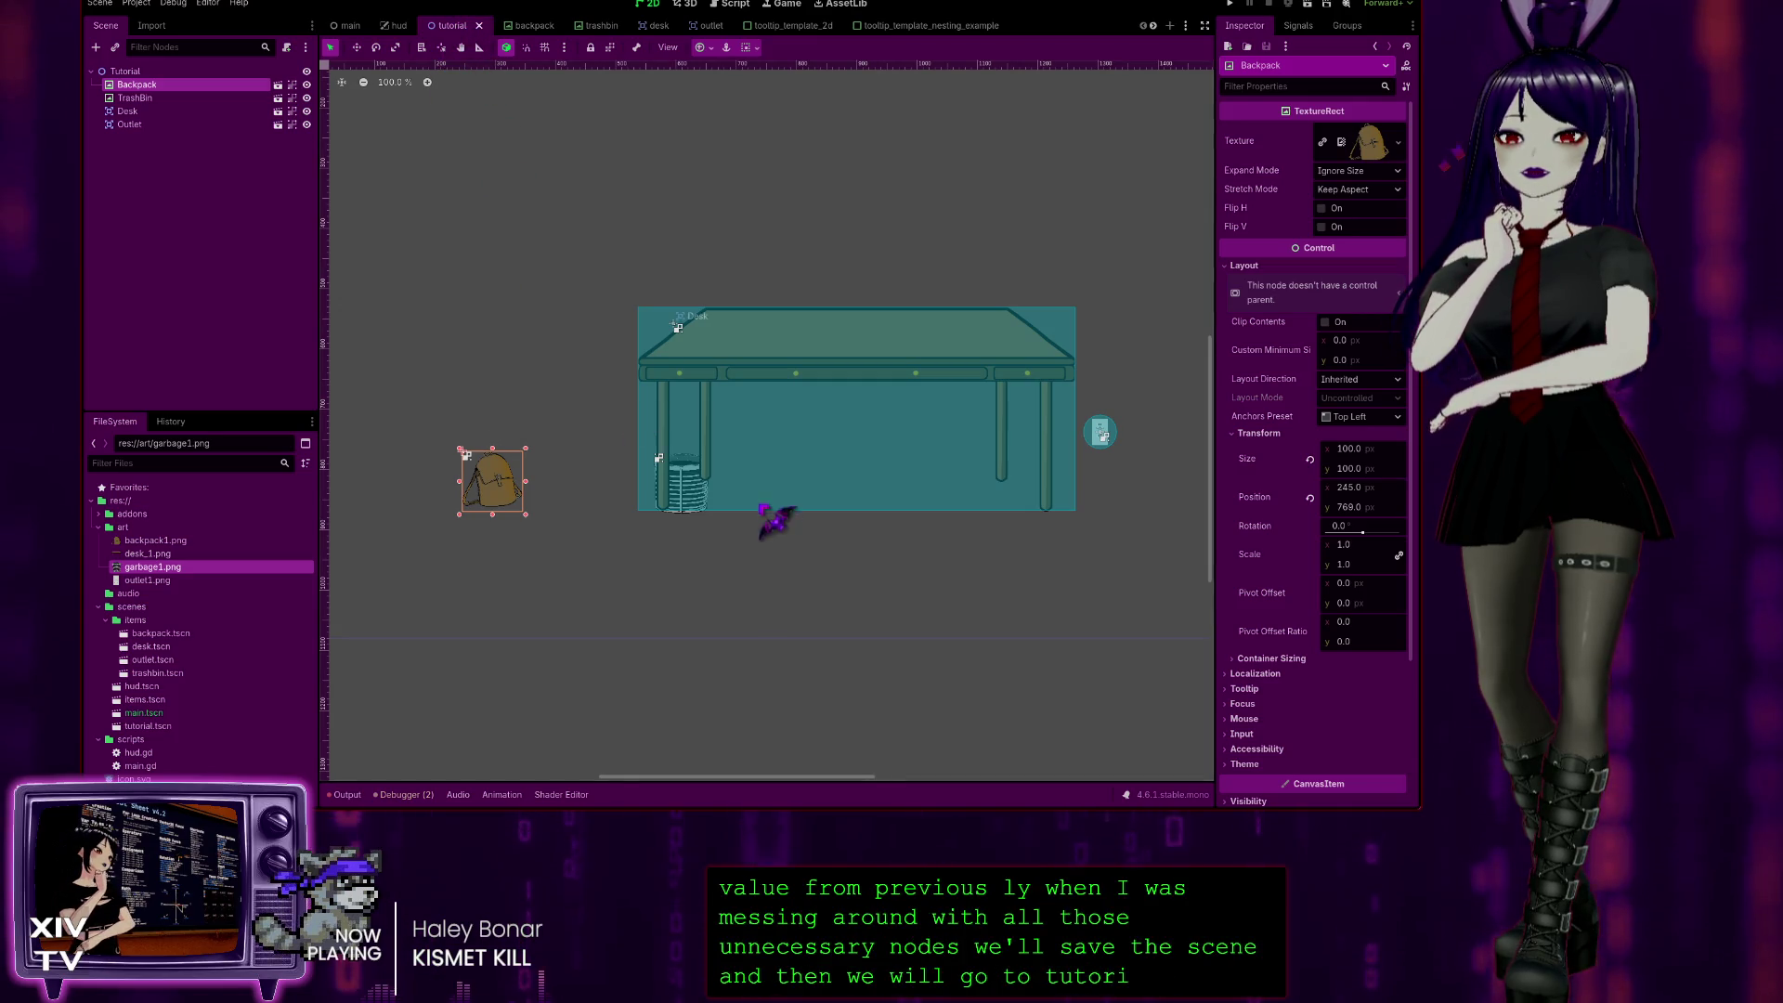
Step: Select the resized TrashBin node in the tutorial scene tree
{"action": "left_click", "coordinate": [135, 98]}
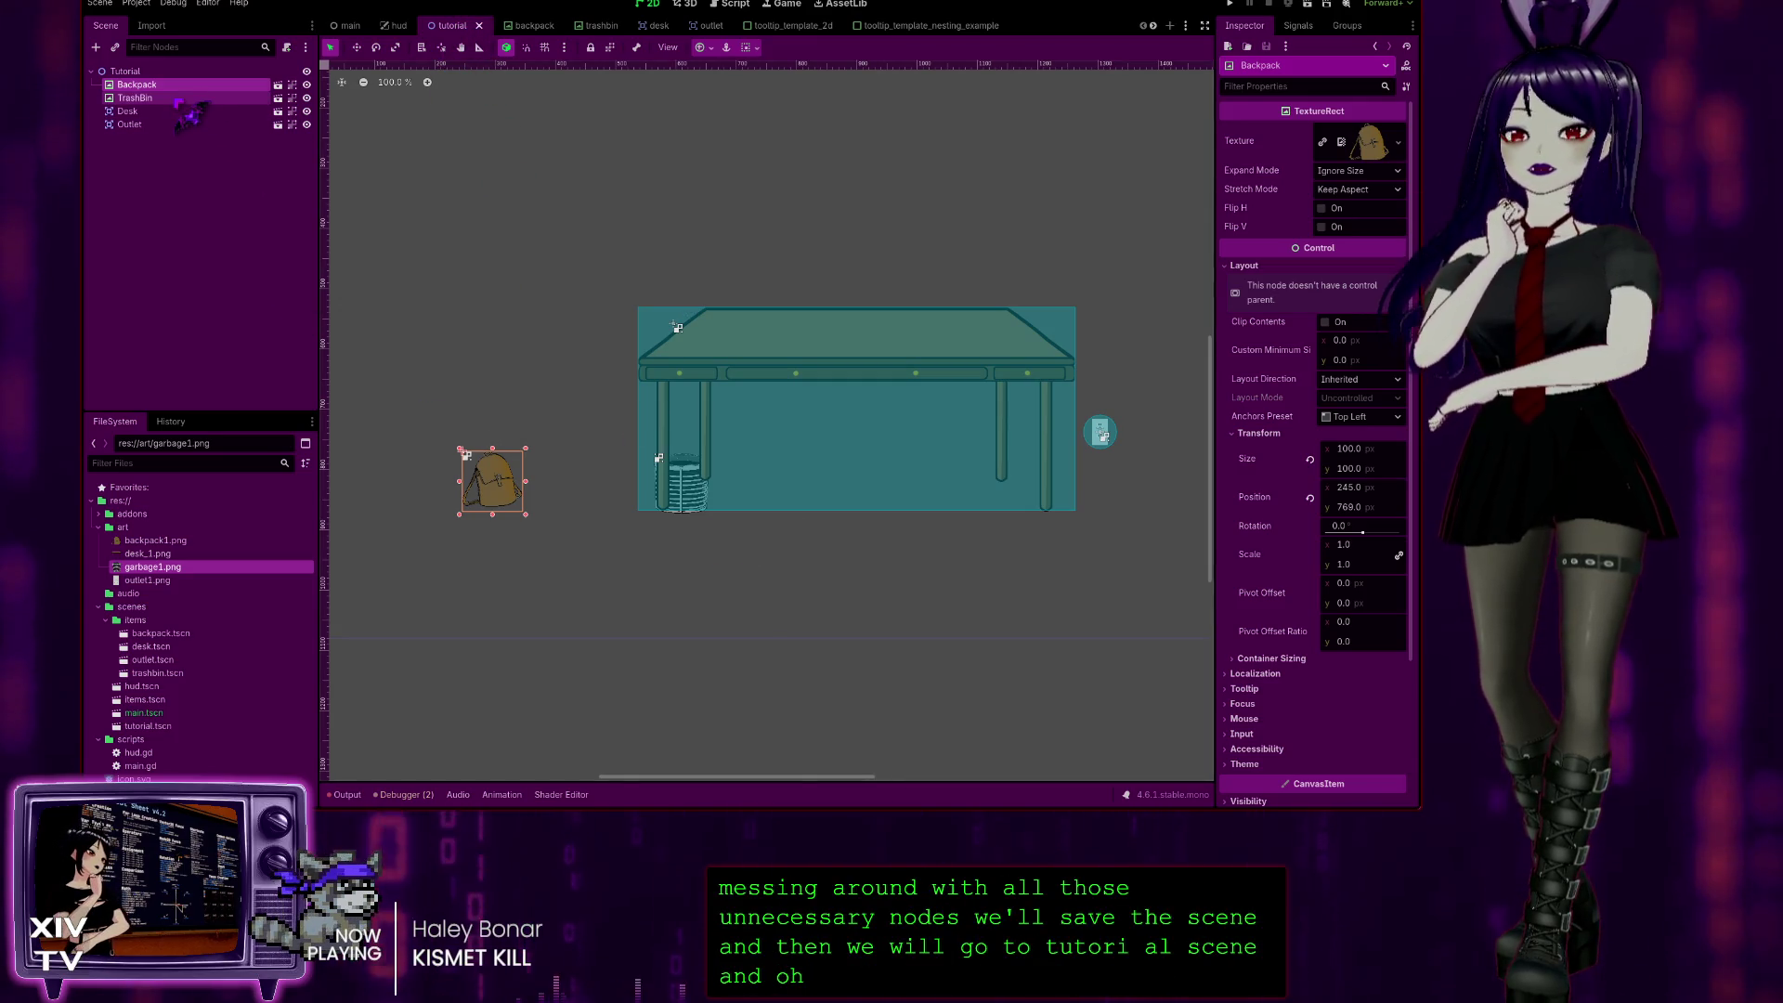
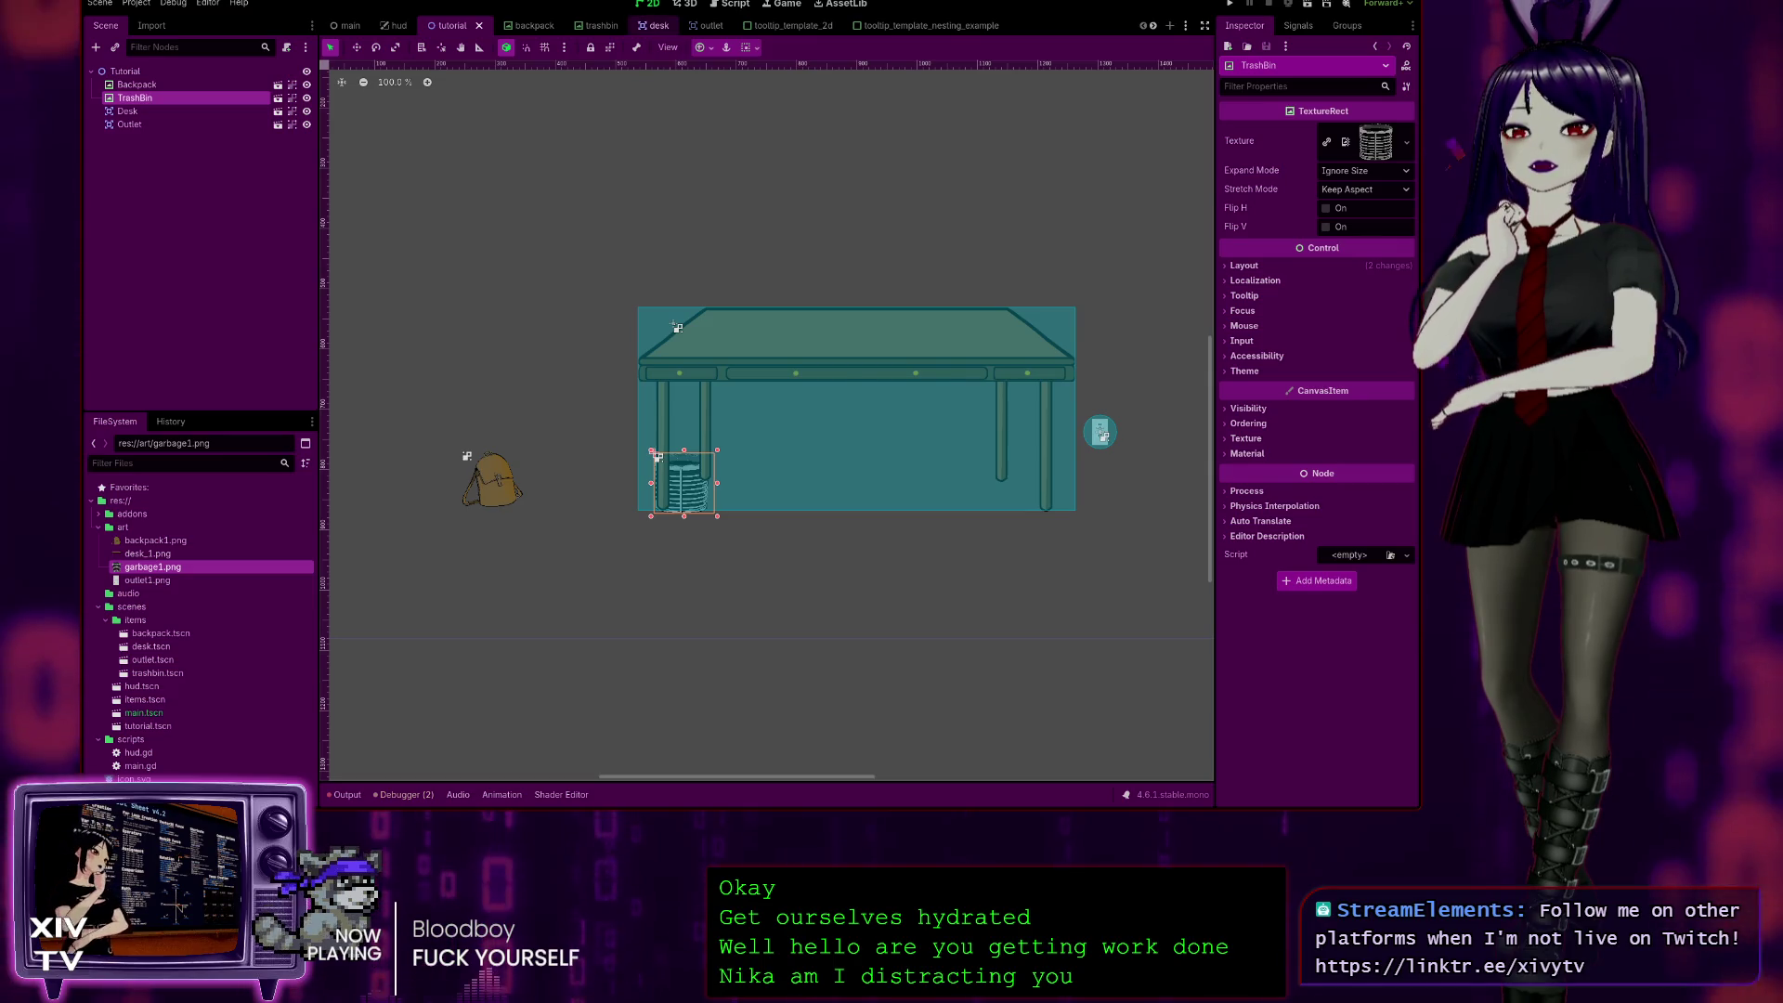
Step: Compare the desk scene against the trash bin scene, then return to the desk scene
{"action": "left_click", "coordinate": [646, 26]}
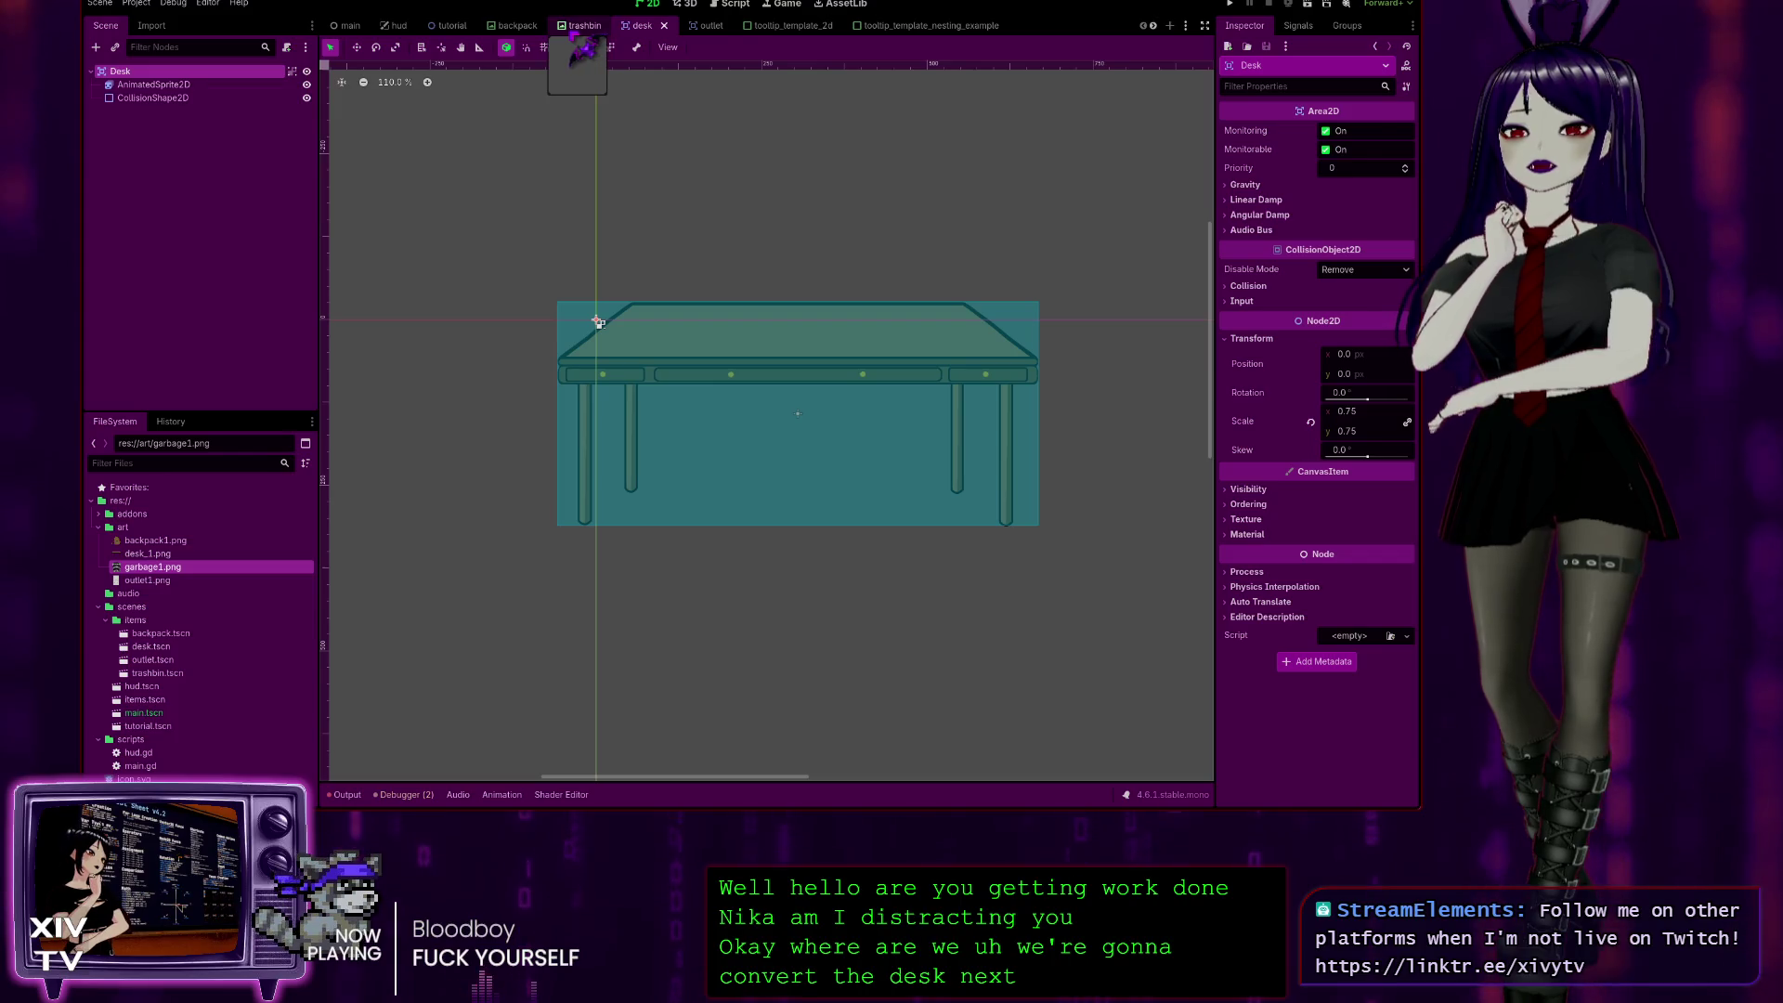
{"action": "left_click", "coordinate": [580, 28]}
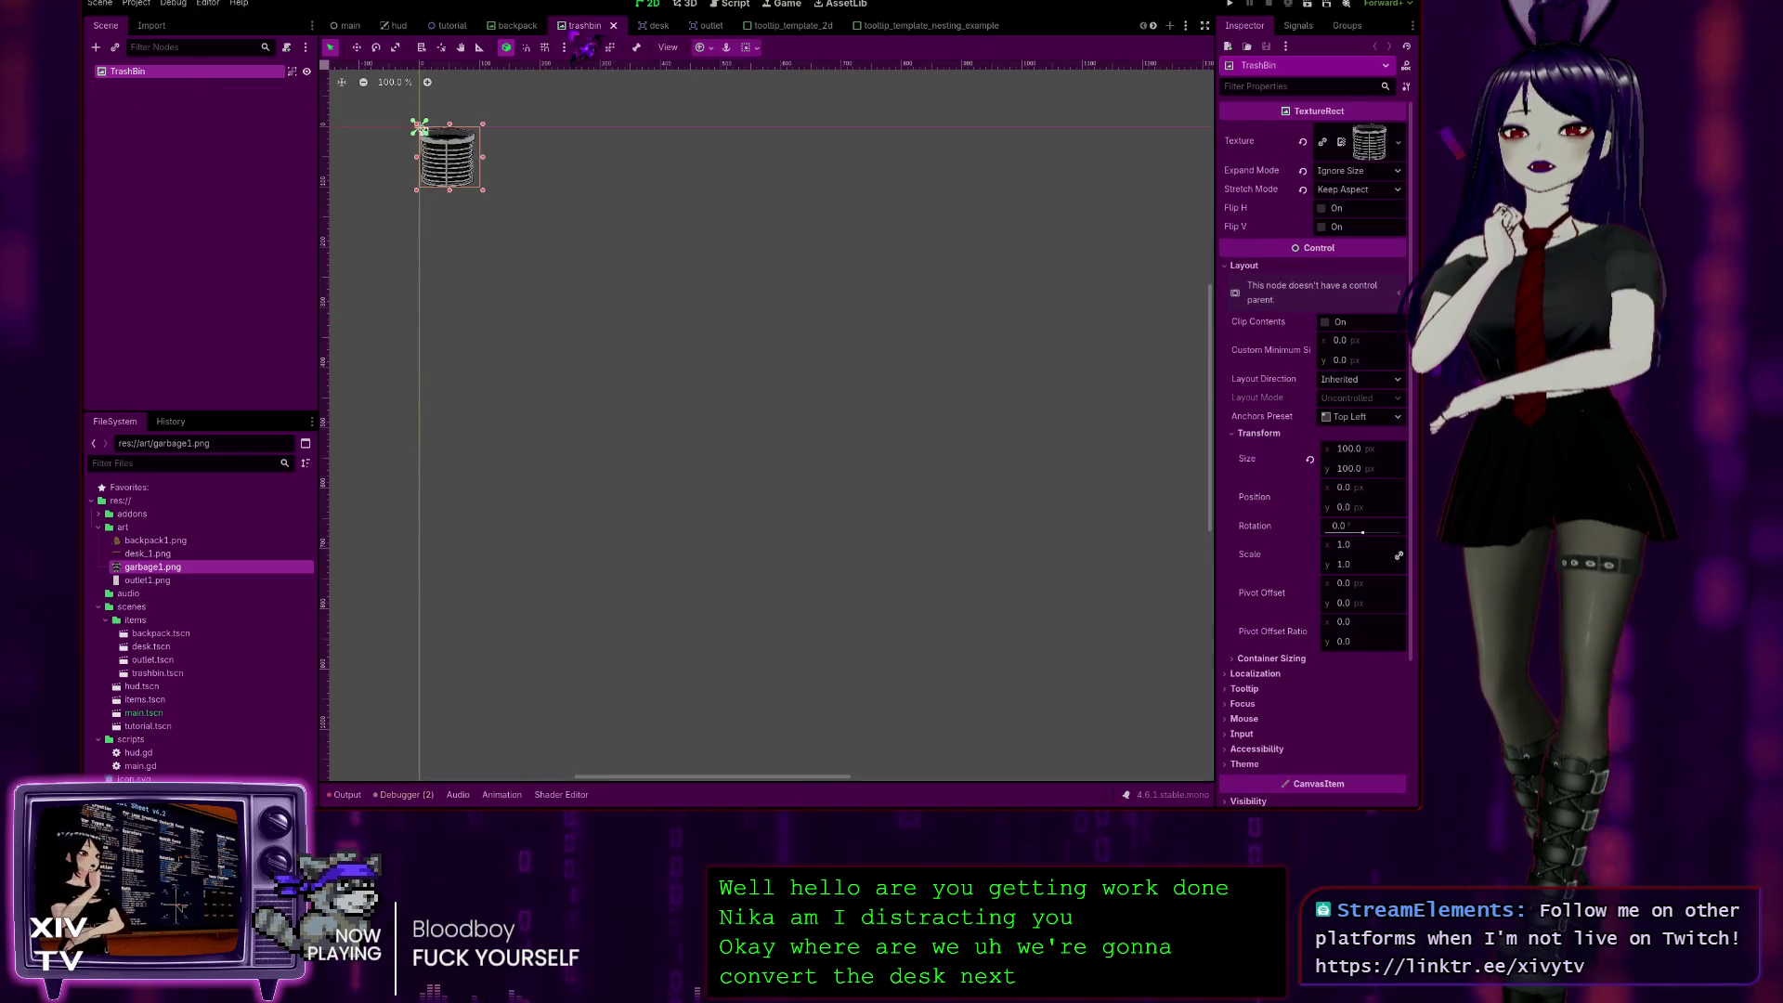
{"action": "left_click", "coordinate": [703, 49]}
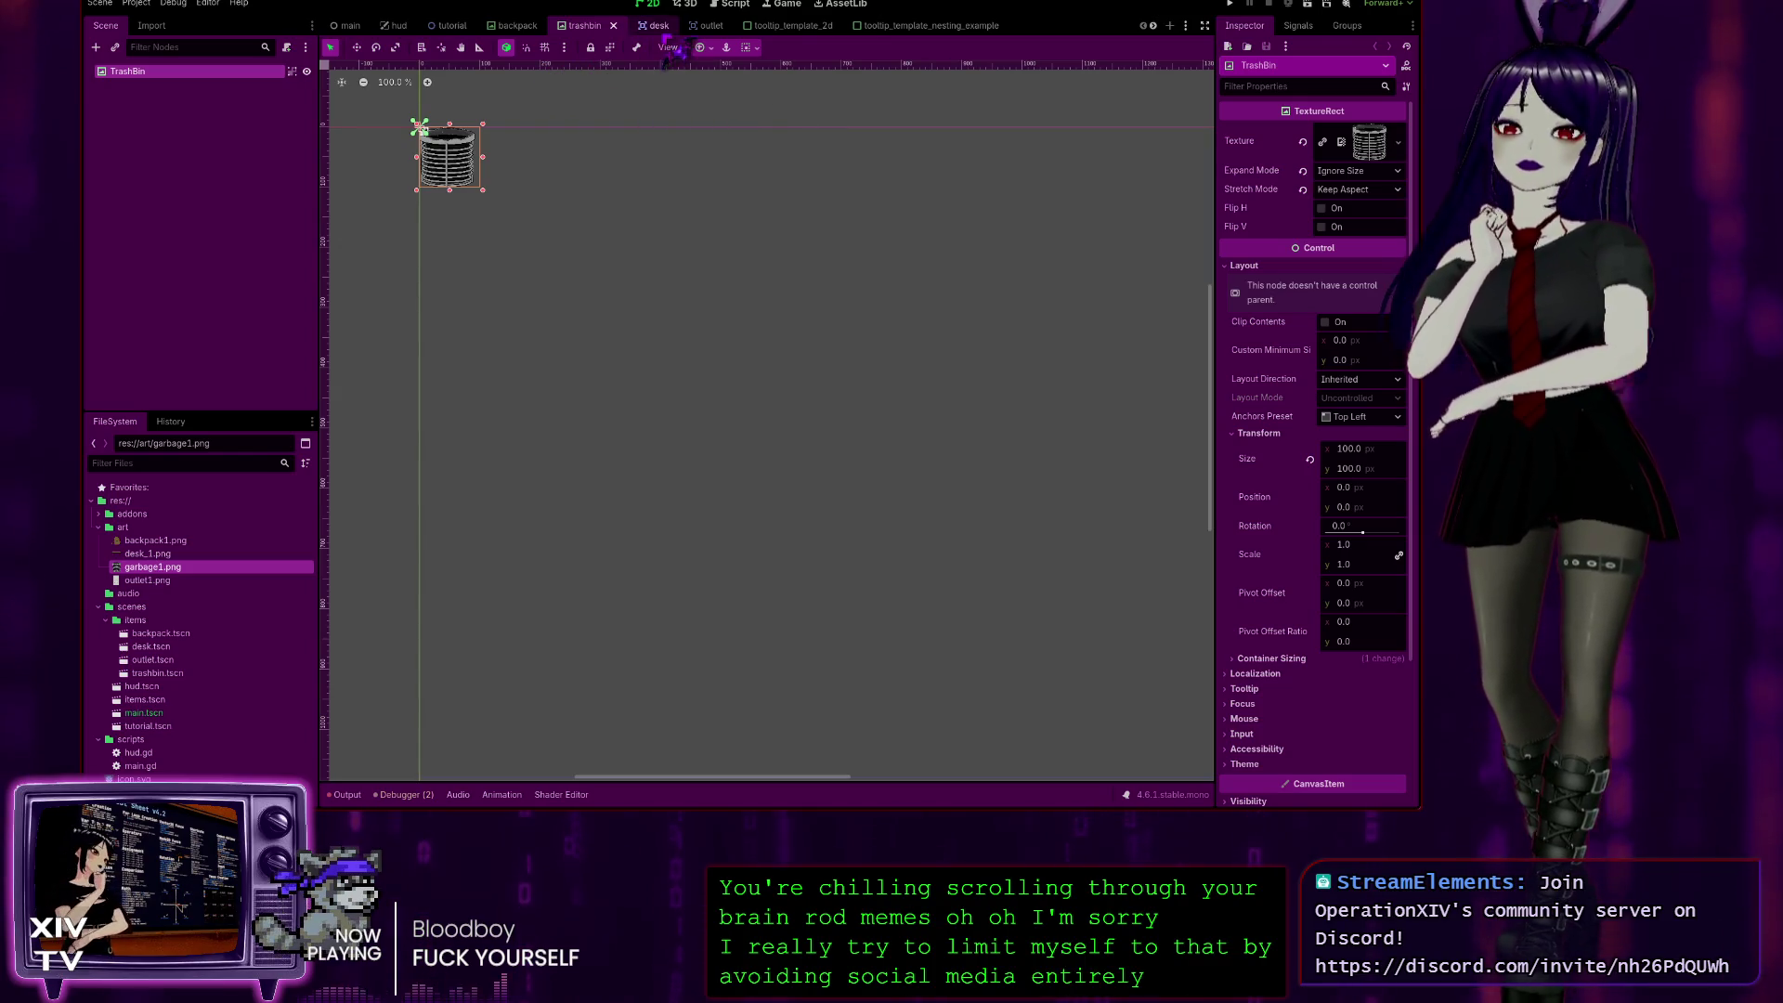
{"action": "left_click", "coordinate": [655, 26]}
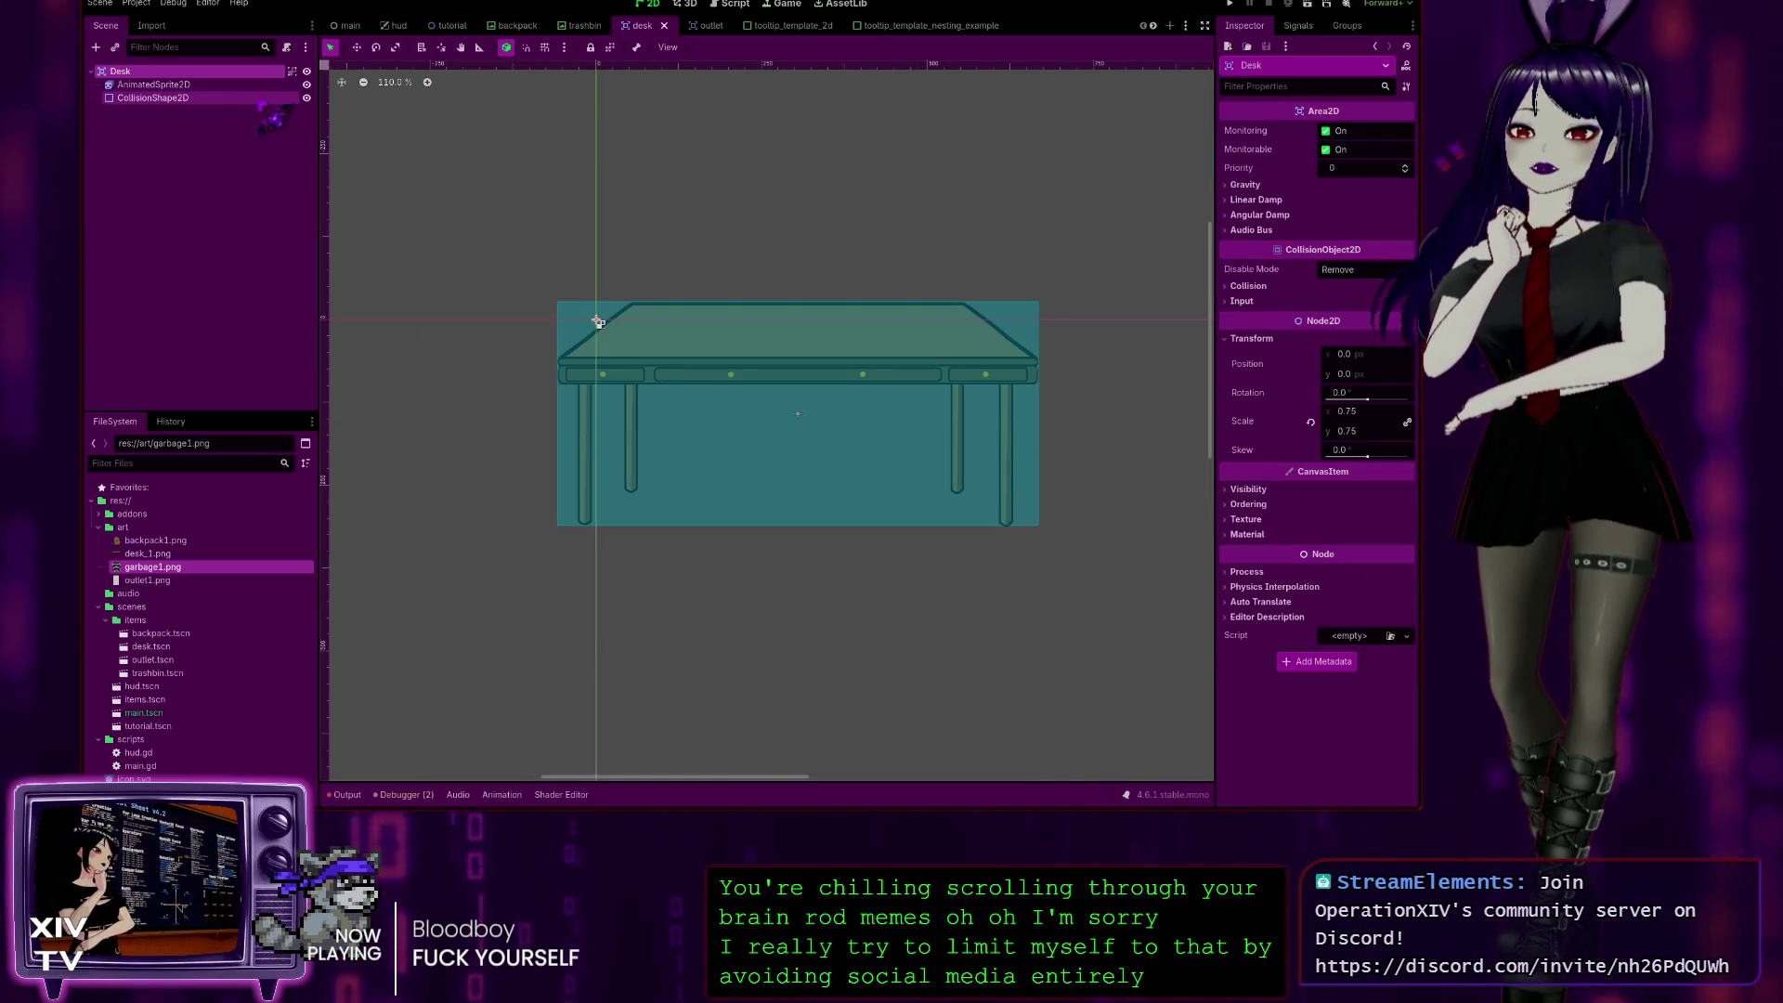
Step: Delete the AnimatedSprite2D and CollisionShape2D children of the Desk node
{"action": "left_click", "coordinate": [186, 86]}
{"action": "left_click", "coordinate": [176, 98], "text": "shift"}
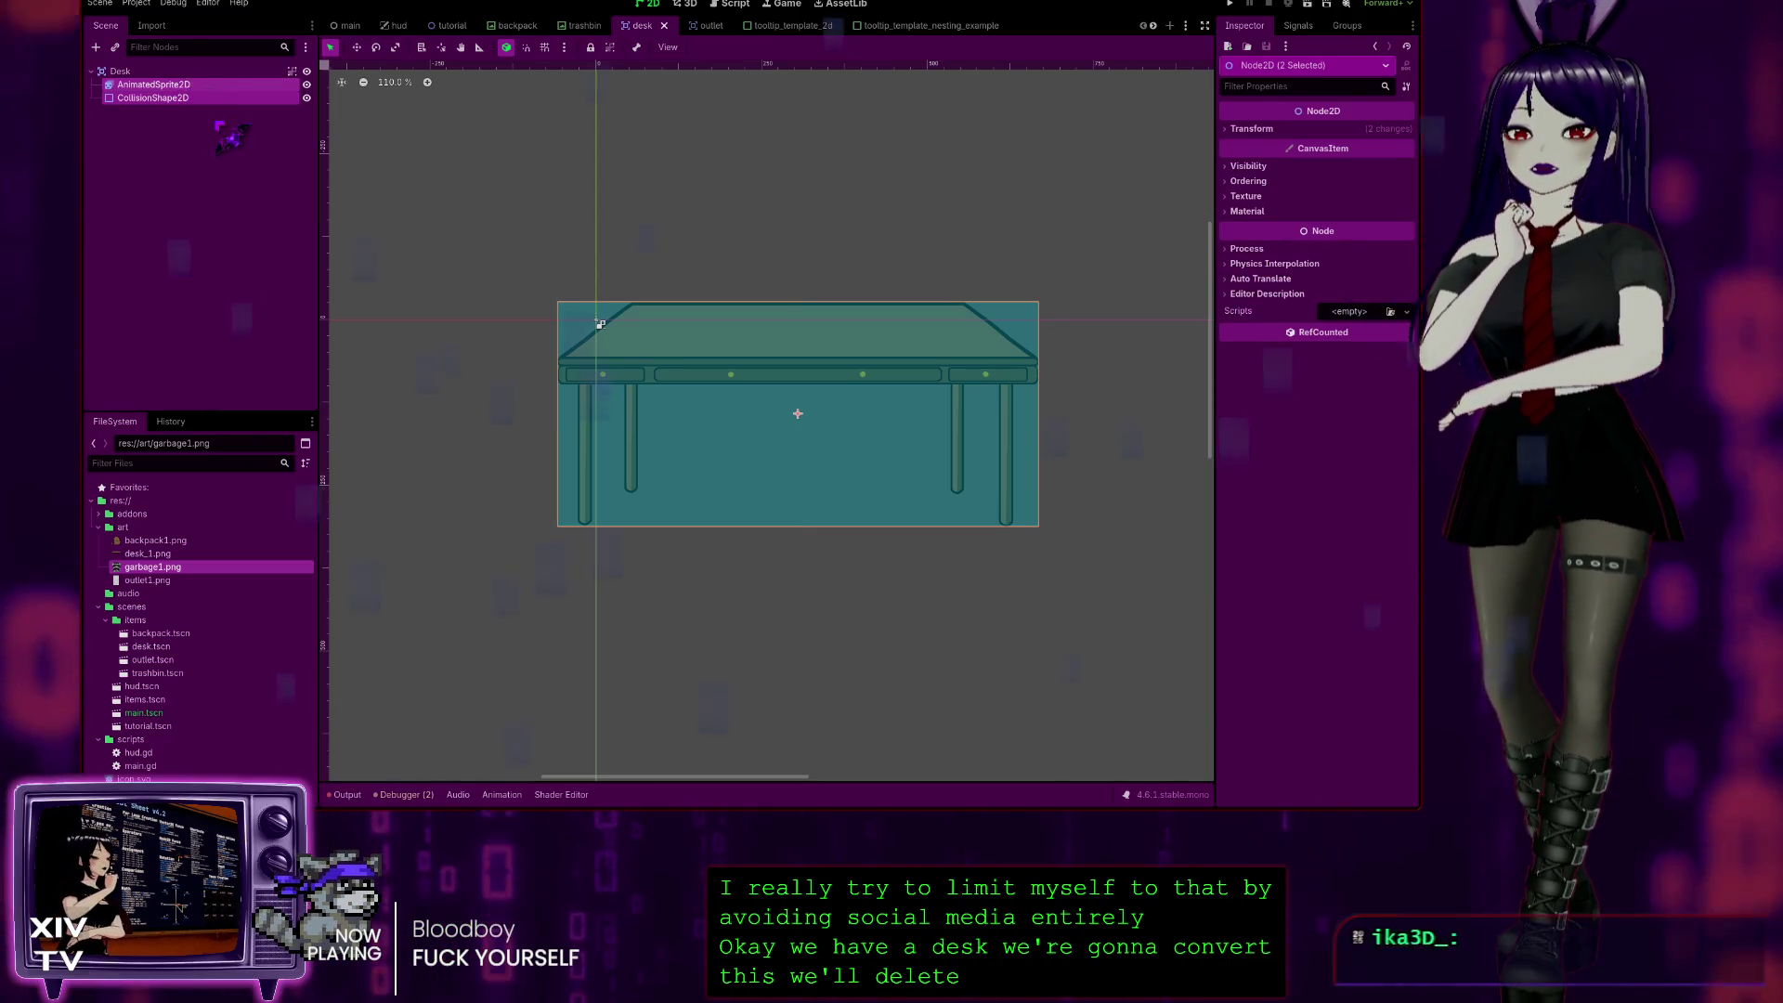
{"action": "key", "text": "Delete"}
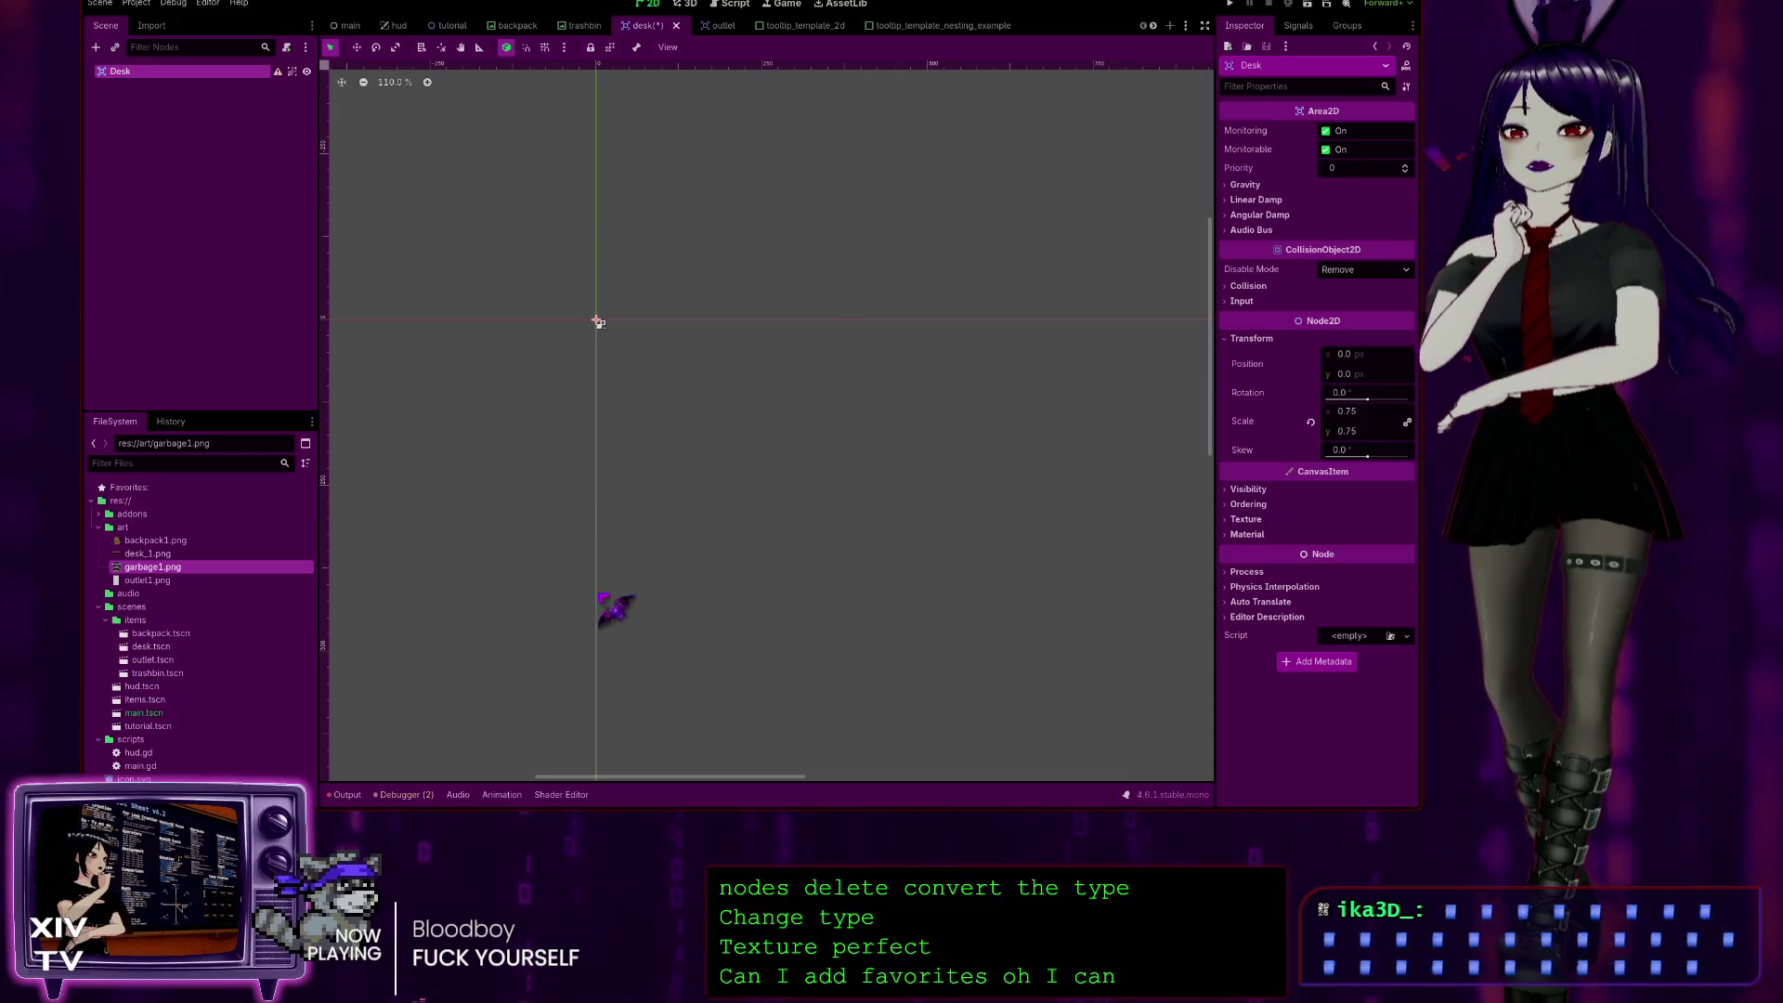
Step: Change the Desk root to a TextureRect and assign desk_1.png as its texture
{"action": "key", "text": "Return"}
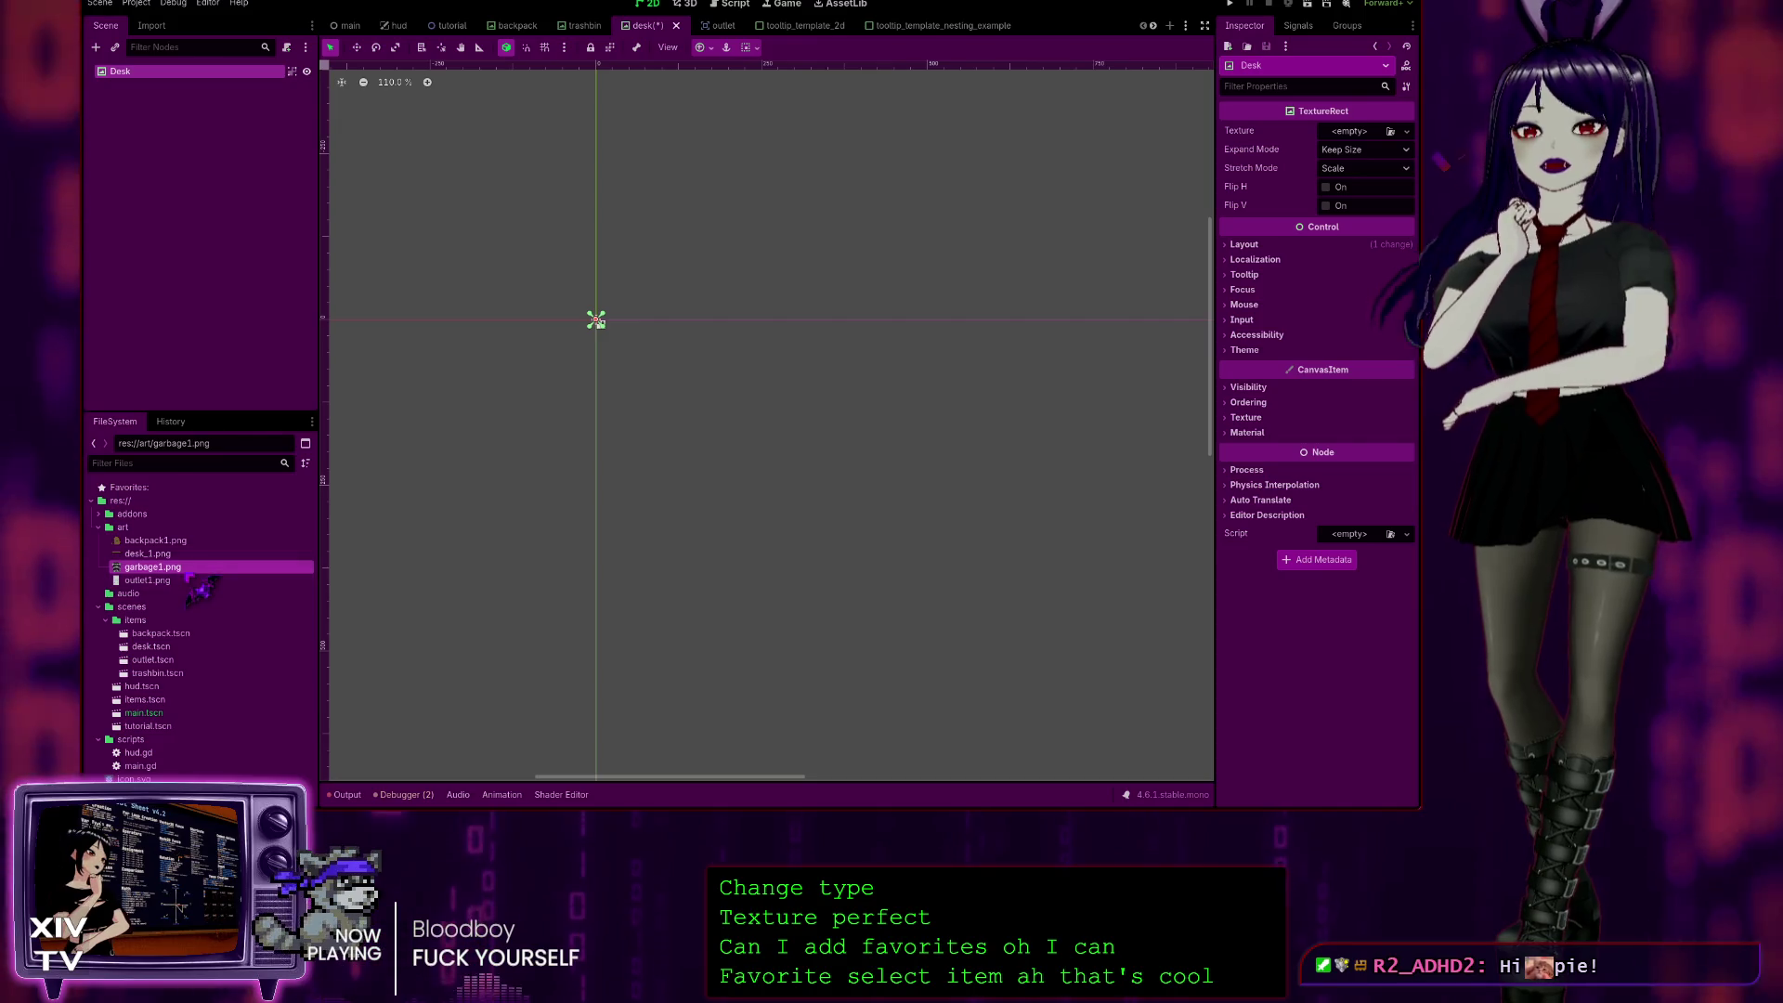
{"action": "left_click", "coordinate": [147, 553]}
{"action": "mouse_move", "coordinate": [176, 569]}
{"action": "left_mouse_down"}
{"action": "mouse_move", "coordinate": [657, 319]}
{"action": "mouse_move", "coordinate": [1367, 135]}
{"action": "left_mouse_up"}
{"action": "mouse_move", "coordinate": [962, 232]}
{"action": "left_mouse_down"}
{"action": "mouse_move", "coordinate": [728, 204]}
{"action": "mouse_move", "coordinate": [724, 88]}
{"action": "left_mouse_up"}
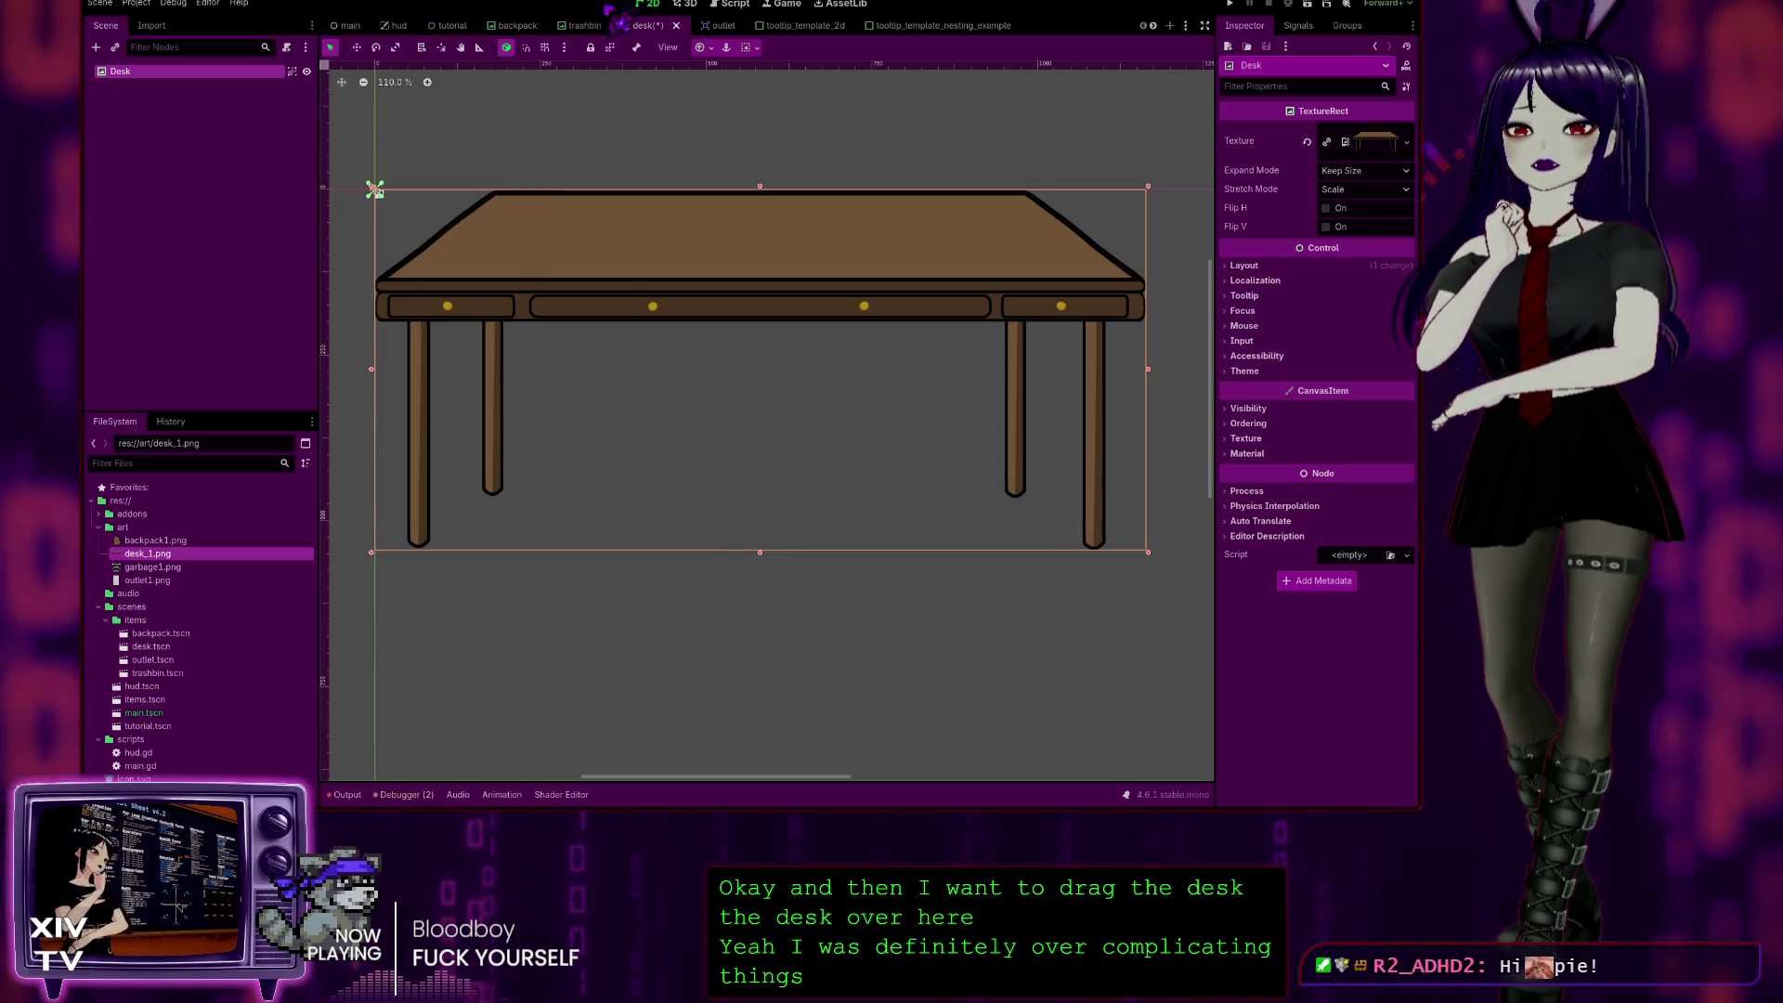
Step: Save the desk scene and set the texture's Expand Mode to Ignore Size
{"action": "key", "text": "ctrl+s"}
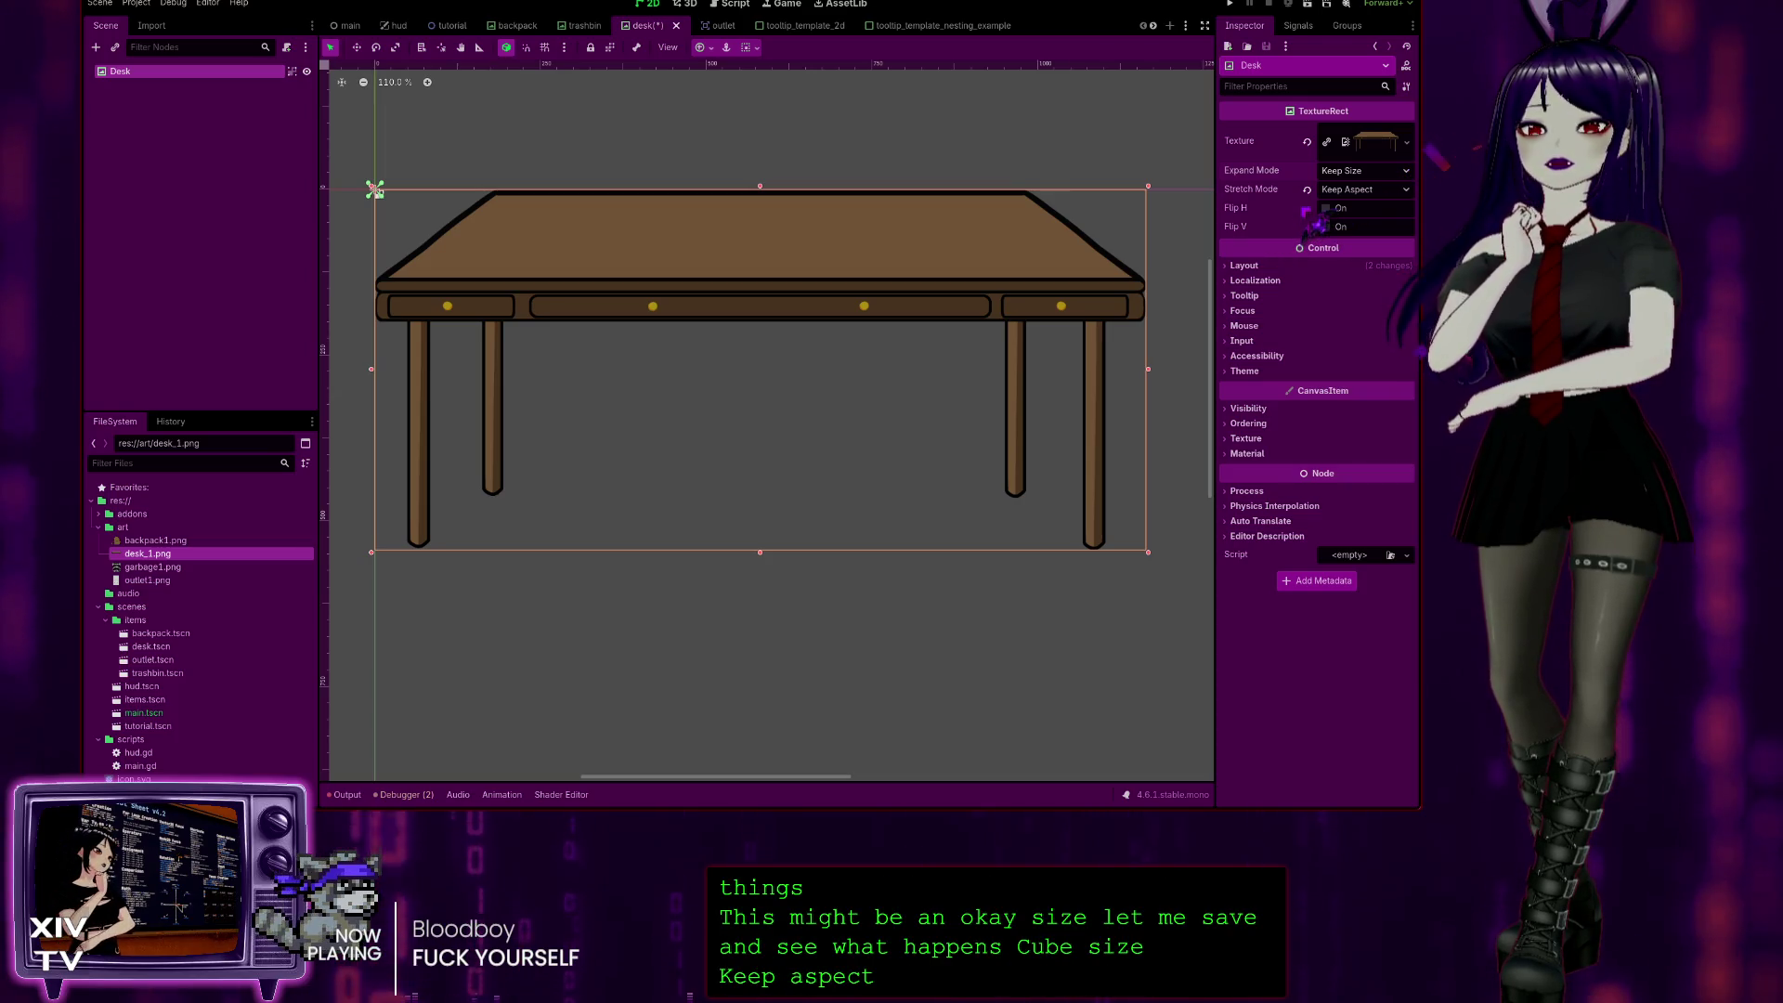
{"action": "left_click", "coordinate": [1363, 170]}
{"action": "left_click", "coordinate": [1351, 200]}
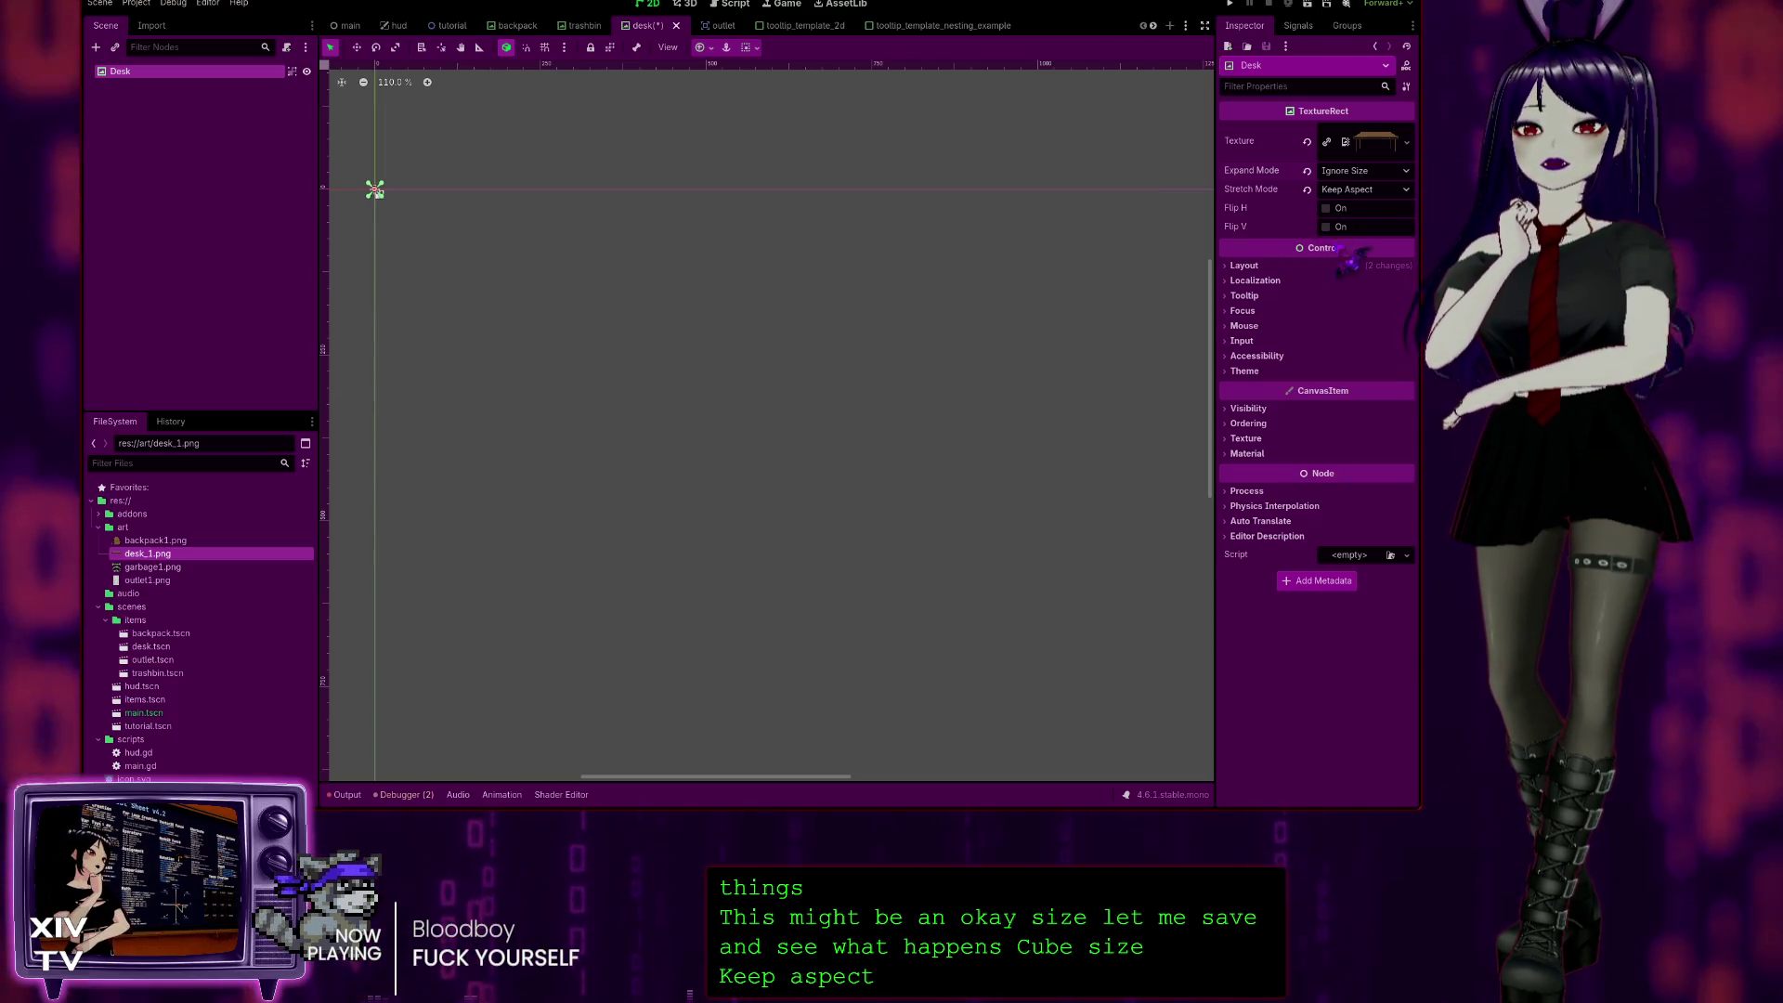
Step: Expand the Desk's Layout and Transform sections in the Inspector
{"action": "left_click", "coordinate": [1235, 266]}
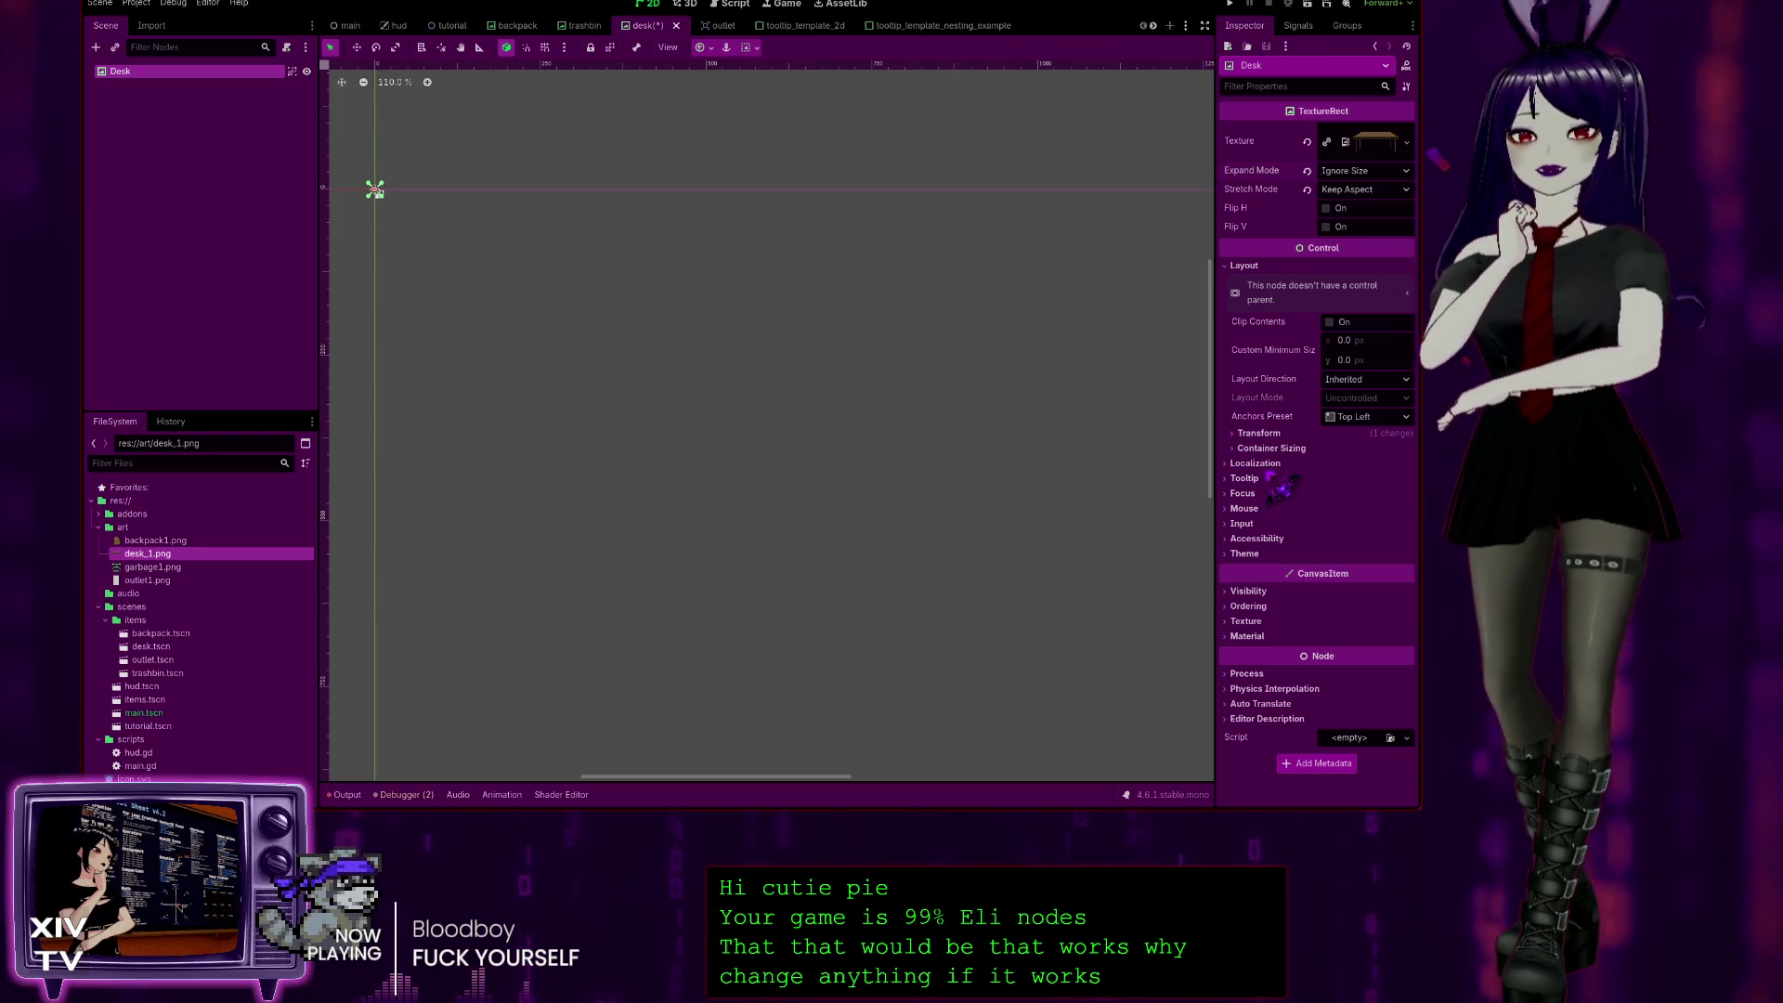
{"action": "left_click", "coordinate": [1244, 434]}
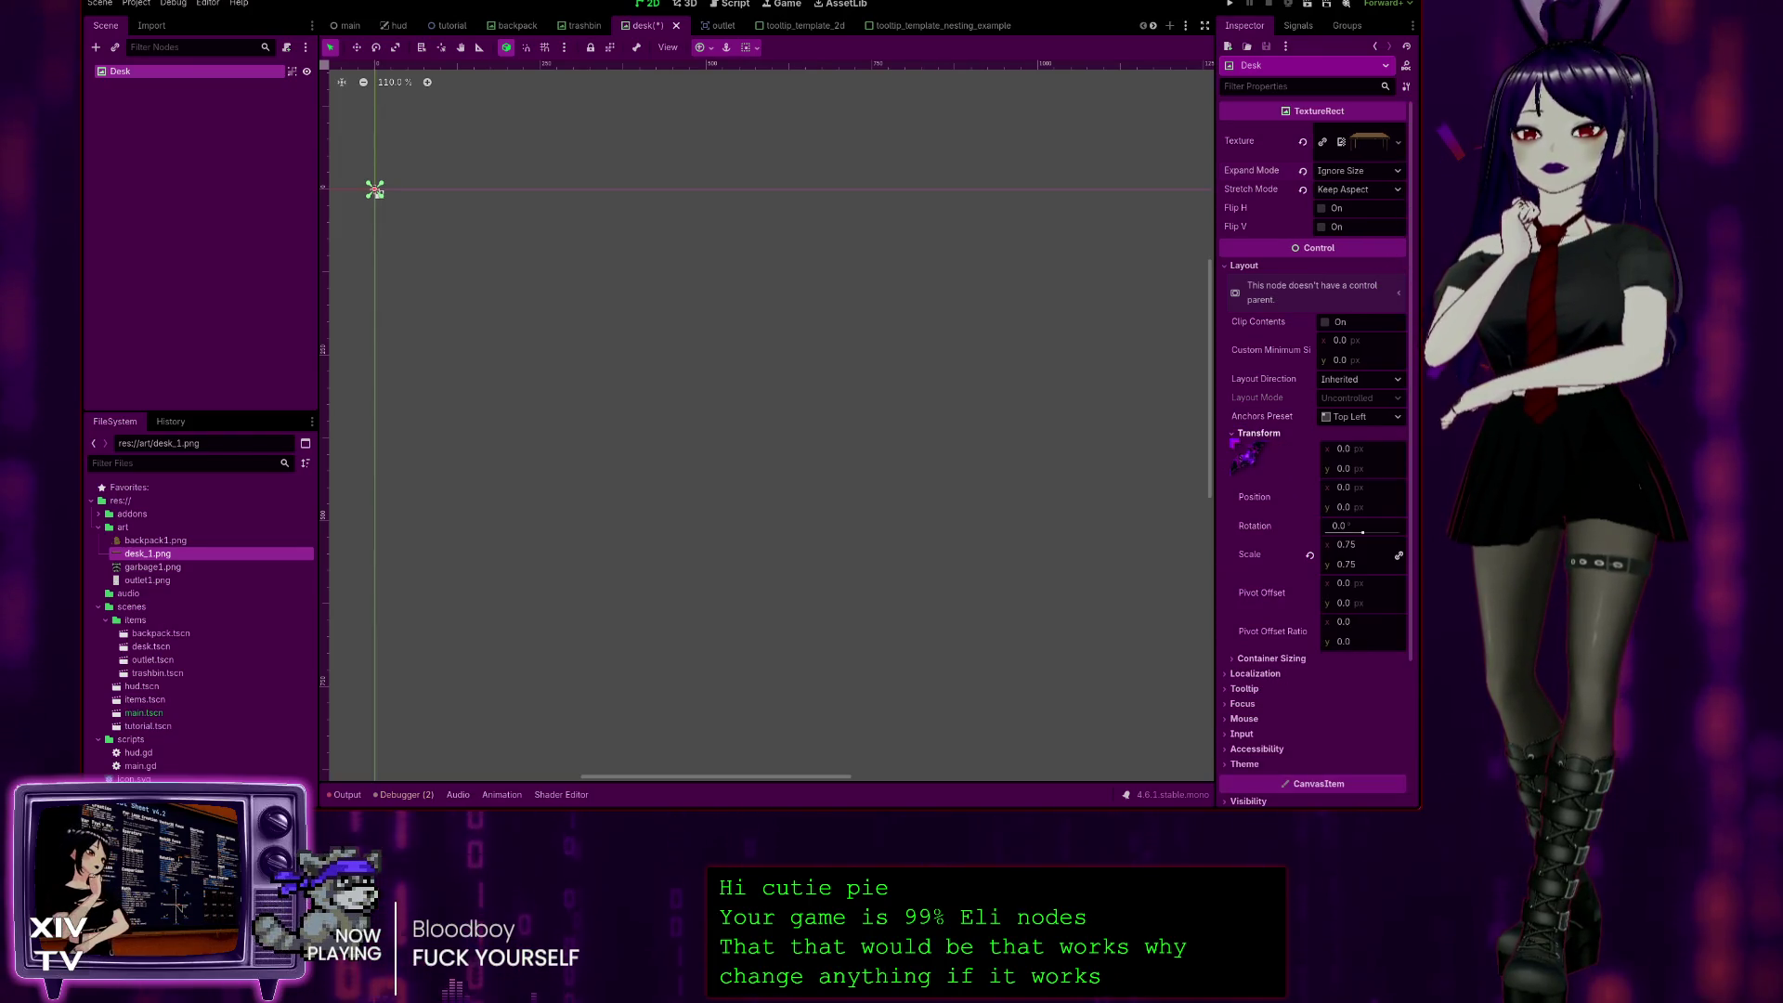
Step: Try Desk widths of 100, 200 and 2000 in the Transform Size x field
{"action": "left_click", "coordinate": [1386, 449]}
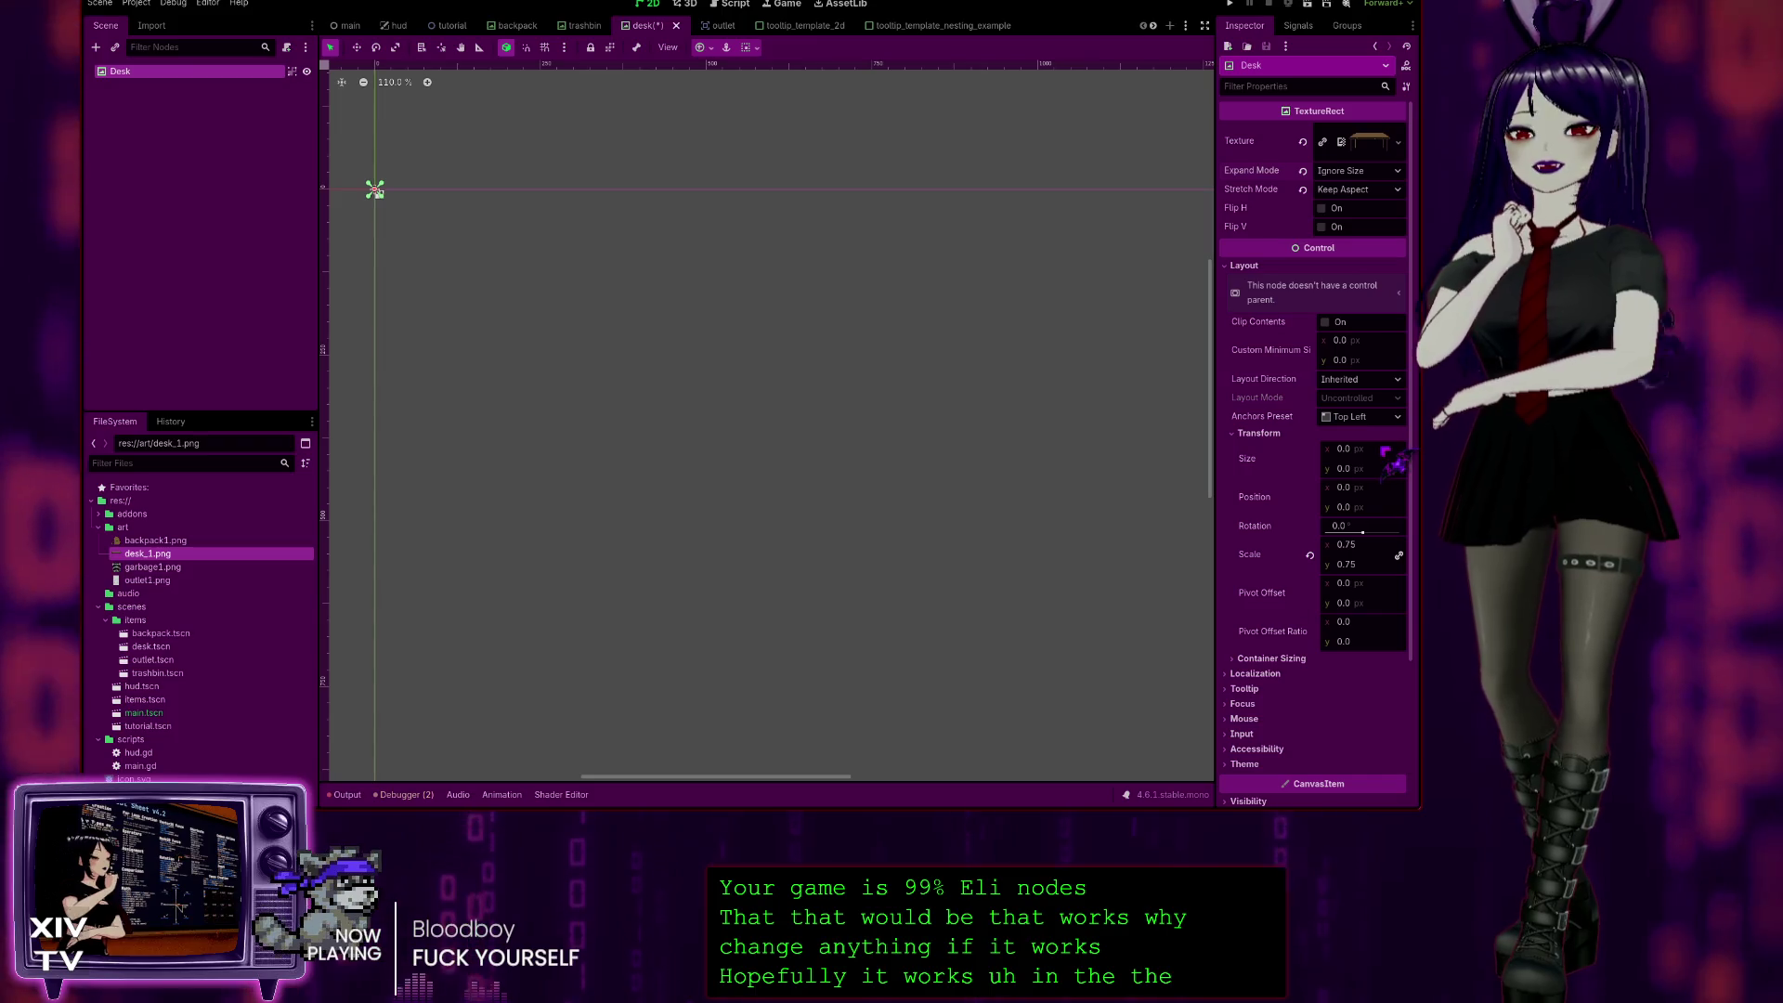
{"action": "type", "text": "10"}
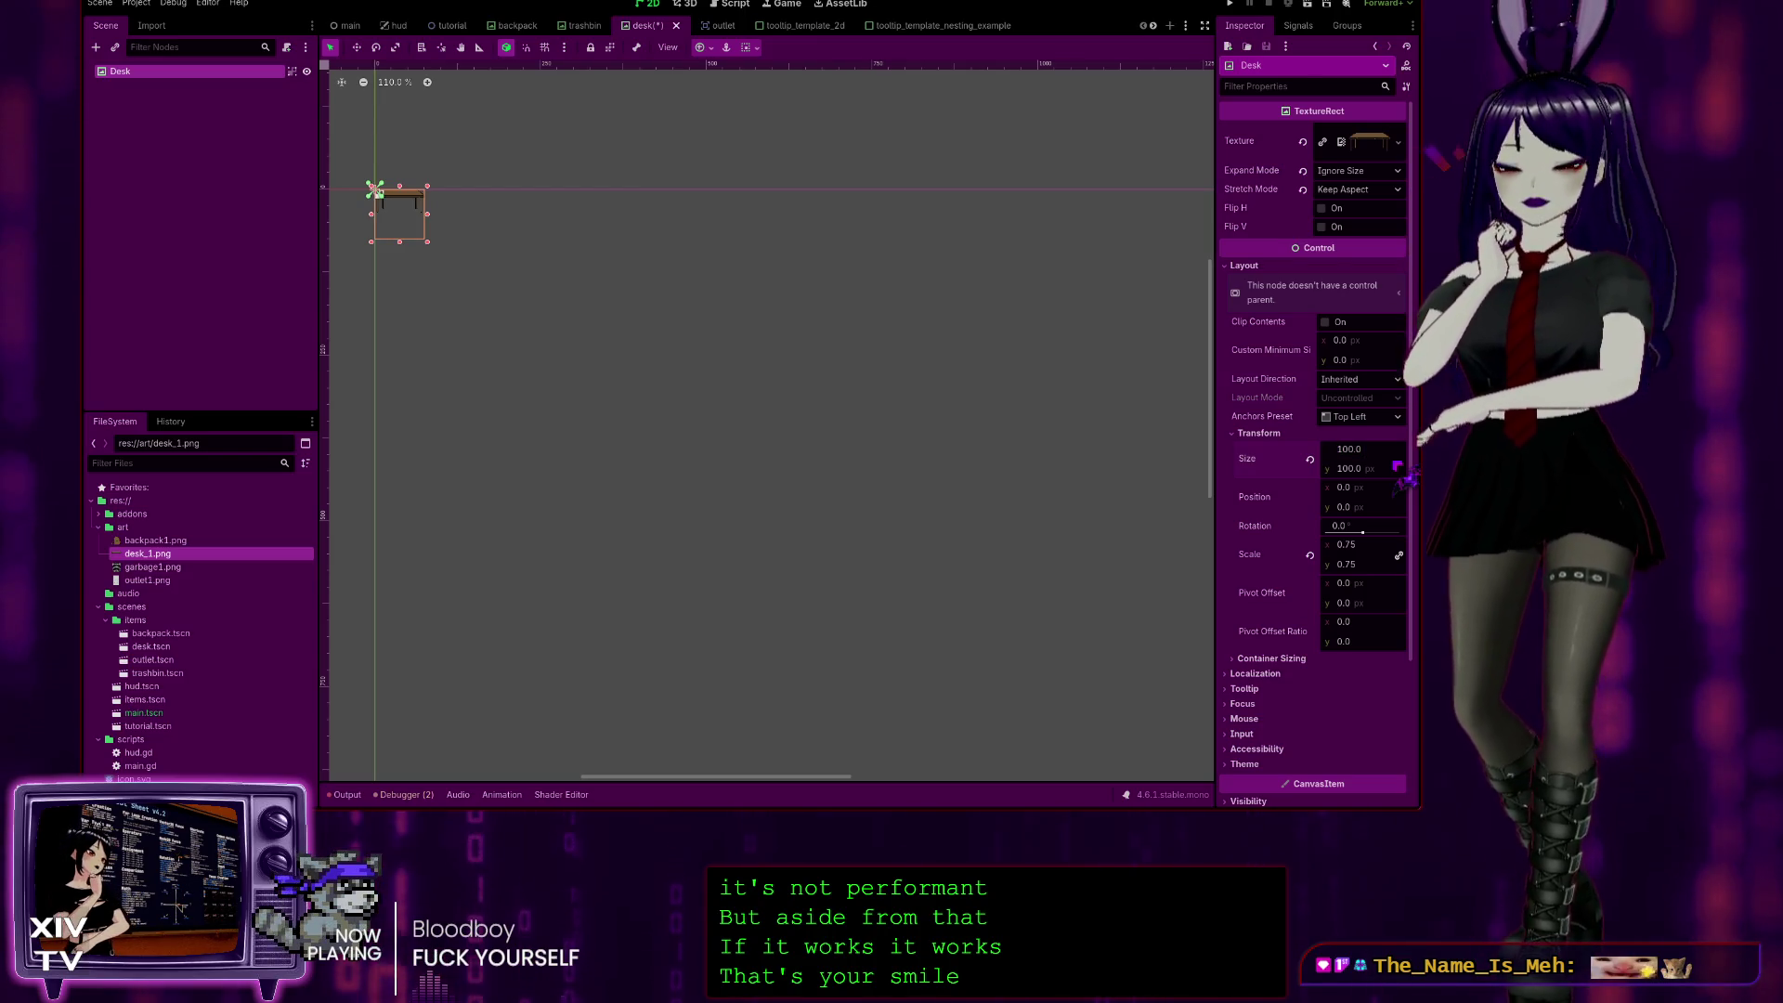
{"action": "type", "text": "*"}
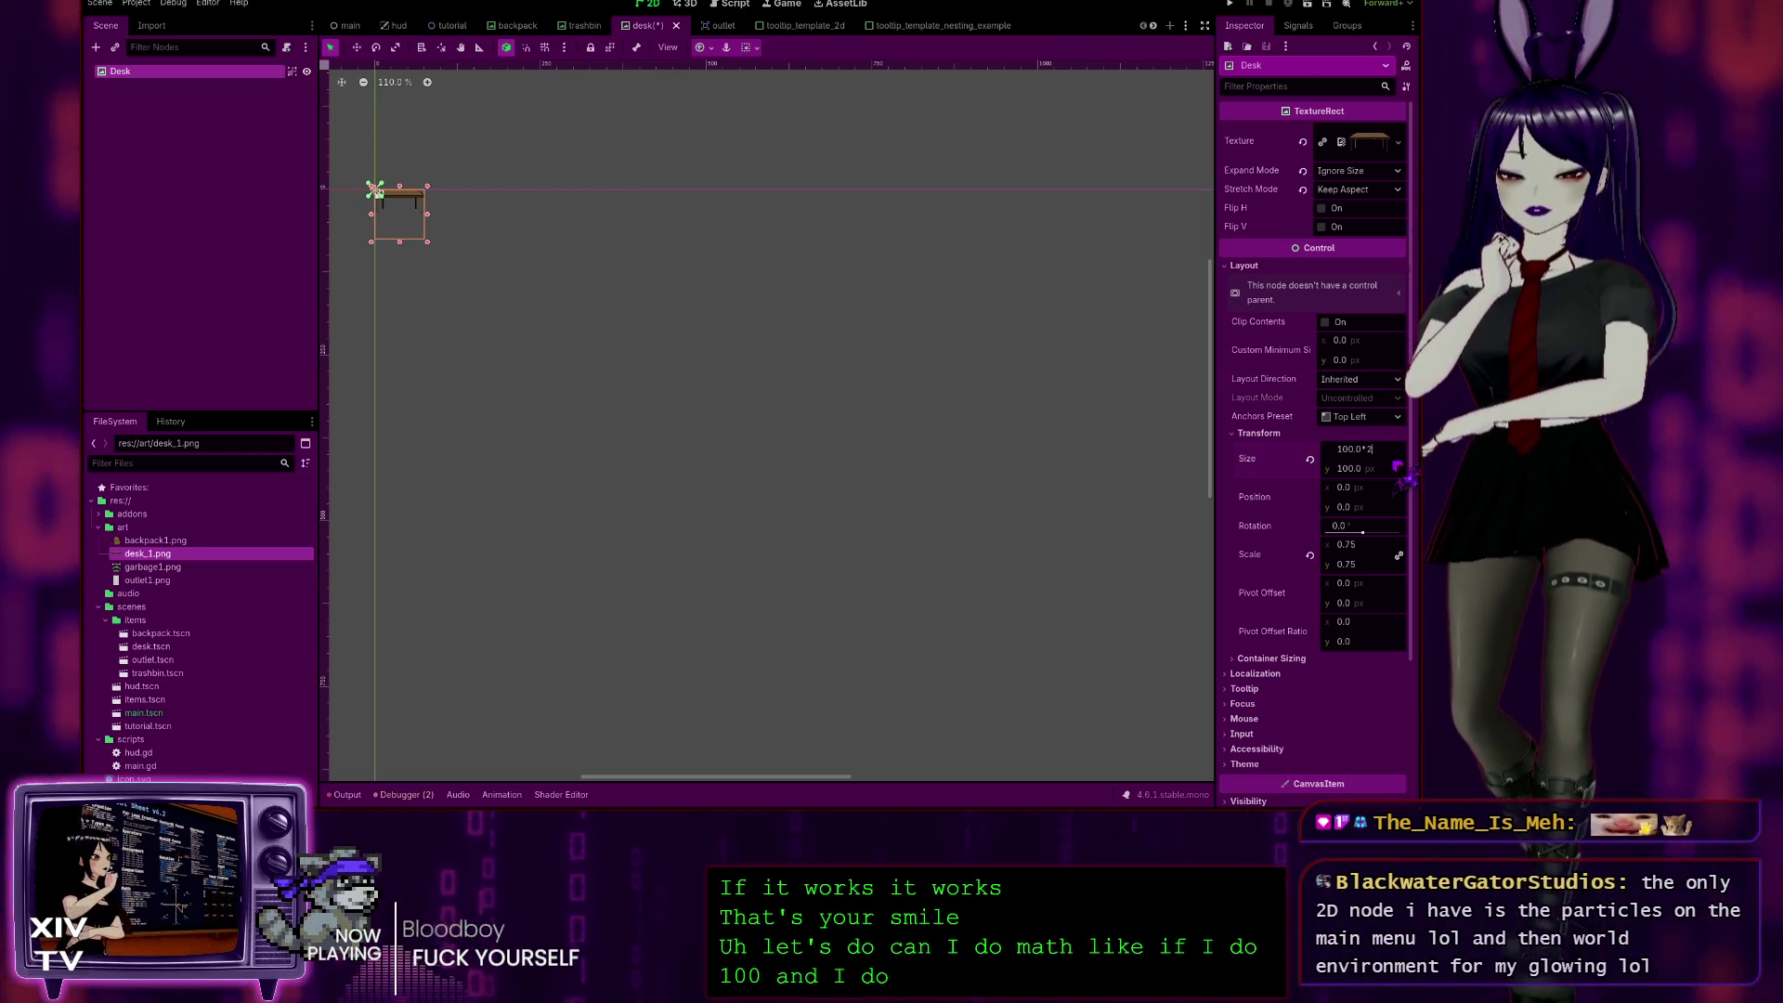
{"action": "type", "text": "2"}
{"action": "key", "text": "Return"}
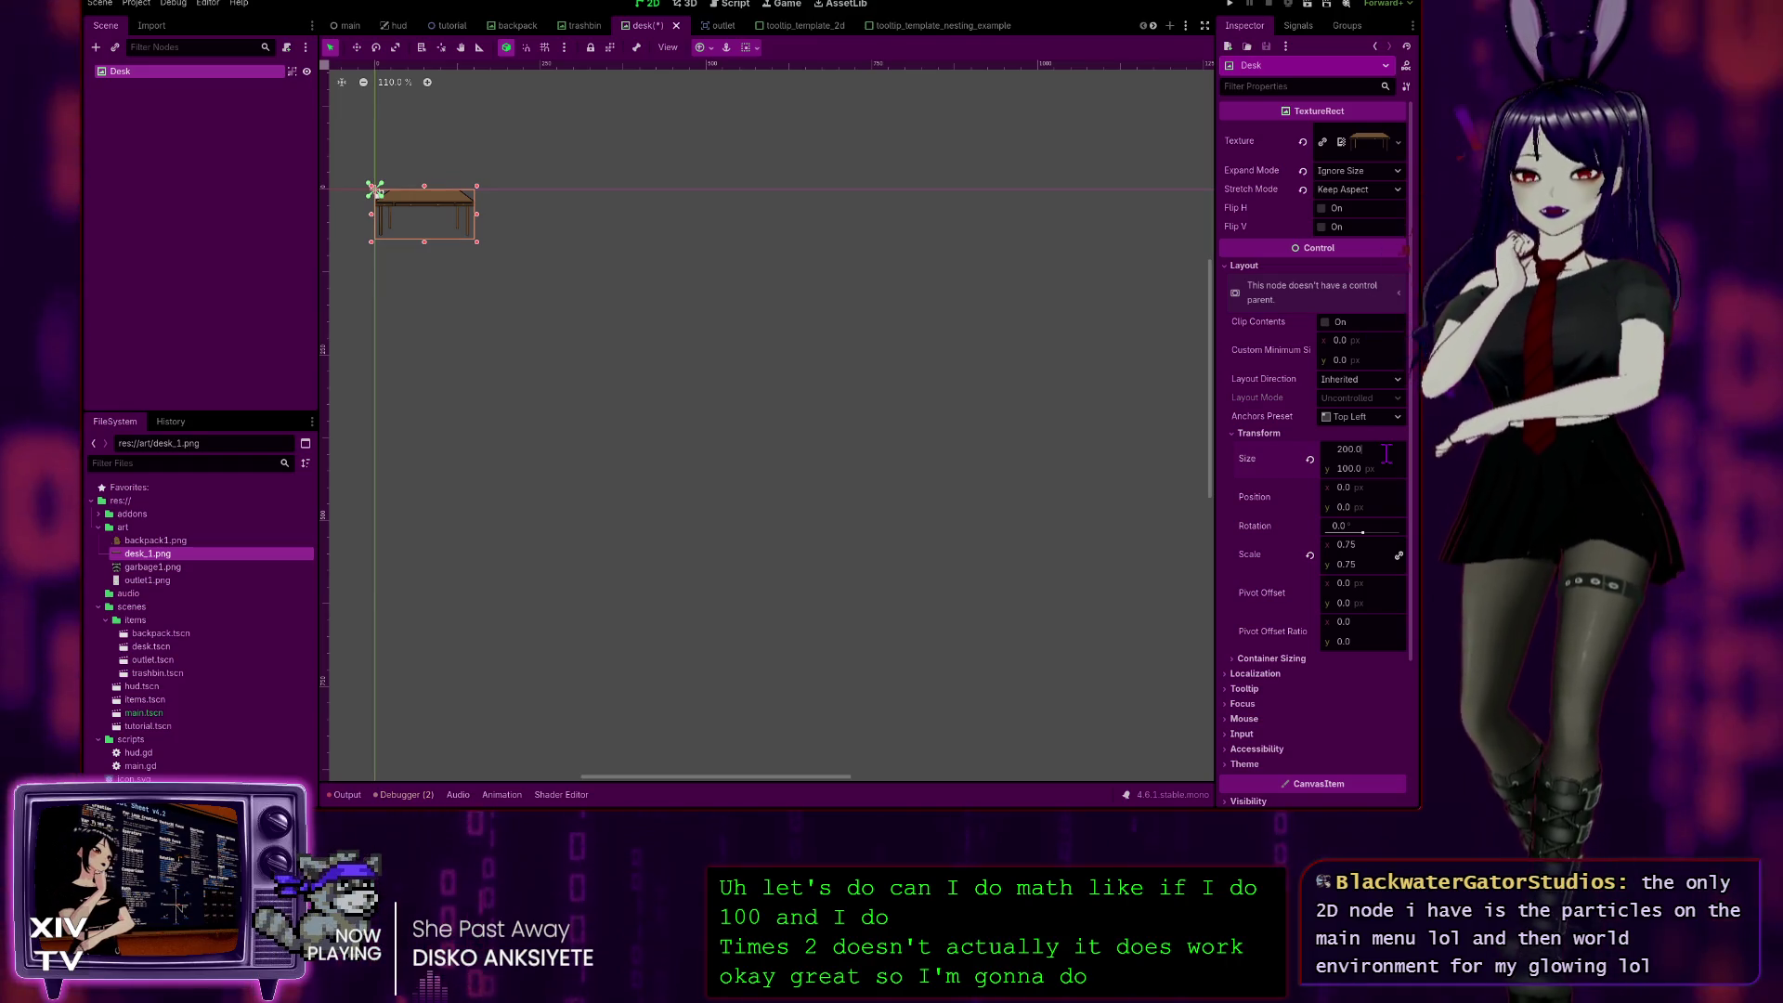
{"action": "type", "text": "*"}
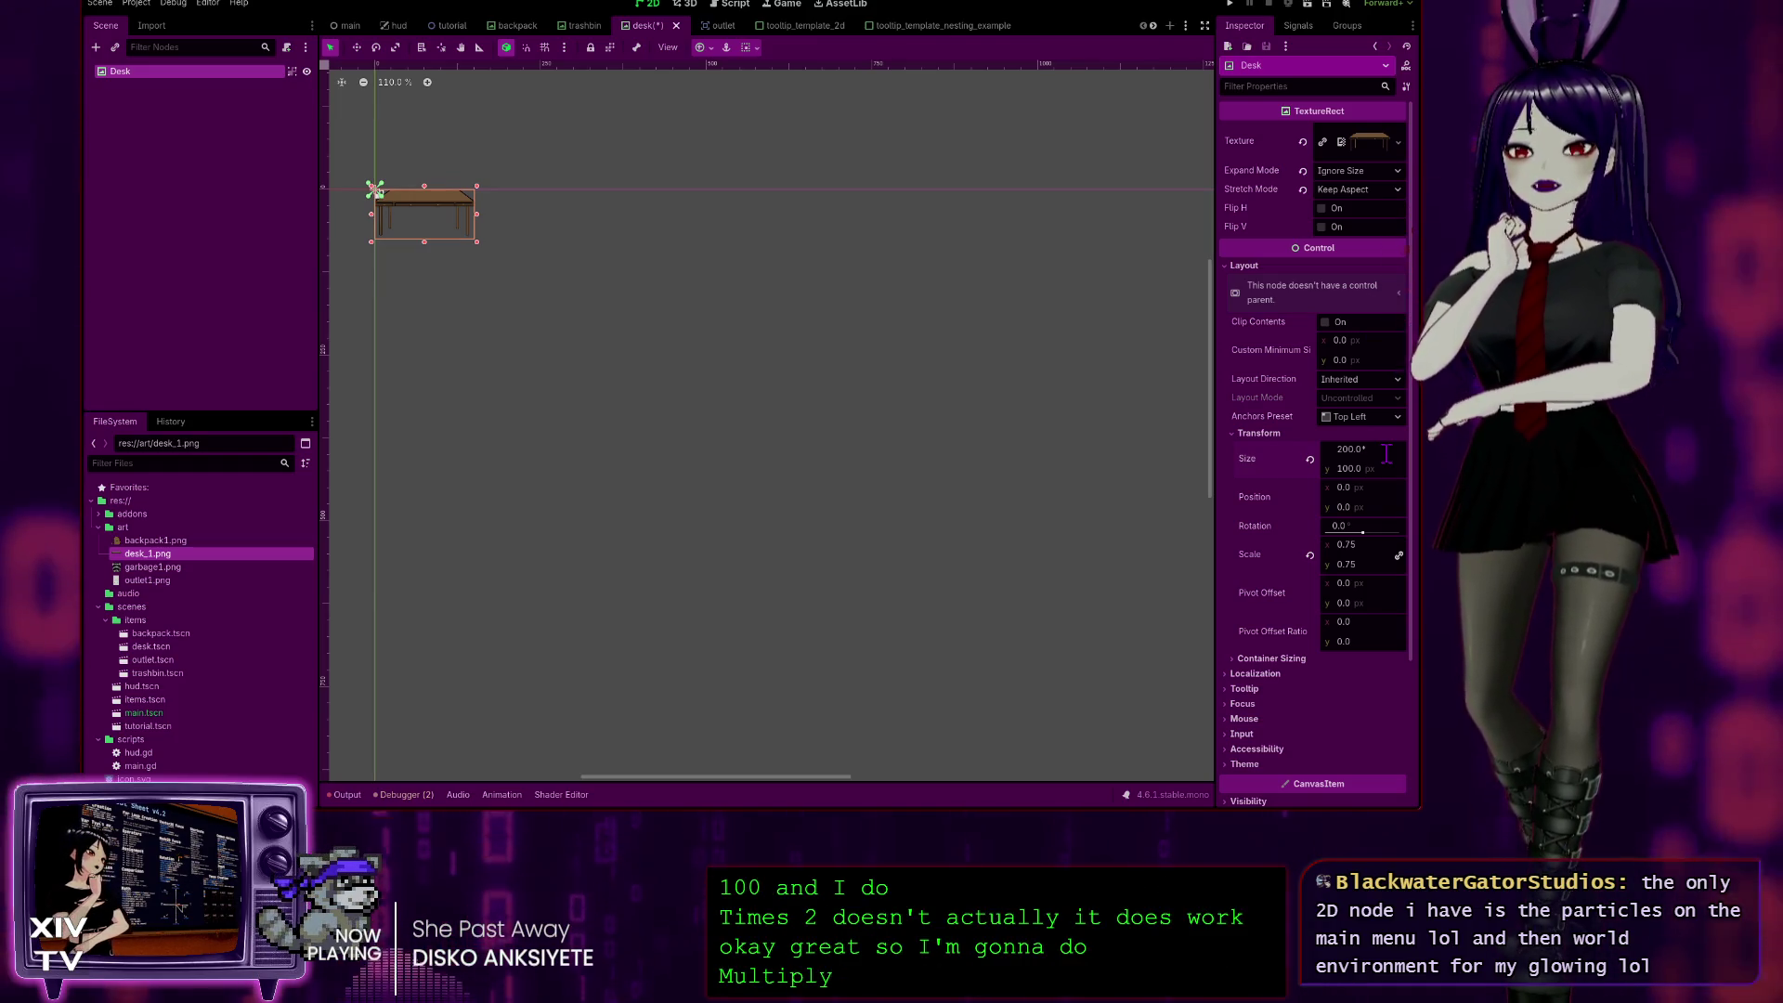
{"action": "type", "text": "10"}
{"action": "key", "text": "Return"}
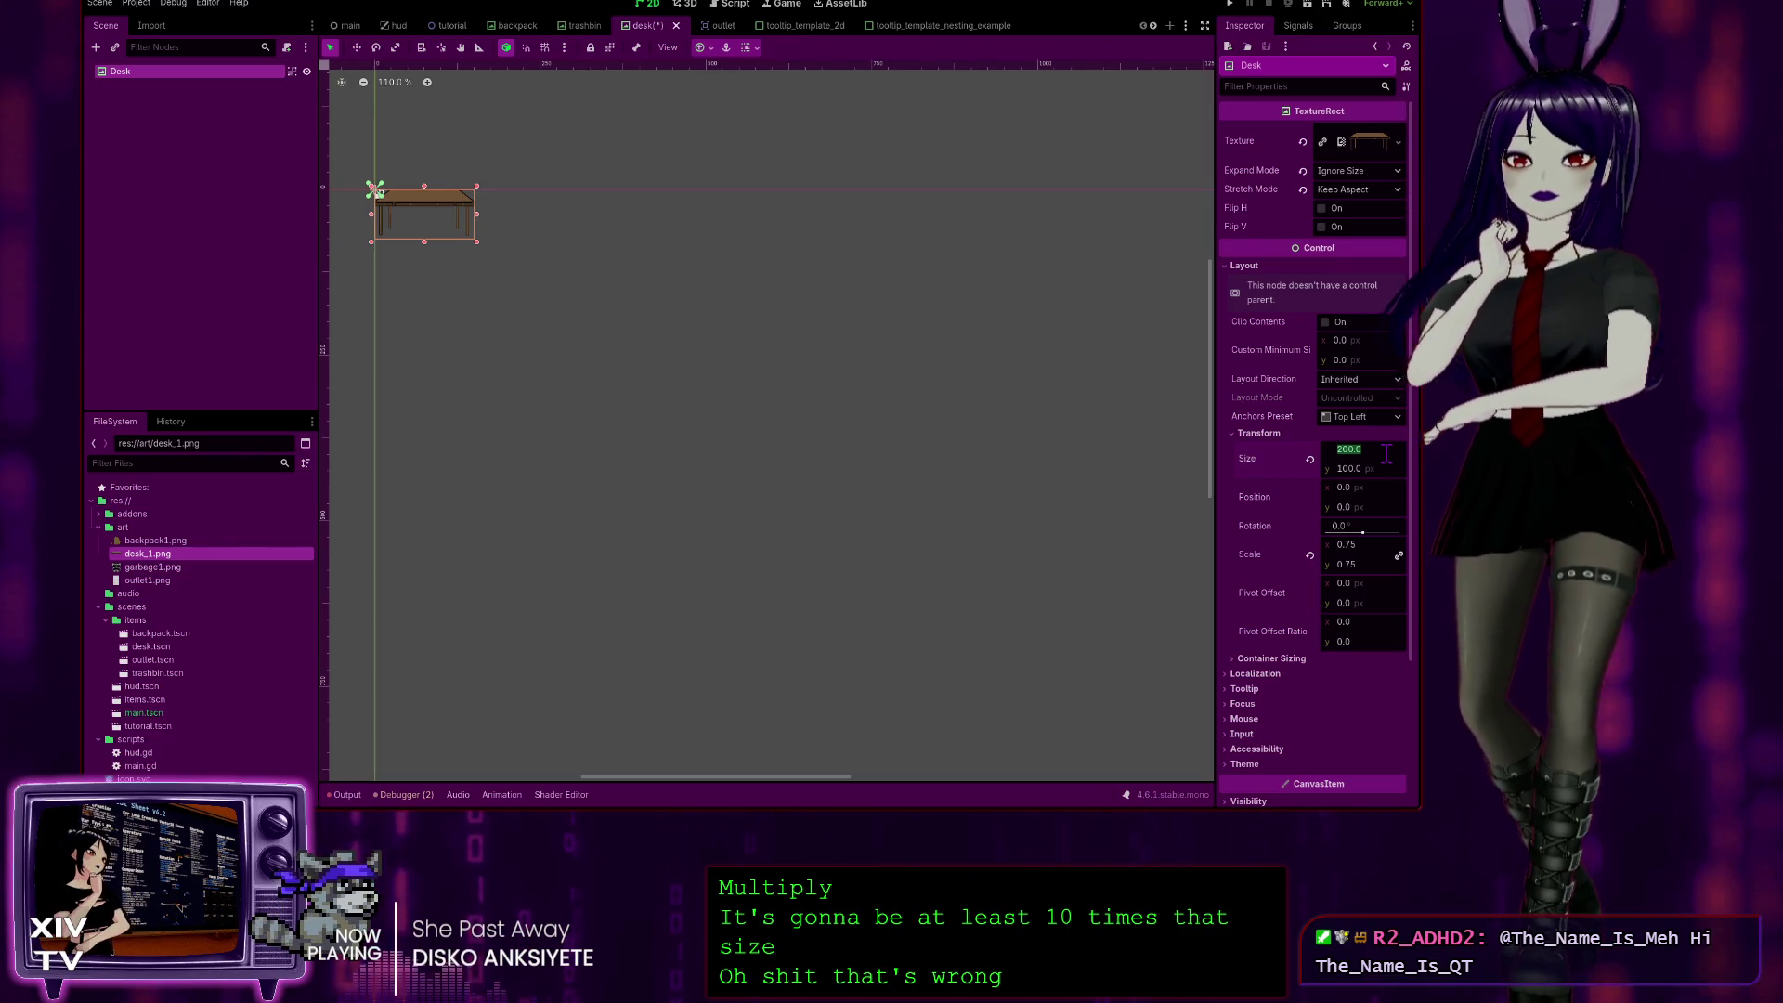
{"action": "type", "text": "*10"}
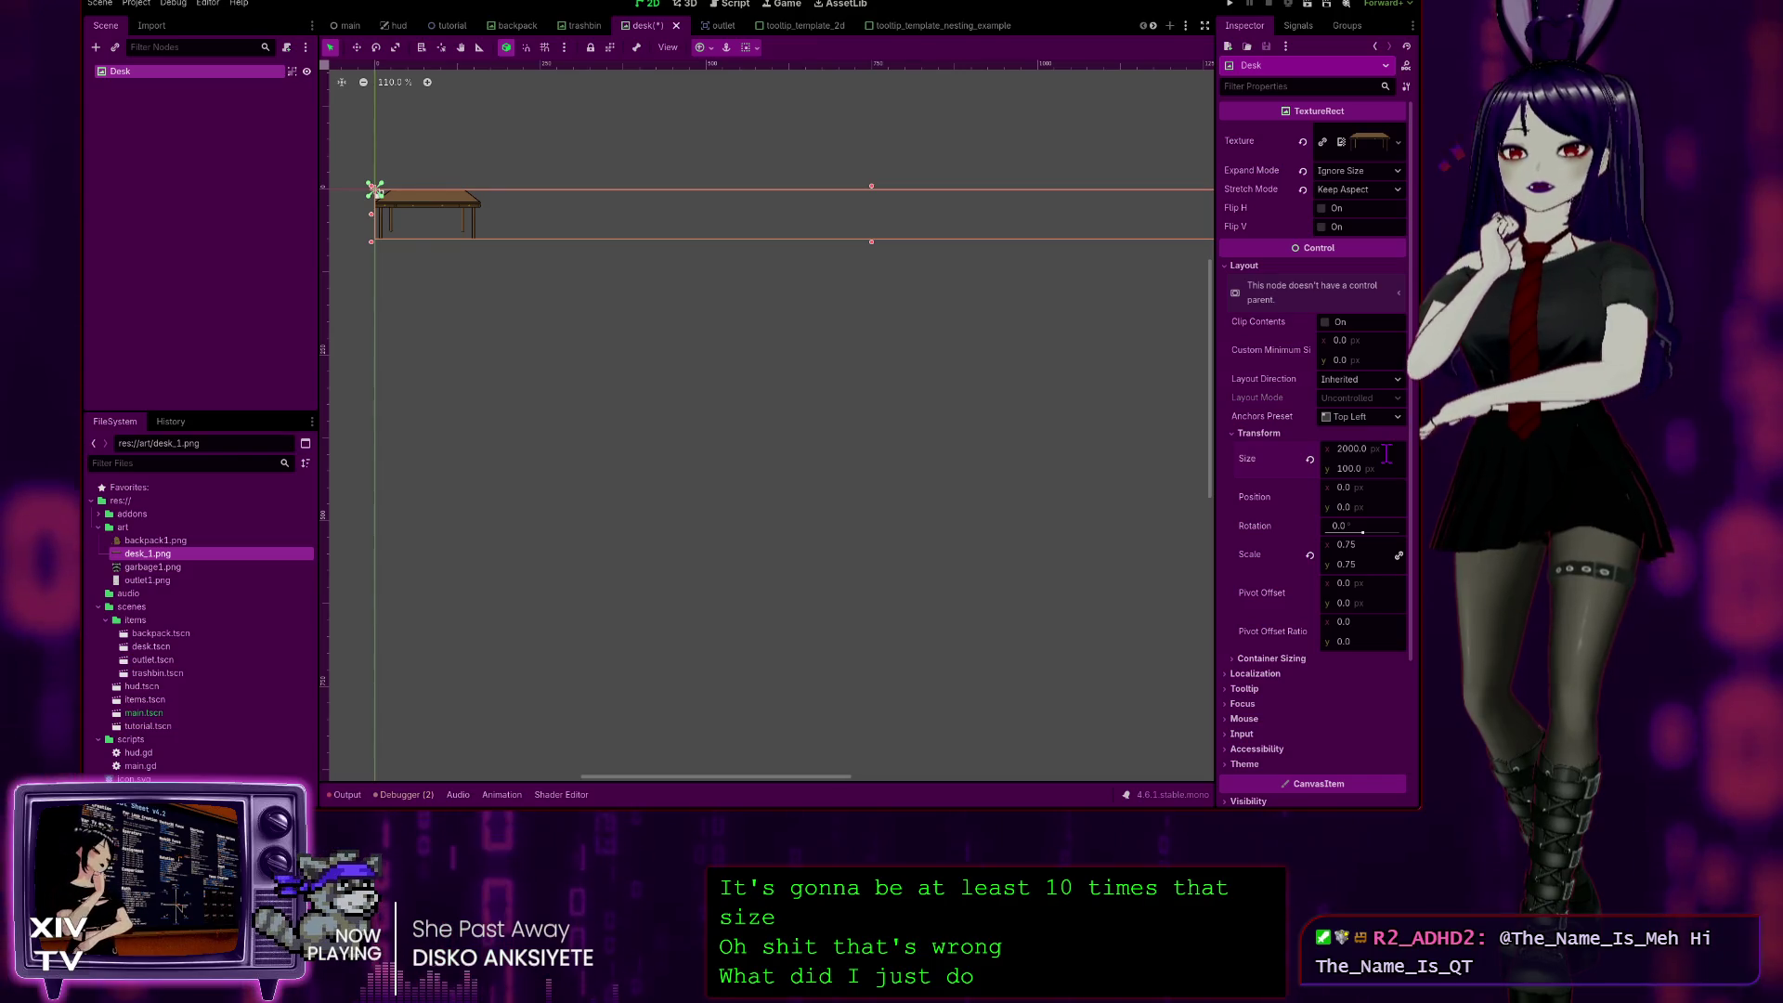
{"action": "key", "text": "Escape"}
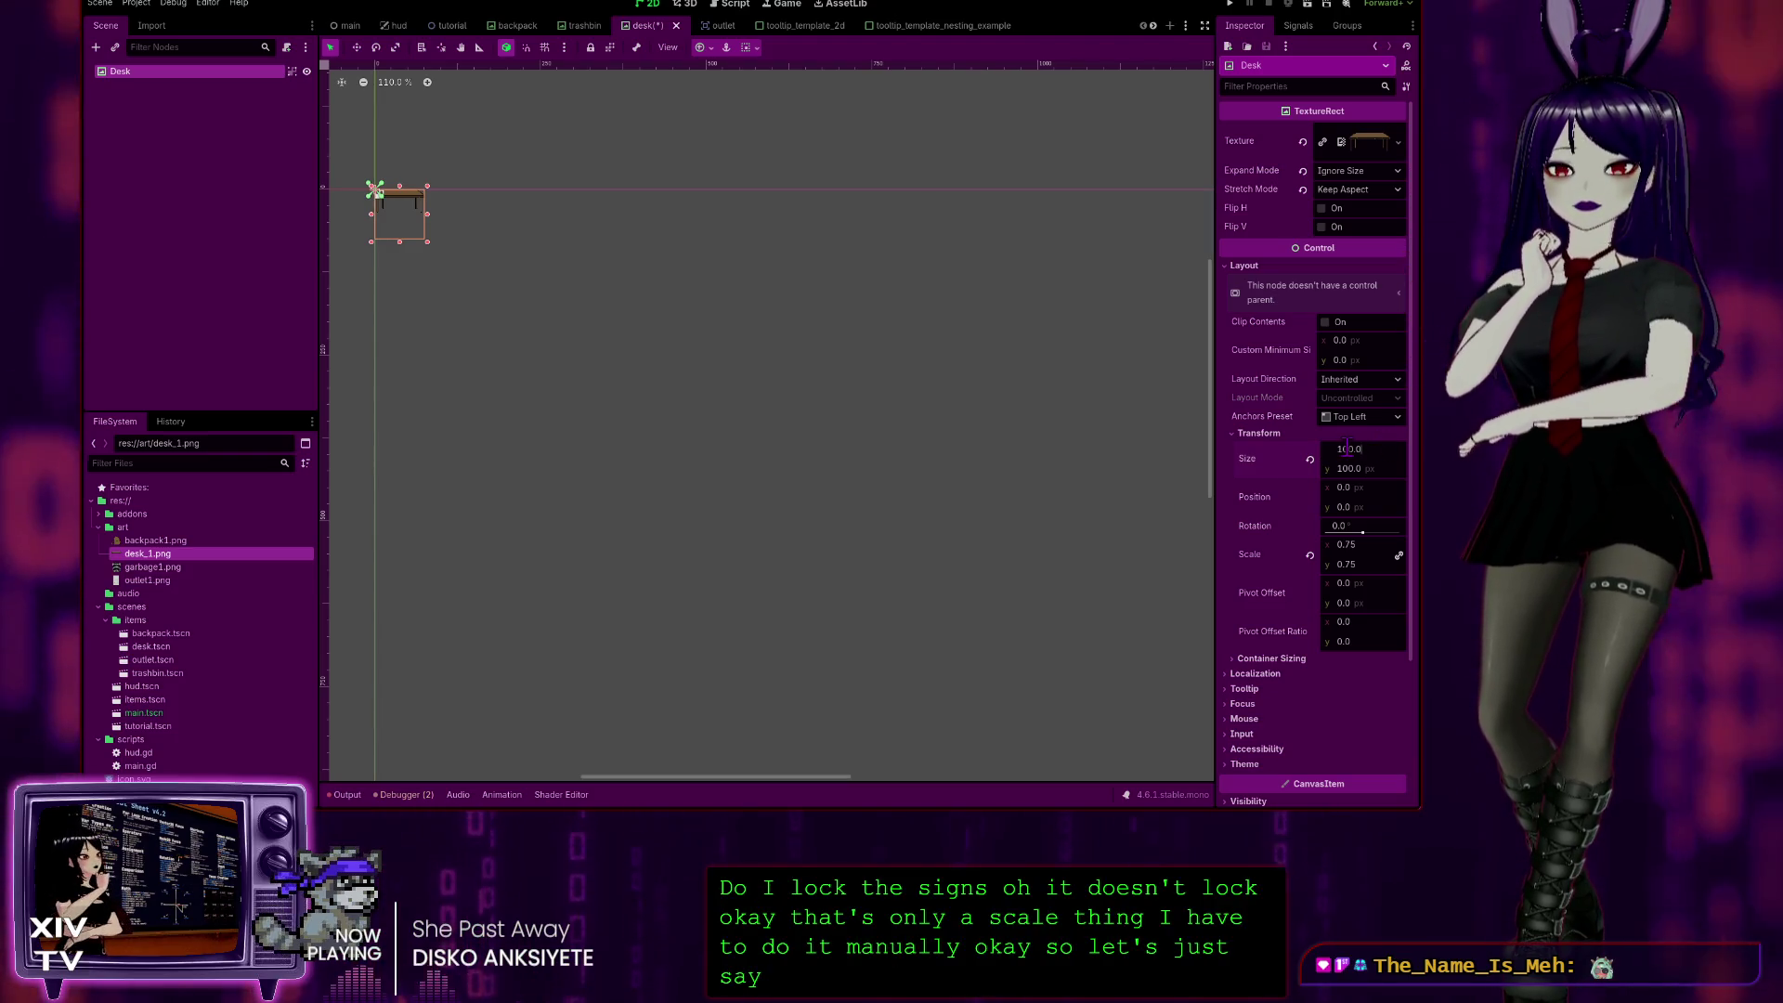
Step: Set the Desk TextureRect's size to 1000 × 1000 px
{"action": "left_click", "coordinate": [1347, 449]}
{"action": "type", "text": "0"}
{"action": "left_click", "coordinate": [1347, 469]}
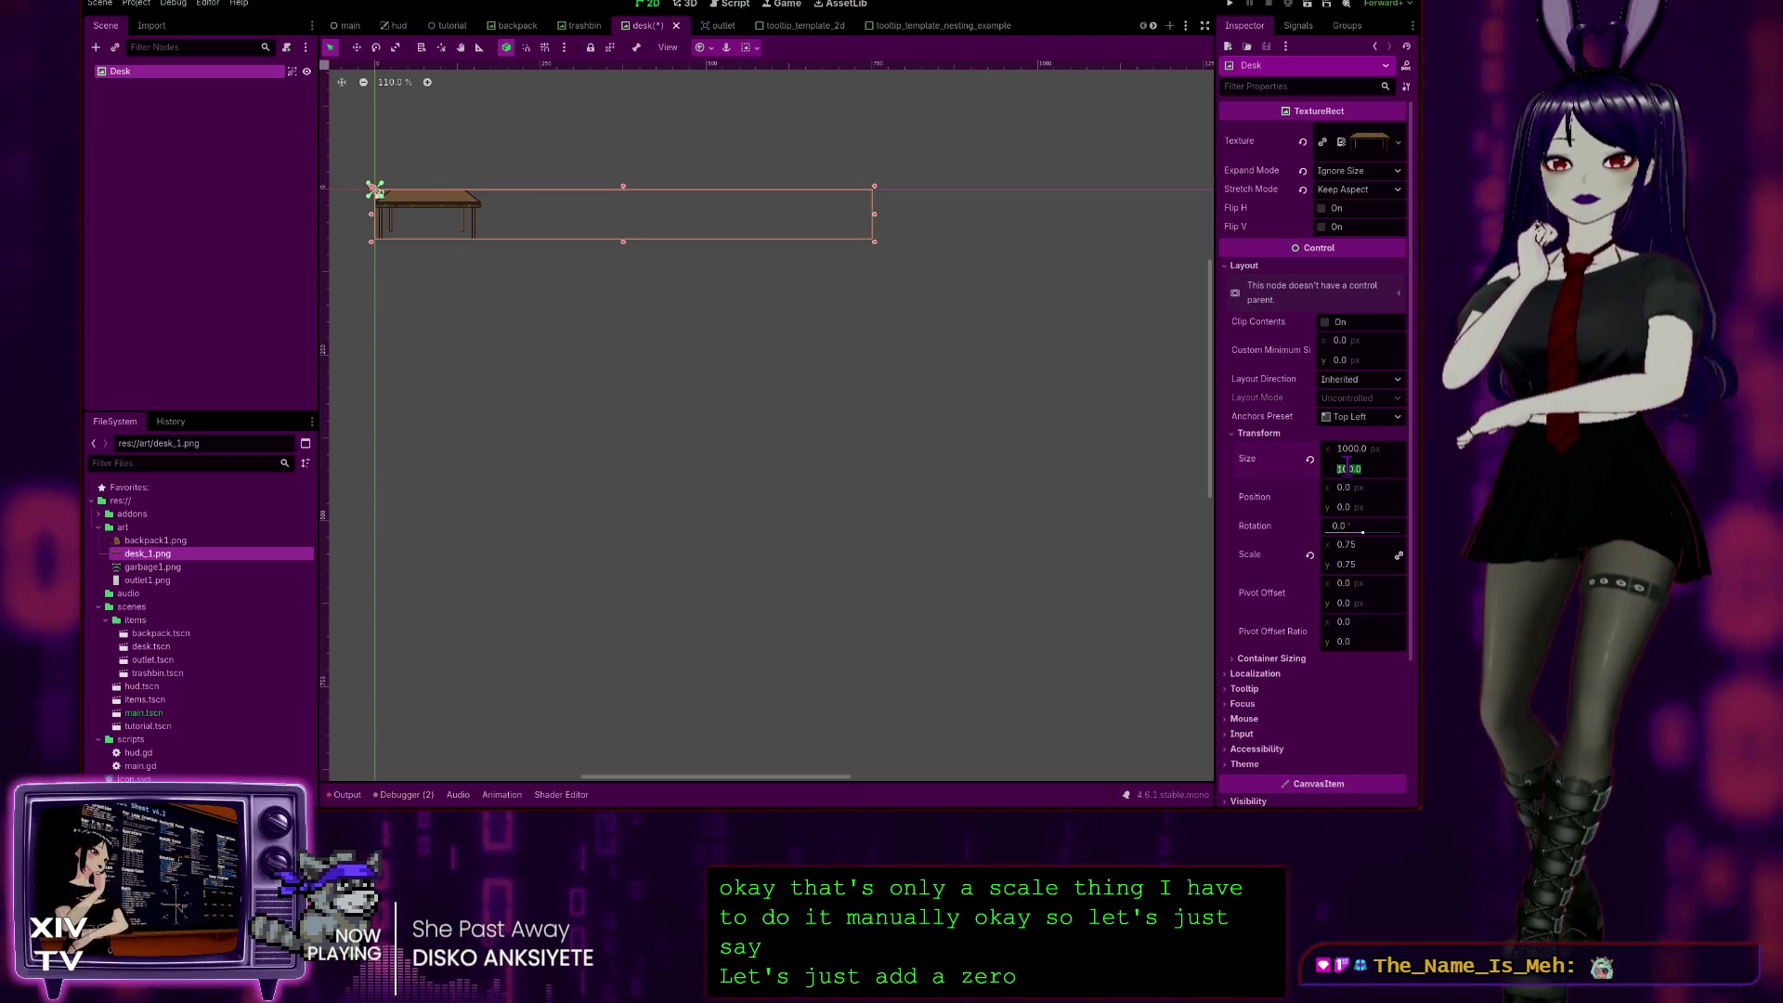
{"action": "type", "text": "1000"}
{"action": "key", "text": "Return"}
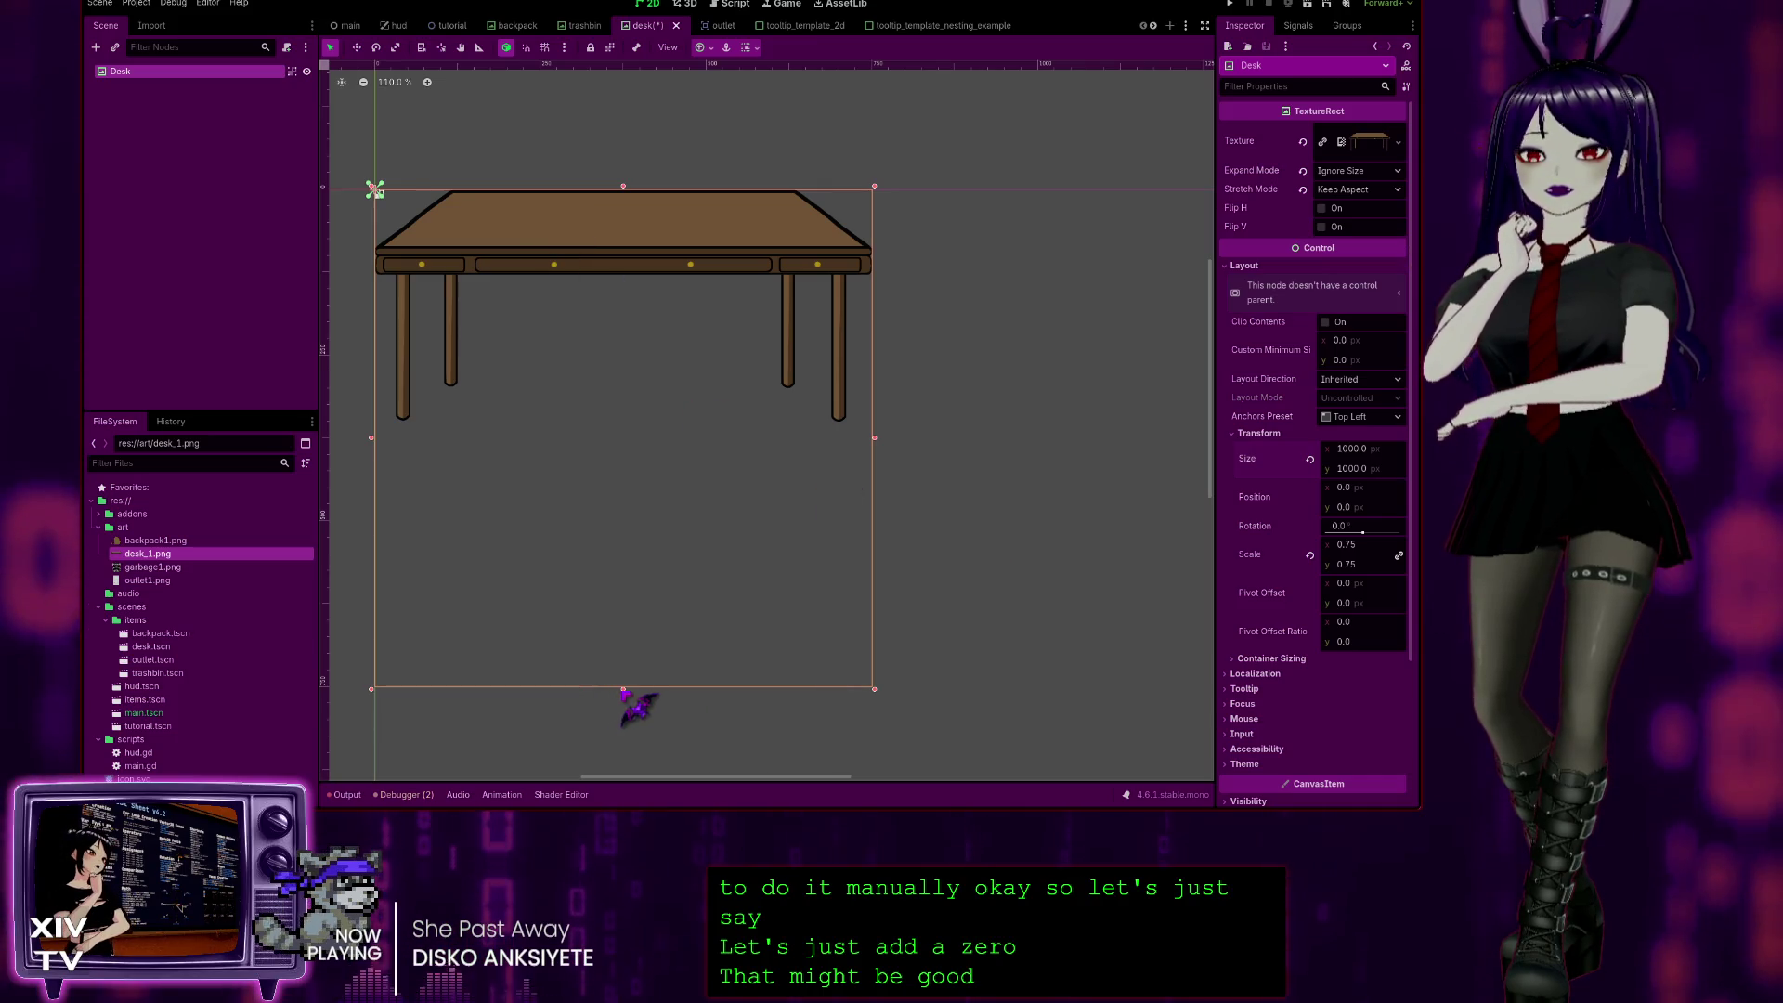
Step: Trim the desk's height to 482.667 px, save, and open the tutorial scene
{"action": "left_click_drag", "start_coordinate": [623, 689], "coordinate": [625, 668]}
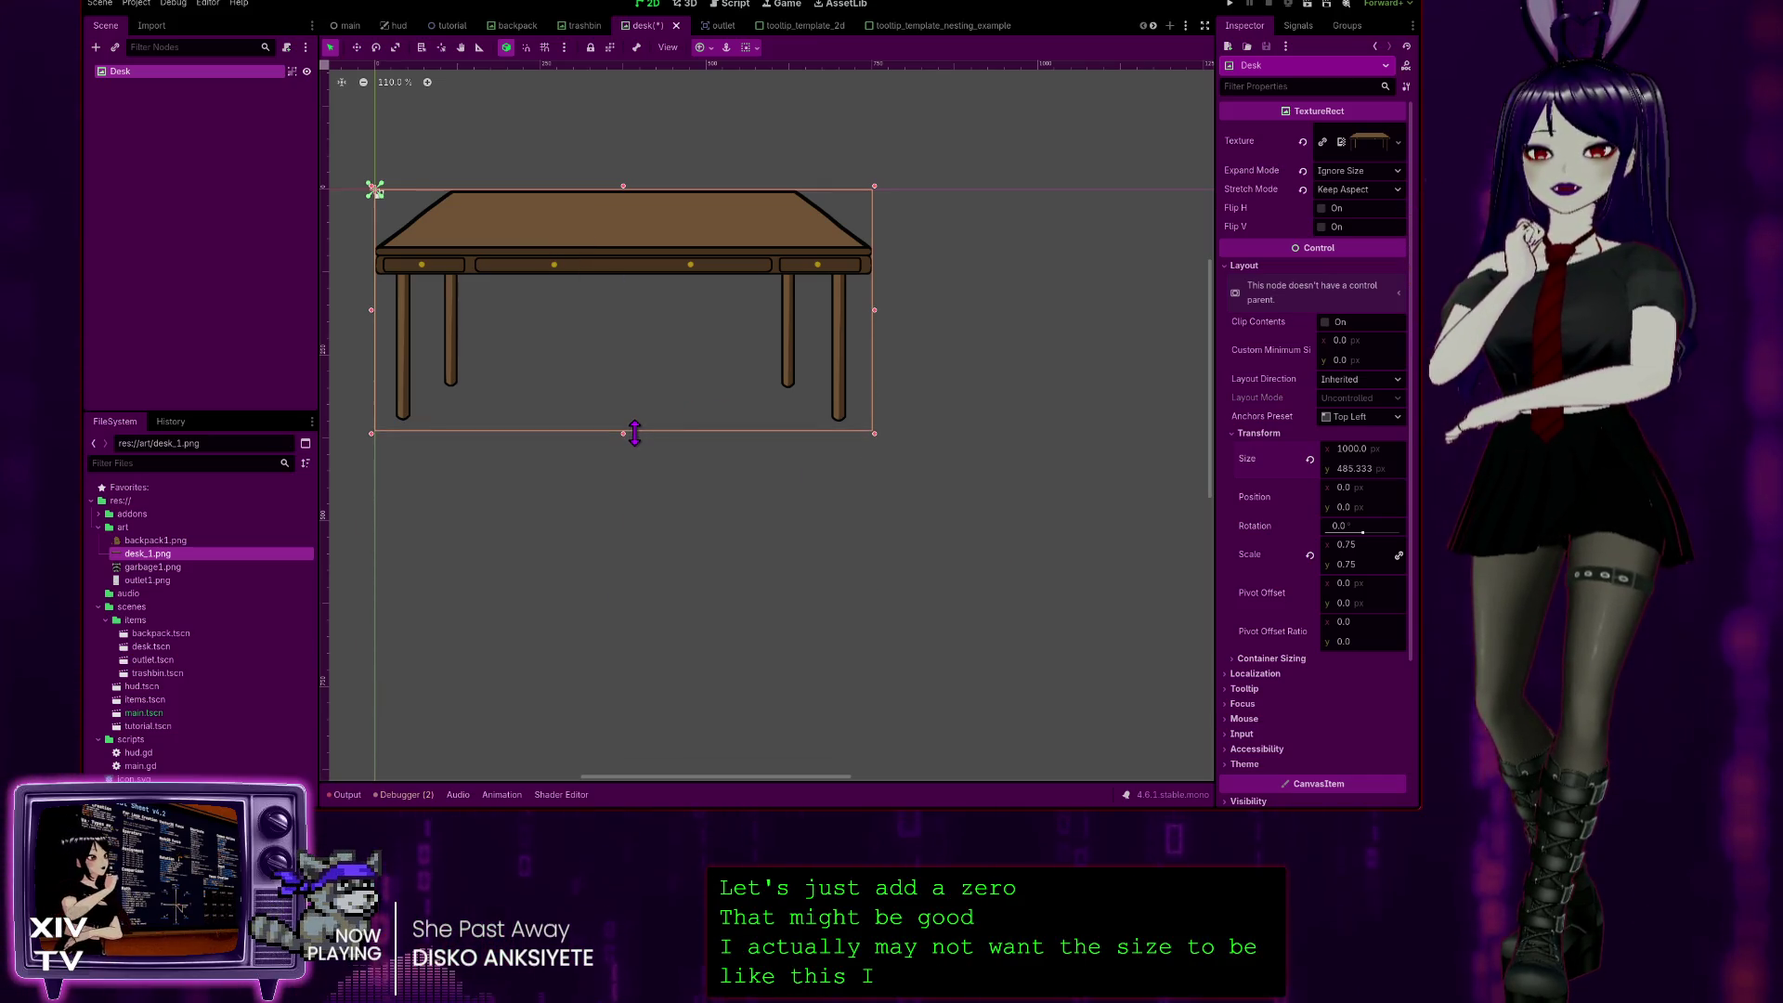
{"action": "left_click_drag", "start_coordinate": [635, 425], "coordinate": [636, 423]}
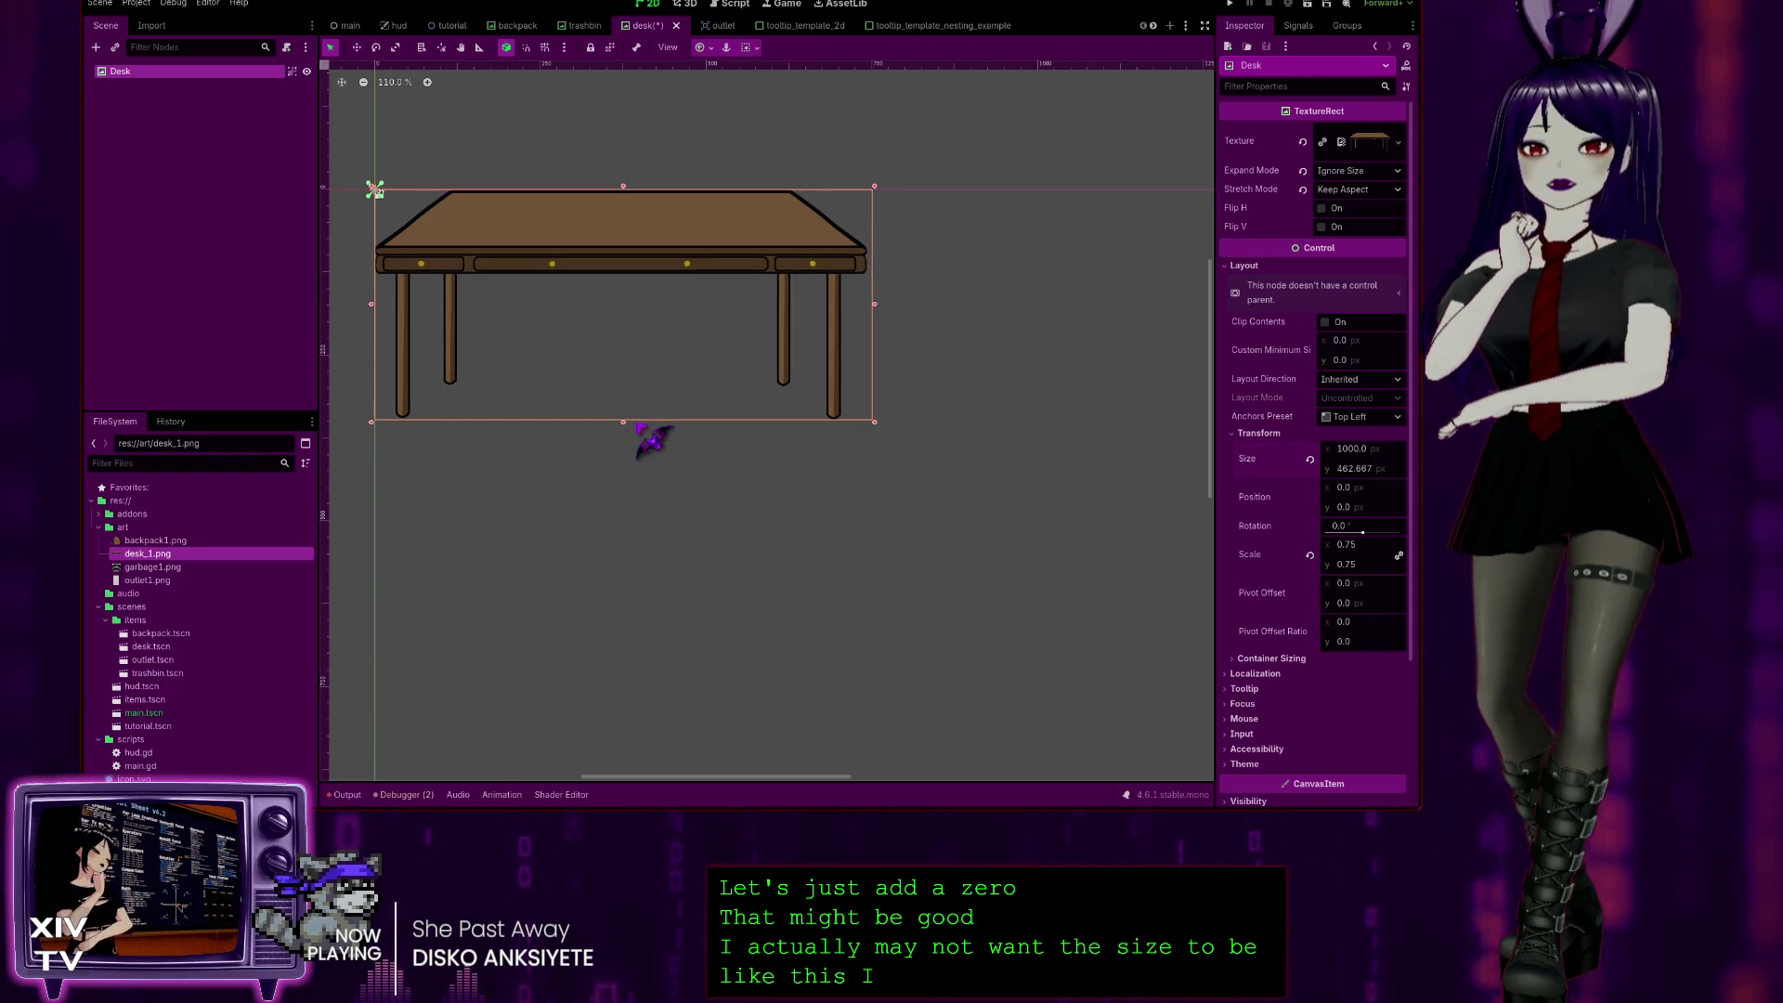
{"action": "key", "text": "ctrl+s"}
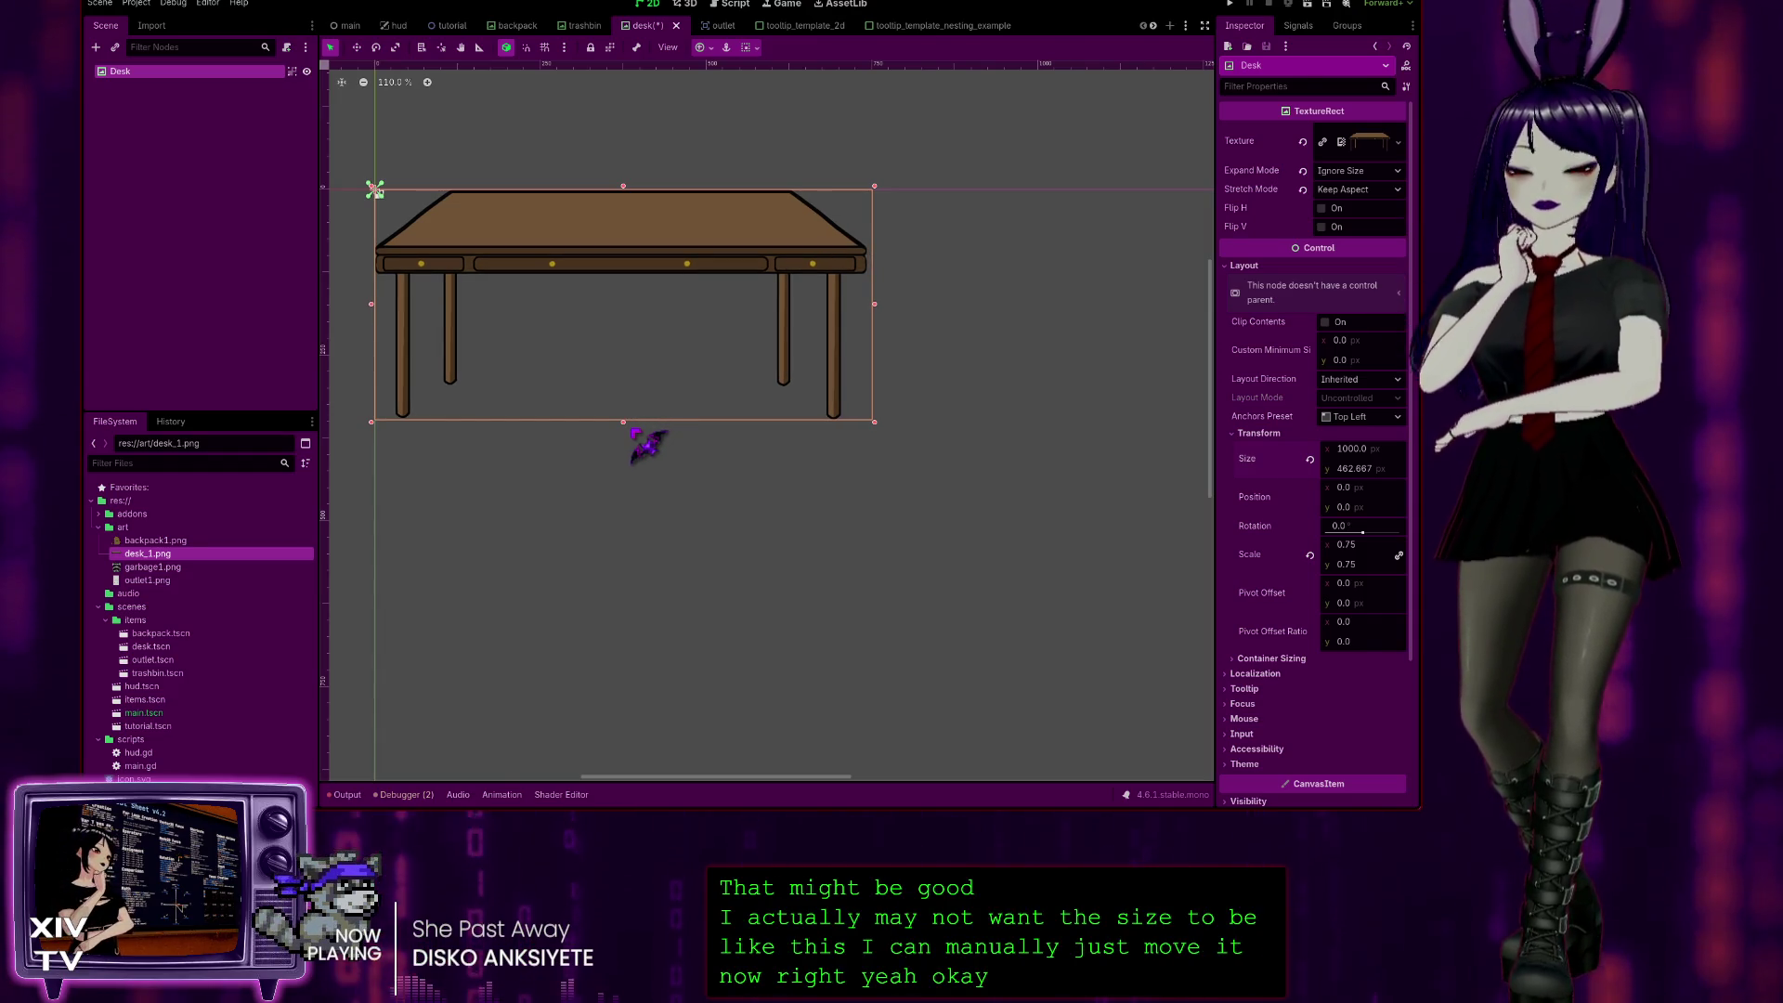
{"action": "left_click", "coordinate": [452, 25]}
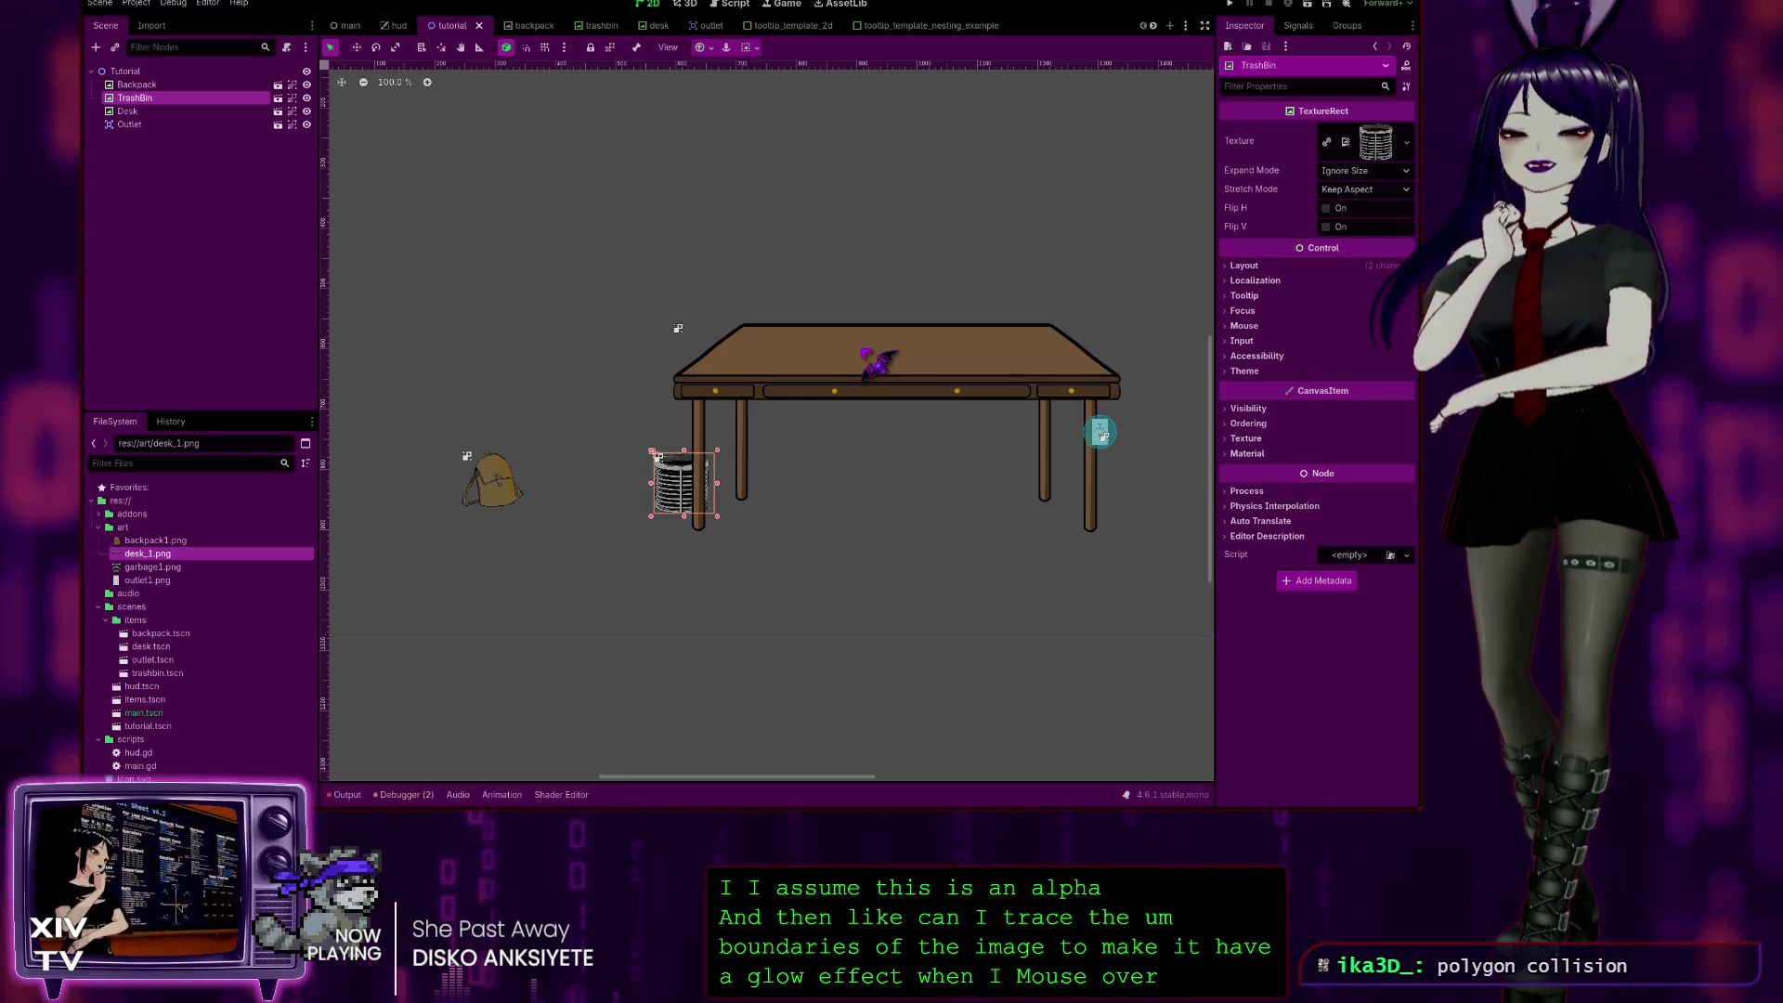
Step: Recentre the tutorial view, select the Tutorial root, then switch to the backpack scene
{"action": "scroll", "coordinate": [860, 665], "scroll_direction": "down", "scroll_amount": 1}
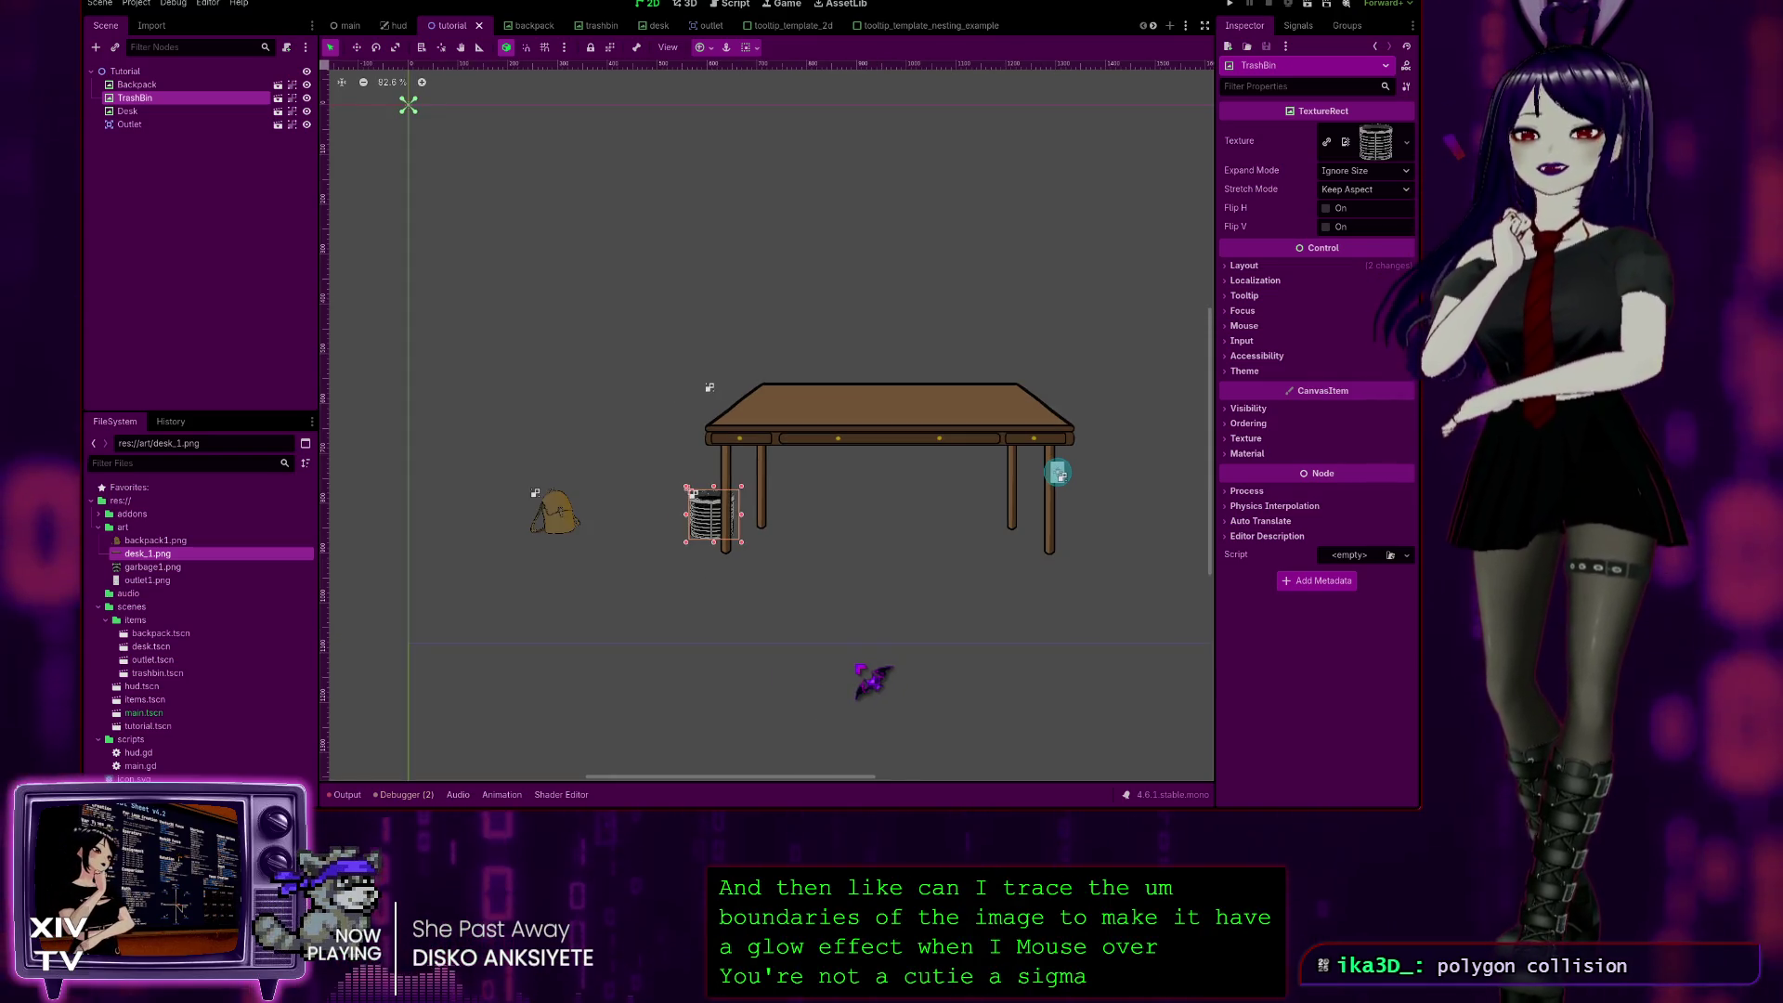
{"action": "left_click_drag", "start_coordinate": [939, 656], "coordinate": [817, 609]}
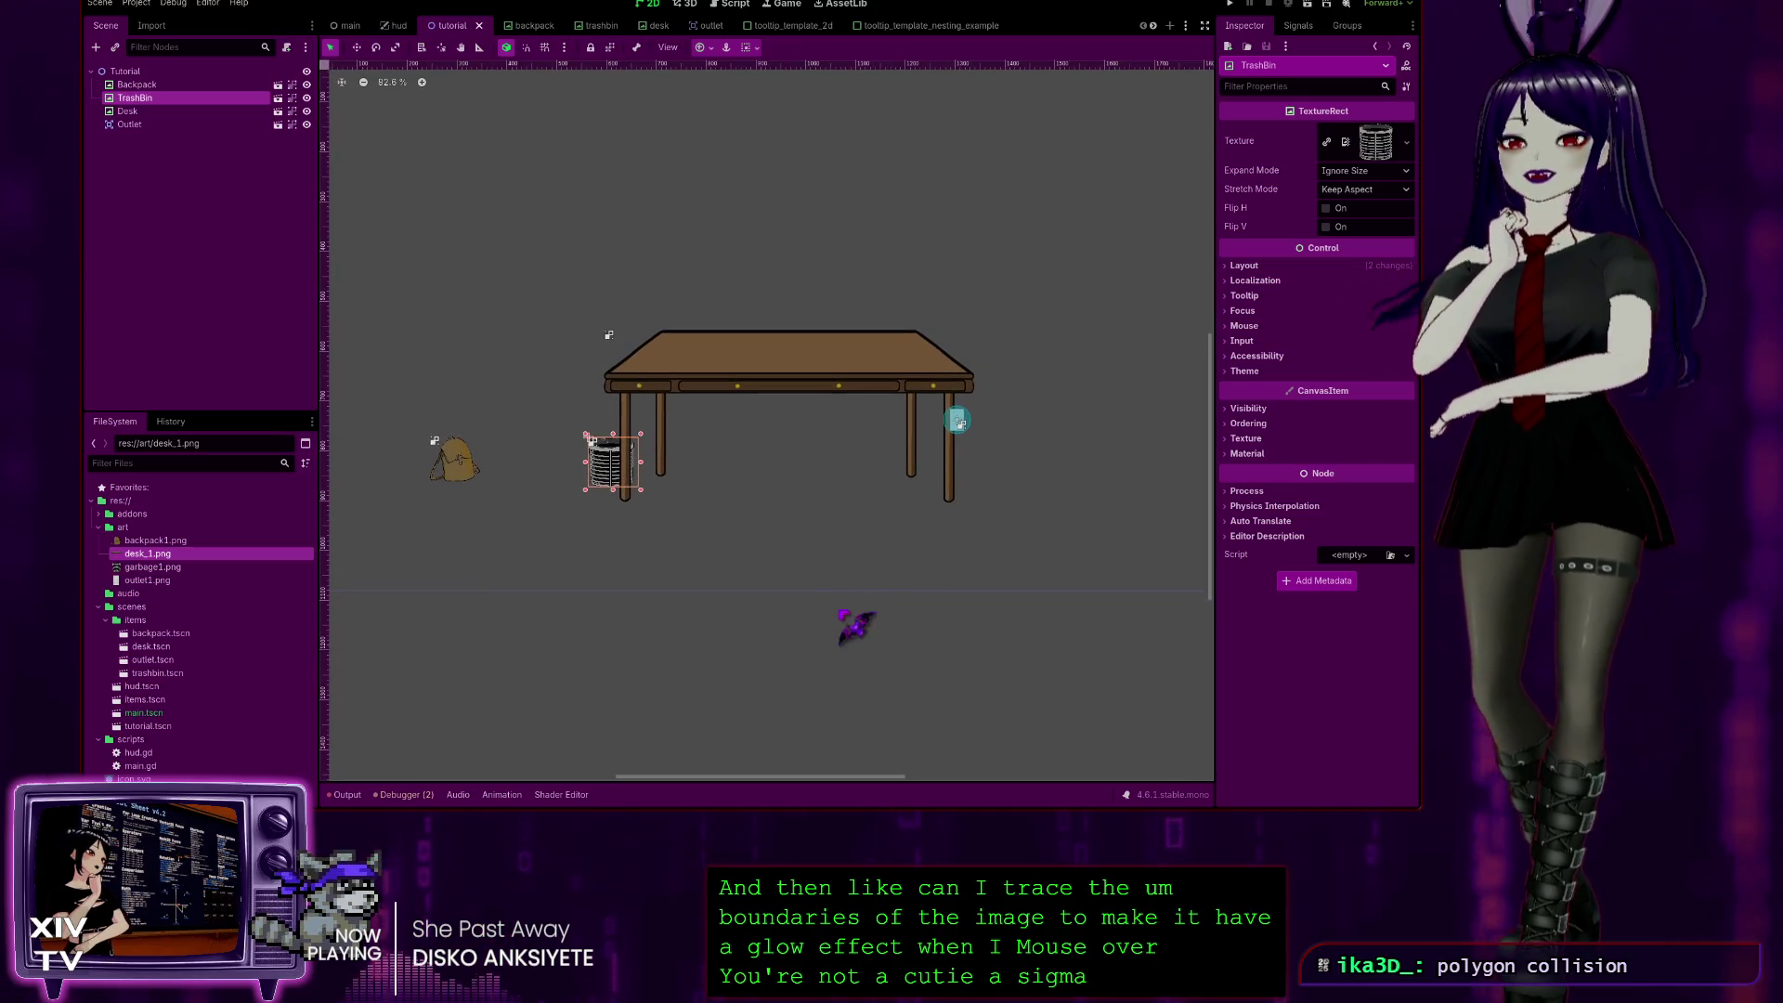
{"action": "left_click_drag", "start_coordinate": [758, 613], "coordinate": [829, 625]}
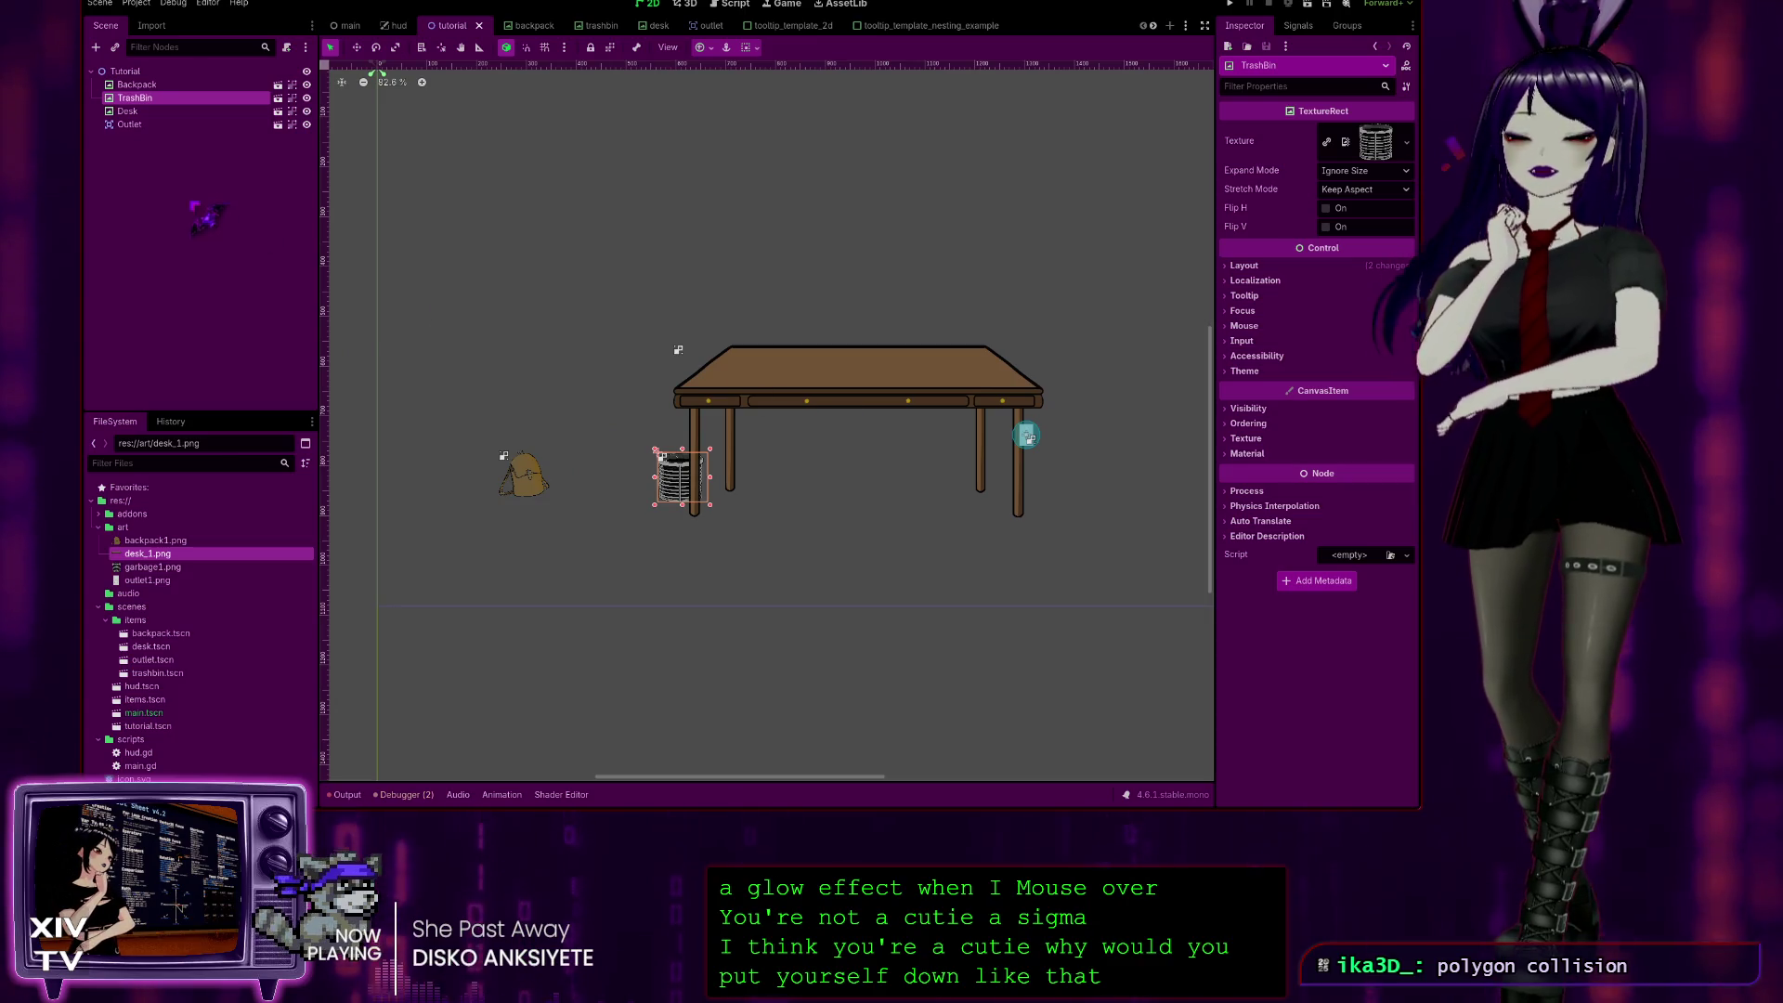
{"action": "left_click", "coordinate": [125, 72]}
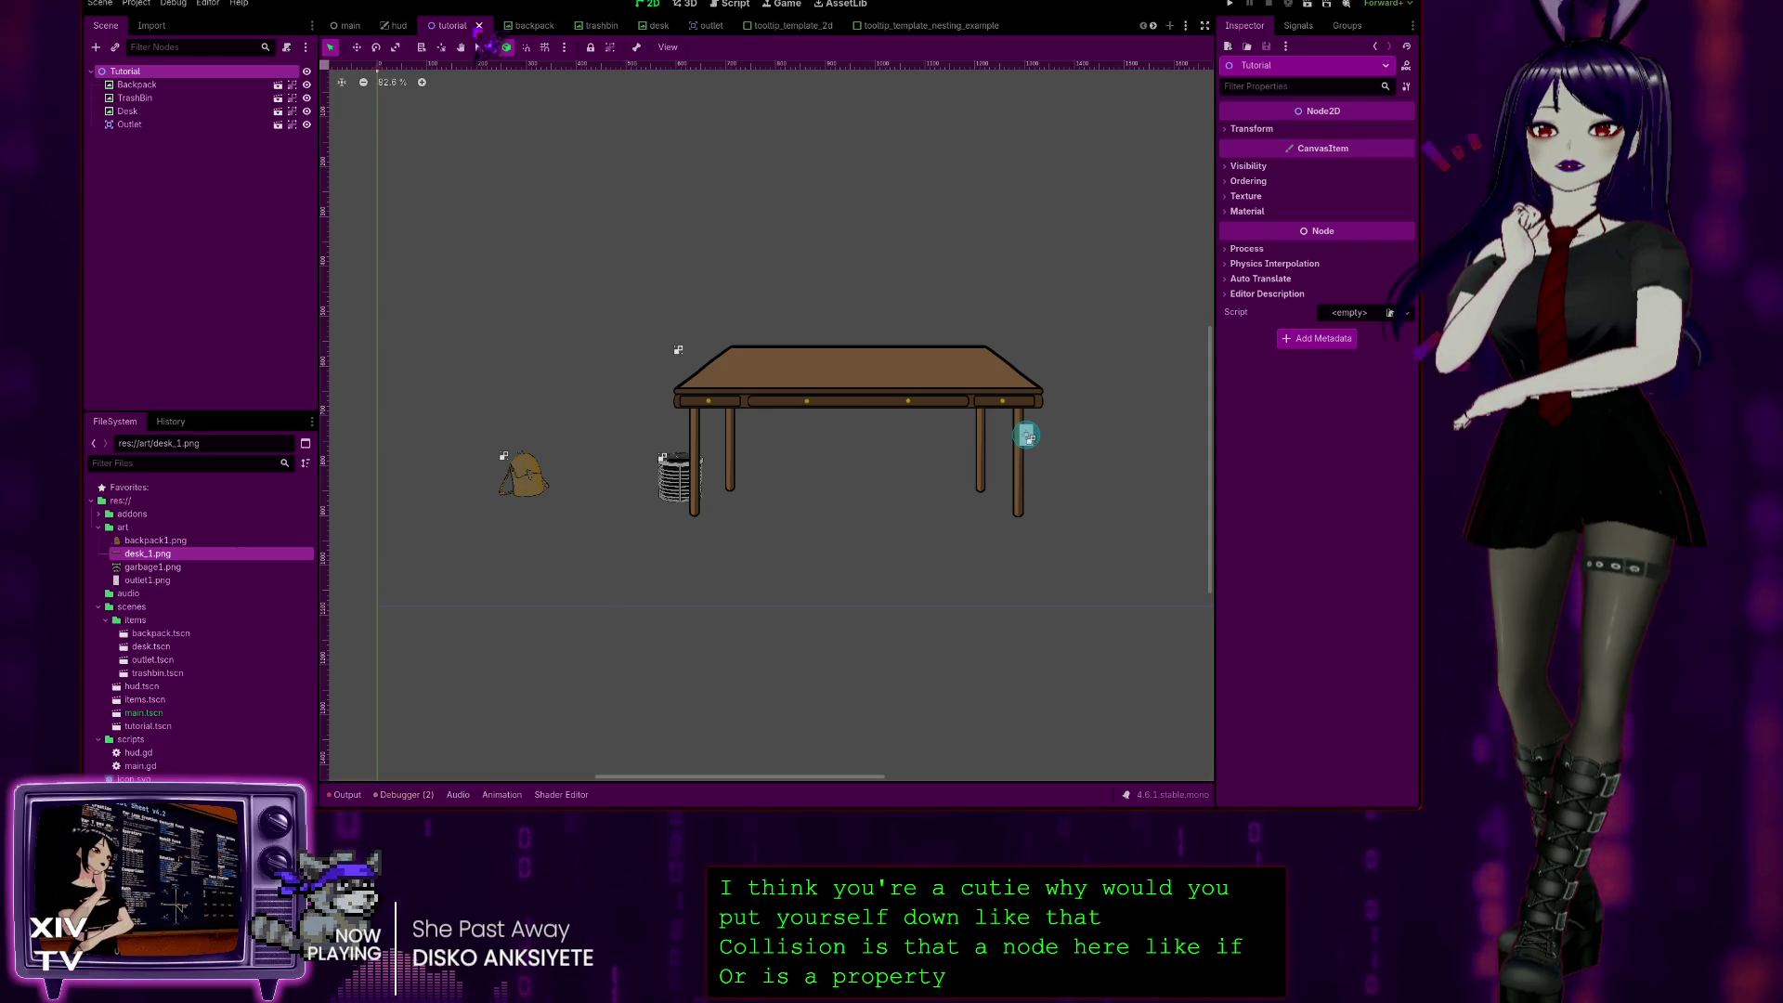
{"action": "key", "text": "ctrl+Tab"}
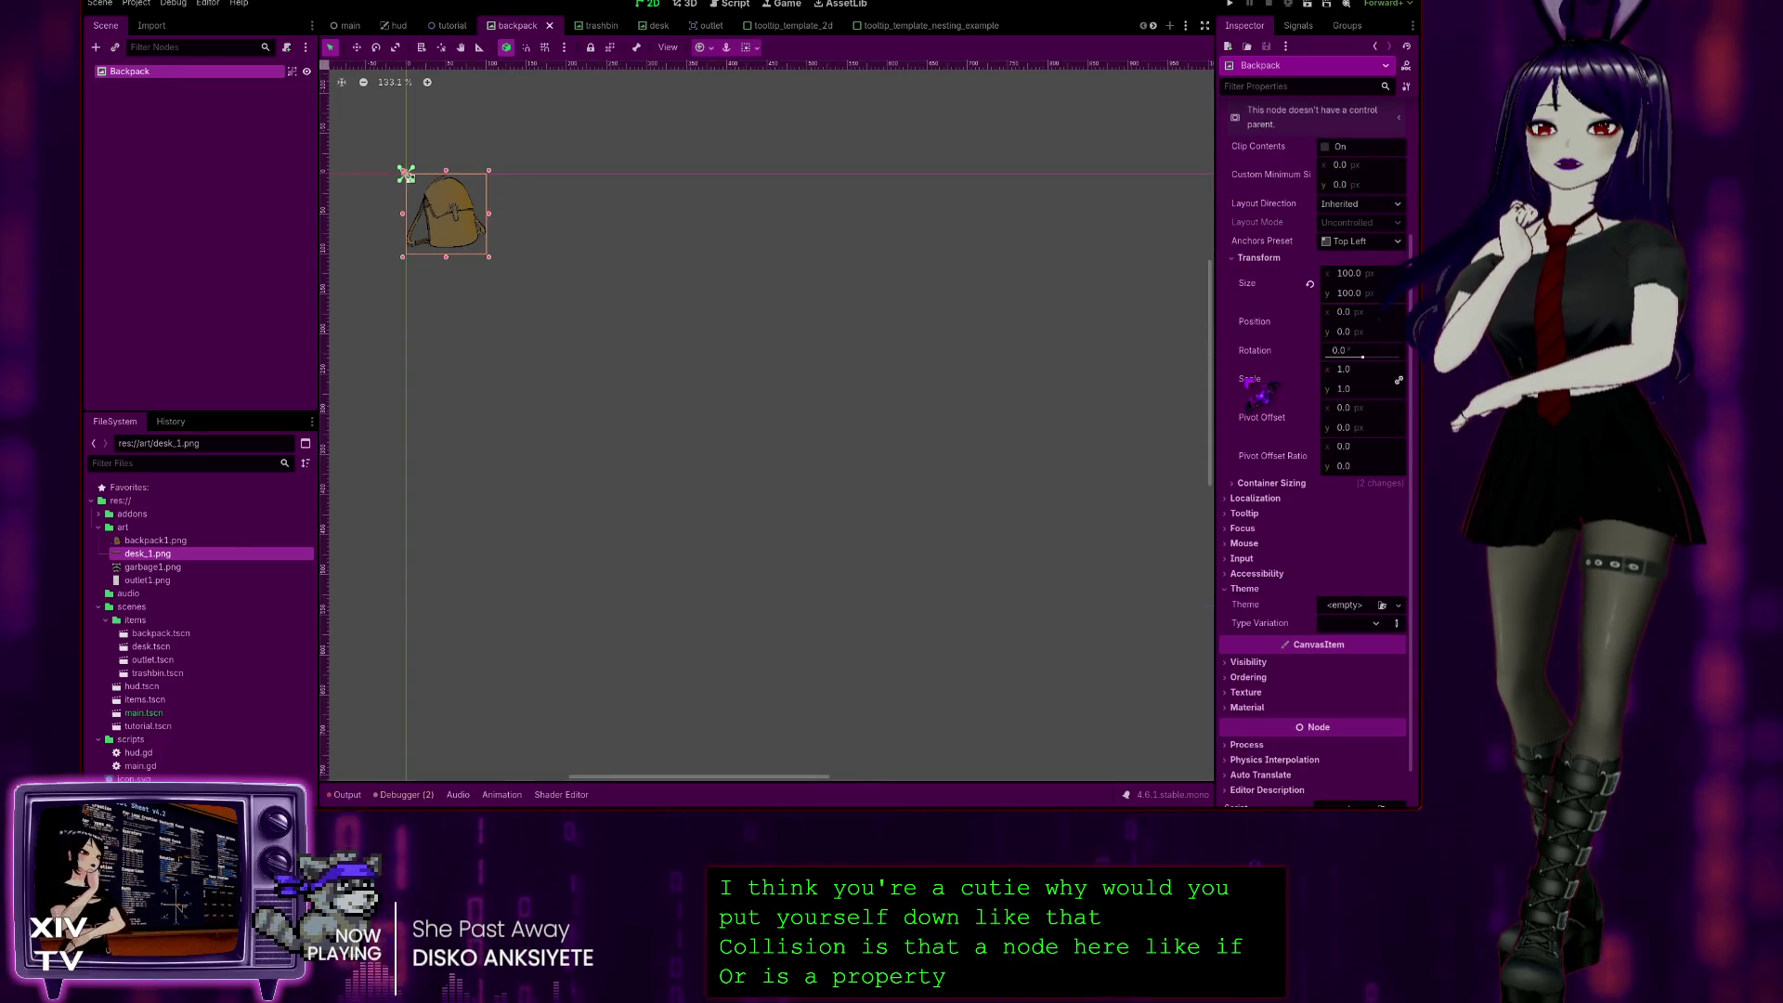
Step: Switch to the desk scene tab
{"action": "left_click", "coordinate": [657, 26]}
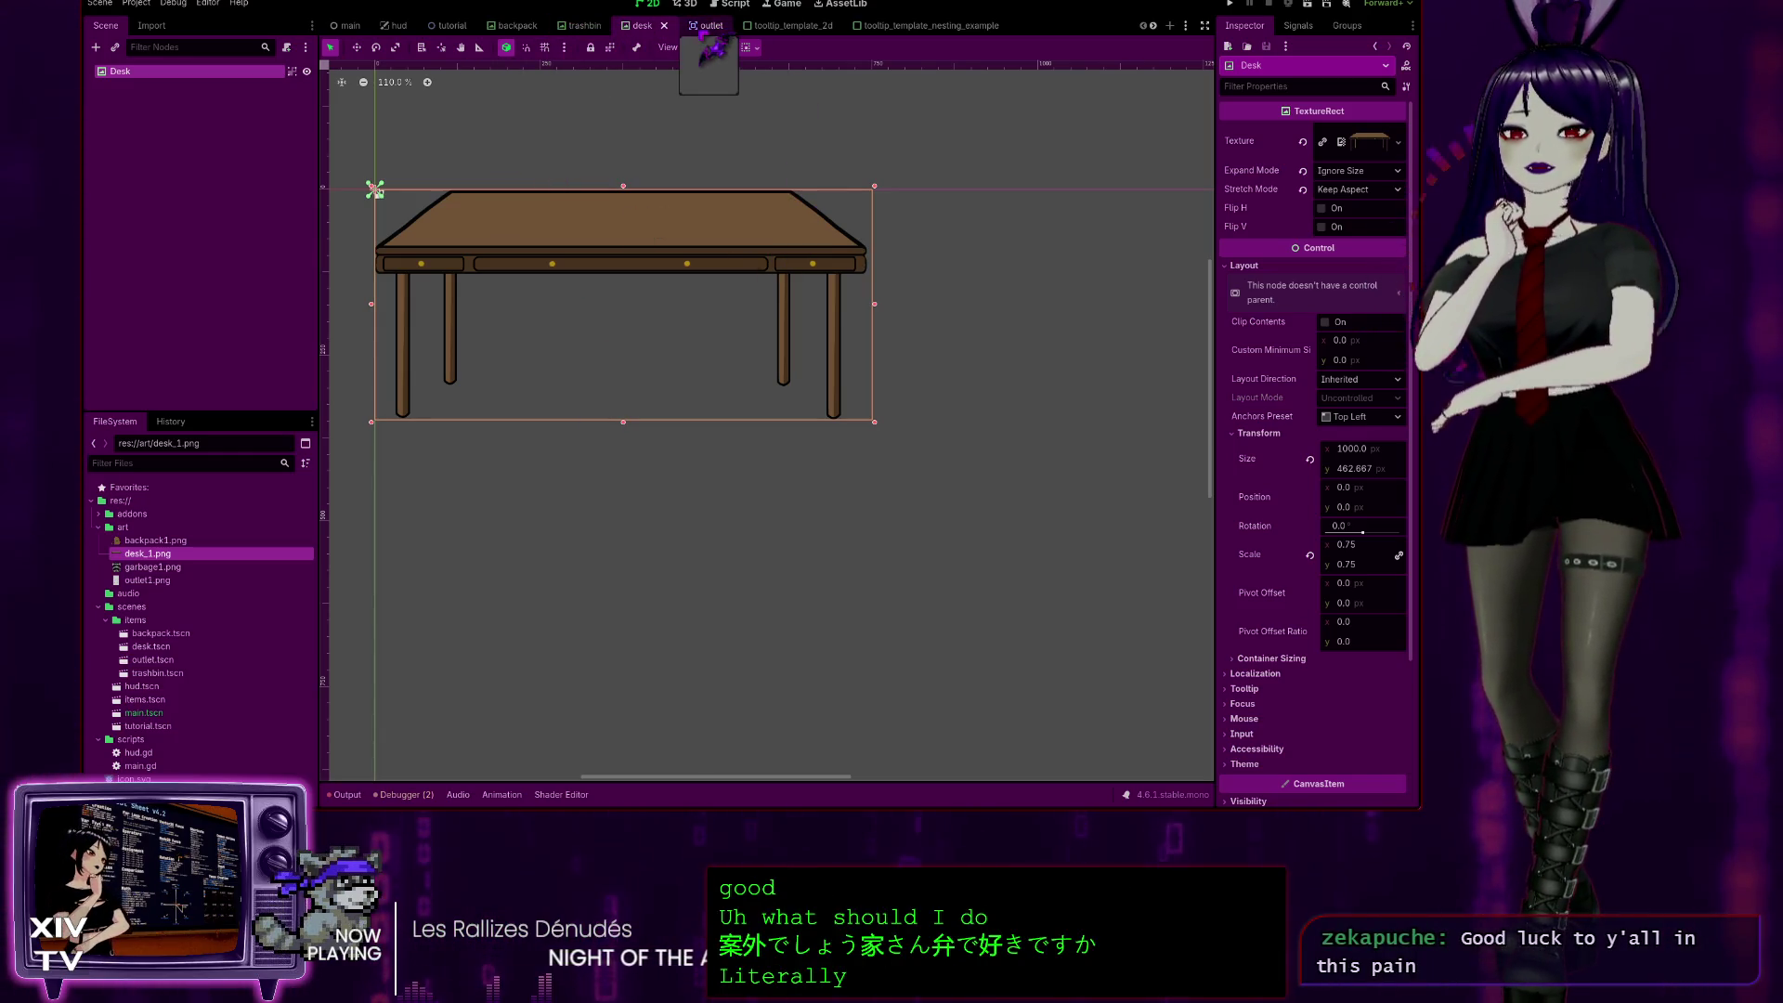
Step: In the outlet scene, delete the AnimatedSprite2D and CollisionShape2D children
{"action": "left_click", "coordinate": [705, 26]}
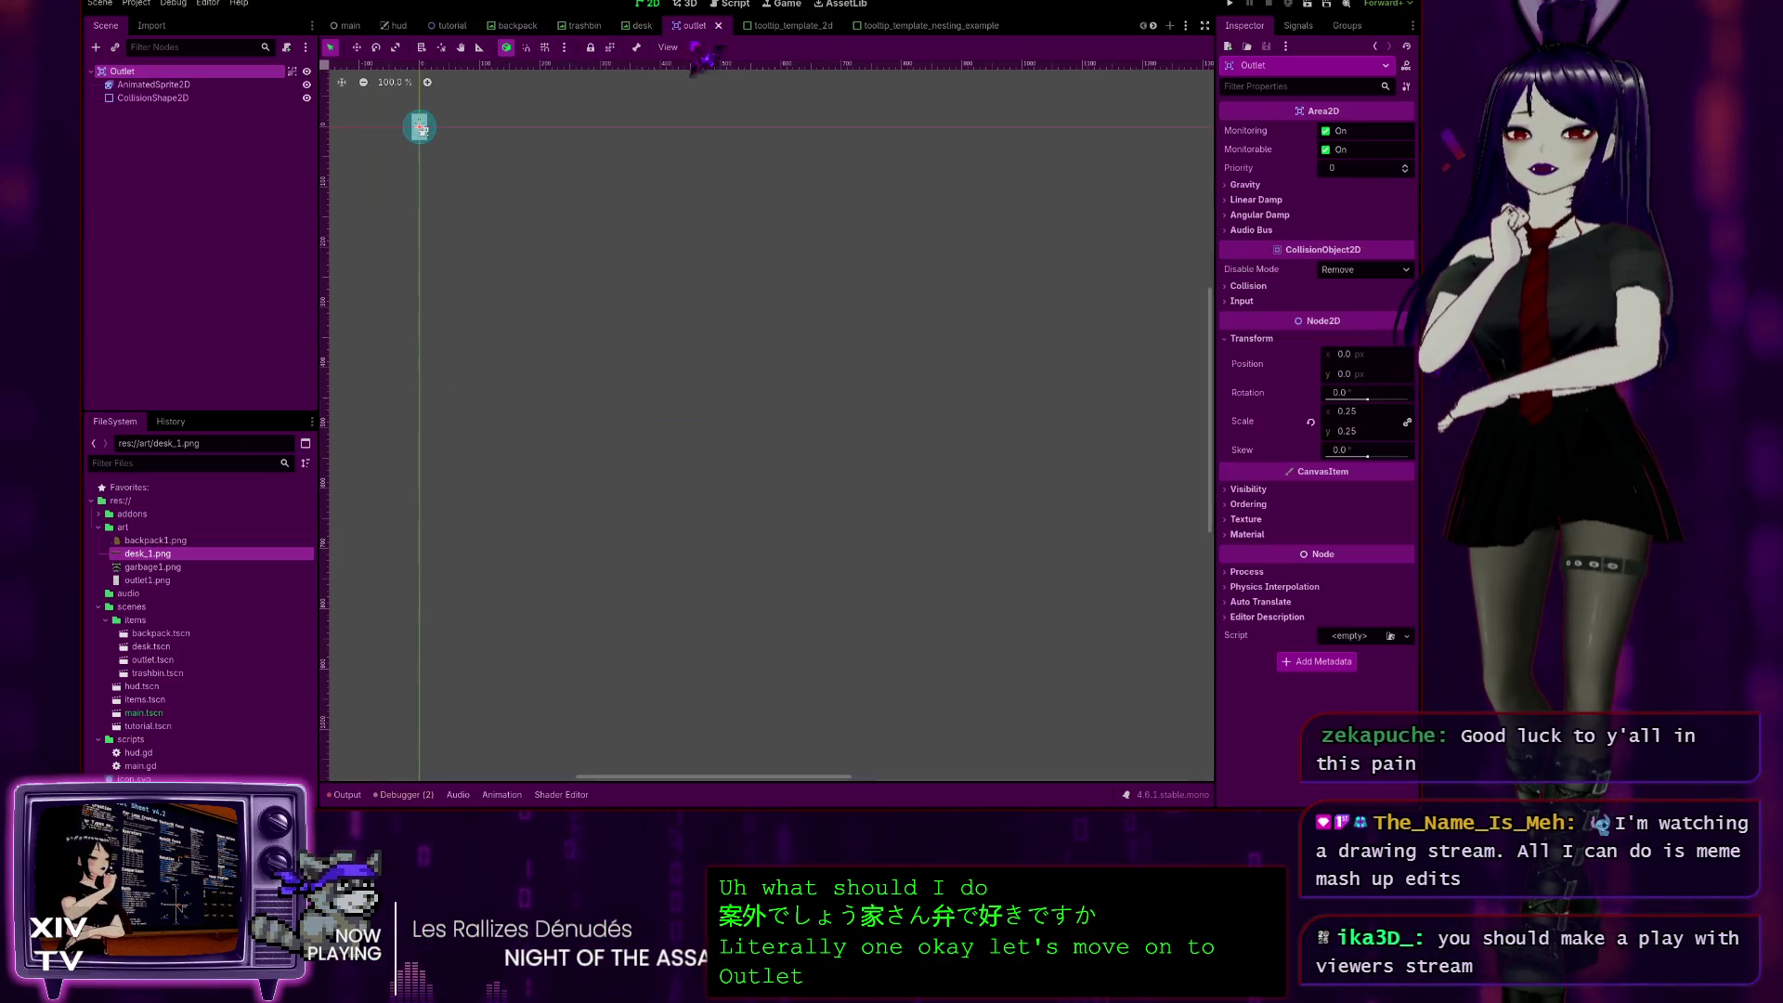
{"action": "left_click", "coordinate": [168, 86]}
{"action": "left_click", "coordinate": [163, 98], "text": "shift"}
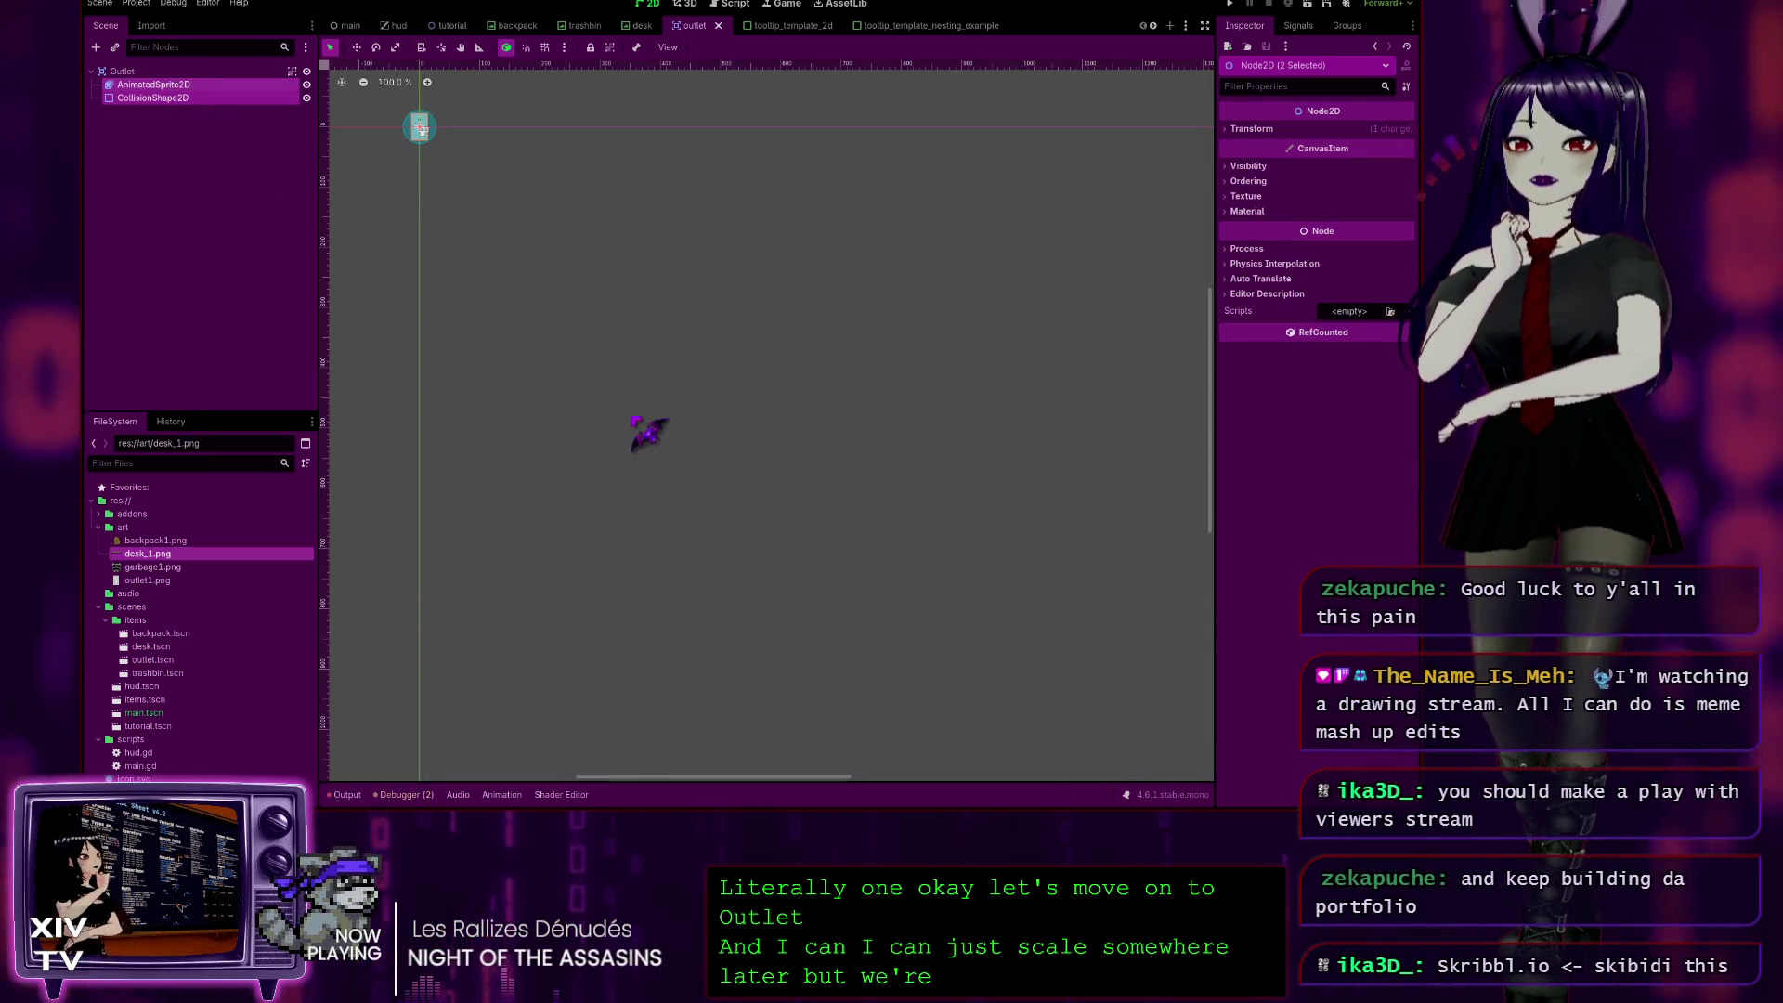
{"action": "key", "text": "Delete"}
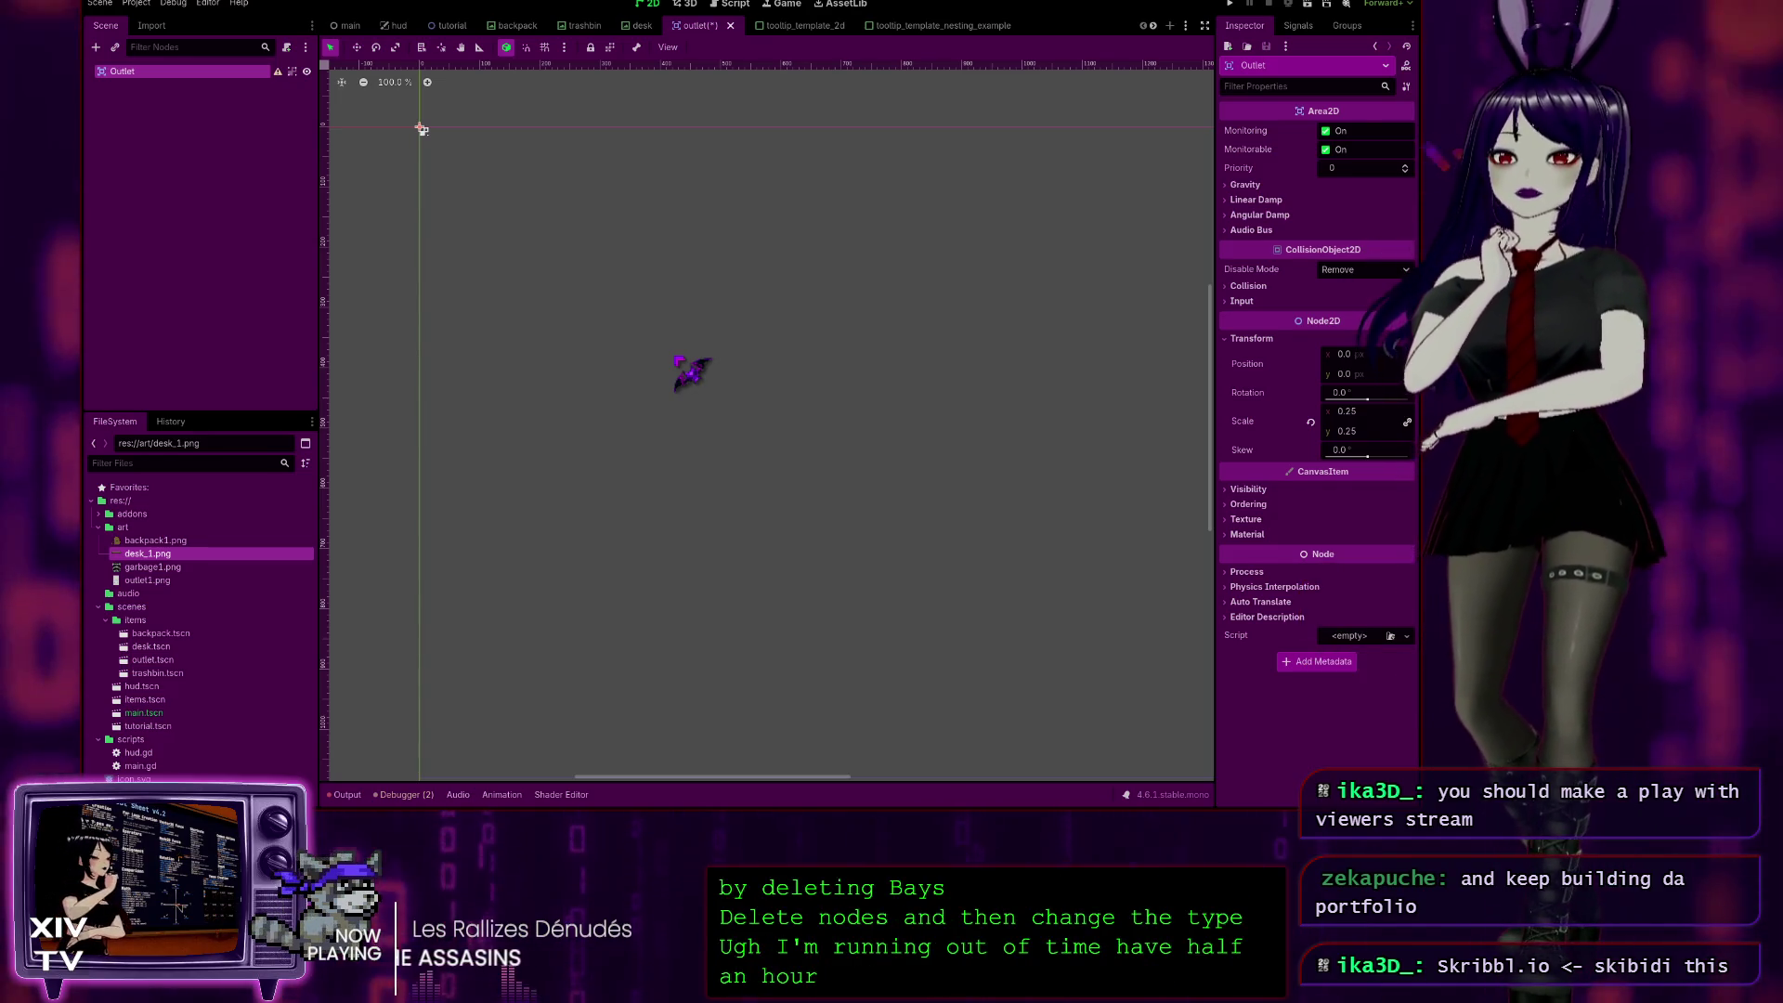
Step: Make Outlet a TextureRect showing outlet1.png with Expand Mode Ignore Size
{"action": "key", "text": "Return"}
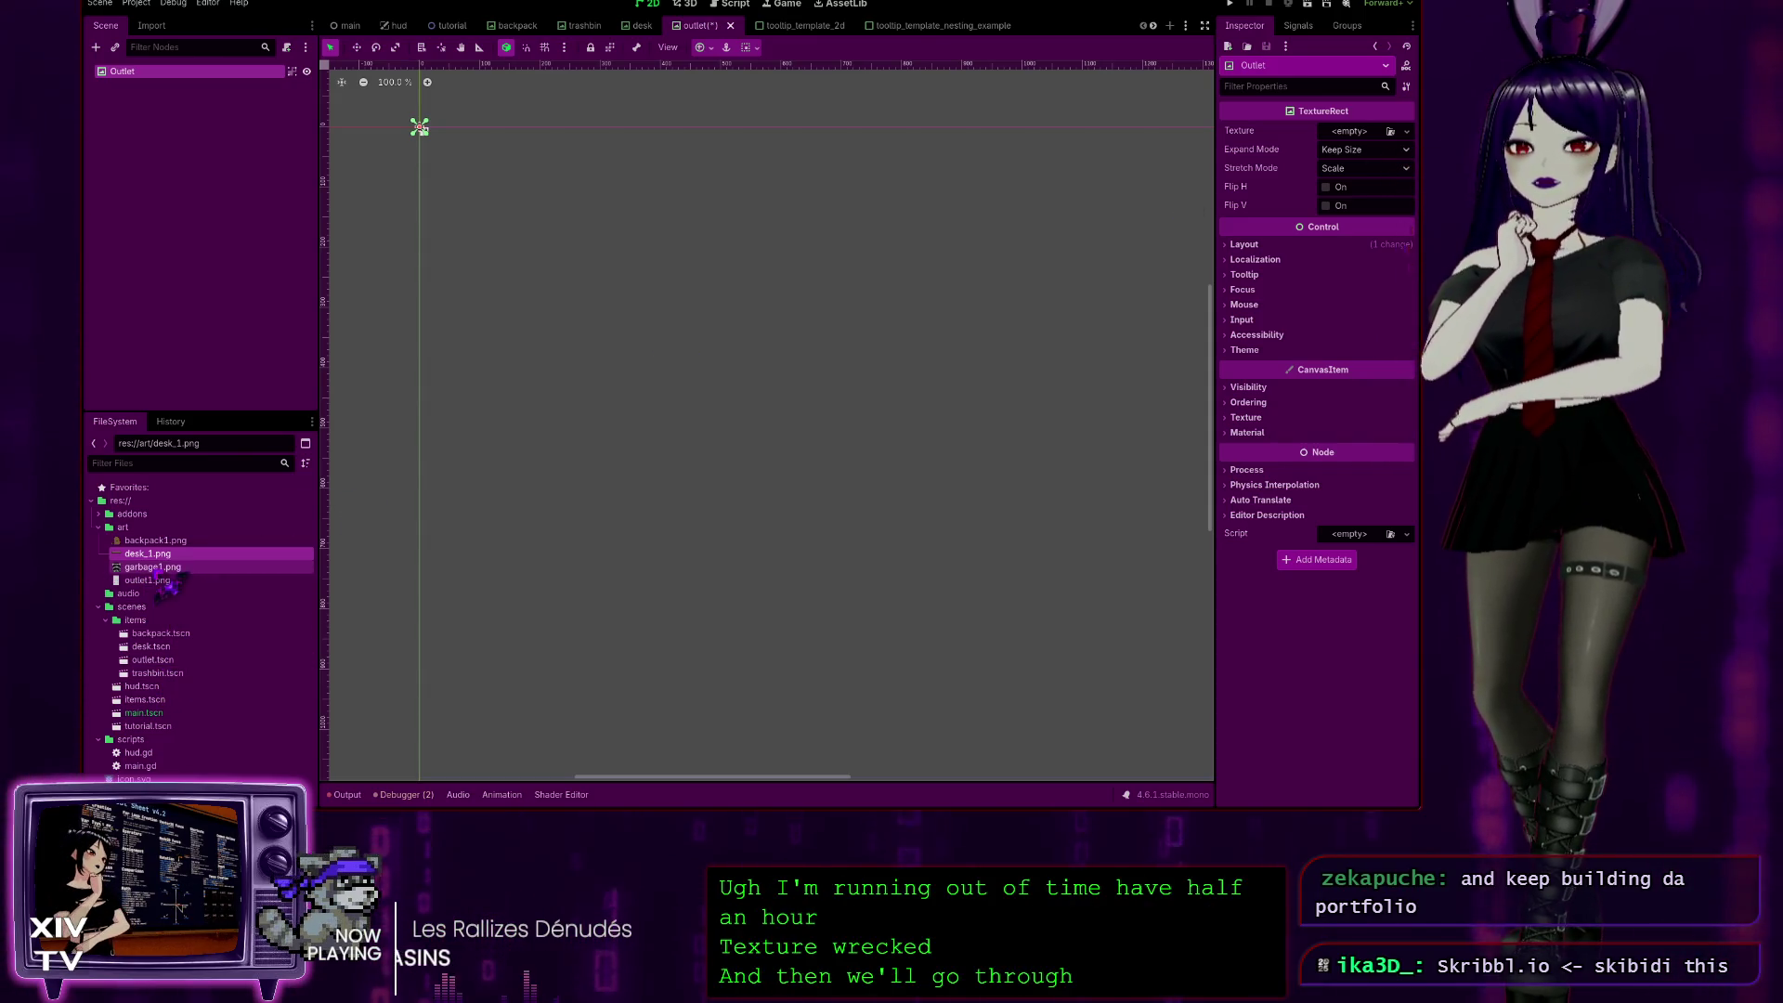
{"action": "mouse_move", "coordinate": [163, 596]}
{"action": "left_mouse_down"}
{"action": "mouse_move", "coordinate": [1146, 239]}
{"action": "mouse_move", "coordinate": [1319, 62]}
{"action": "left_mouse_up"}
{"action": "left_click_drag", "start_coordinate": [1335, 148], "coordinate": [1341, 142]}
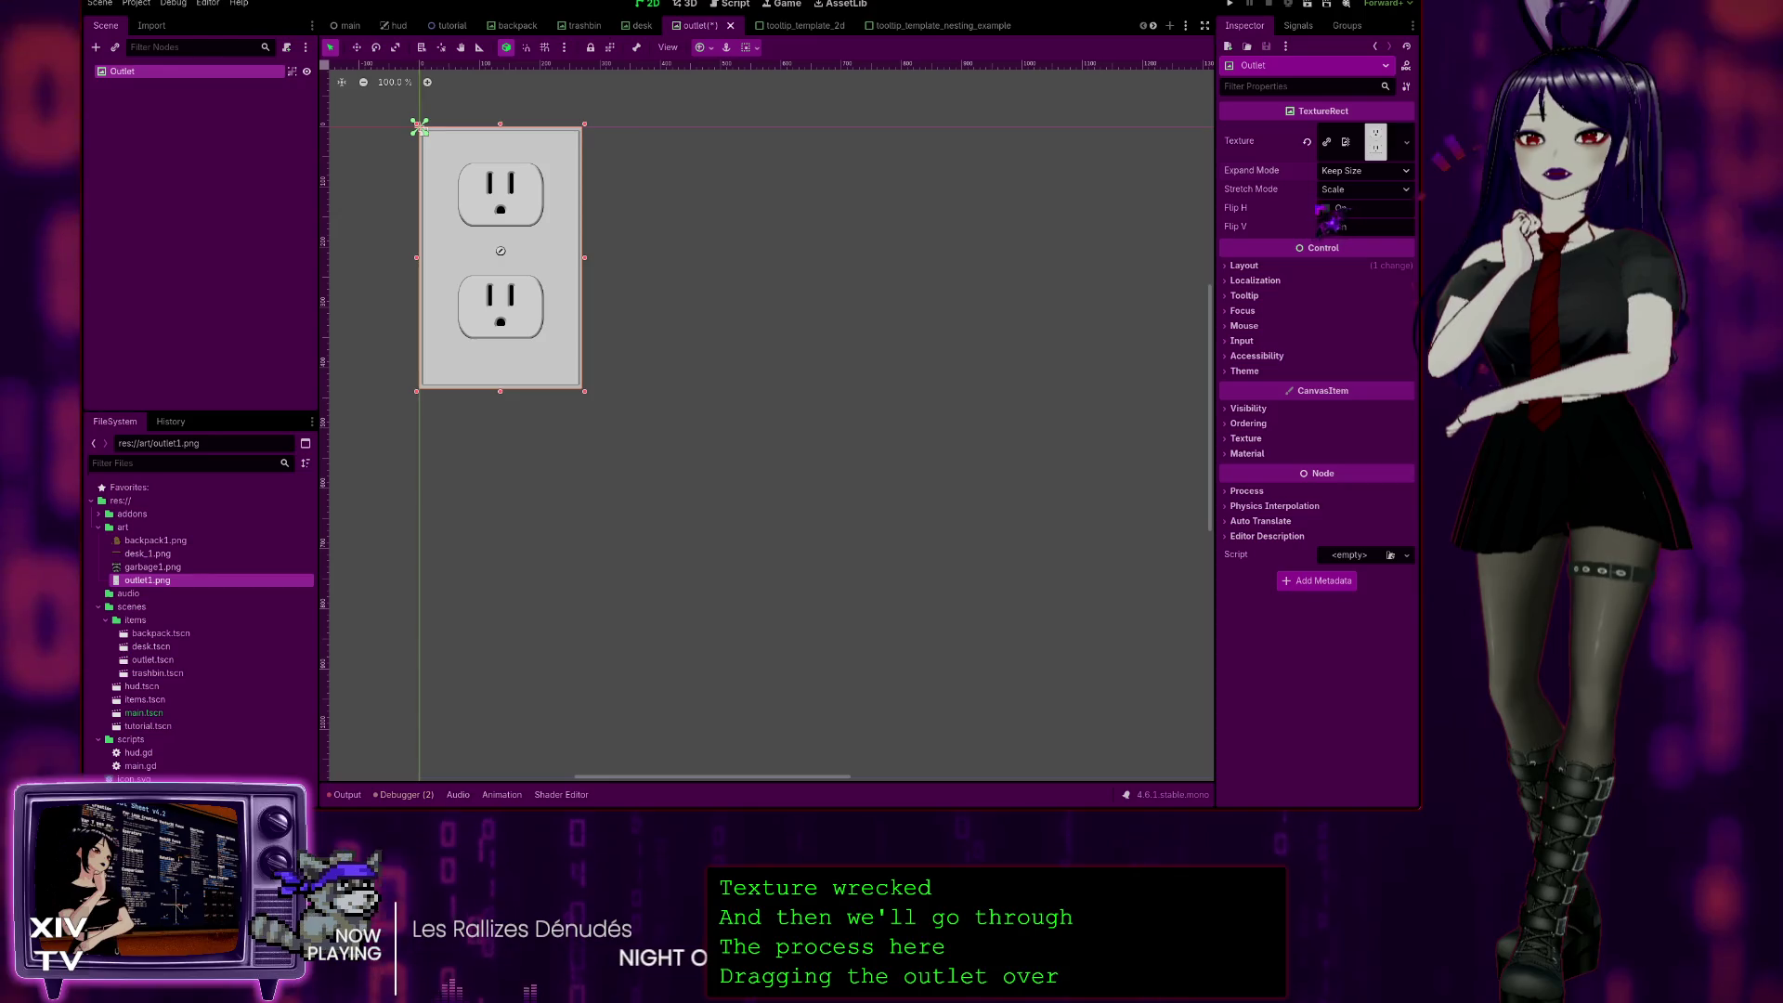
{"action": "left_click", "coordinate": [1405, 170]}
{"action": "left_click", "coordinate": [1393, 206]}
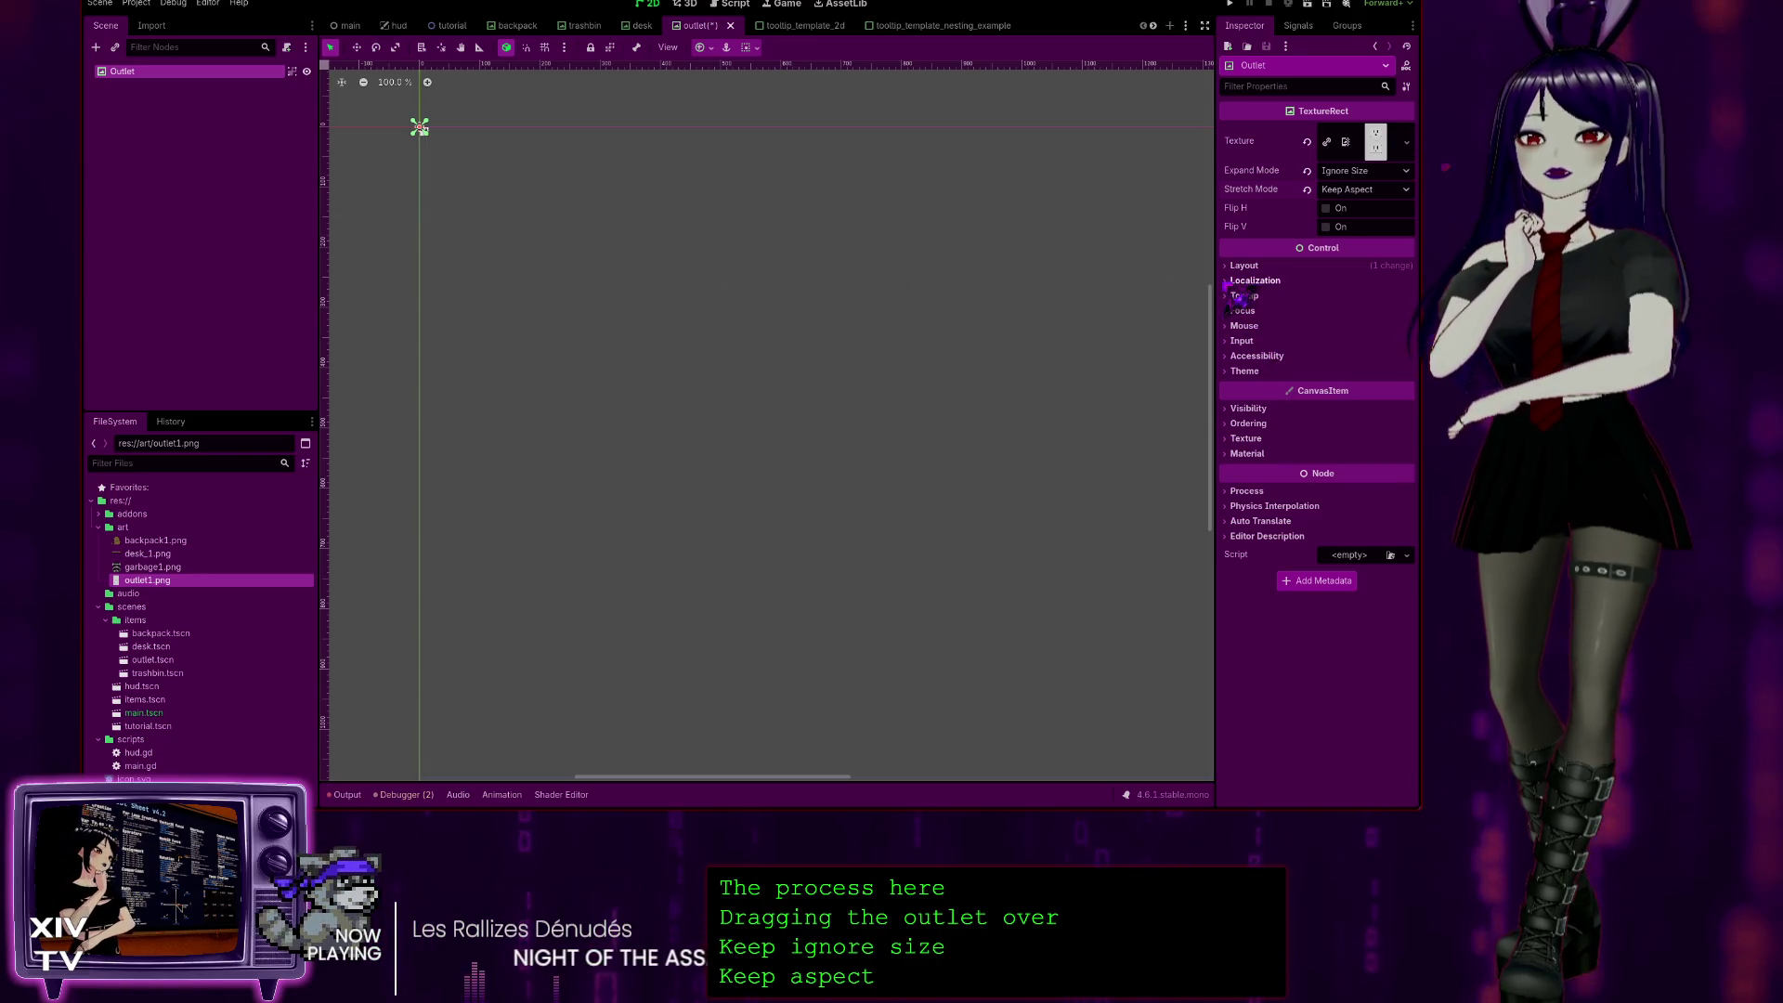
Step: Set the Outlet's size to 100 × 100 px and save the outlet scene
{"action": "left_click", "coordinate": [1244, 266]}
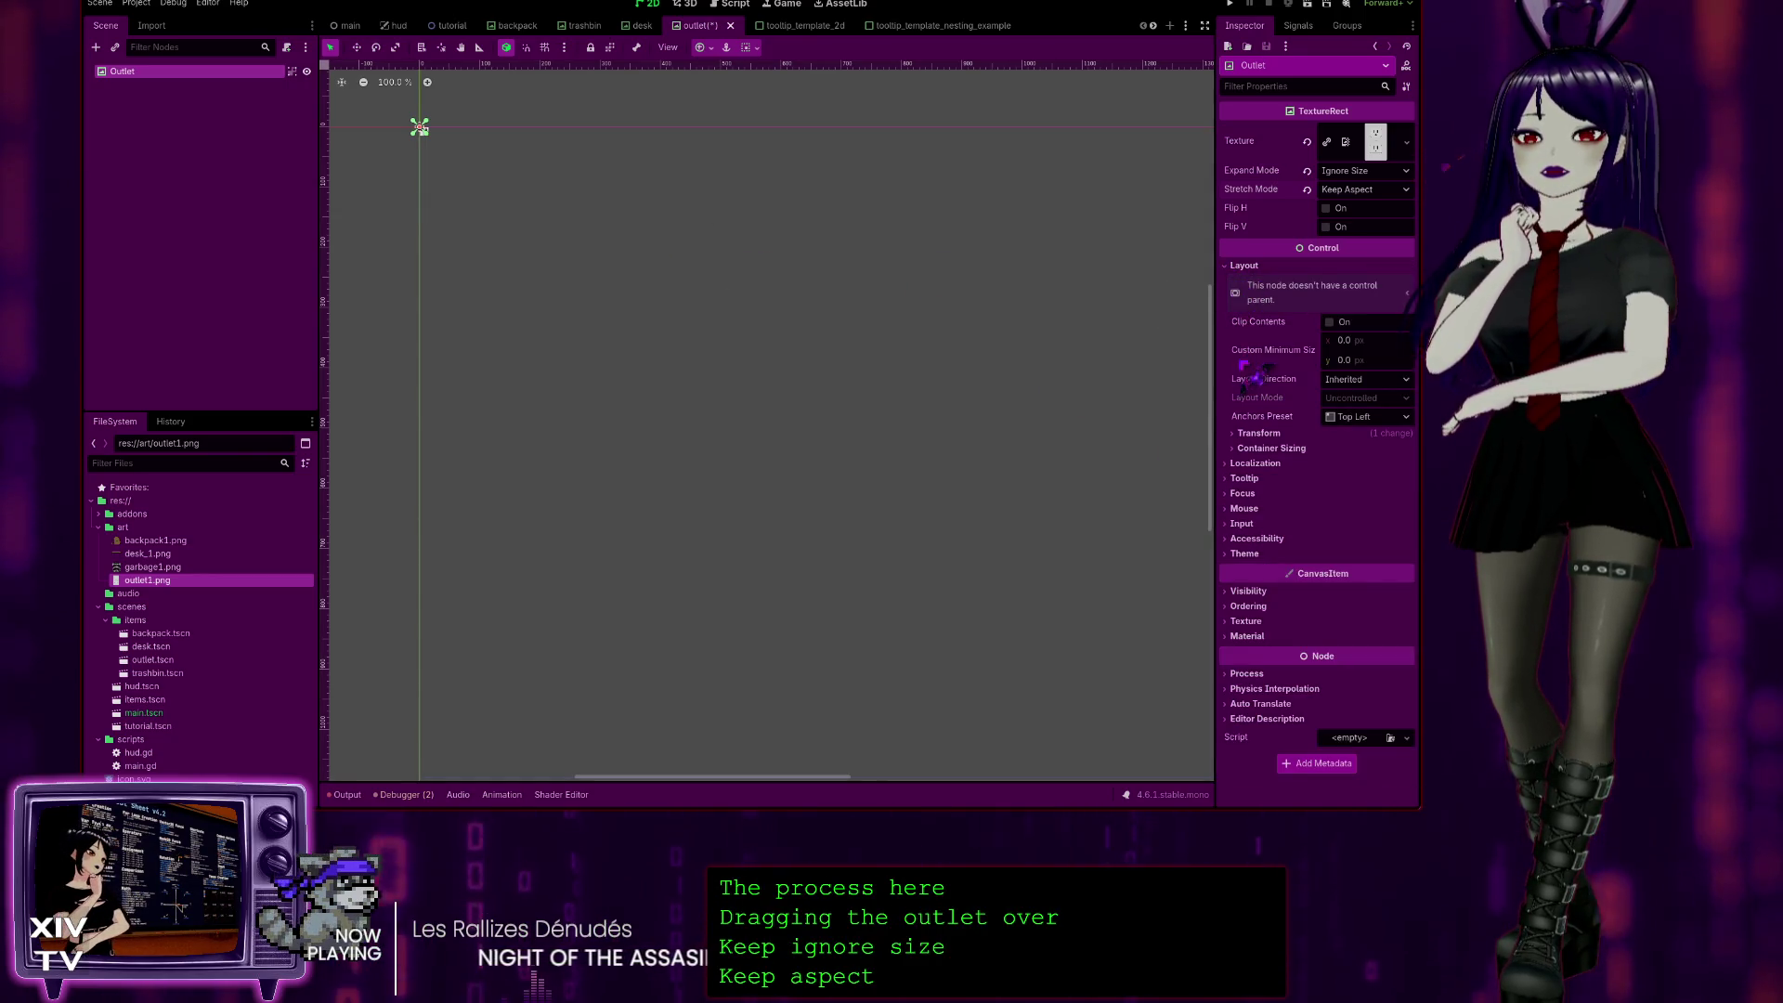
{"action": "left_click", "coordinate": [1259, 432]}
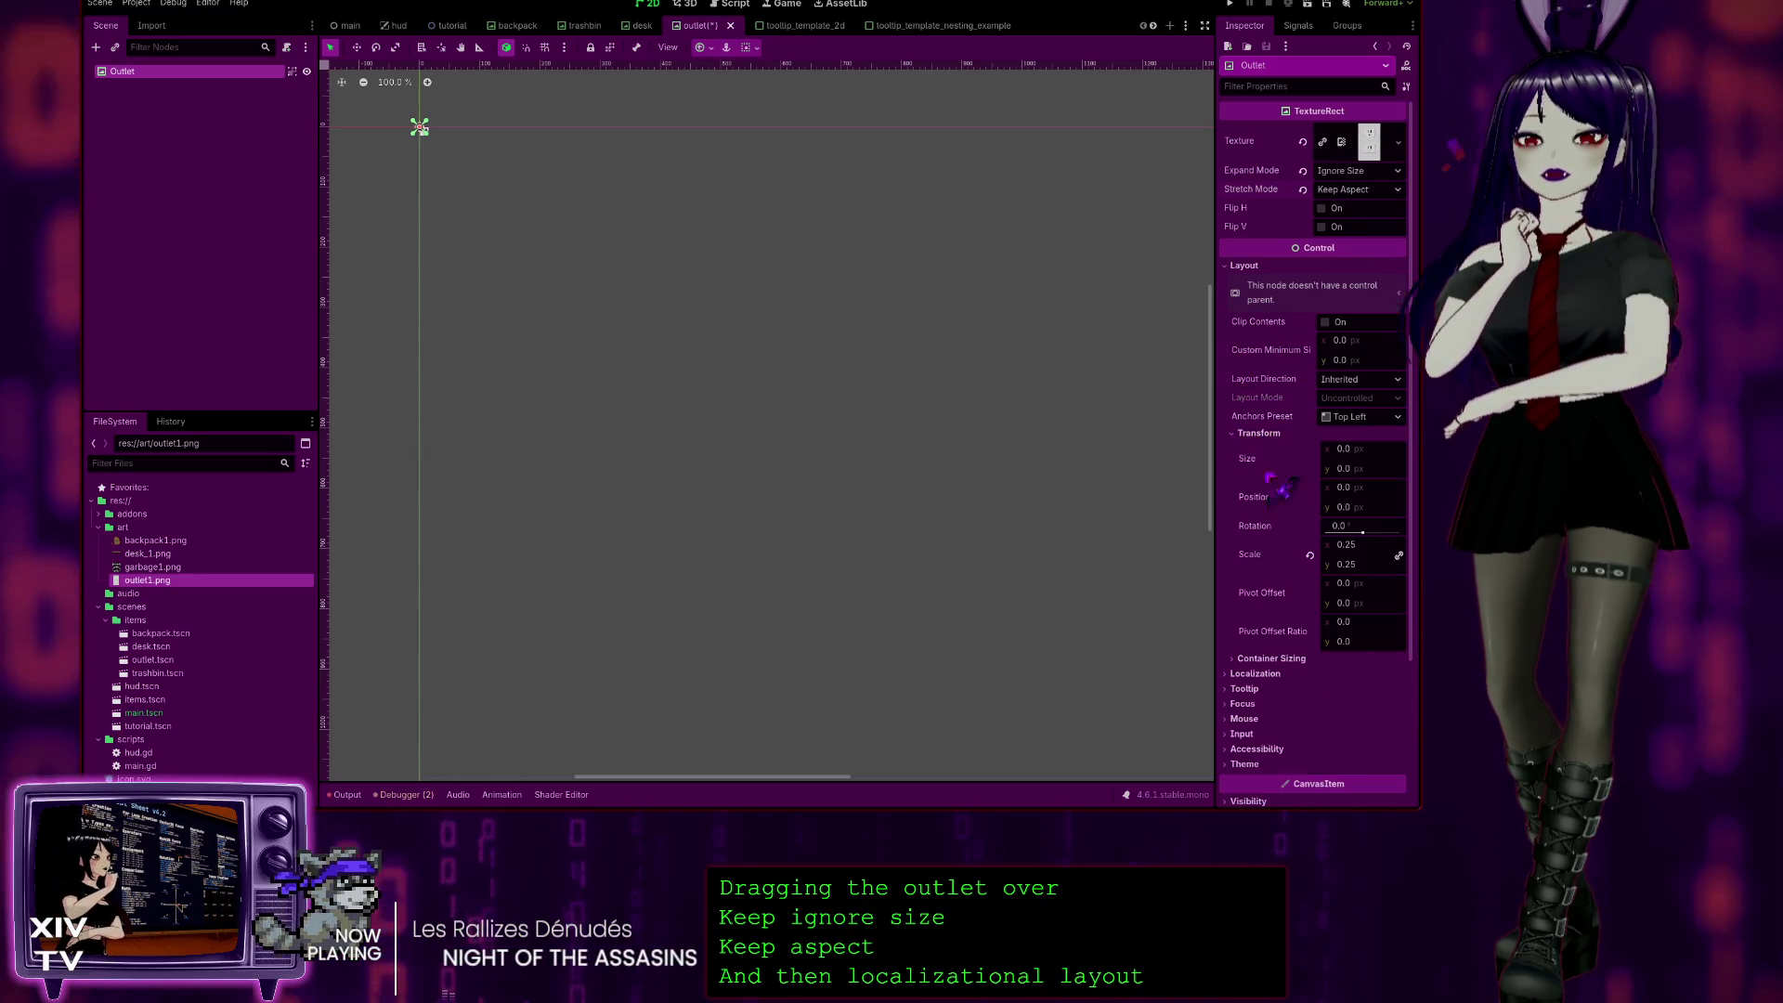
{"action": "left_click", "coordinate": [1382, 447]}
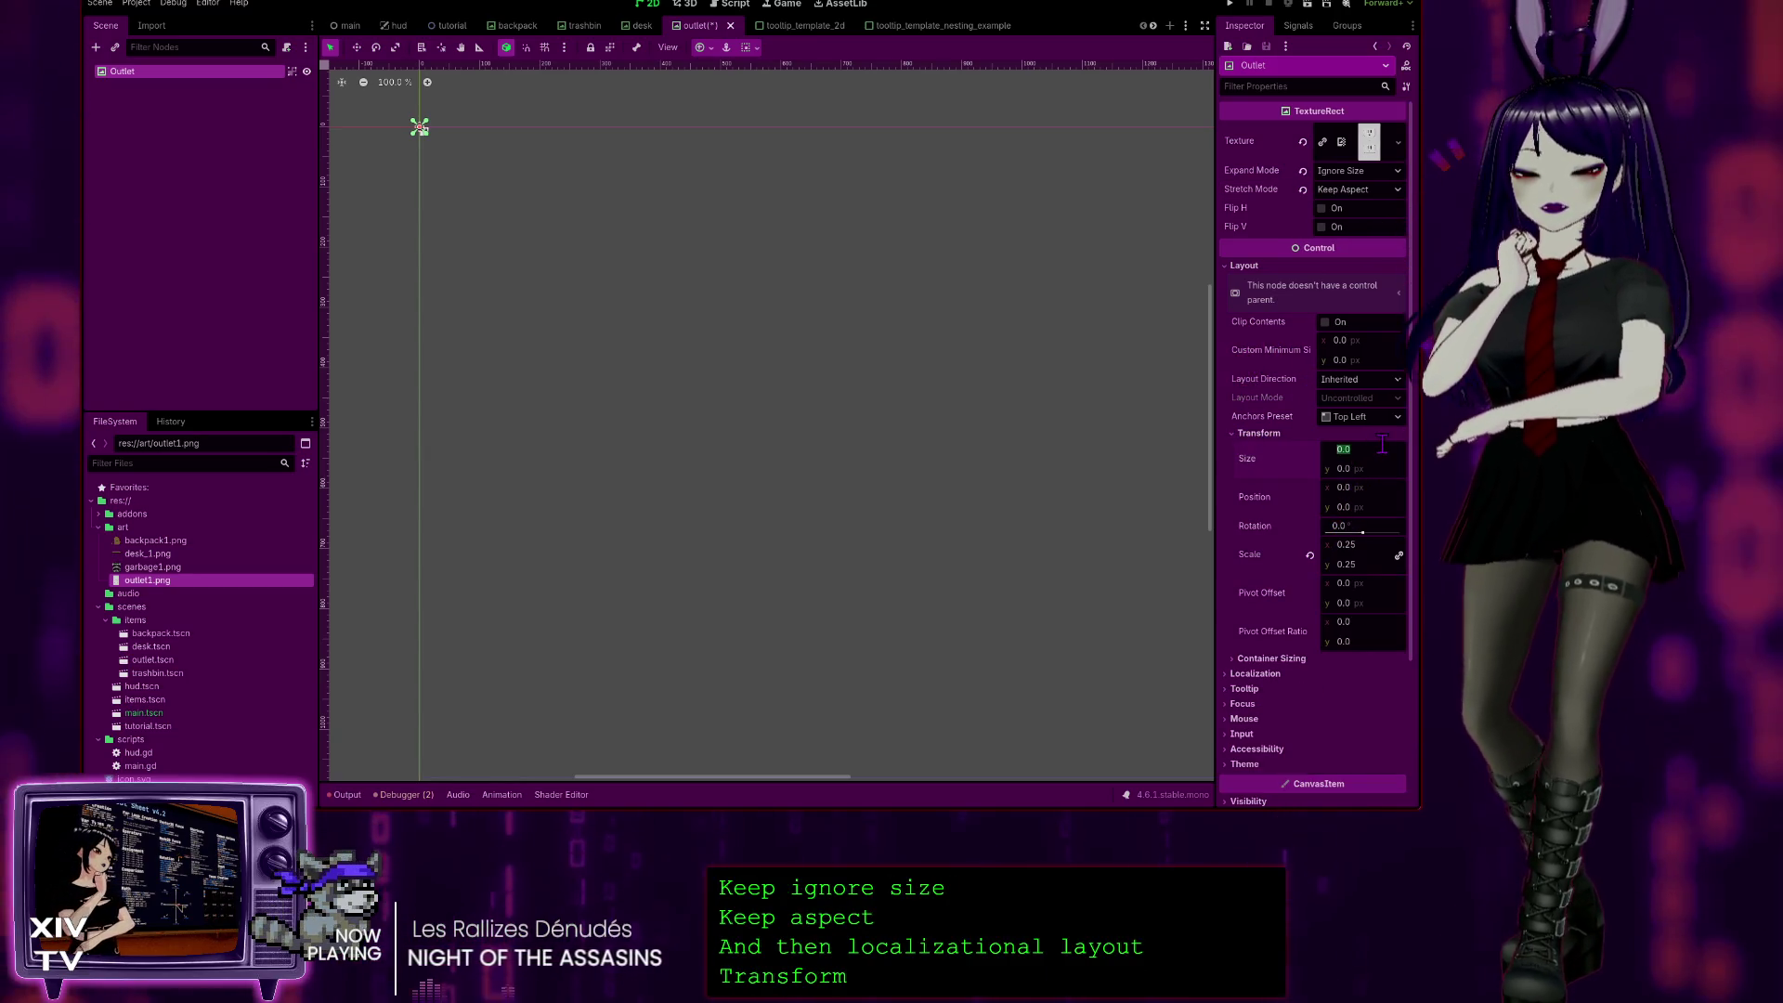
{"action": "type", "text": "10"}
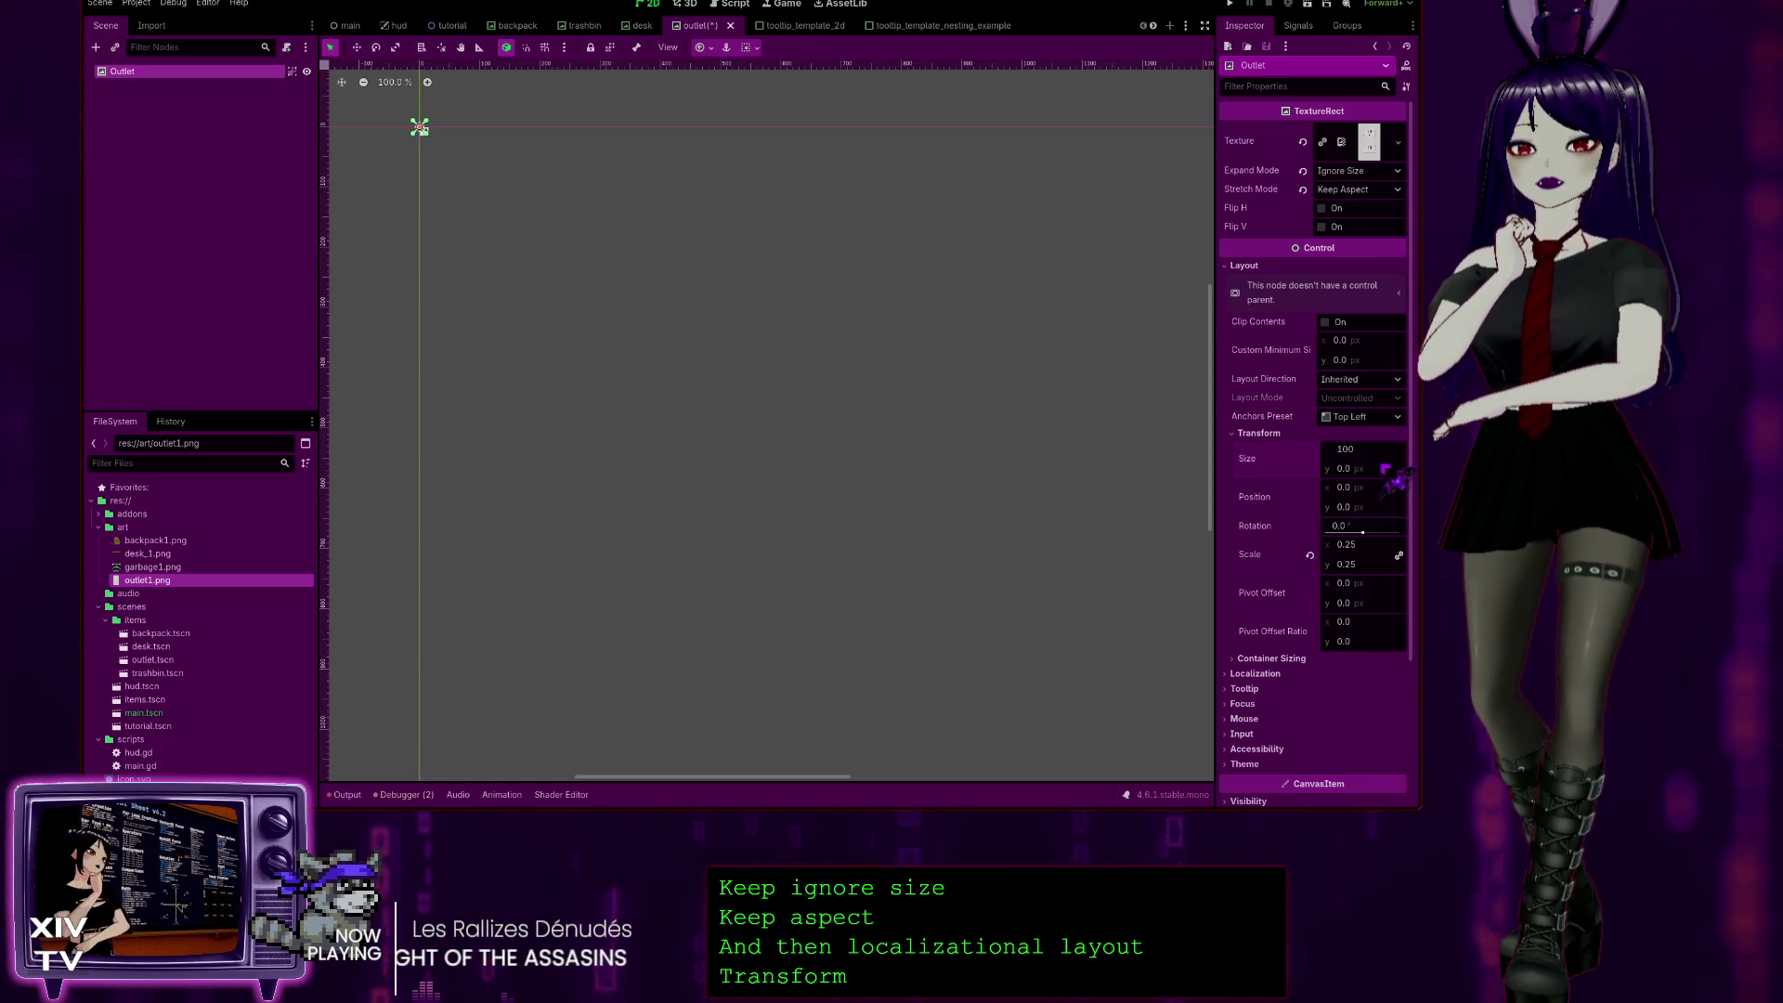
{"action": "type", "text": "1"}
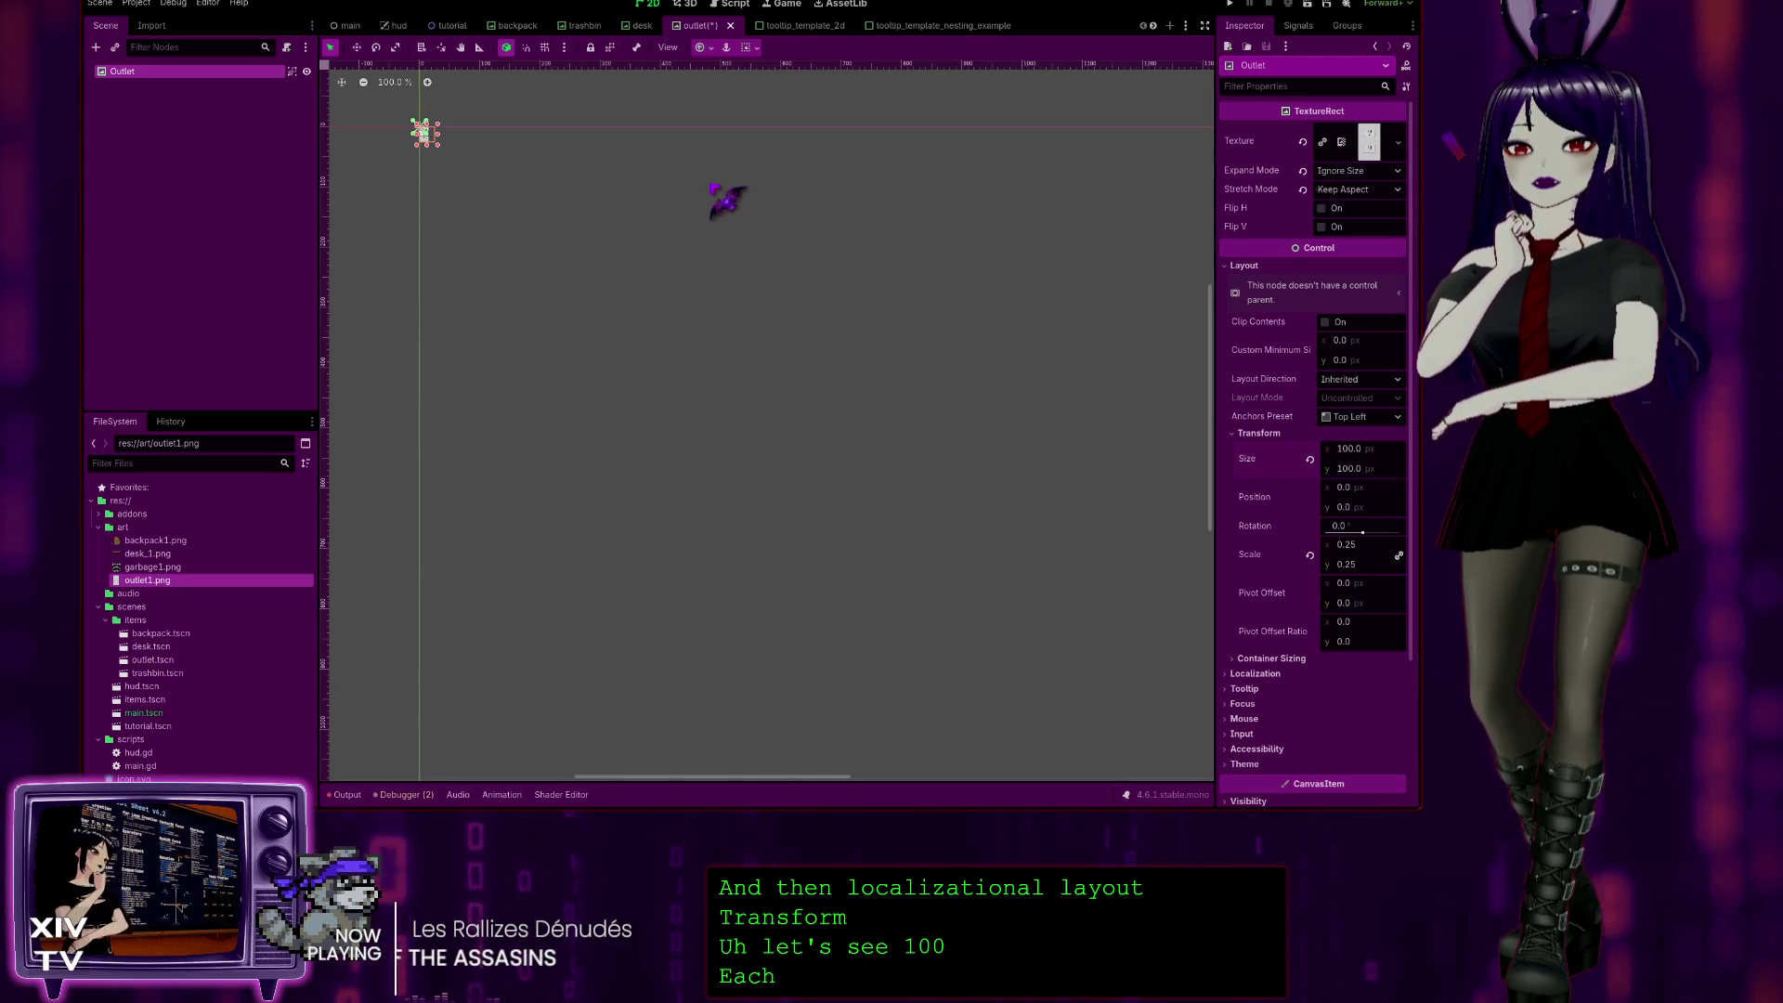
{"action": "key", "text": "ctrl+s"}
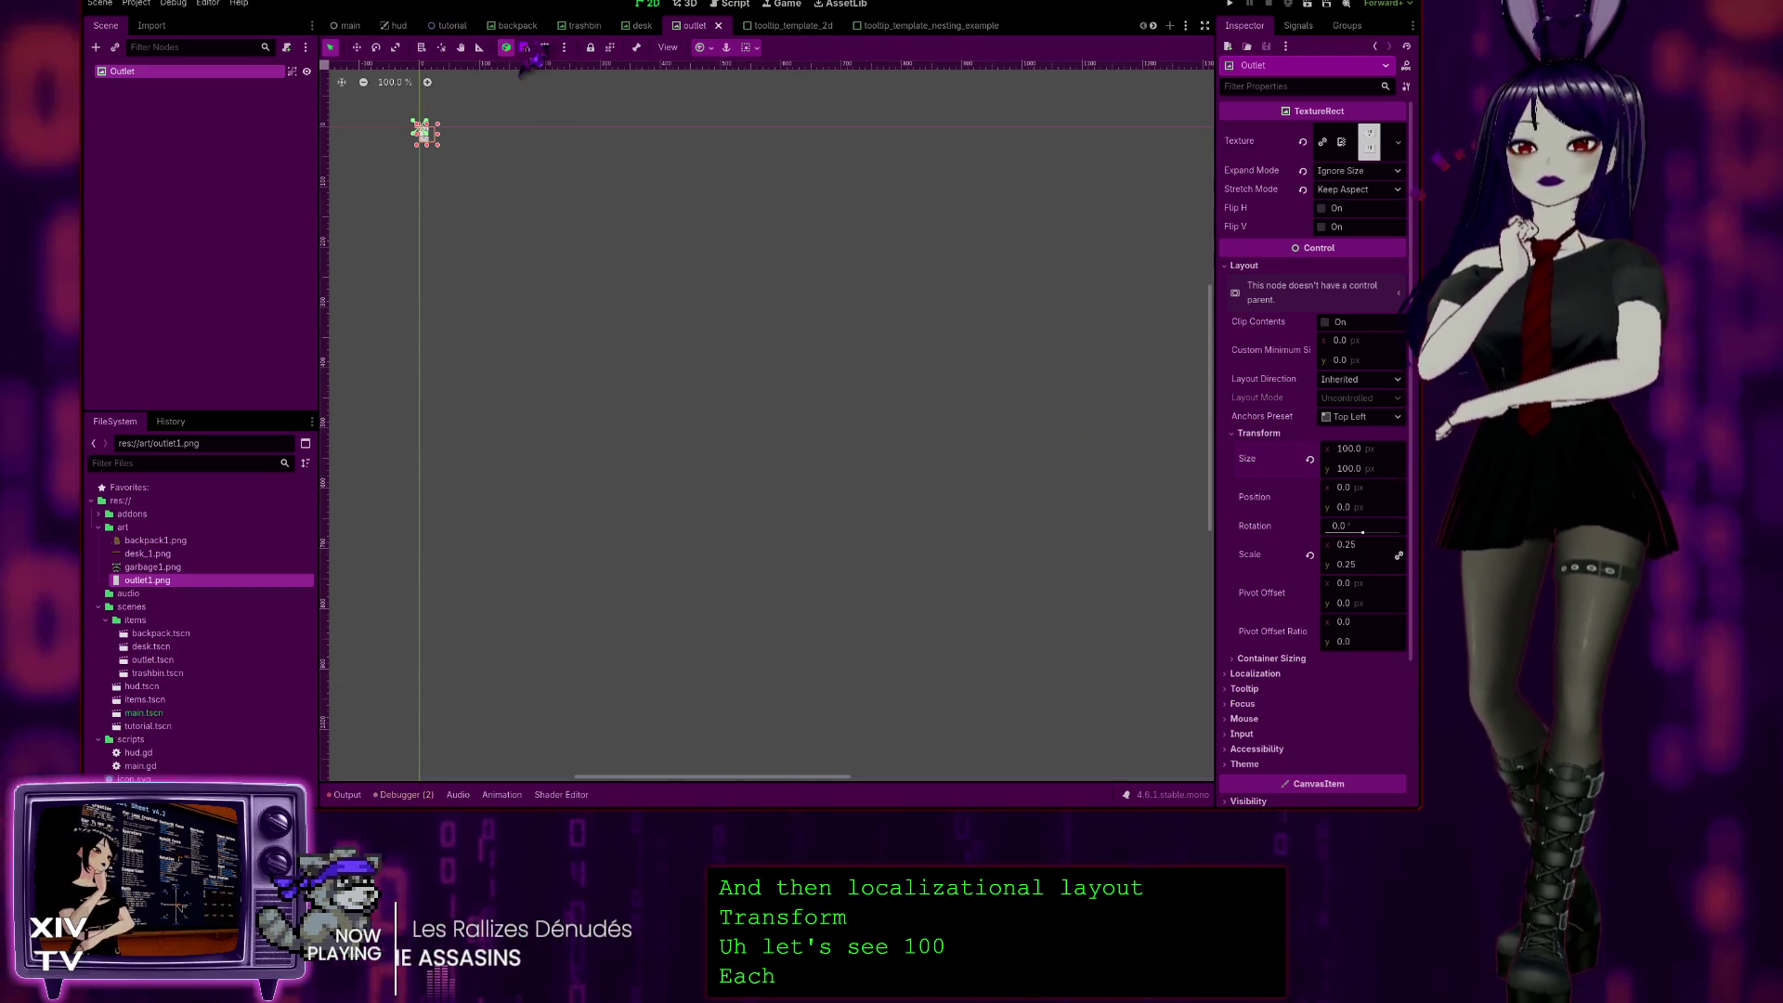
Step: Preview the outlet in the tutorial scene, then return to the outlet scene to edit its width
{"action": "left_click", "coordinate": [440, 26]}
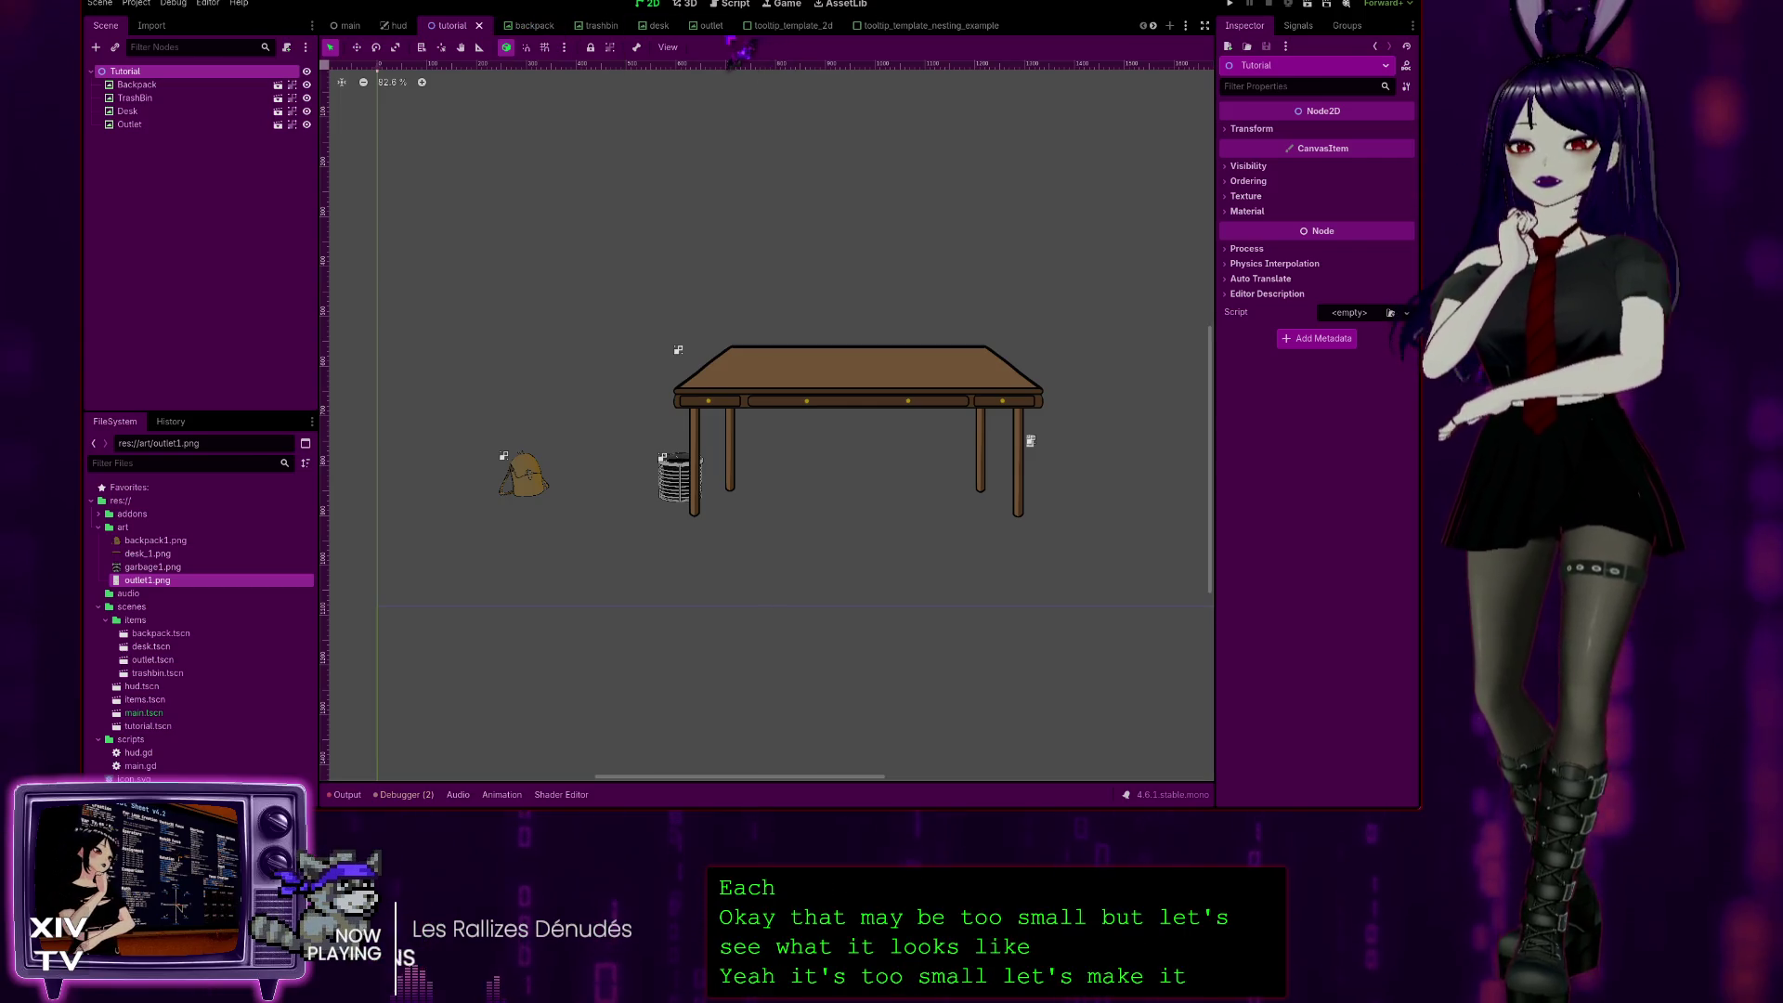
{"action": "left_click", "coordinate": [711, 26]}
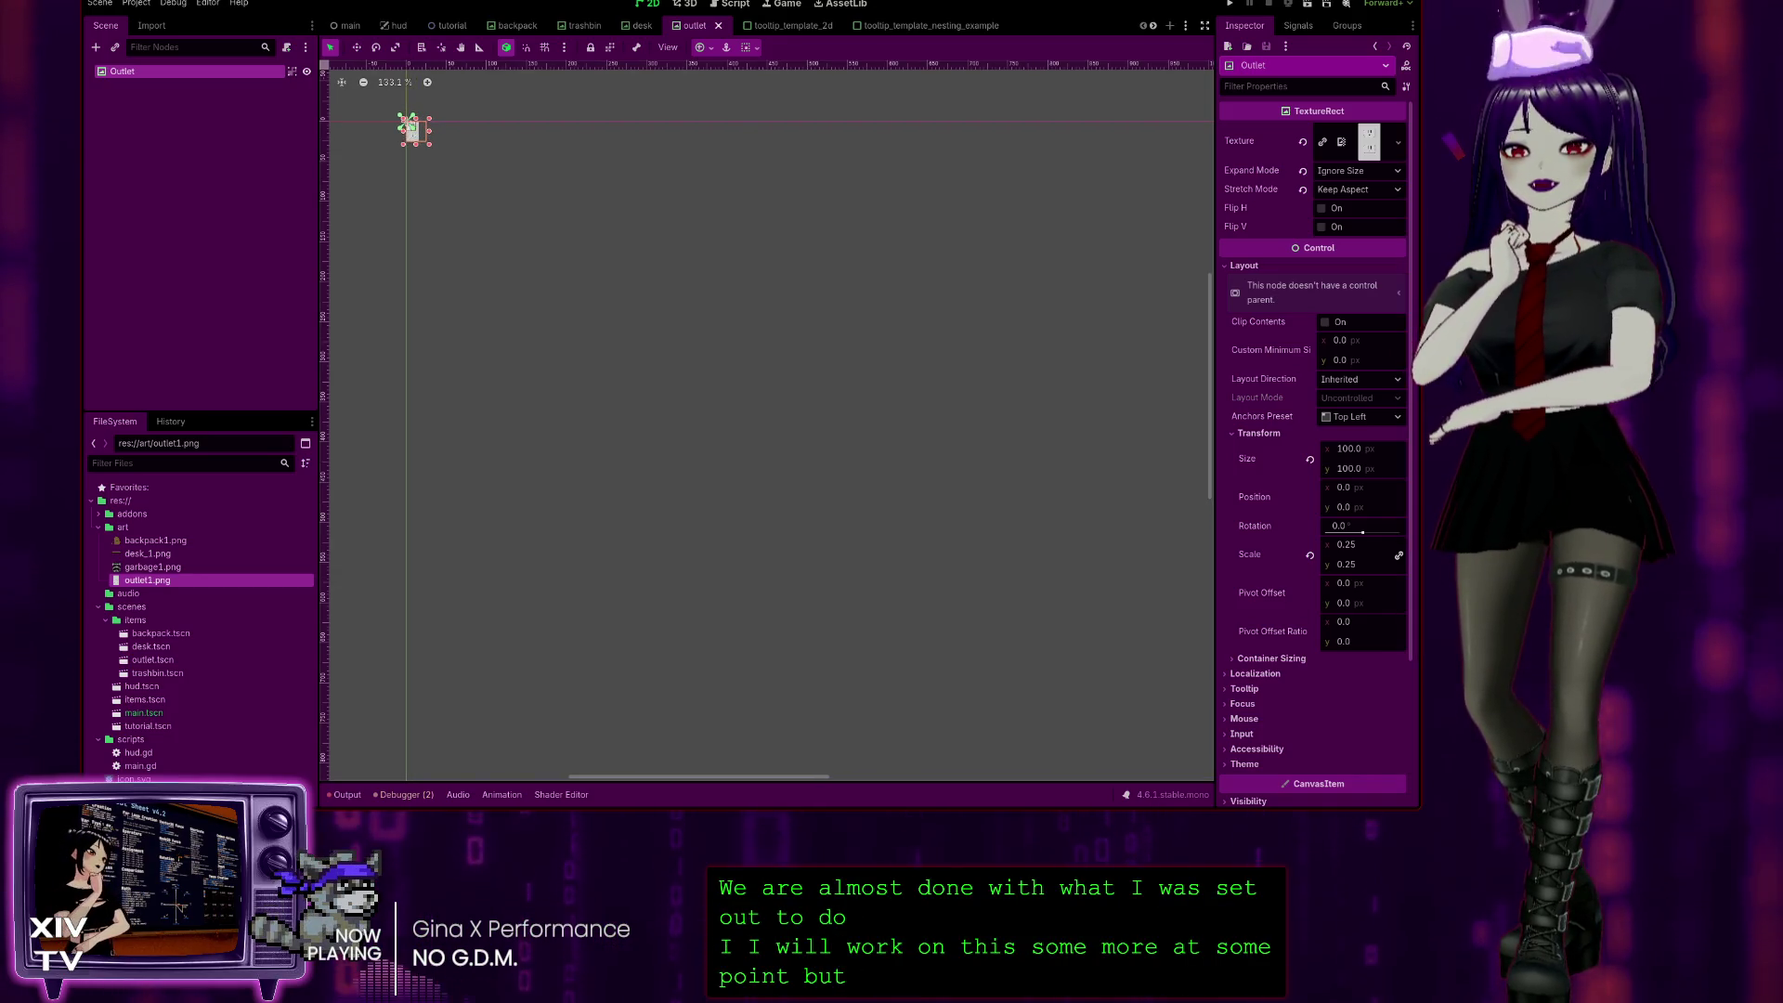
{"action": "left_click", "coordinate": [1390, 450]}
Step: Set the Outlet size to 200 × 200, save the outlet scene, then switch to the backpack scene
{"action": "type", "text": "200"}
{"action": "key", "text": "Tab"}
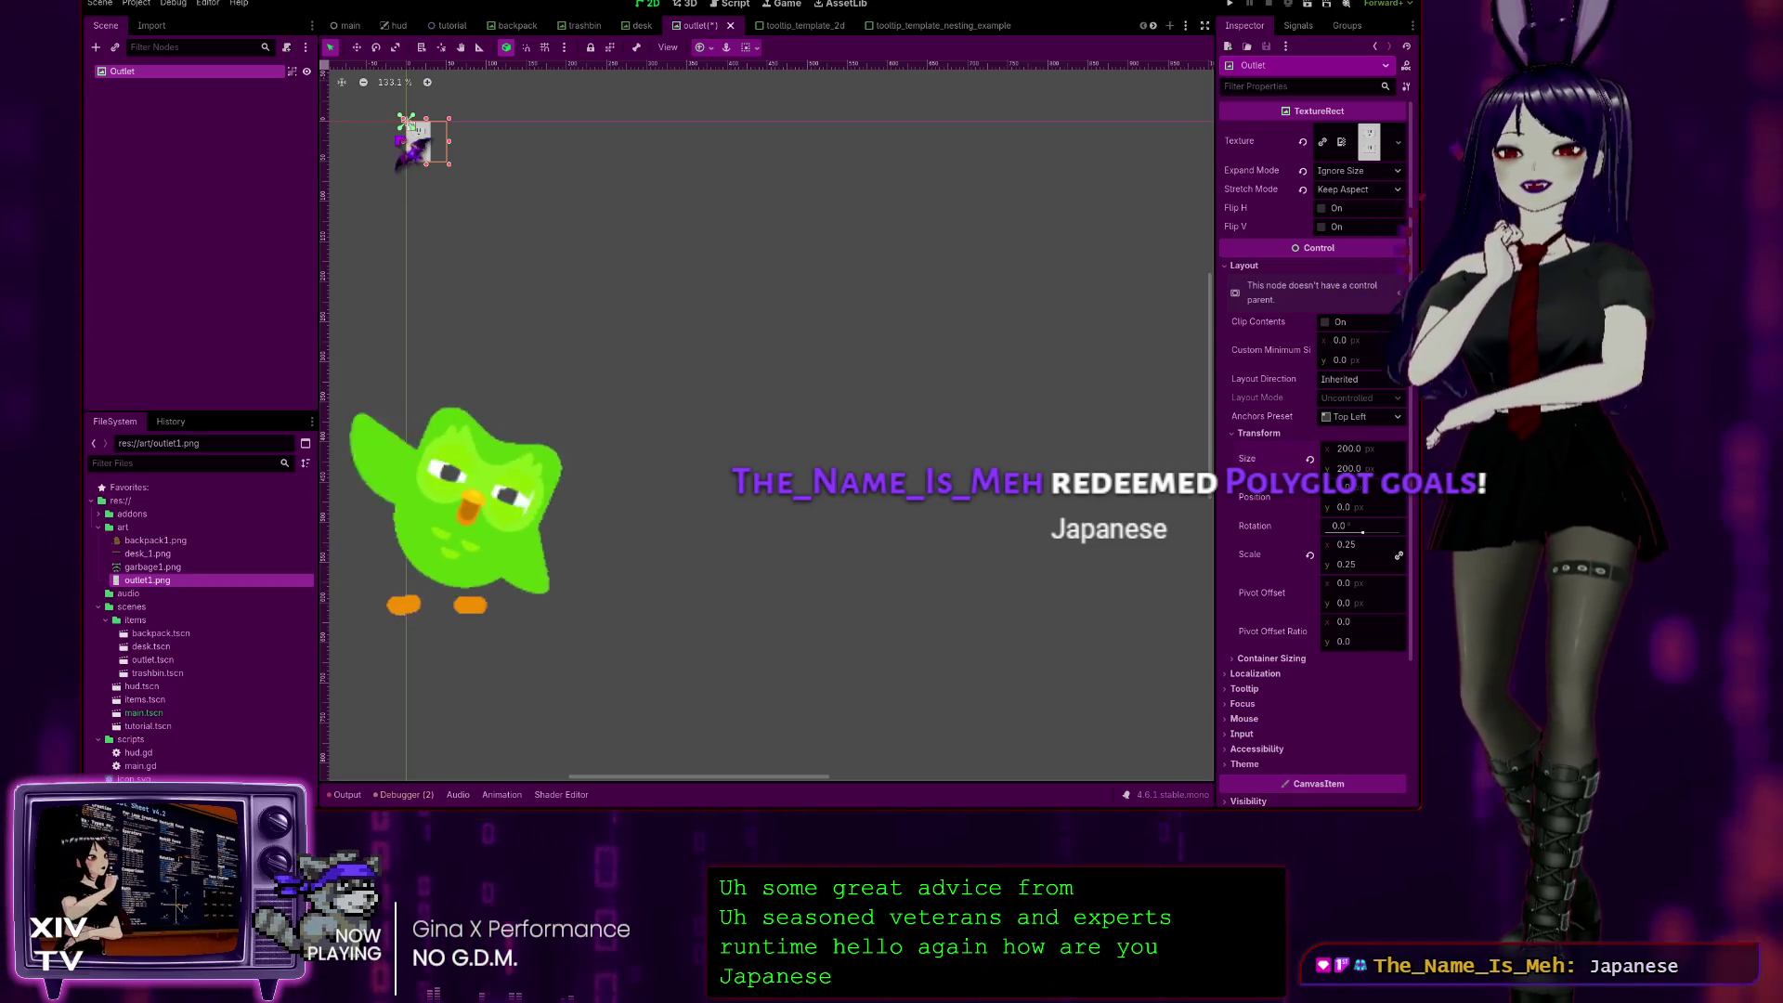
{"action": "key", "text": "ctrl+s"}
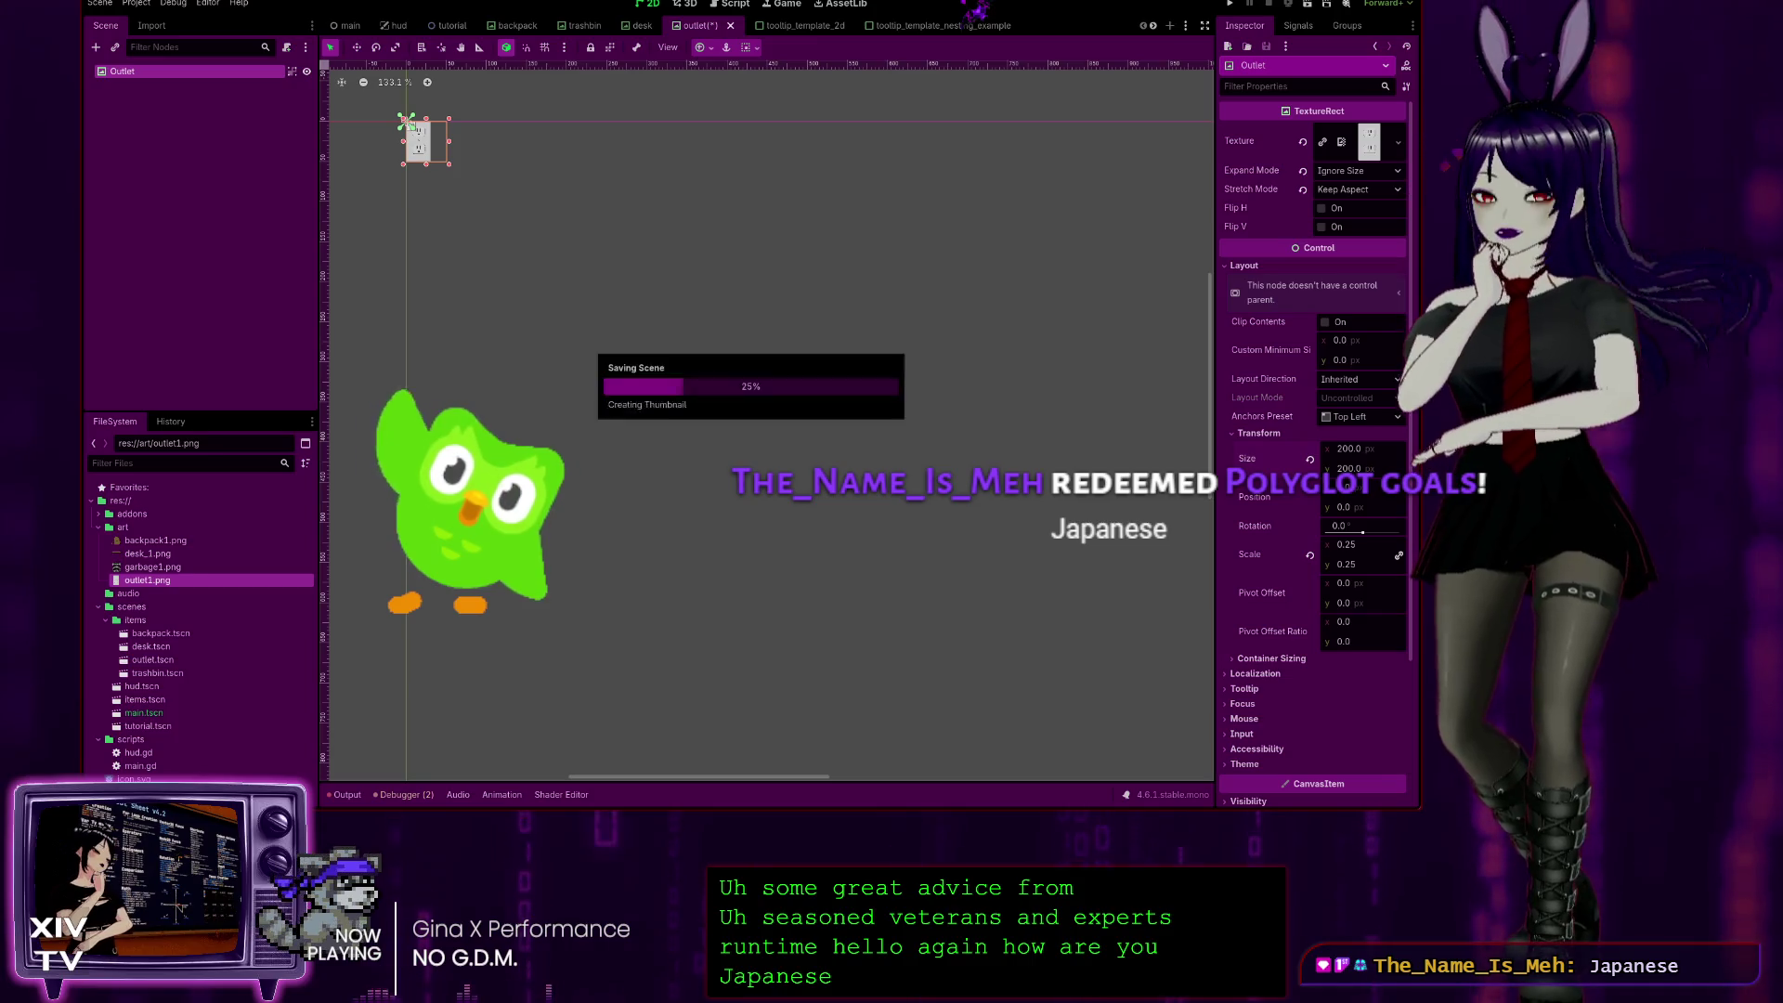
{"action": "left_click", "coordinate": [452, 25]}
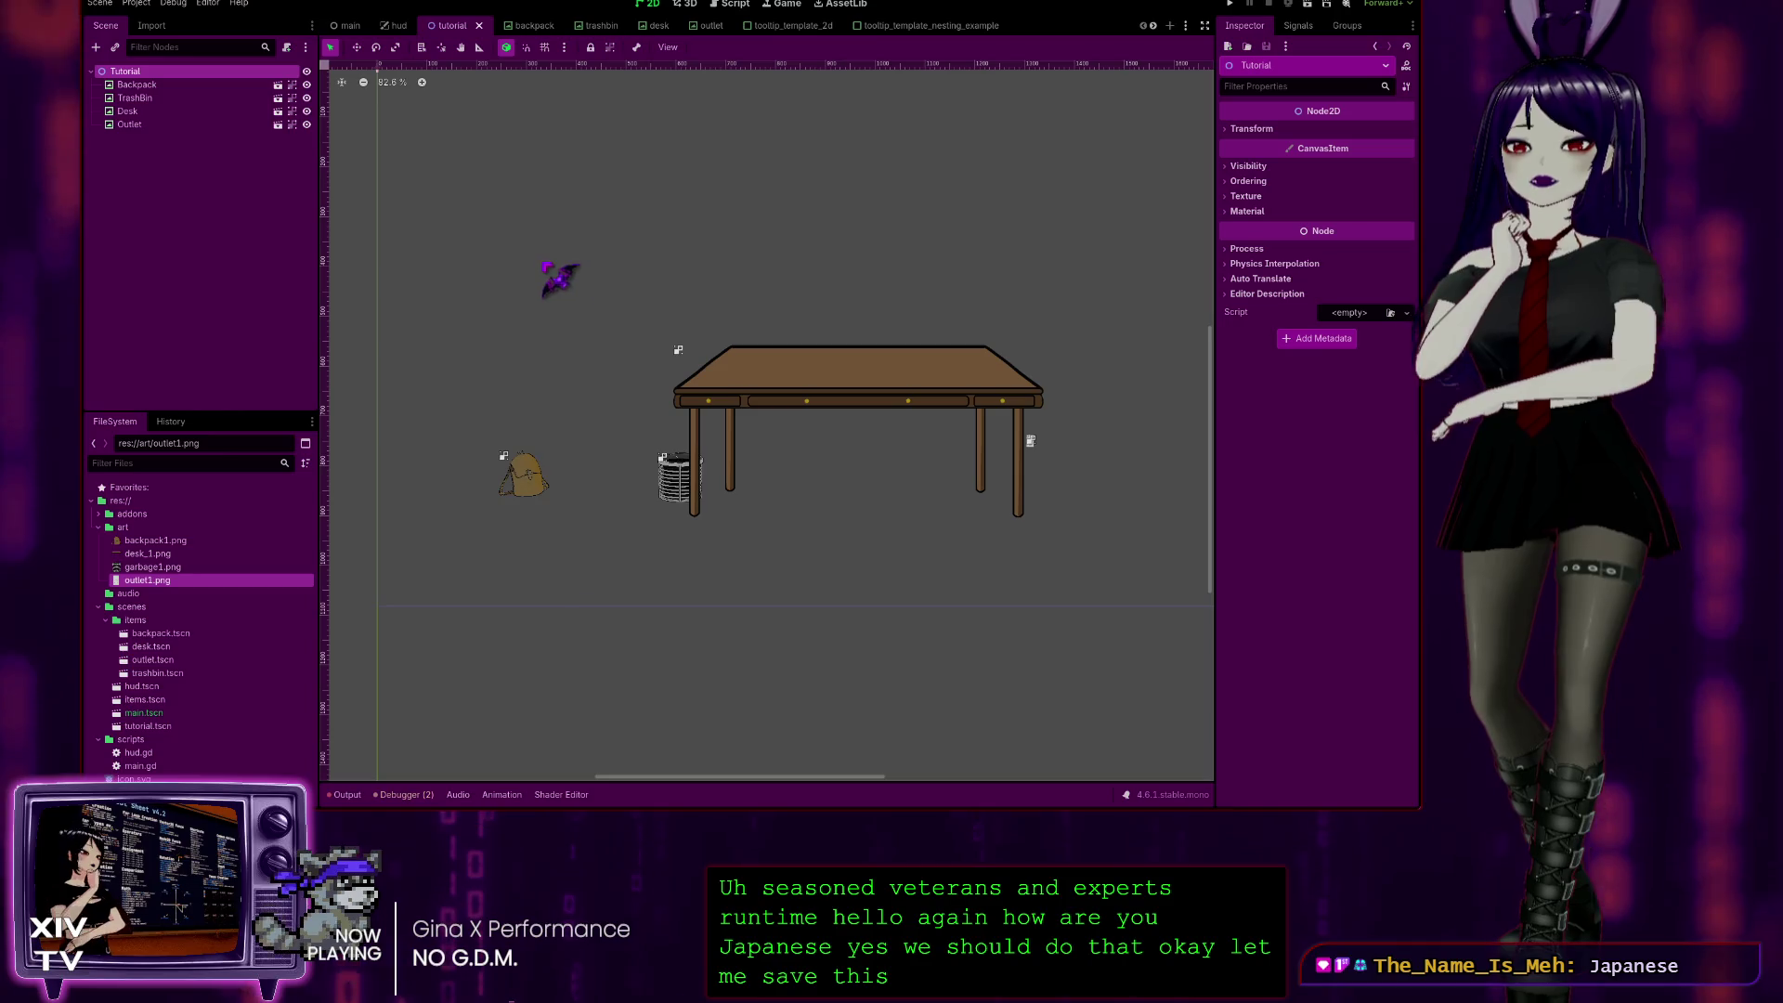
{"action": "left_click", "coordinate": [518, 25]}
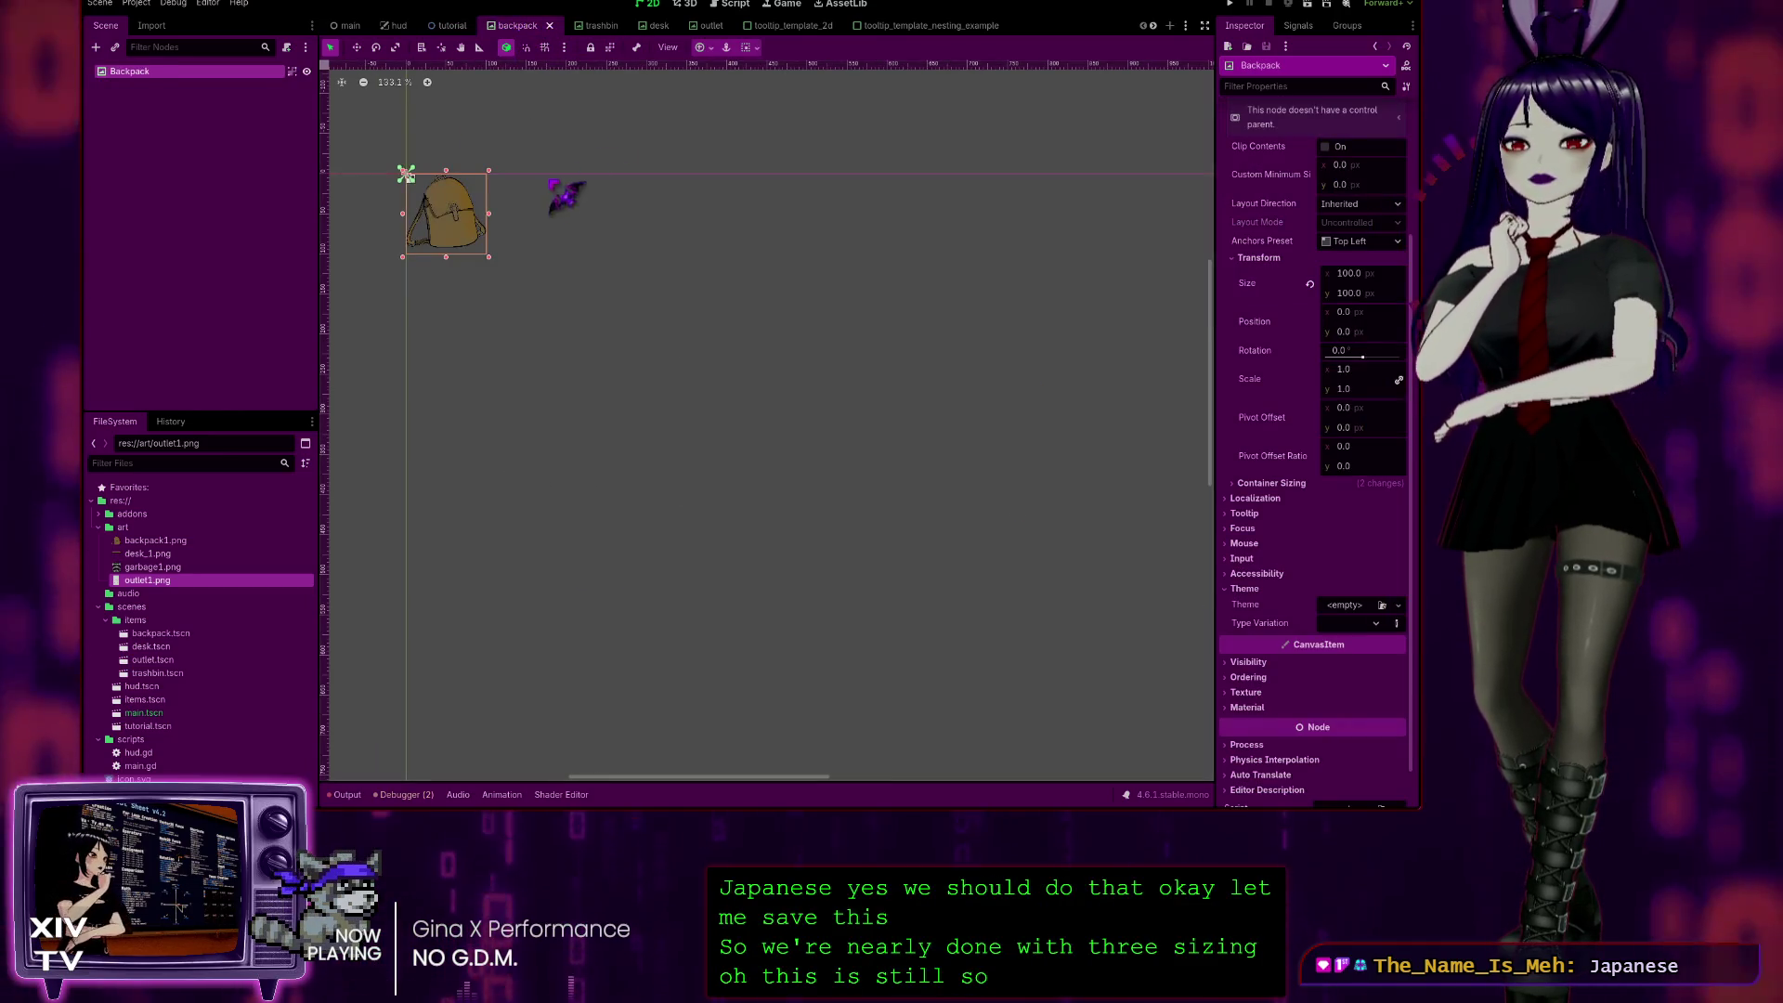
Step: In the outlet scene, set the Outlet height to 500 for 500 × 500, save, and return to the tutorial
{"action": "left_click", "coordinate": [695, 25]}
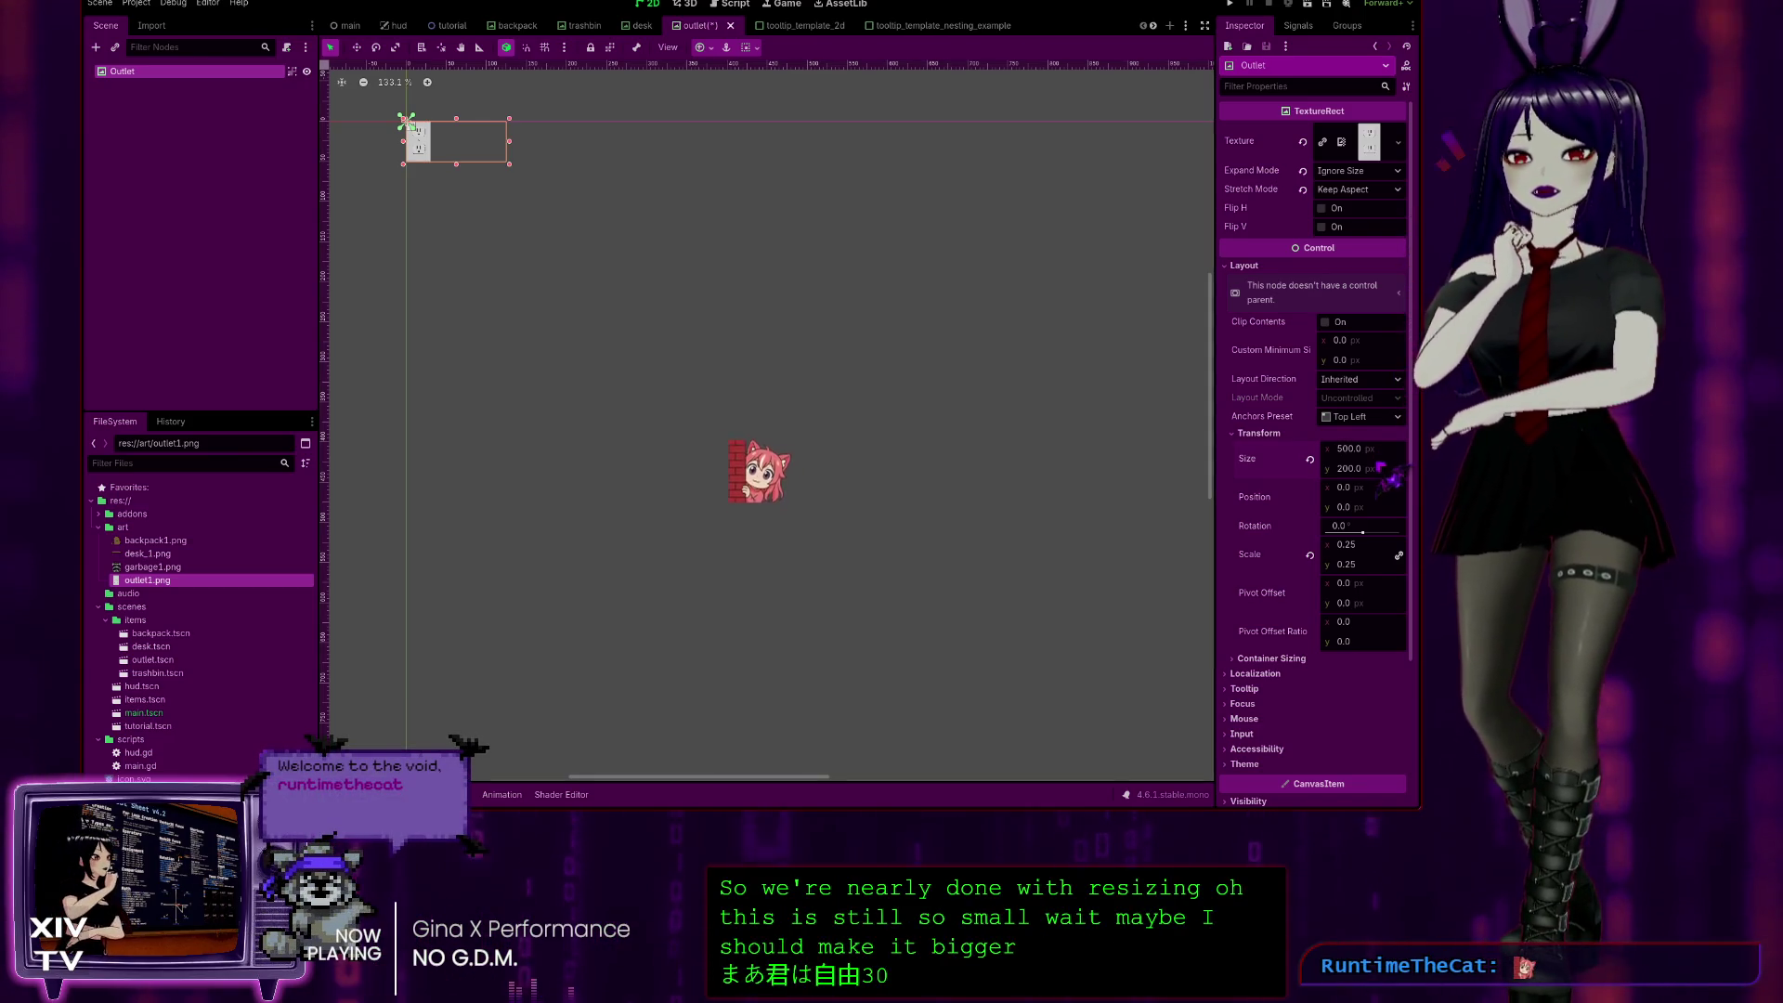
{"action": "type", "text": "500"}
{"action": "key", "text": "Return"}
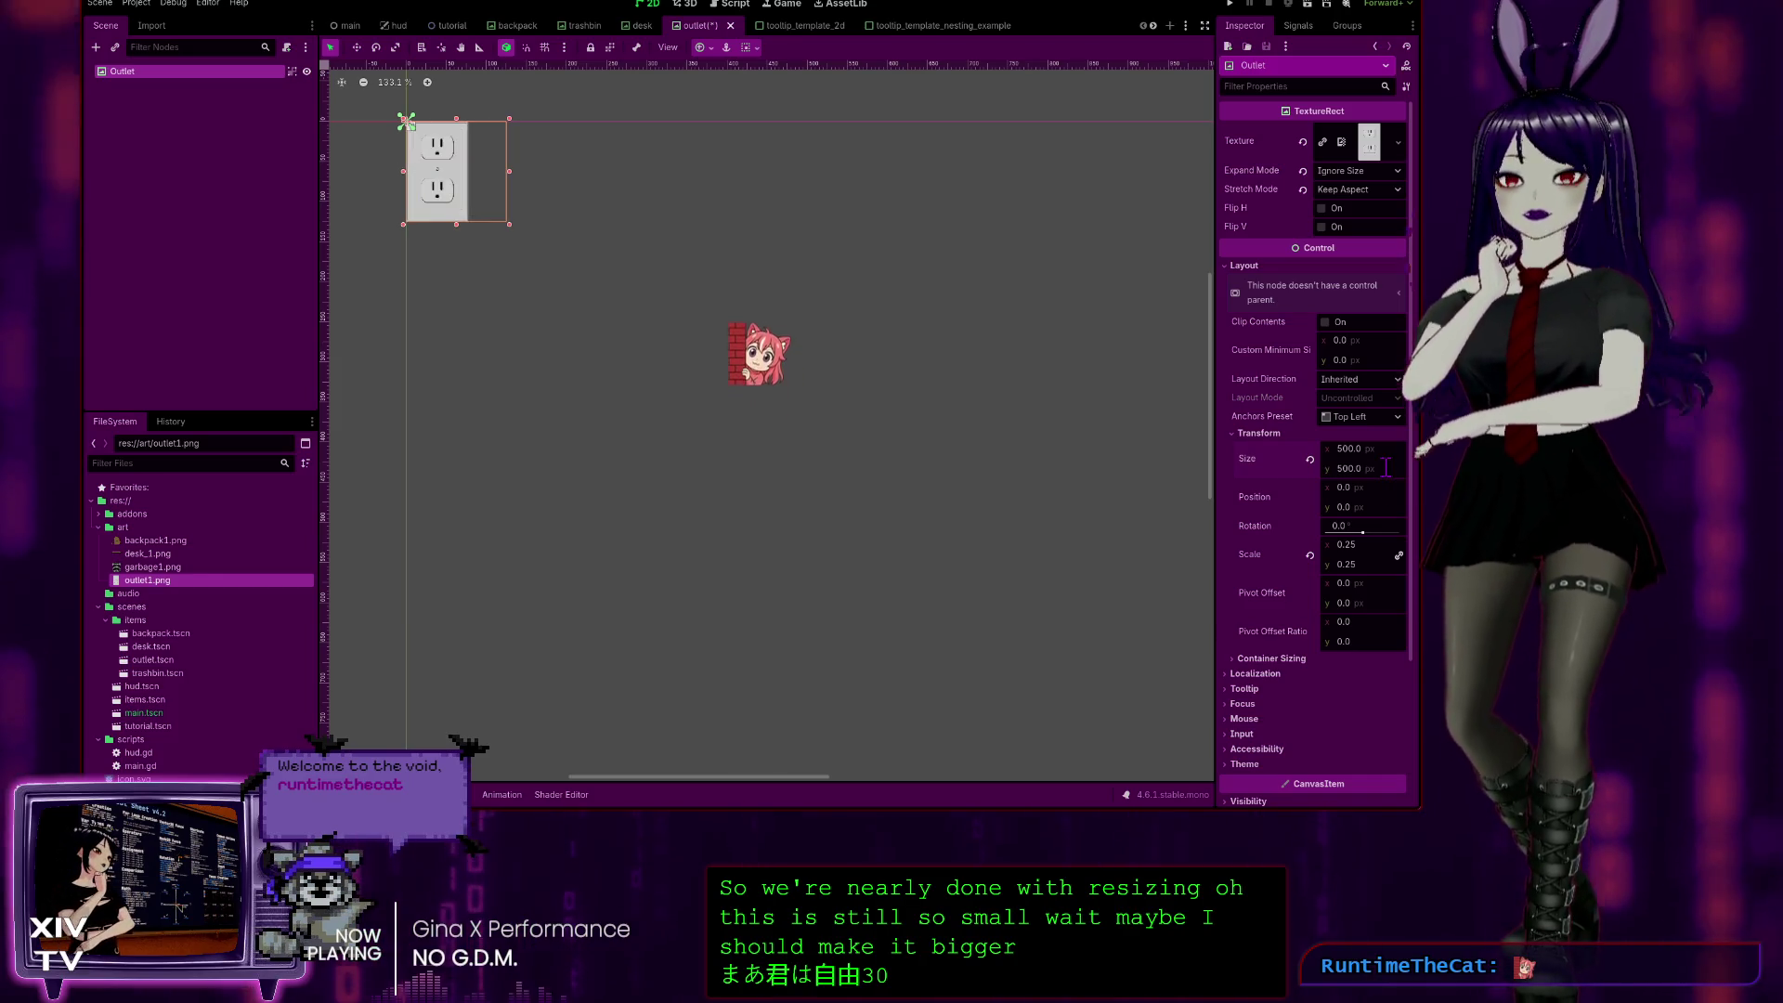
{"action": "key", "text": "ctrl+s"}
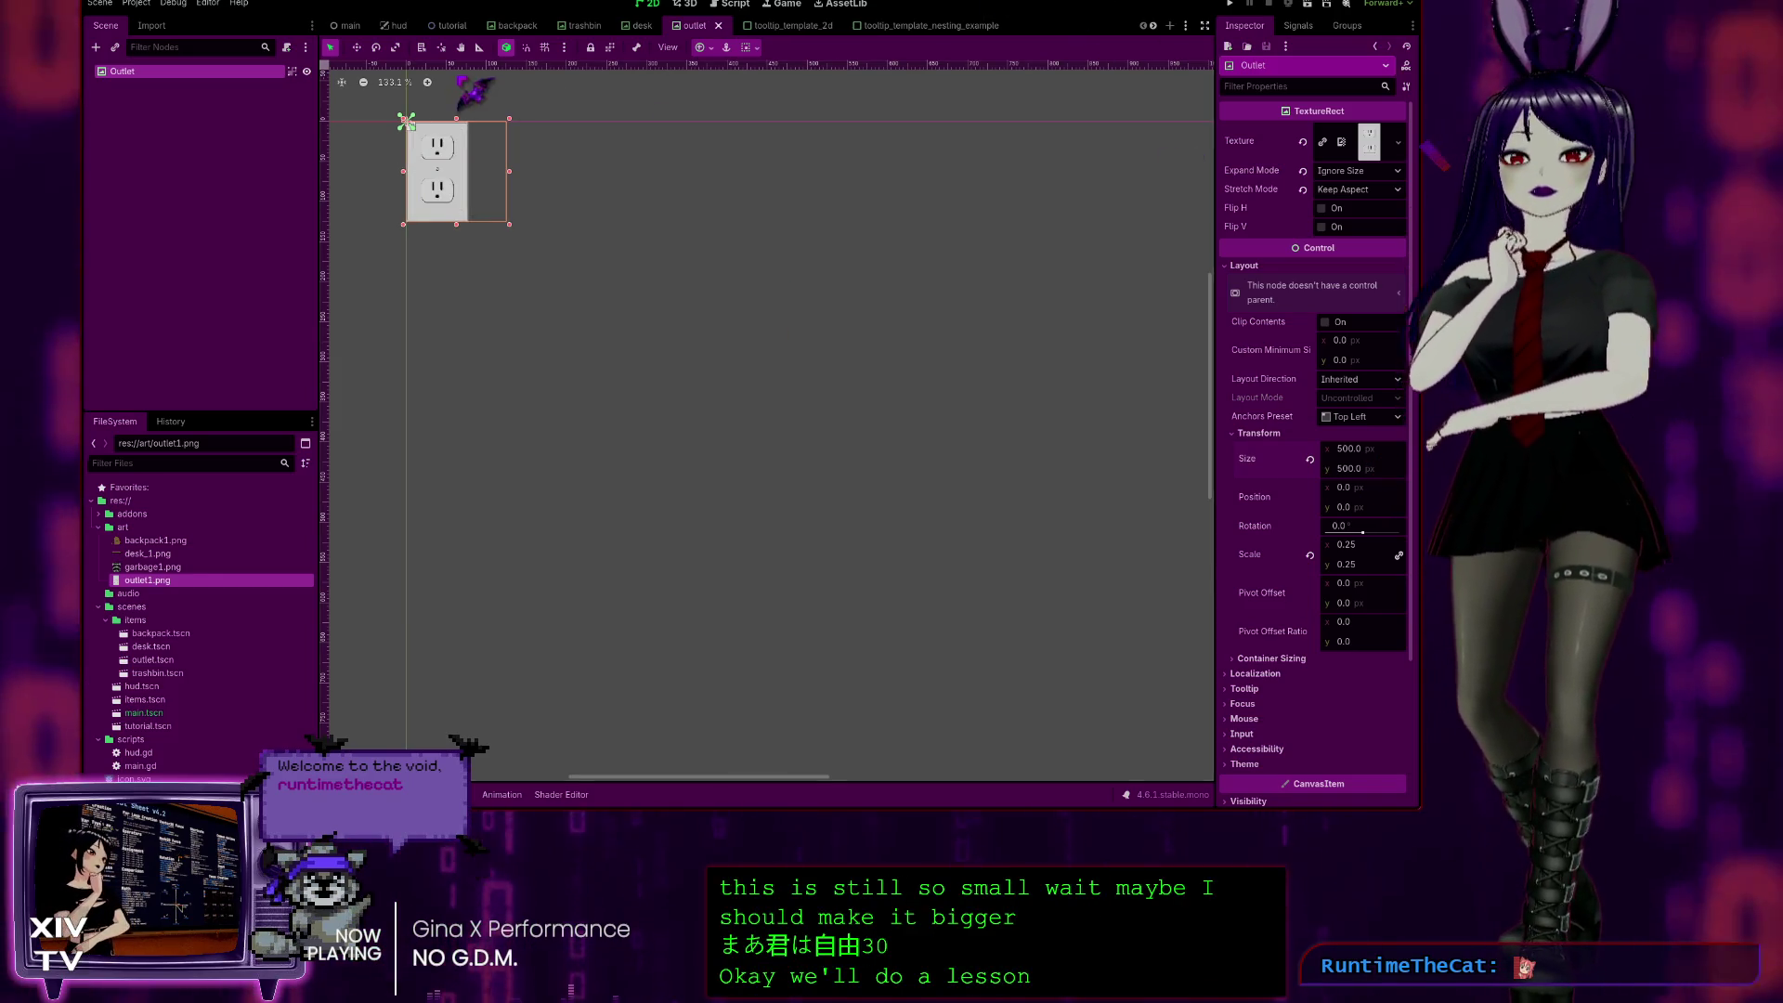
{"action": "left_click", "coordinate": [451, 26]}
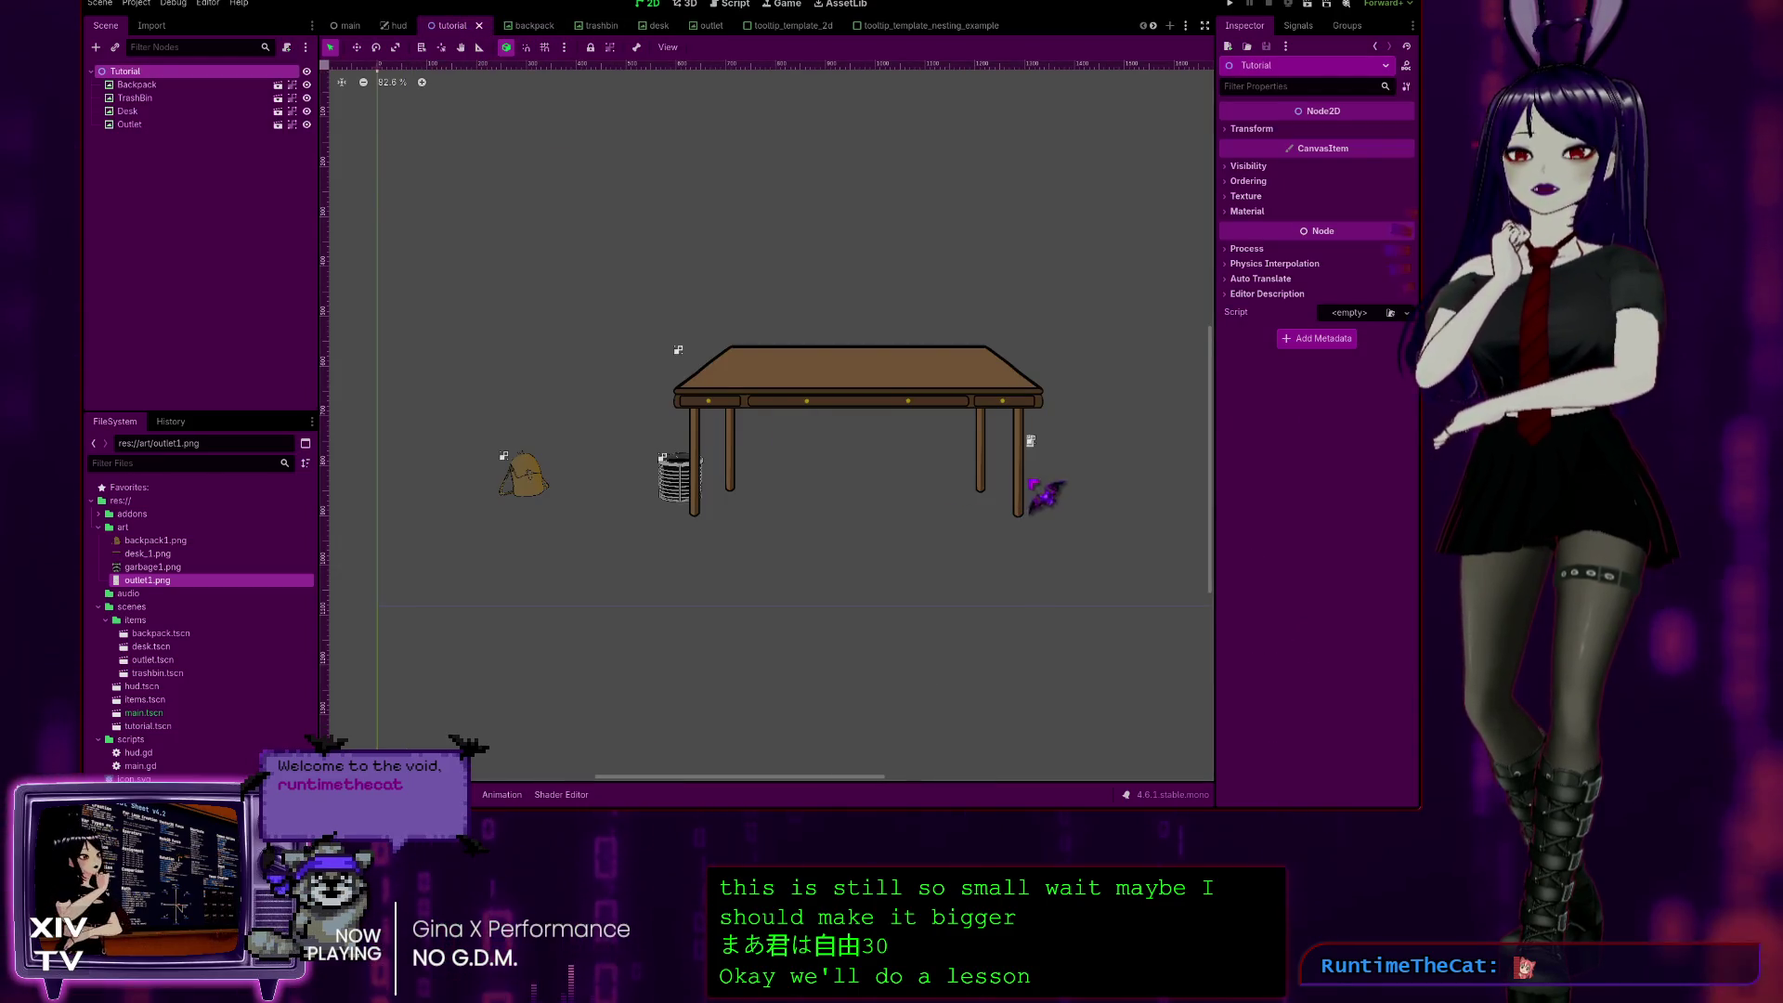
Step: Zoom in on the resized outlet in the tutorial scene, zoom back out, then switch to Duolingo
{"action": "scroll", "coordinate": [1072, 501], "scroll_direction": "up", "scroll_amount": 8}
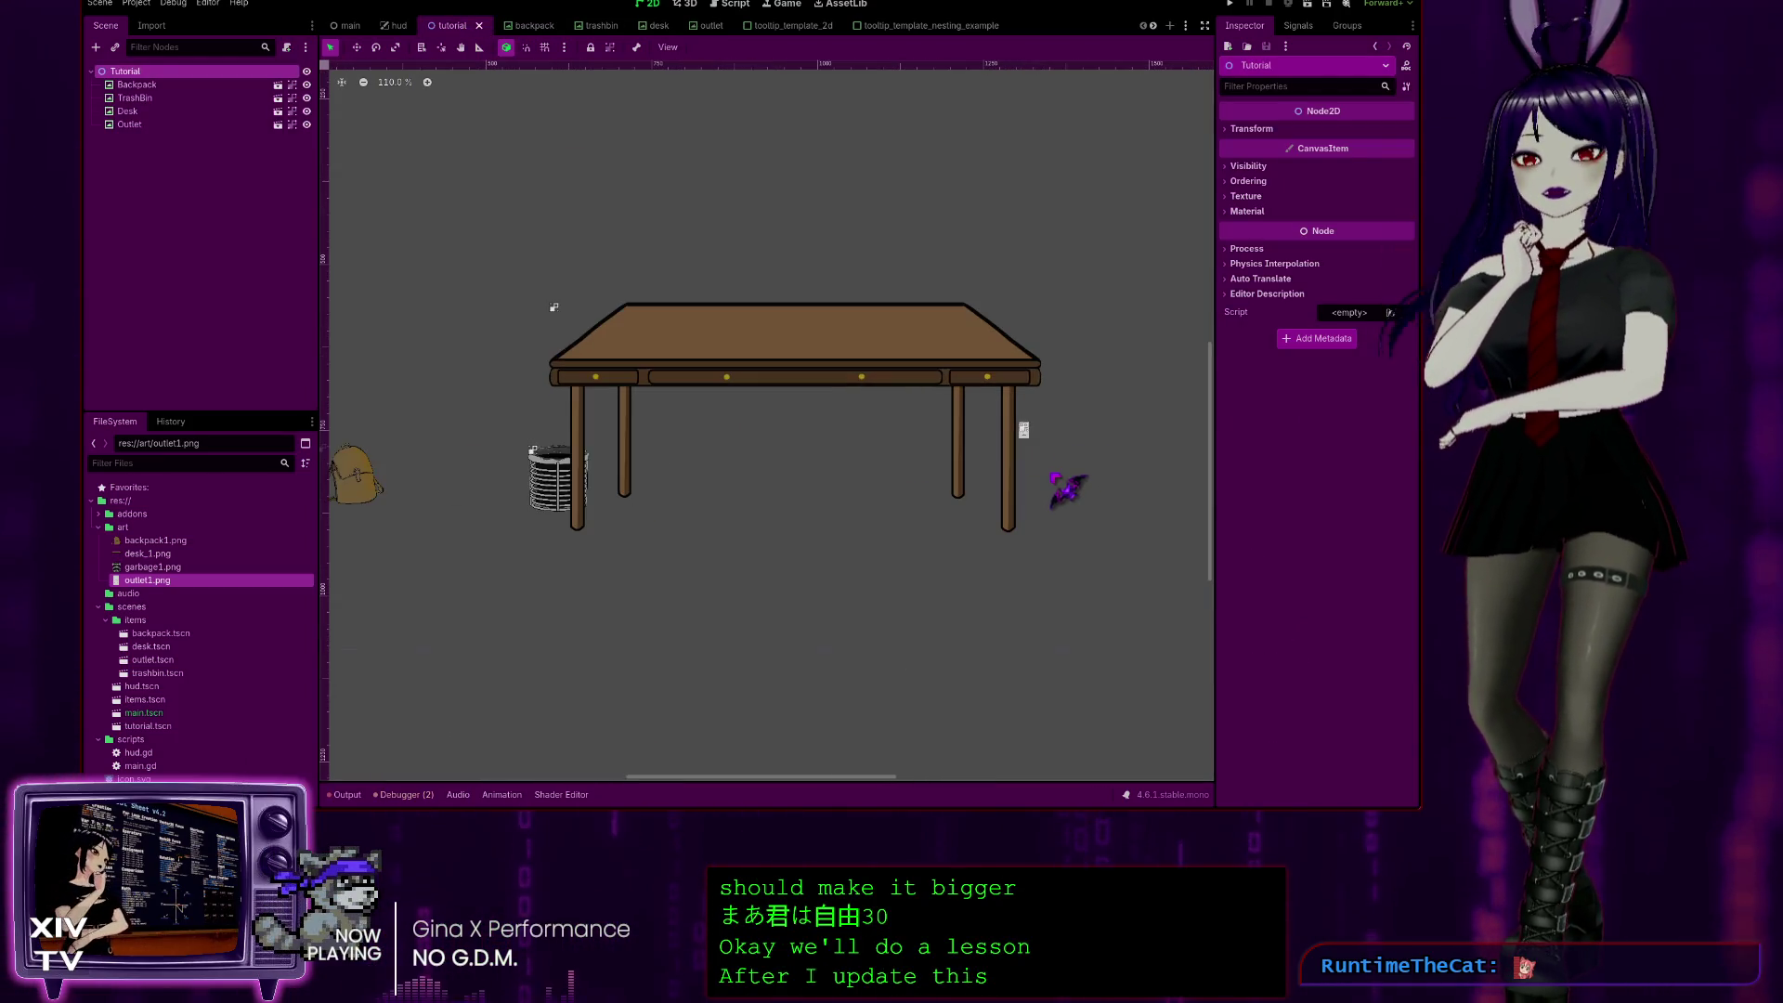
{"action": "scroll", "coordinate": [1001, 415], "scroll_direction": "up", "scroll_amount": 10}
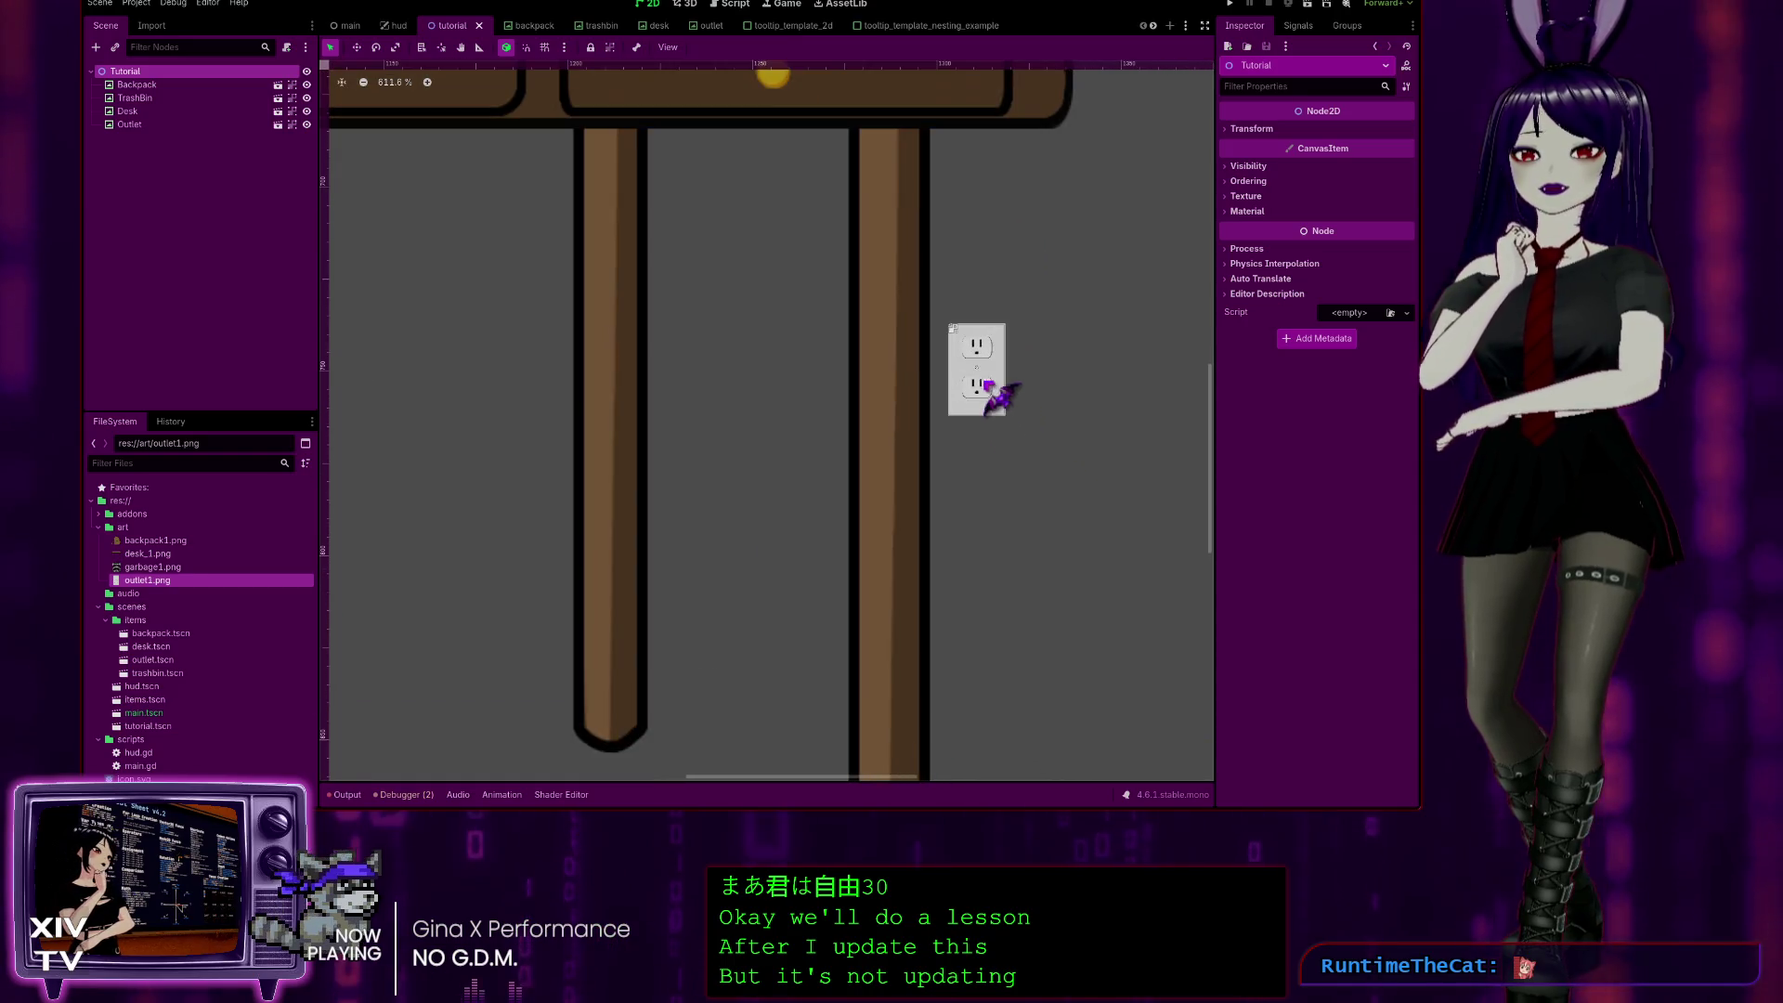
{"action": "scroll", "coordinate": [971, 369], "scroll_direction": "down", "scroll_amount": 18}
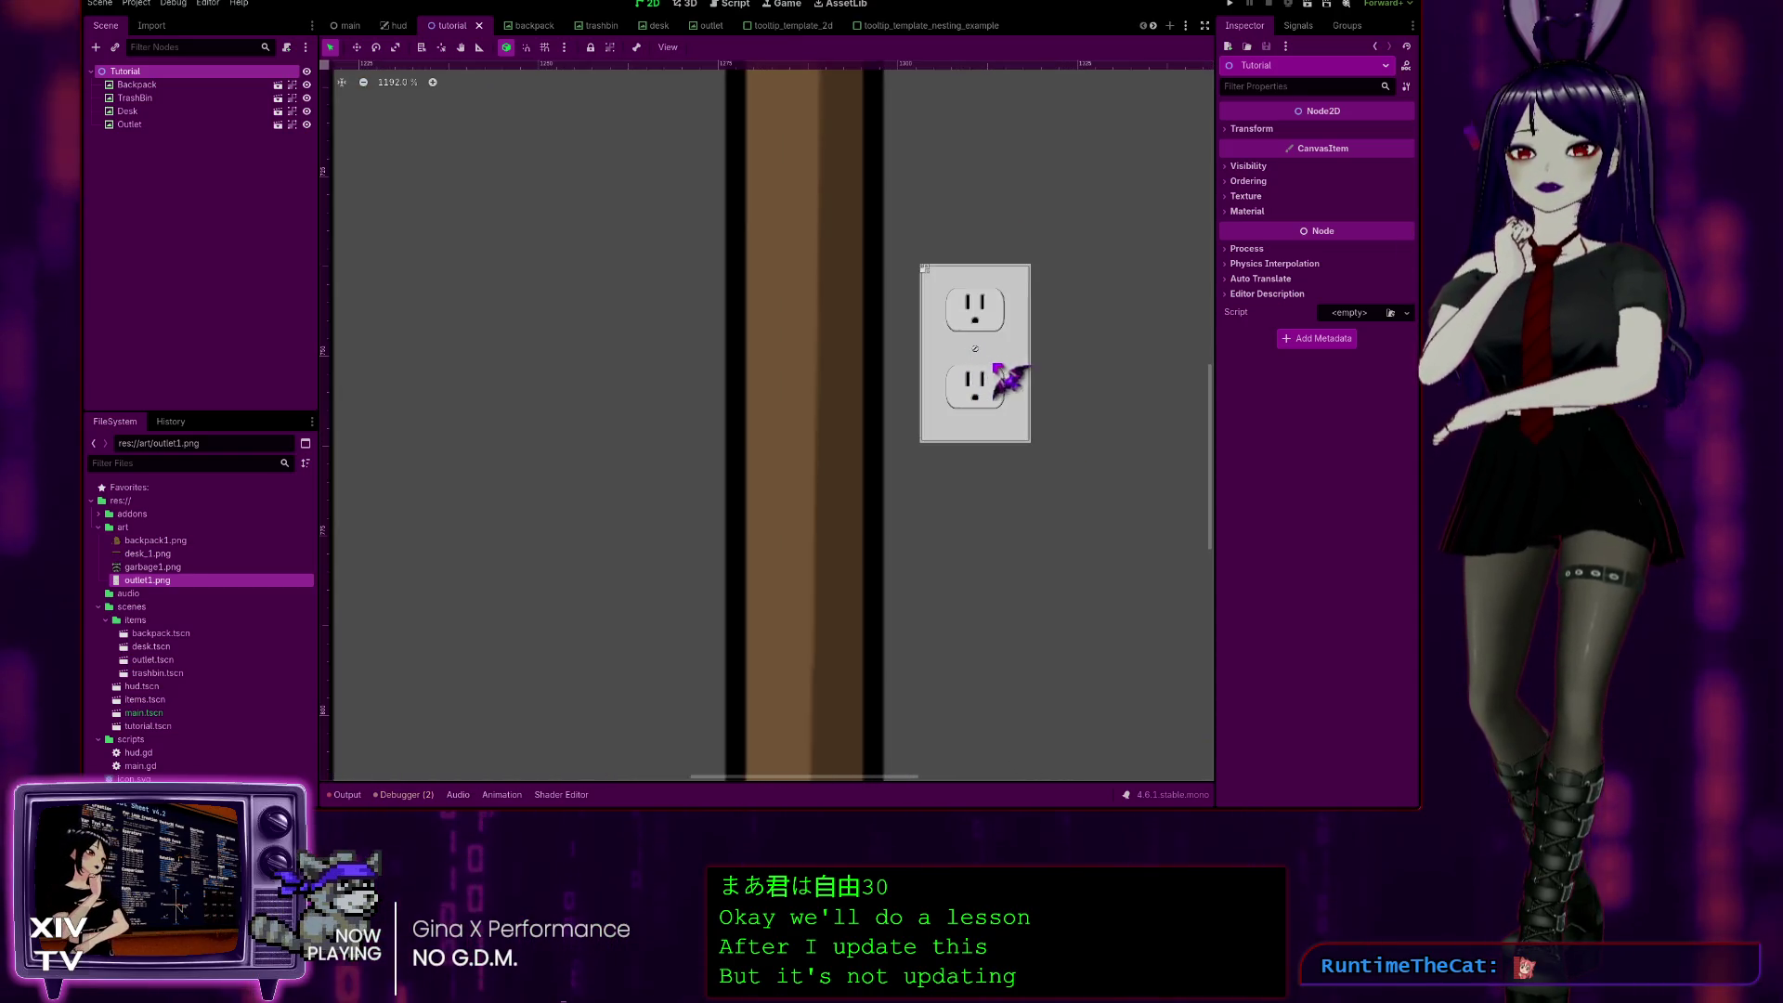
{"action": "scroll", "coordinate": [1018, 405], "scroll_direction": "down", "scroll_amount": 1}
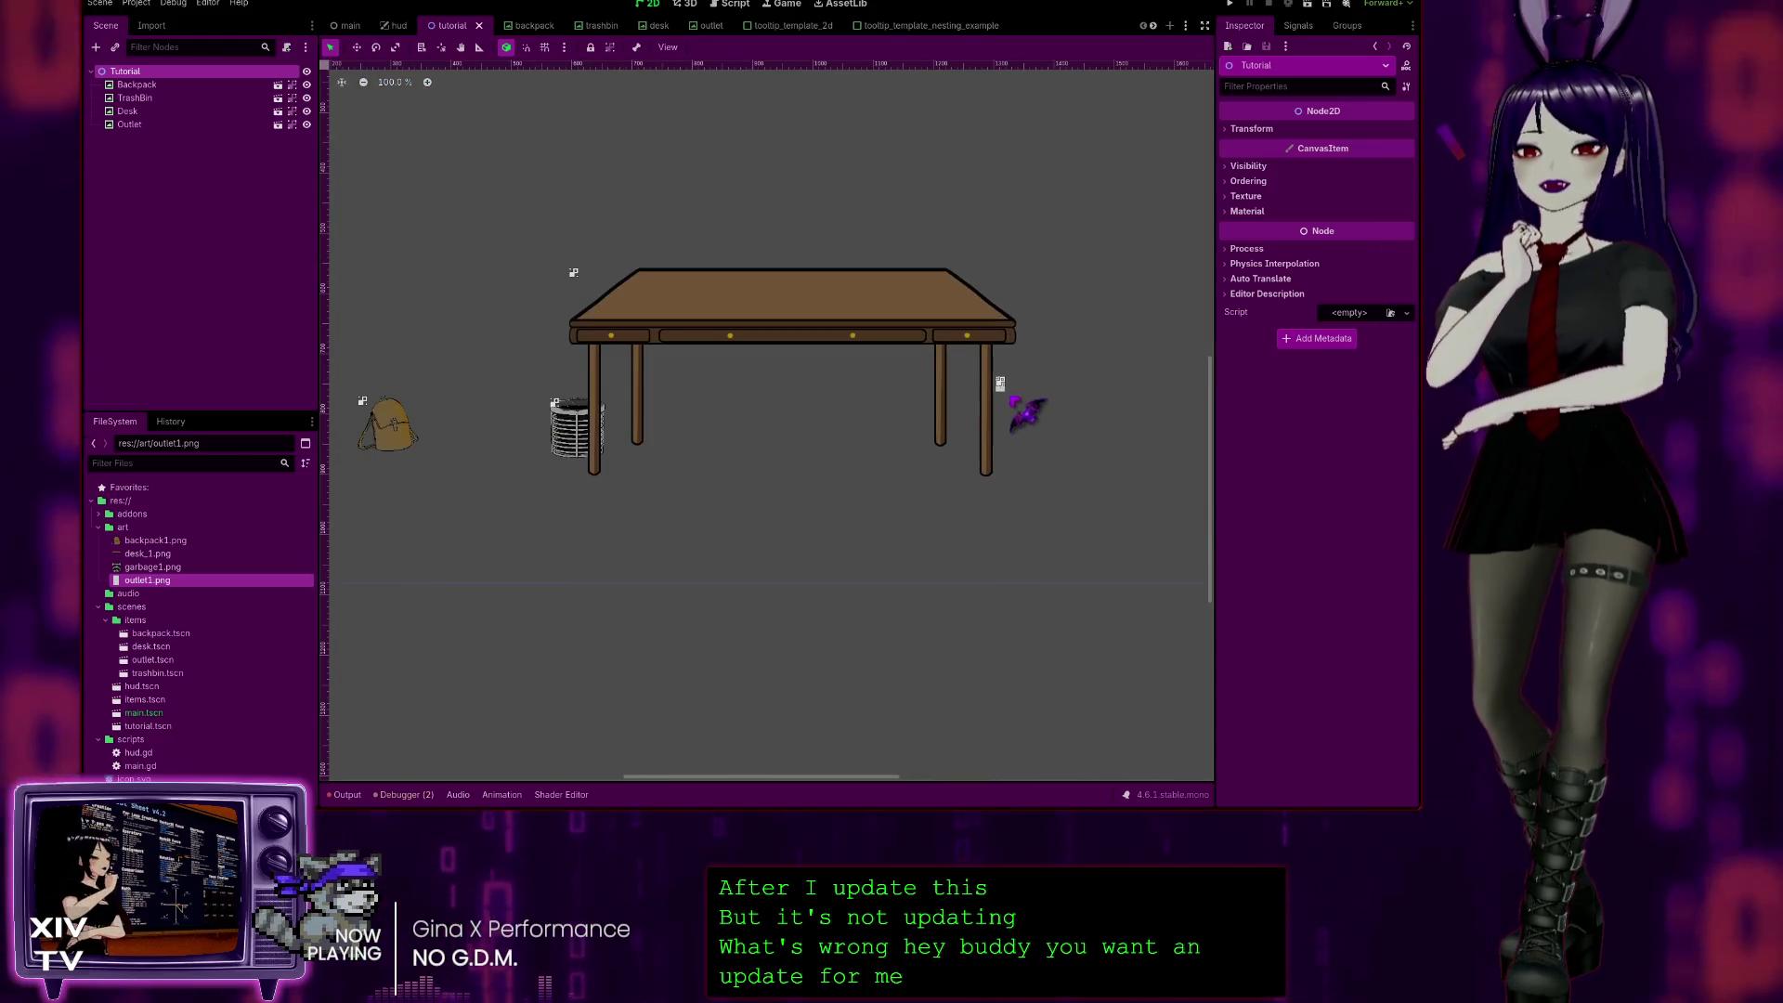
{"action": "scroll", "coordinate": [1005, 396], "scroll_direction": "down", "scroll_amount": 3}
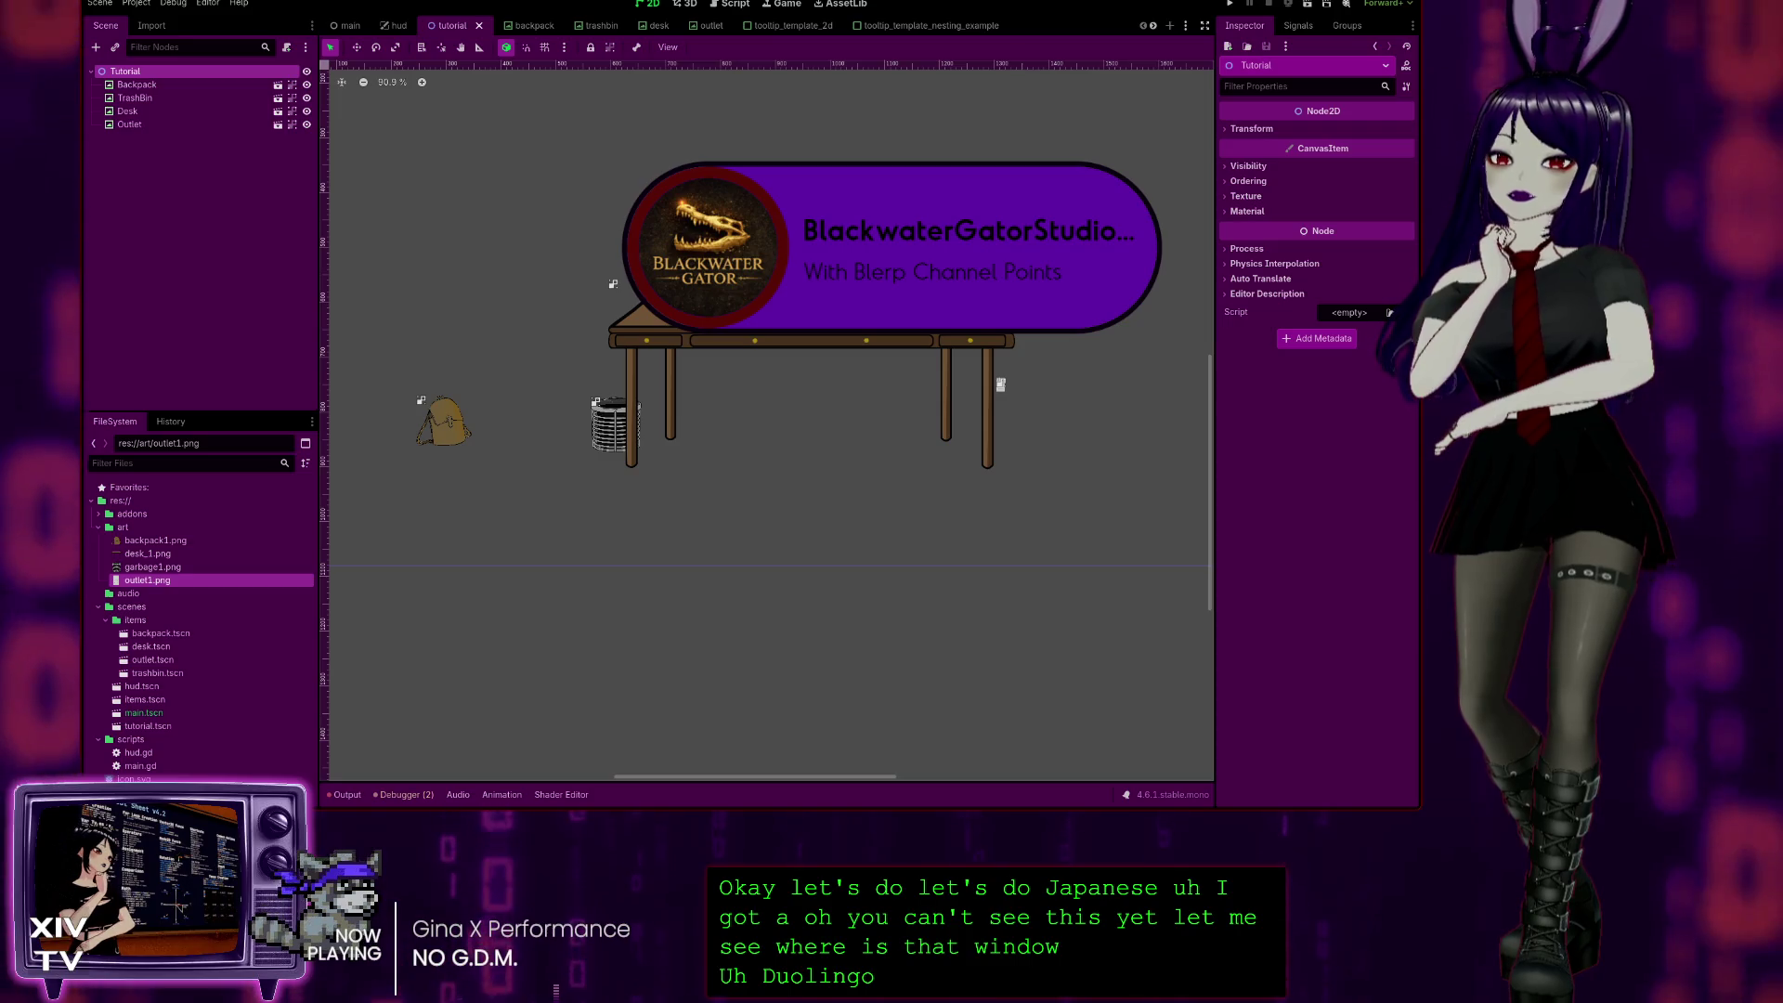
{"action": "key", "text": "alt+Tab"}
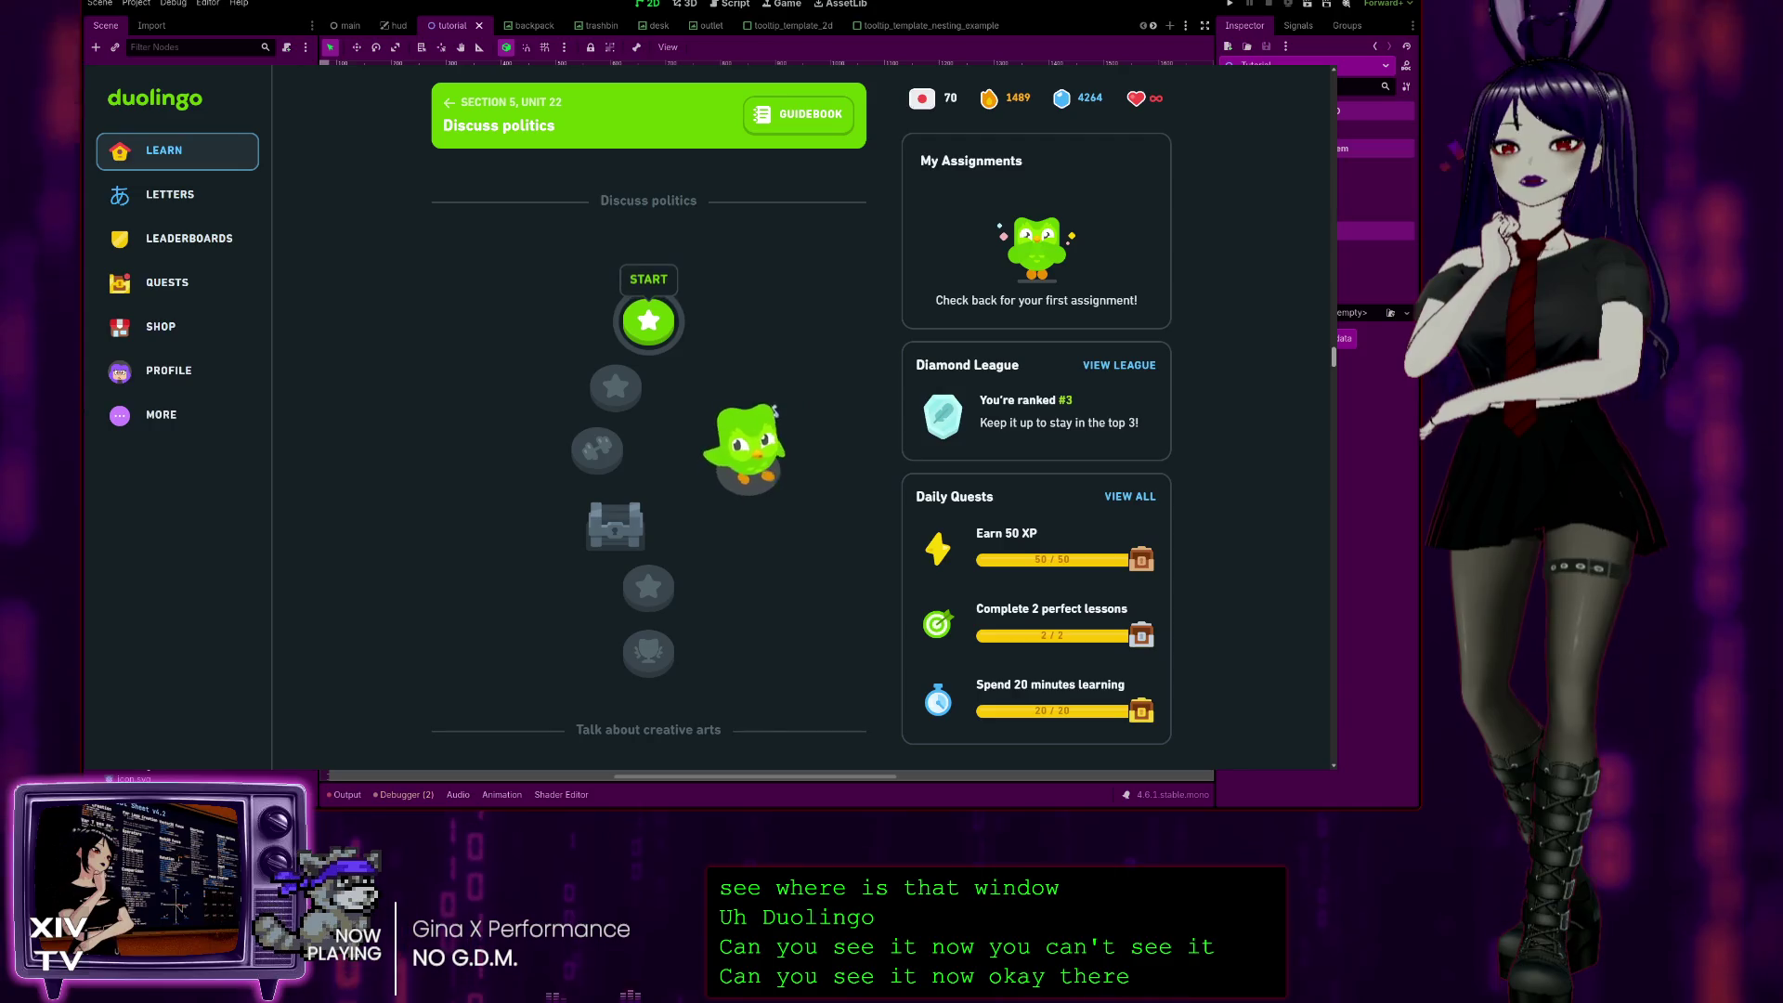
Step: Start the first Discuss politics lesson and submit the reading for 大統領
{"action": "left_click", "coordinate": [630, 344]}
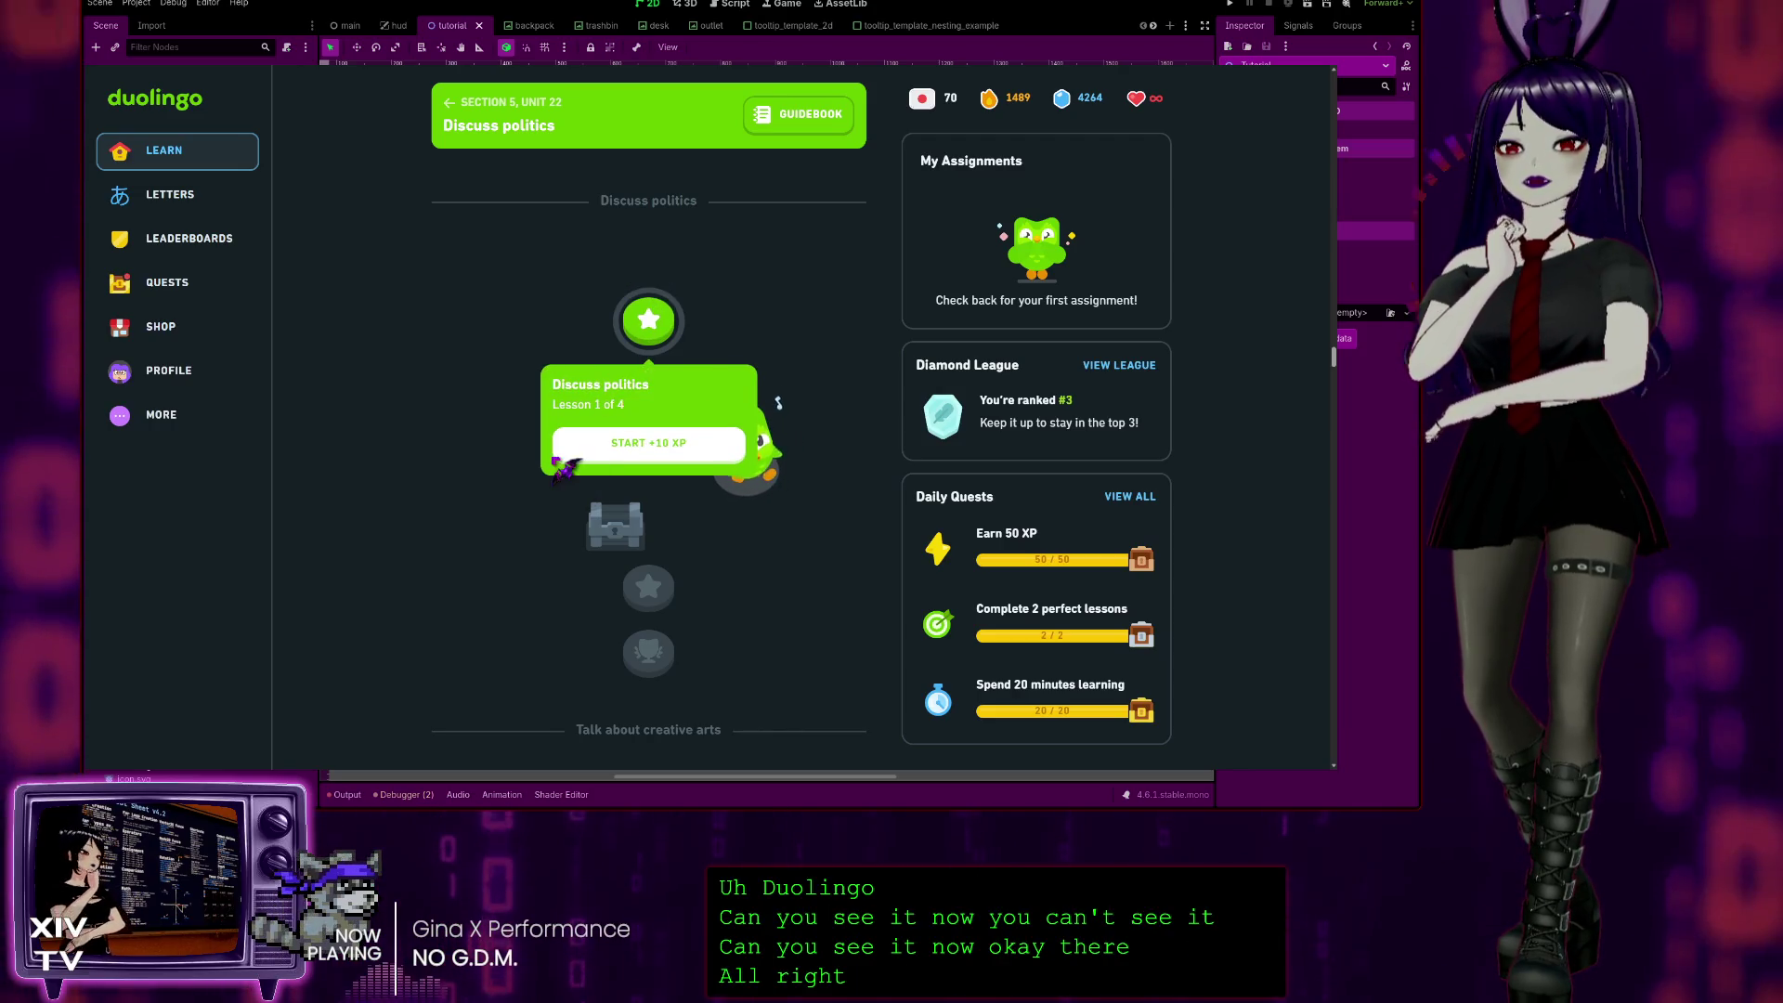
{"action": "left_click", "coordinate": [599, 448]}
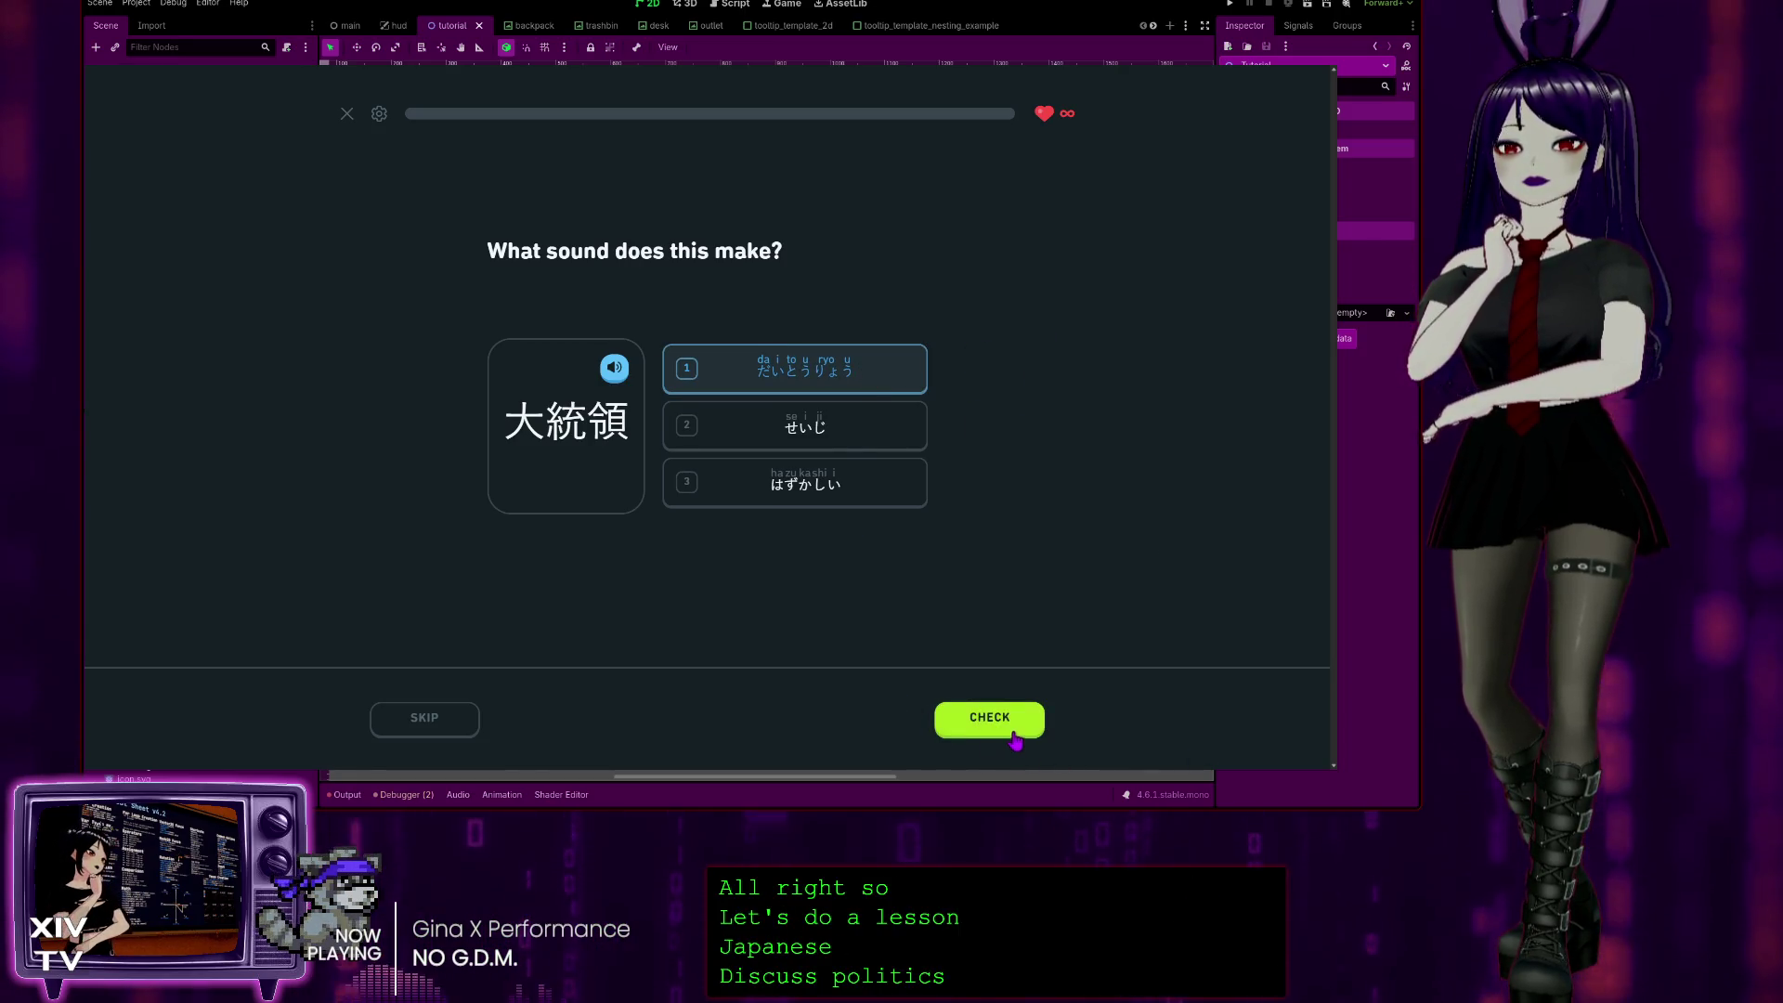
{"action": "left_click", "coordinate": [1012, 734]}
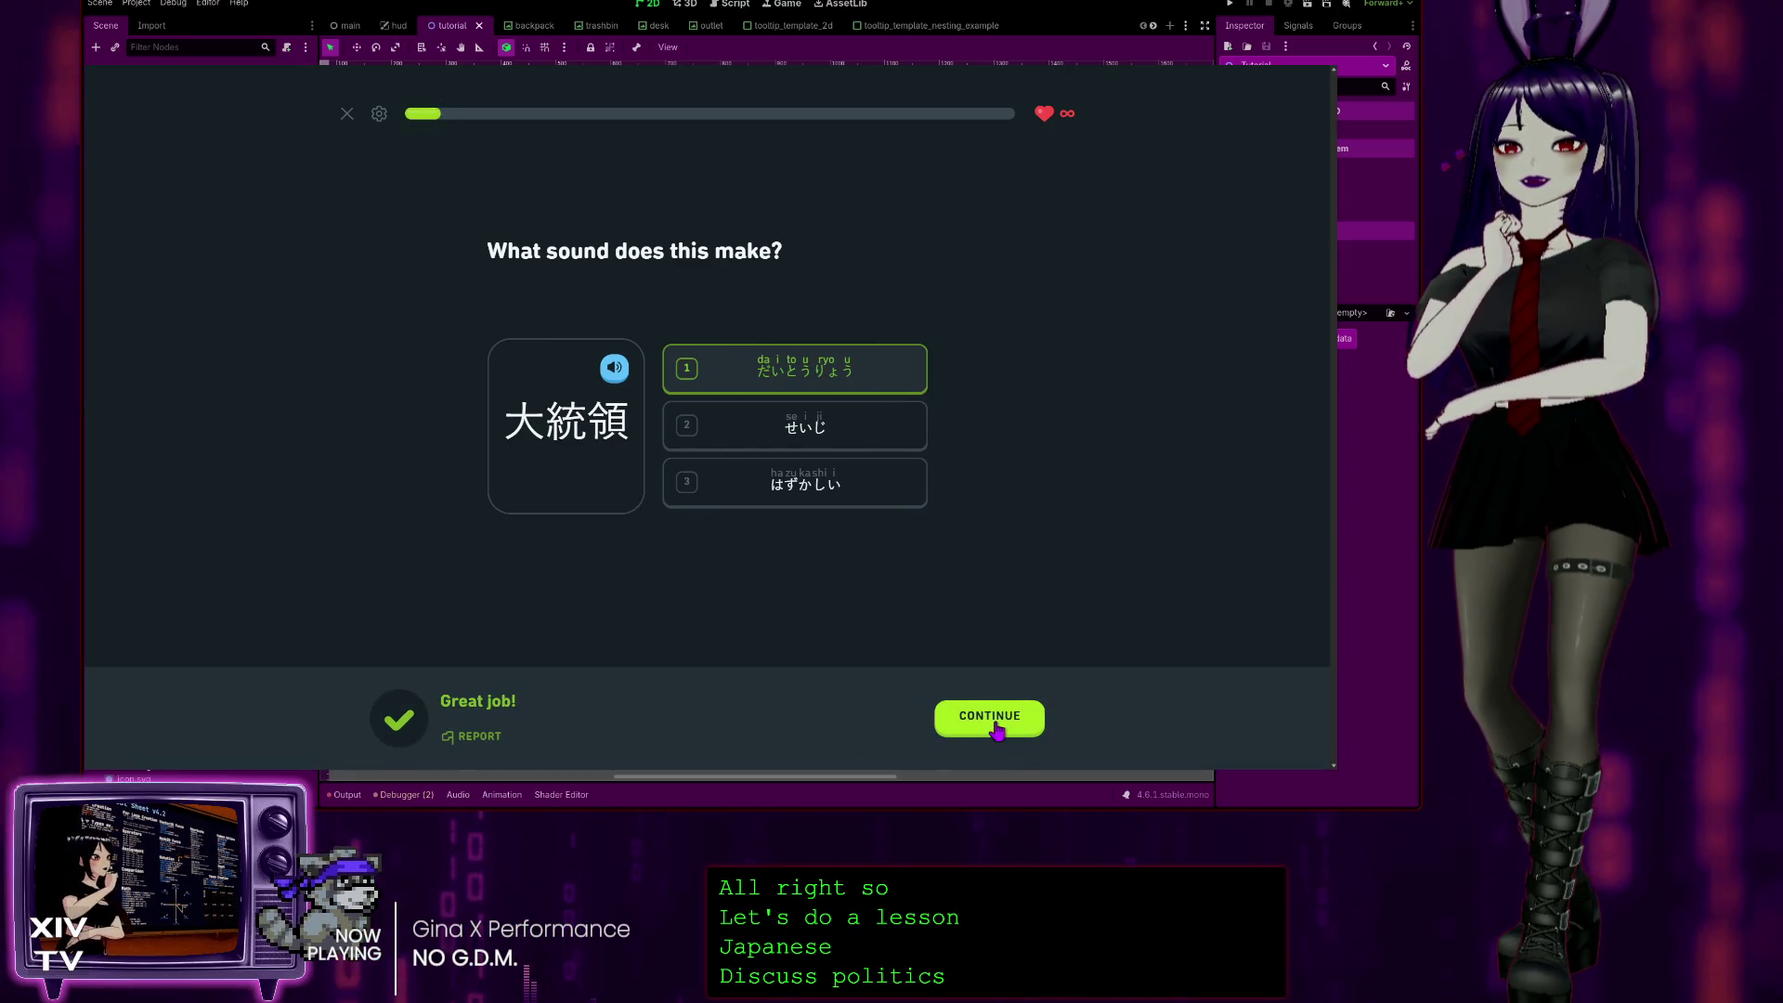
{"action": "left_click", "coordinate": [995, 731]}
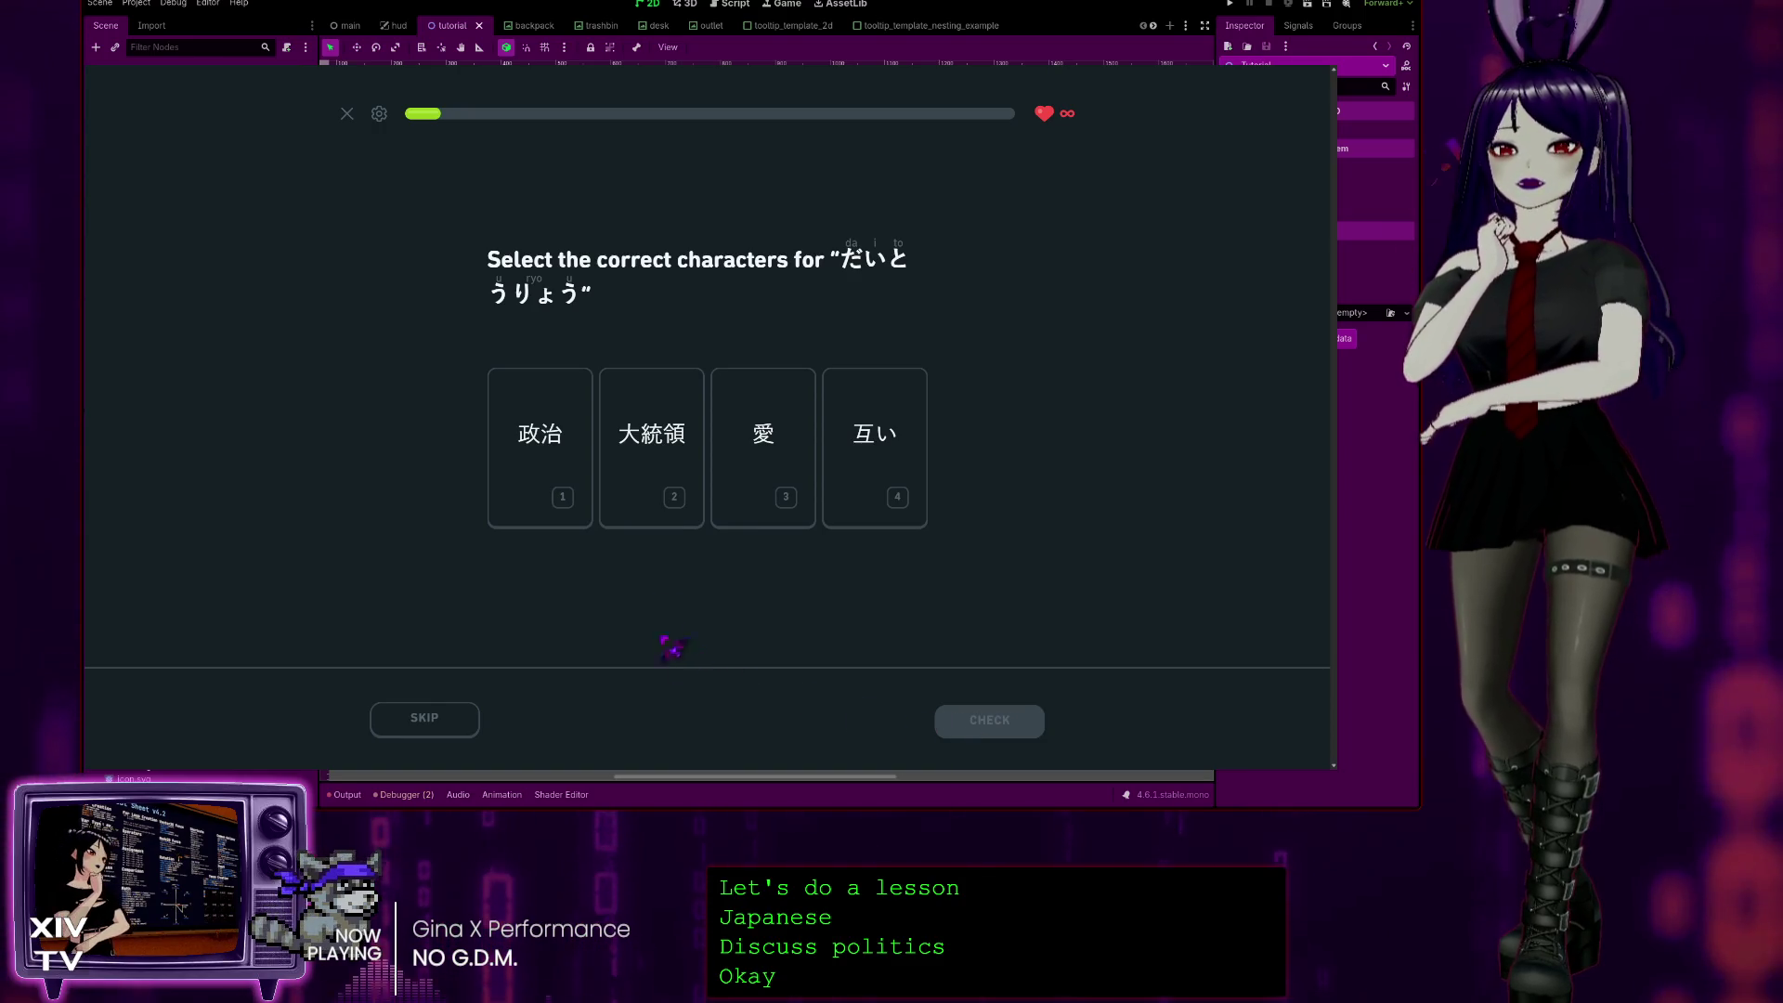
Step: Pick 大統領 as the matching characters, then だいとうりょう as the heard word, checking each
{"action": "left_click", "coordinate": [666, 439]}
{"action": "left_click", "coordinate": [1029, 733]}
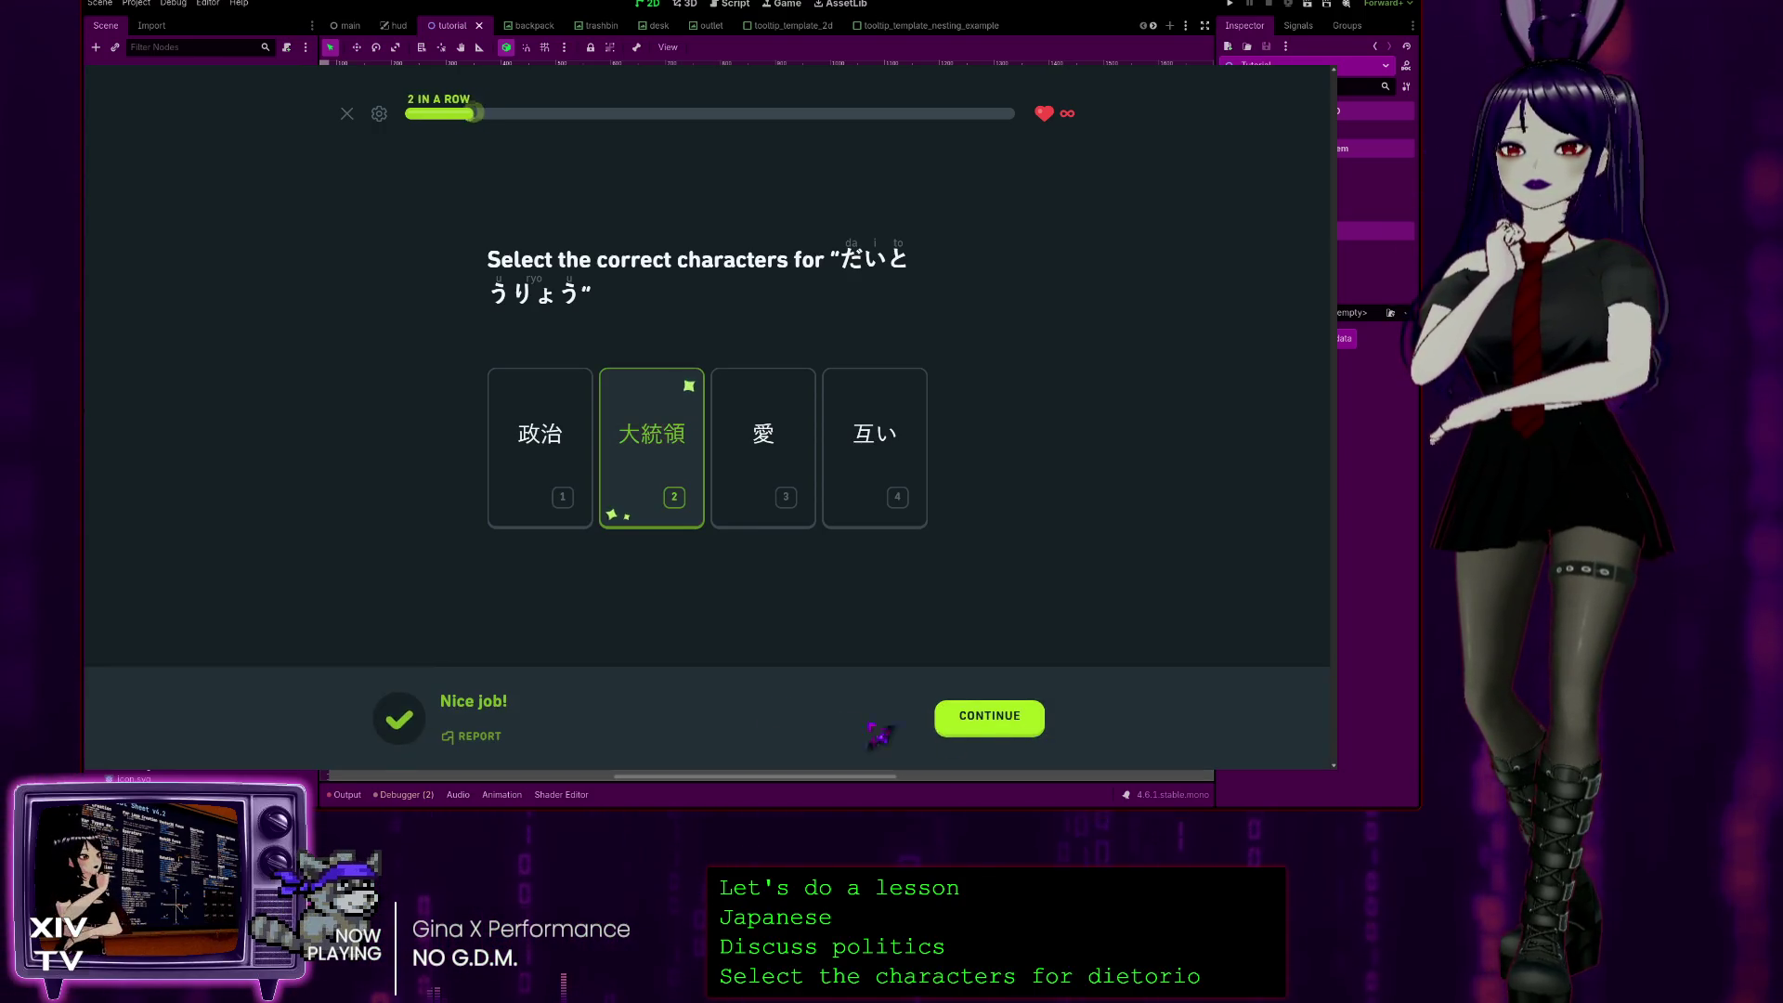
{"action": "left_click", "coordinate": [984, 724]}
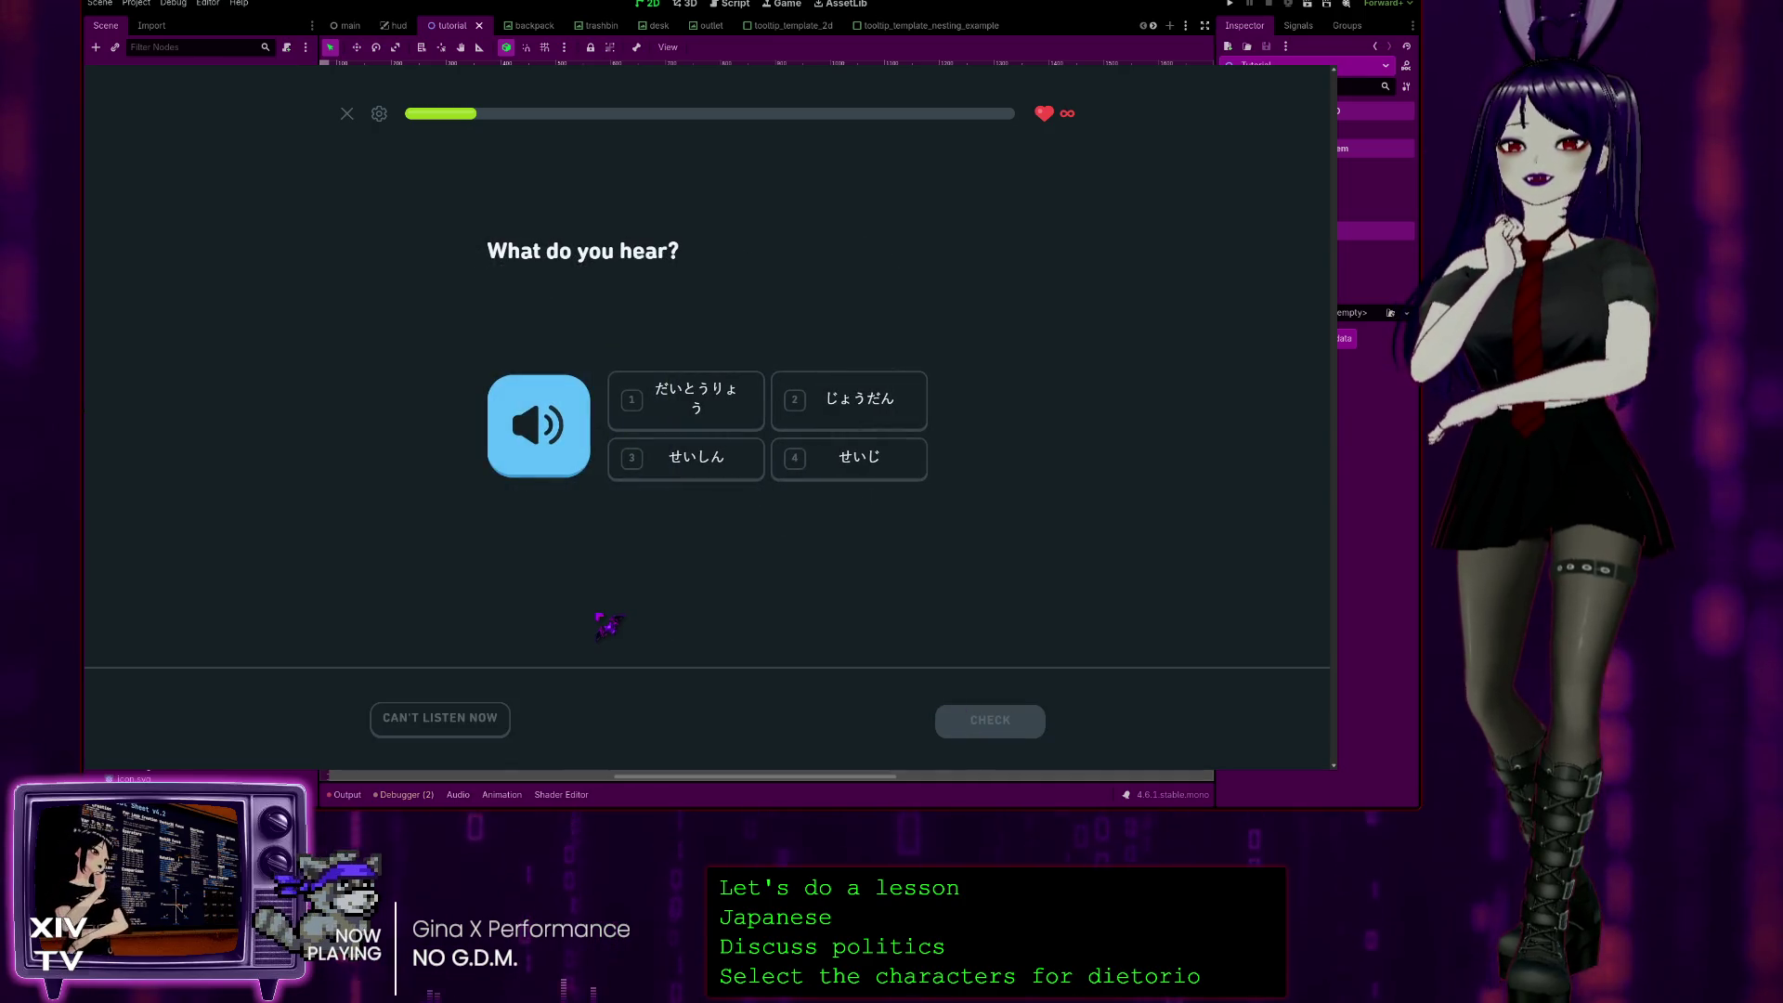
{"action": "left_click", "coordinate": [641, 420]}
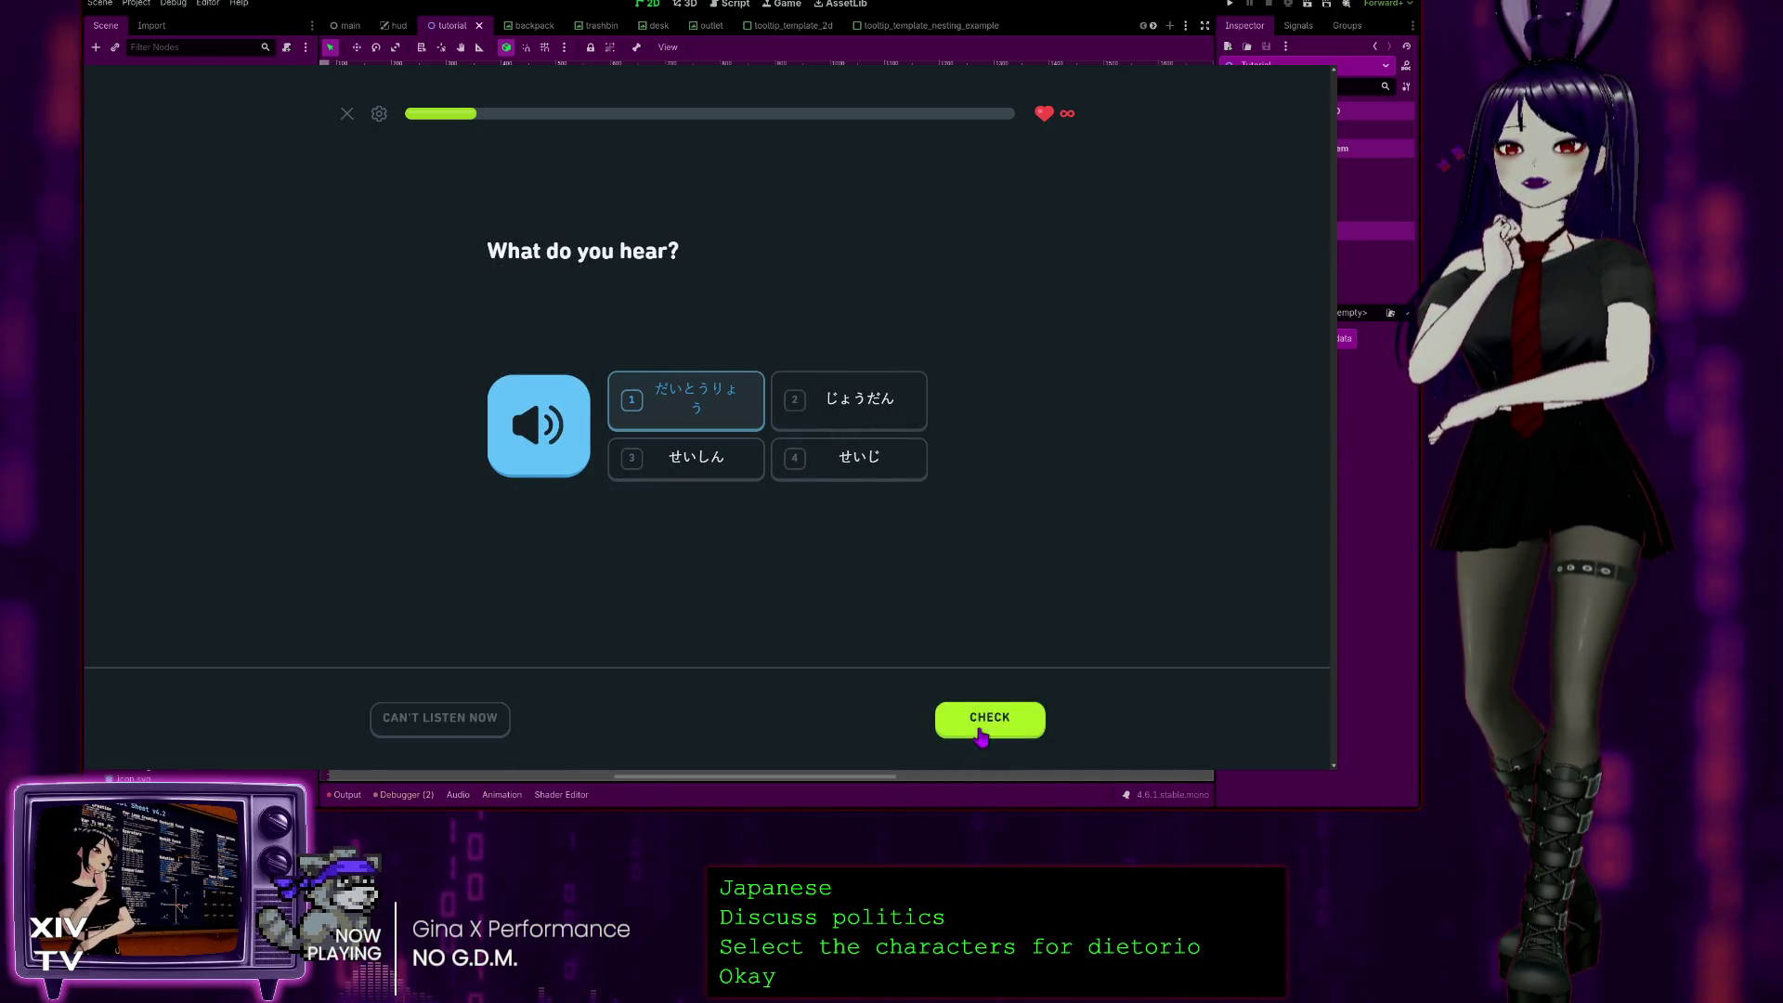
{"action": "left_click", "coordinate": [982, 733]}
{"action": "left_click", "coordinate": [1010, 735]}
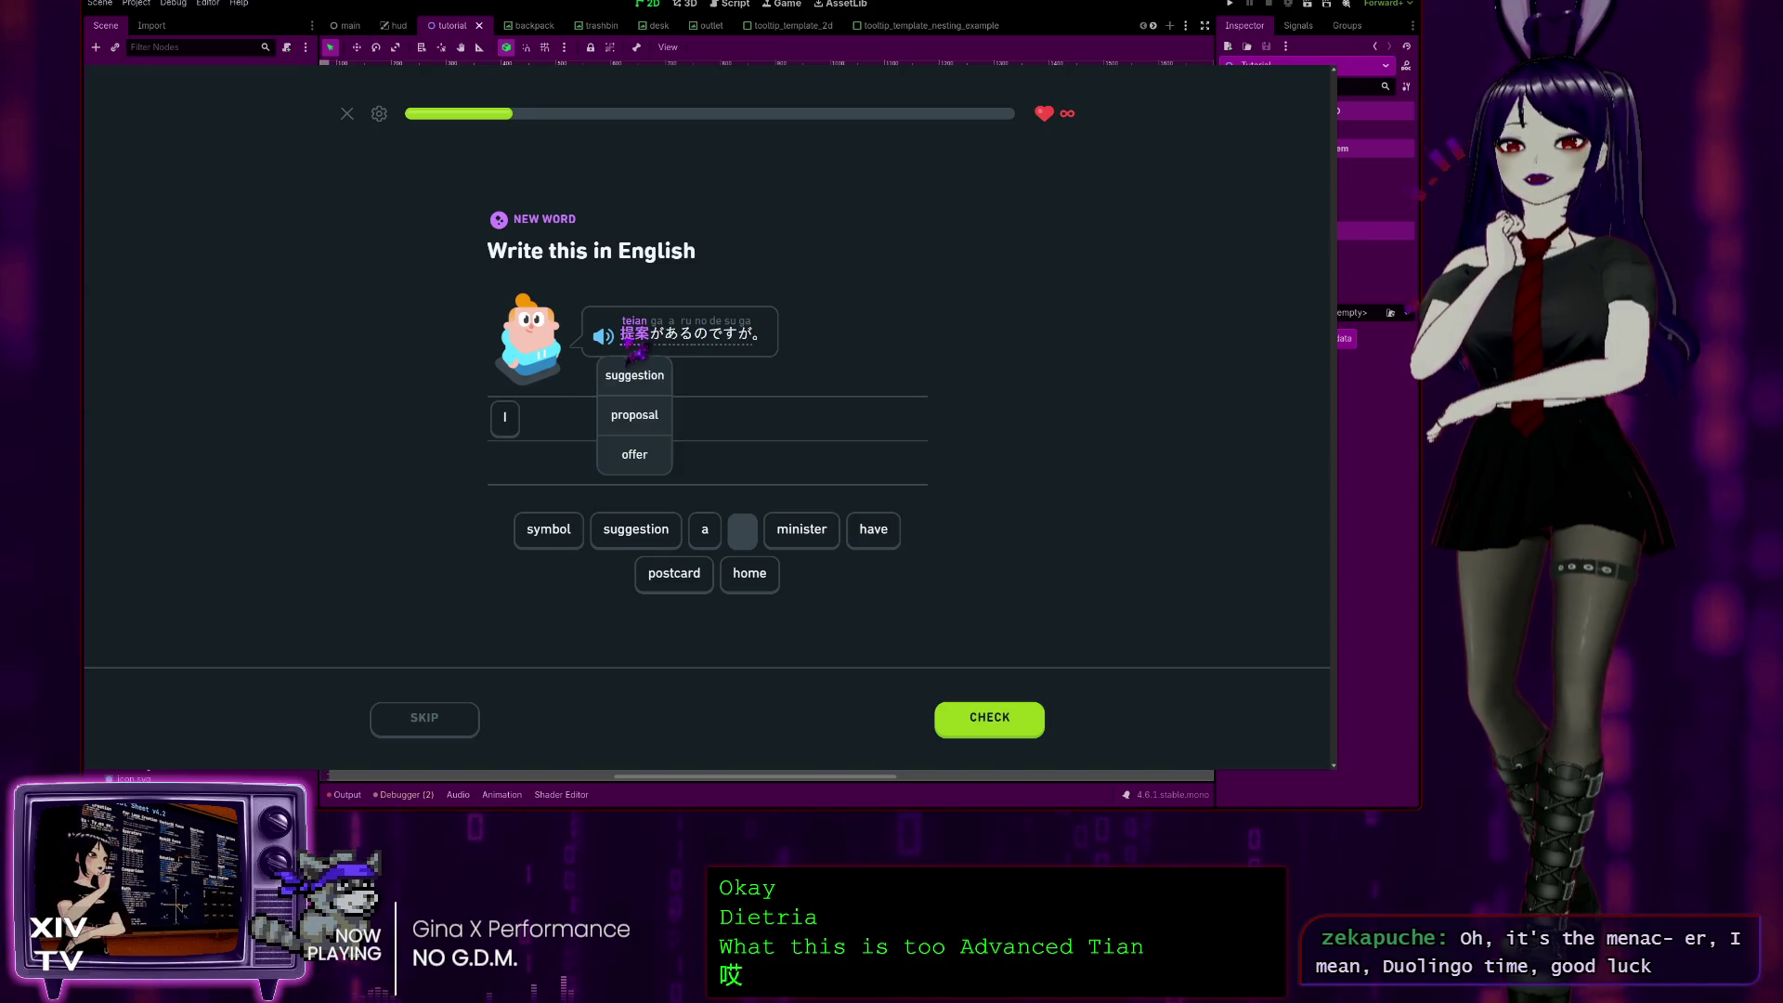
Step: Translate 提案があるのですが。 as 'I have a suggestion' and get it checked
{"action": "left_click", "coordinate": [882, 531]}
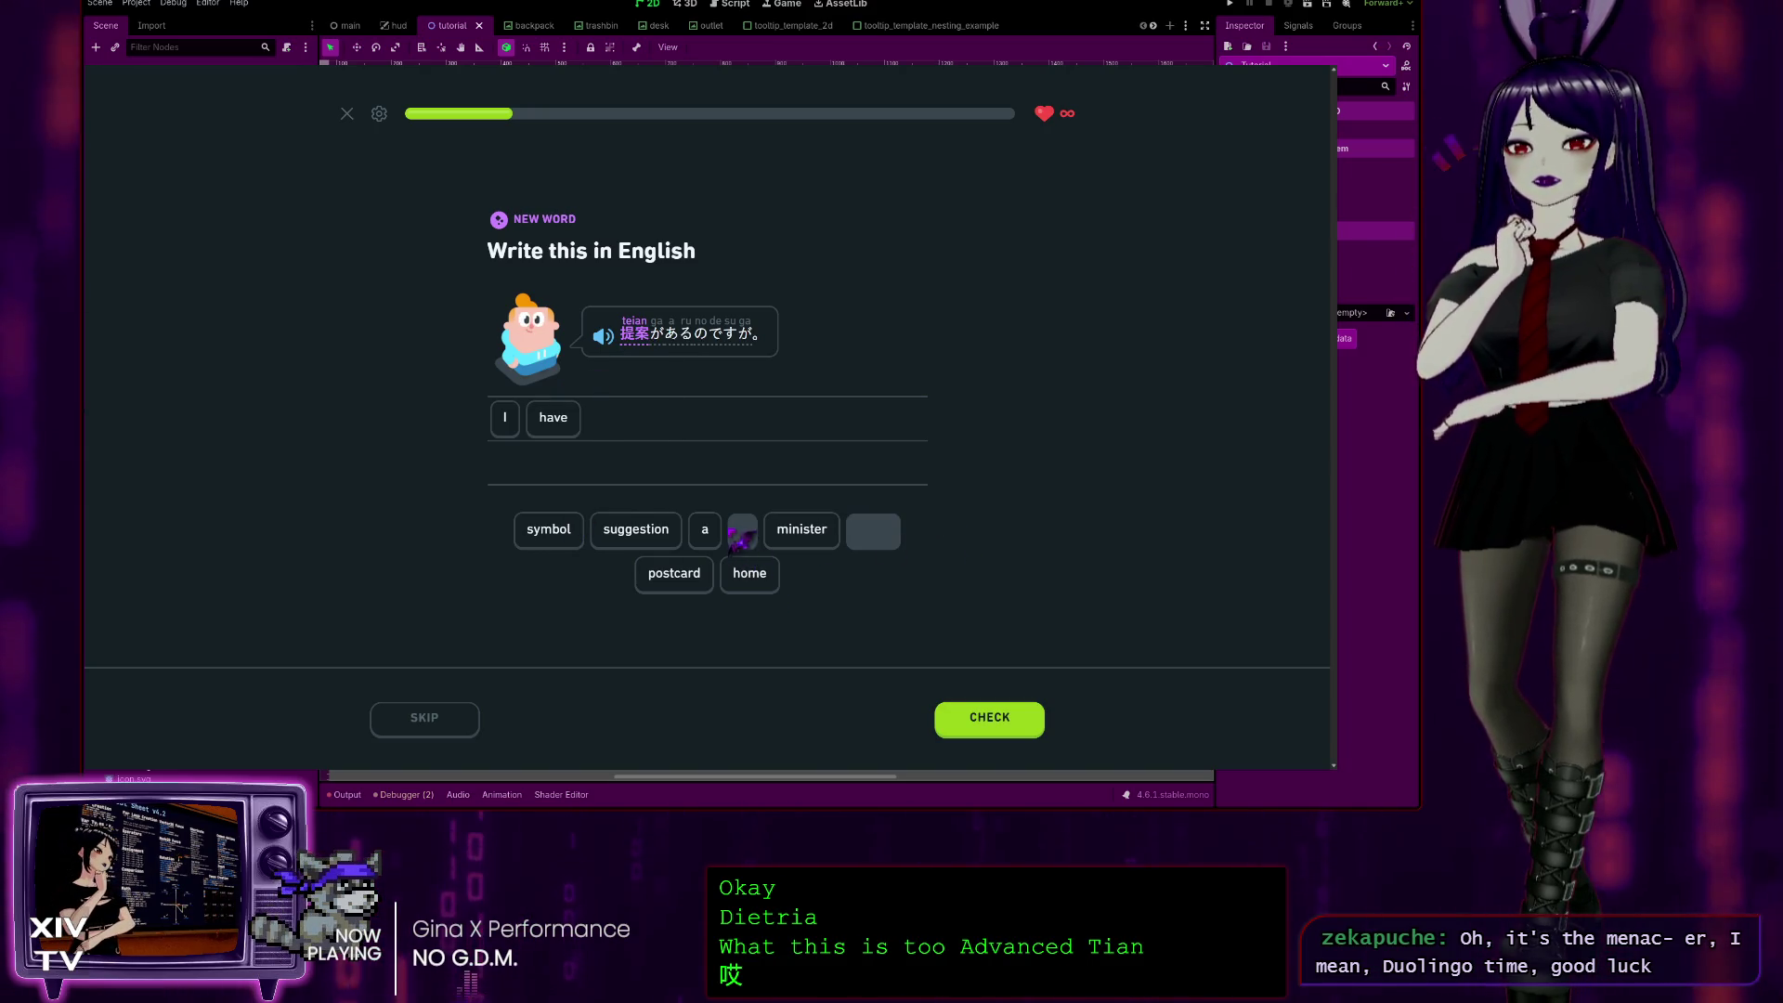
{"action": "left_click", "coordinate": [704, 530]}
{"action": "left_click", "coordinate": [637, 529]}
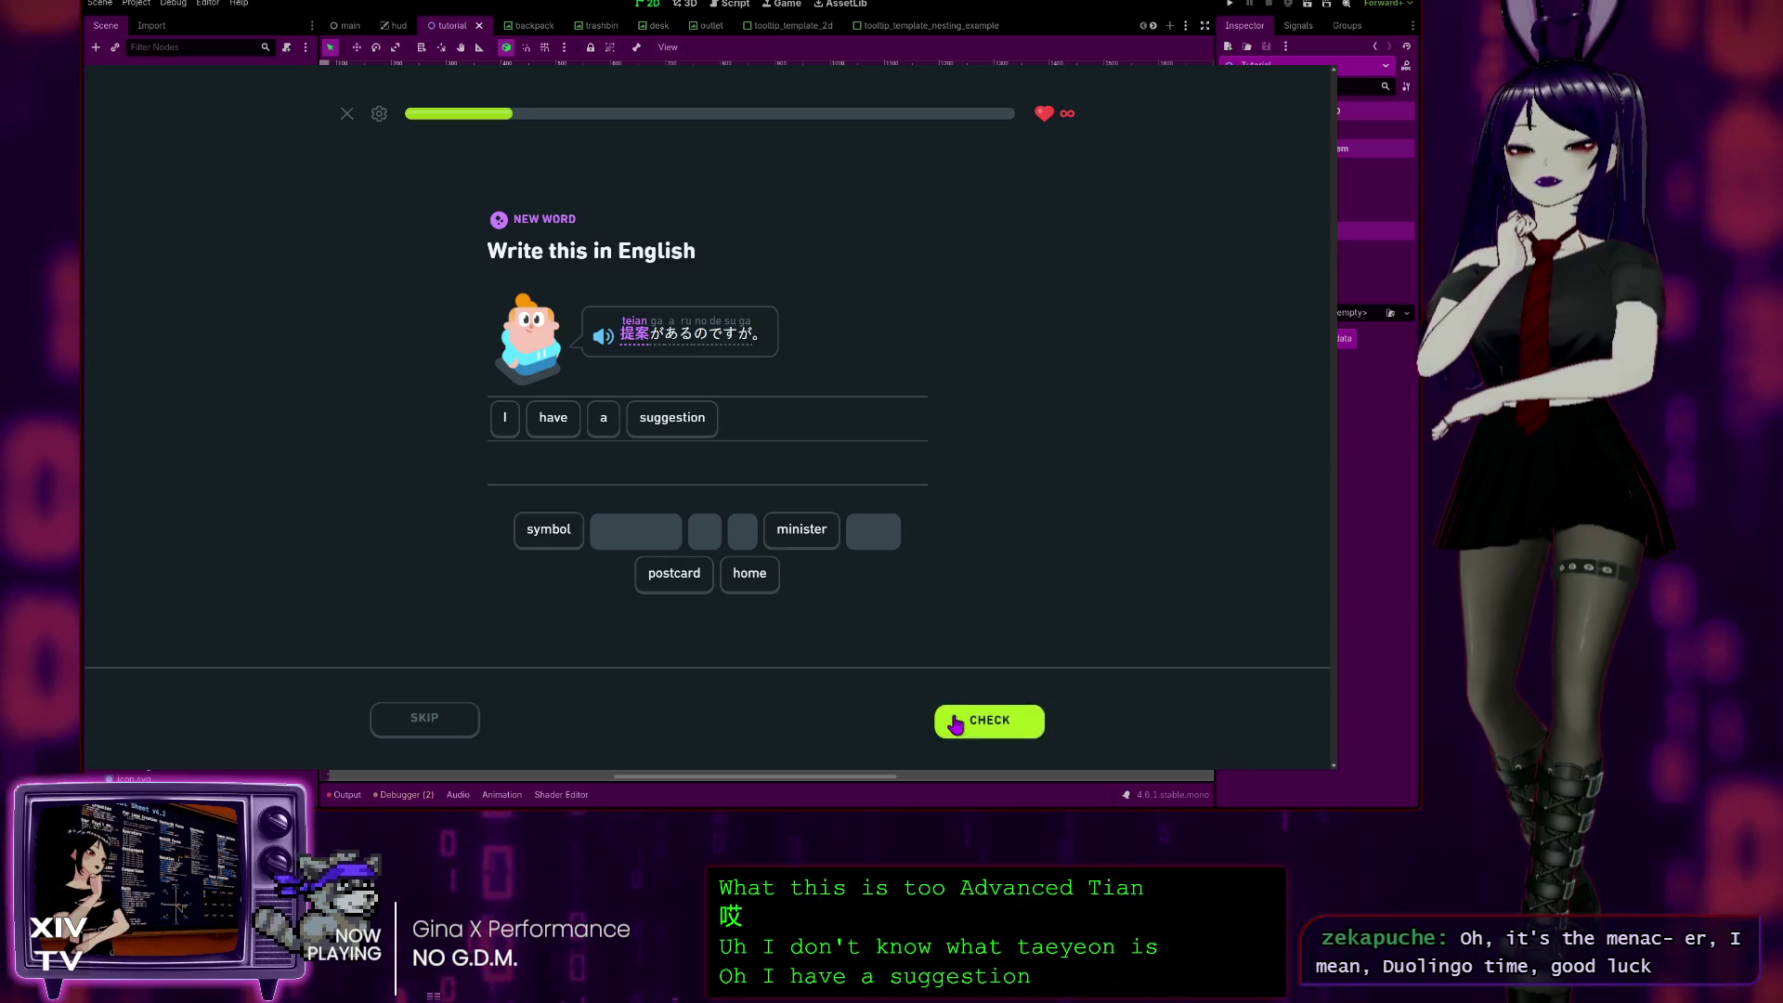
{"action": "left_click", "coordinate": [941, 717]}
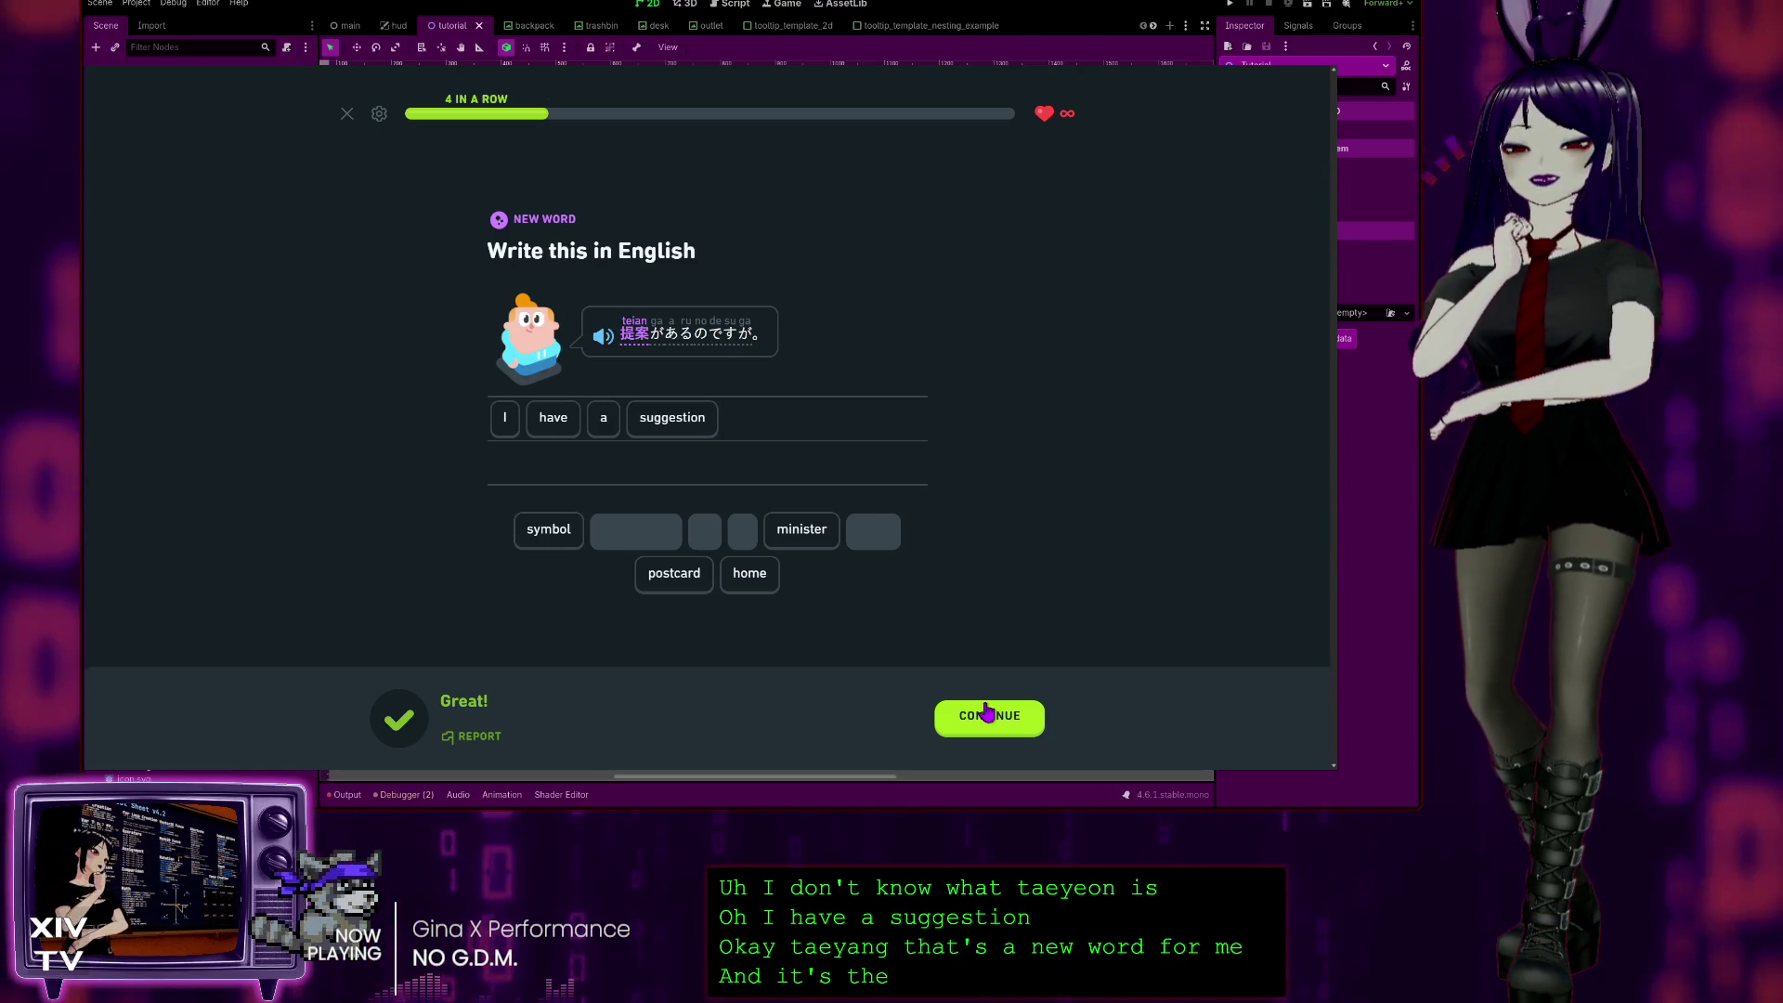
{"action": "left_click", "coordinate": [987, 713]}
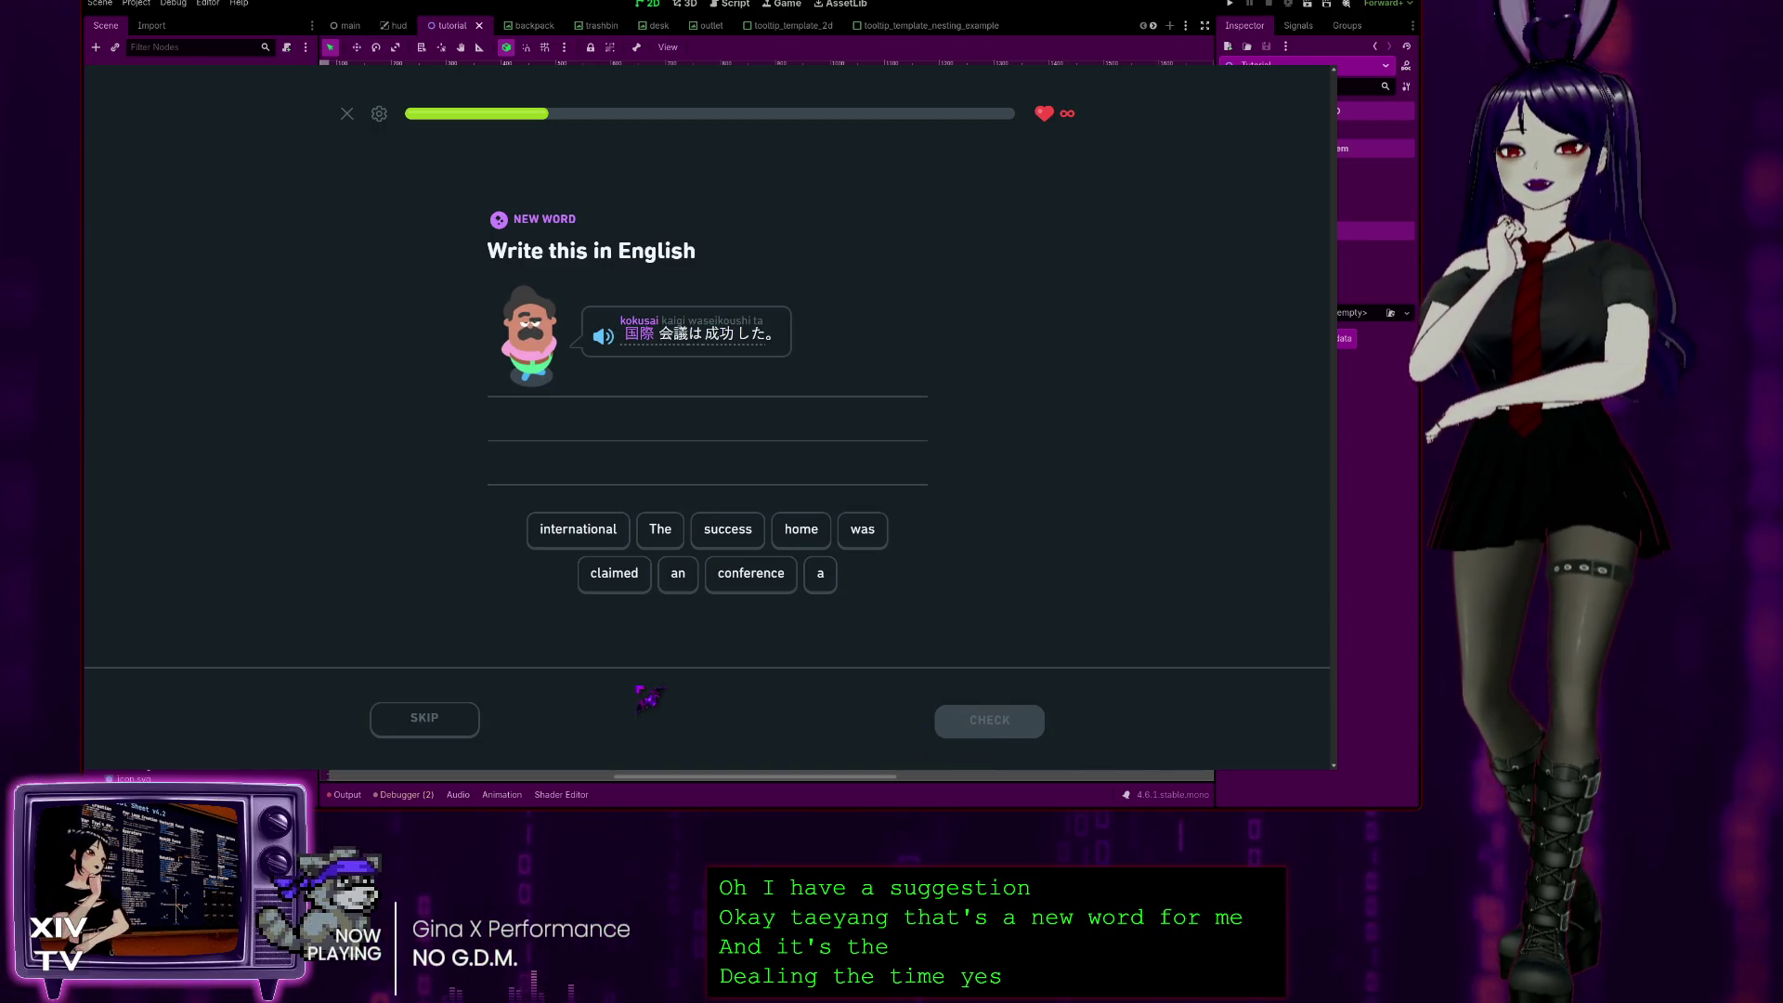
Step: Build 'The international conference was a success' from the tiles and submit it
{"action": "left_click", "coordinate": [654, 532]}
{"action": "left_click", "coordinate": [577, 529]}
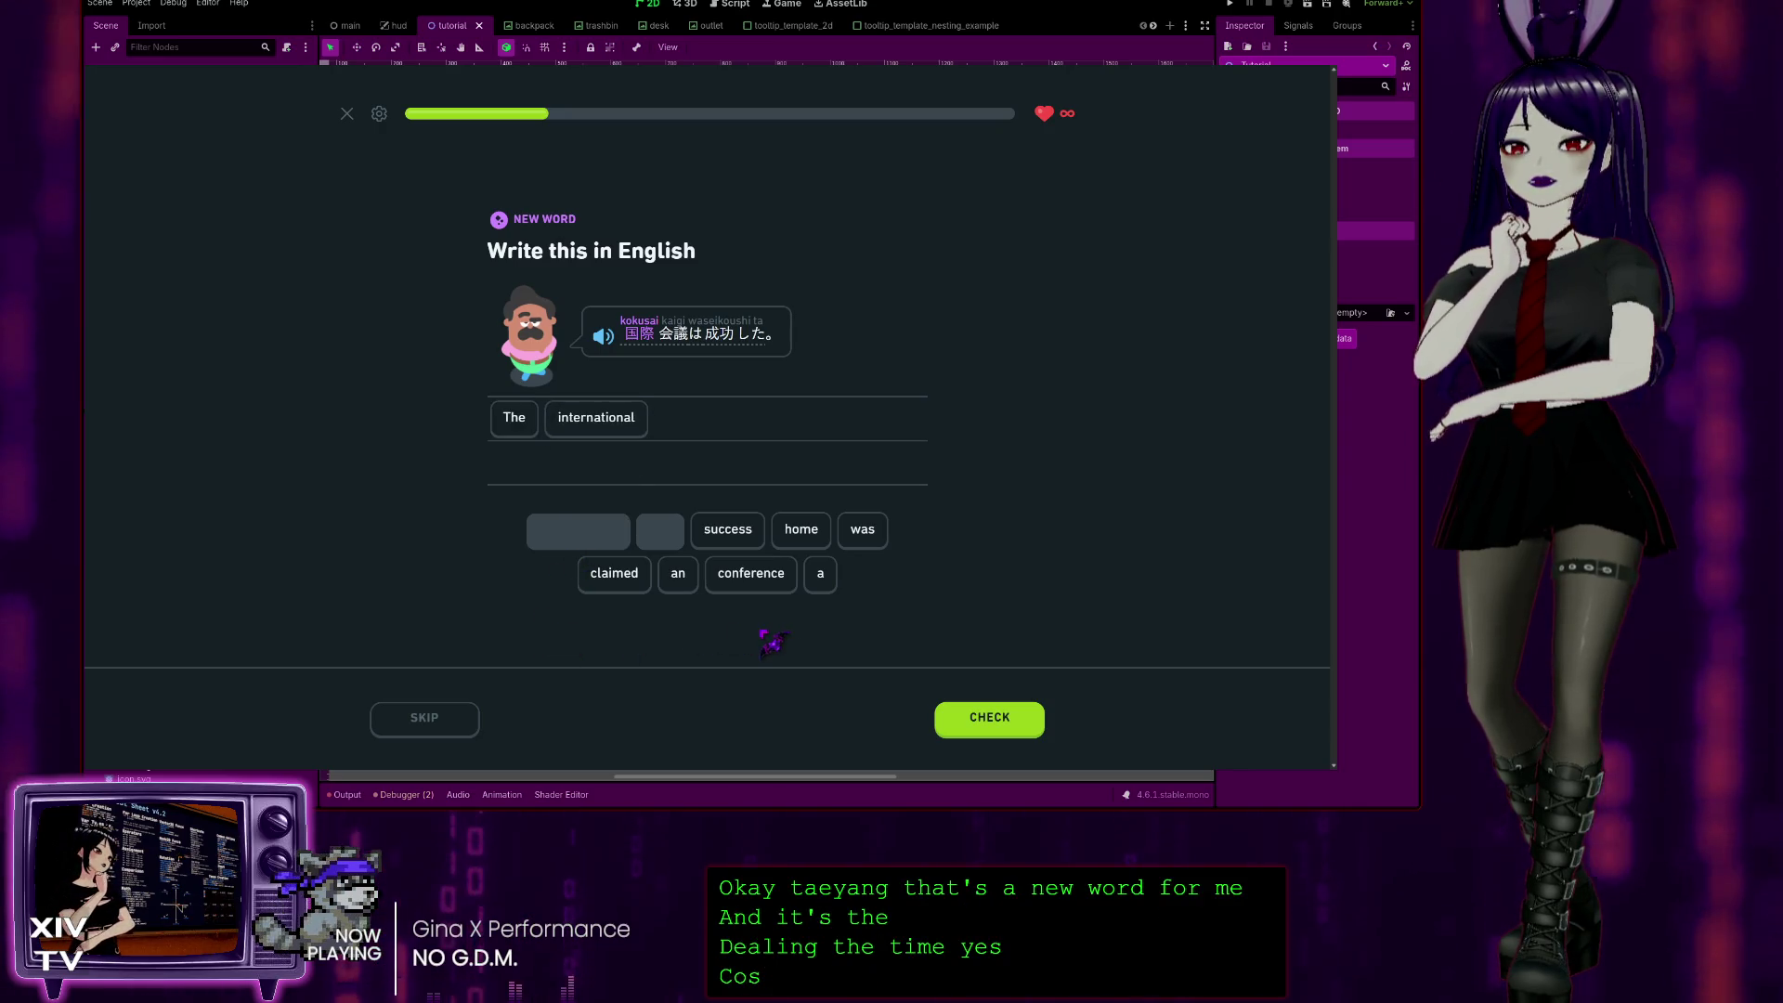
{"action": "left_click", "coordinate": [752, 573]}
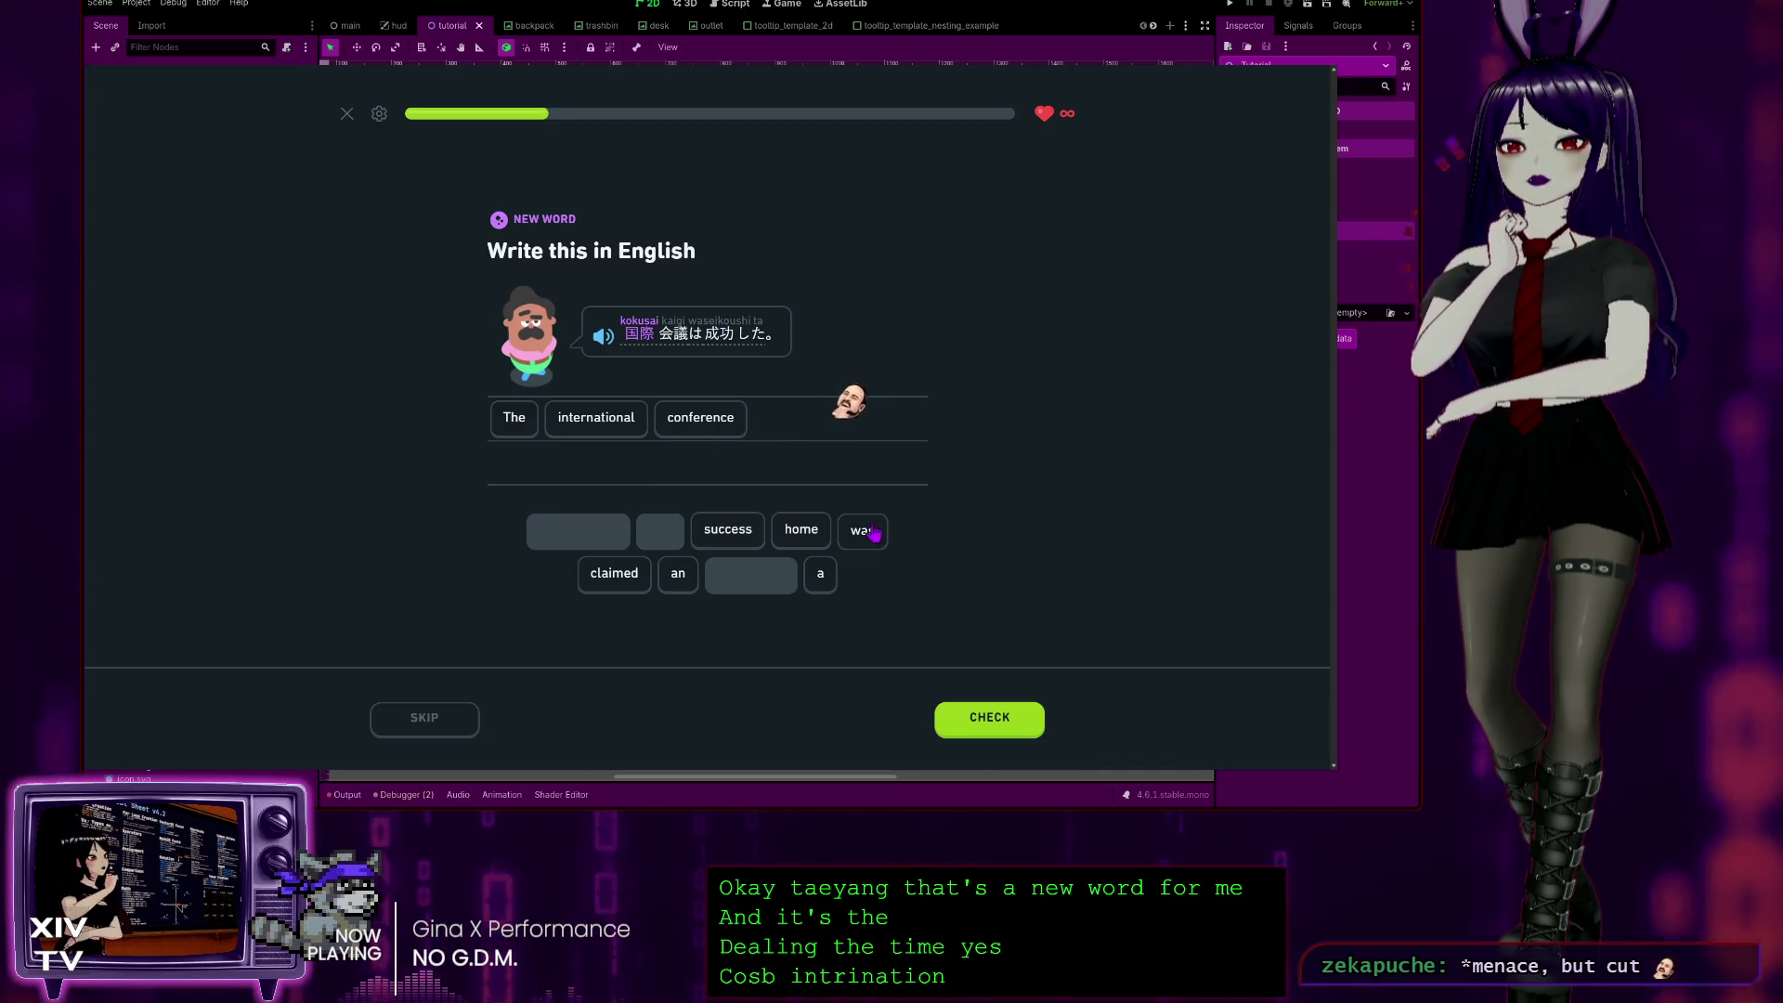
{"action": "left_click", "coordinate": [958, 711]}
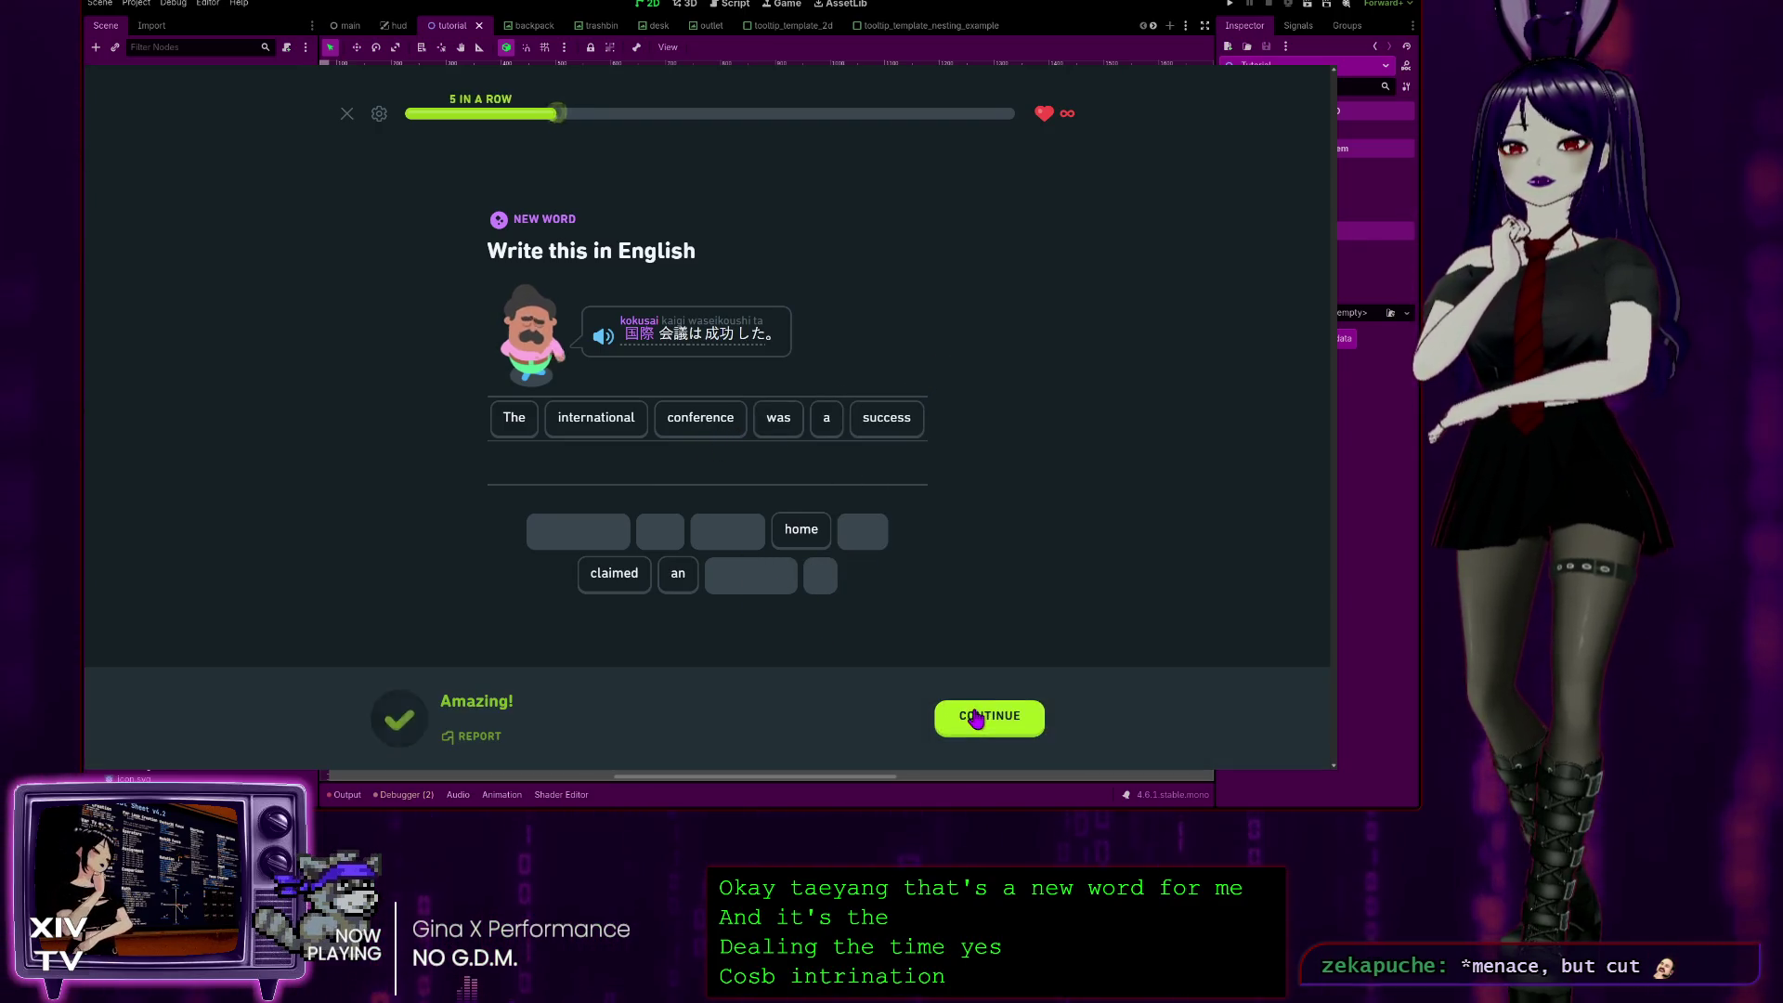
{"action": "left_click", "coordinate": [964, 725]}
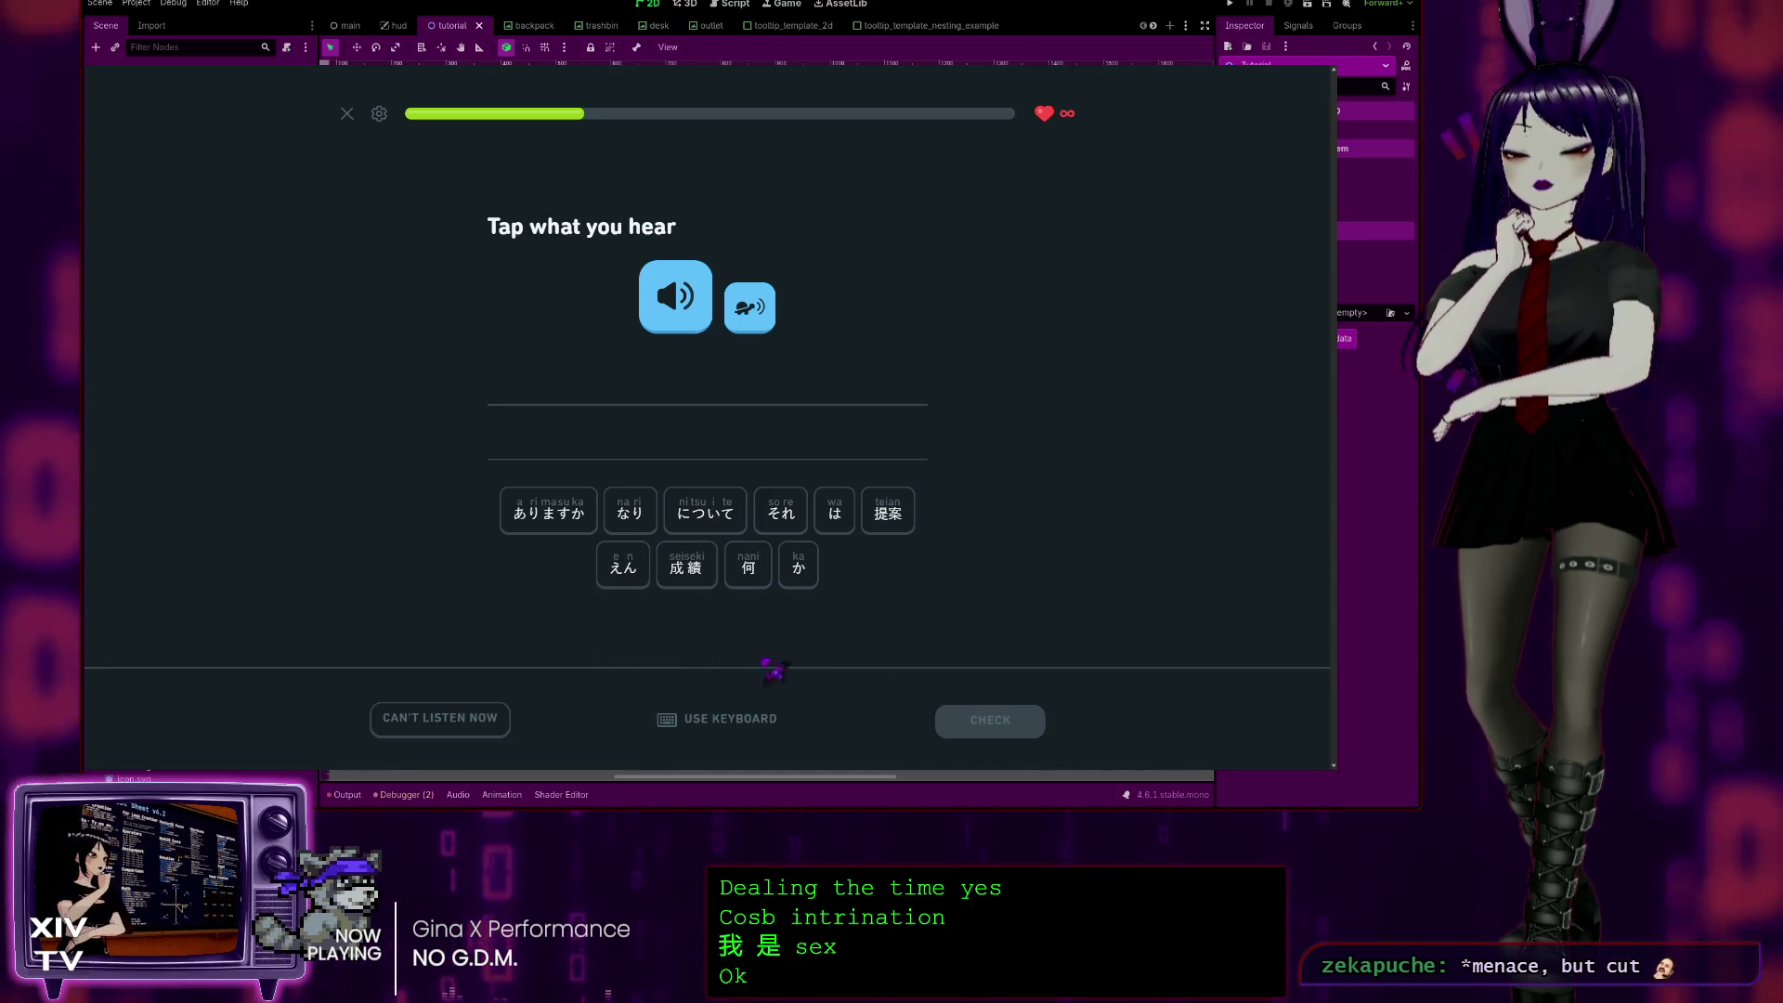
Step: Using the slow audio, tap それ, 何, か, 提案, は, ありますか in order and submit the answer
{"action": "left_click", "coordinate": [748, 309]}
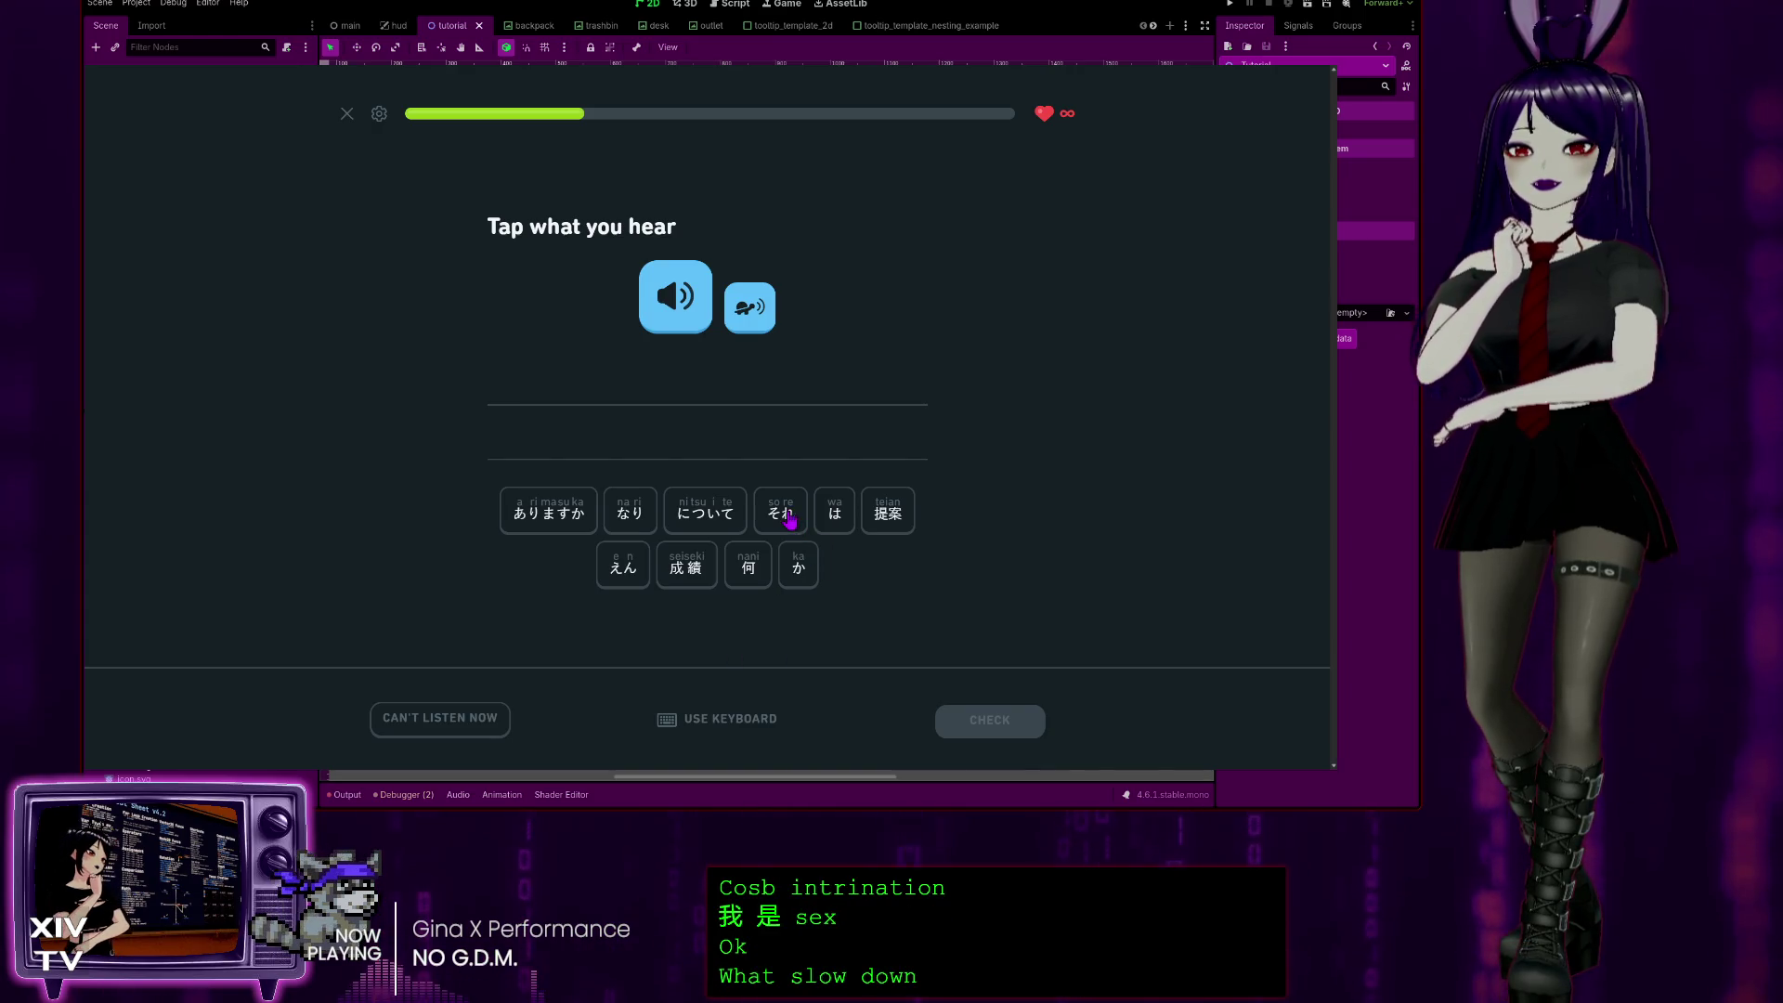
{"action": "left_click", "coordinate": [789, 521]}
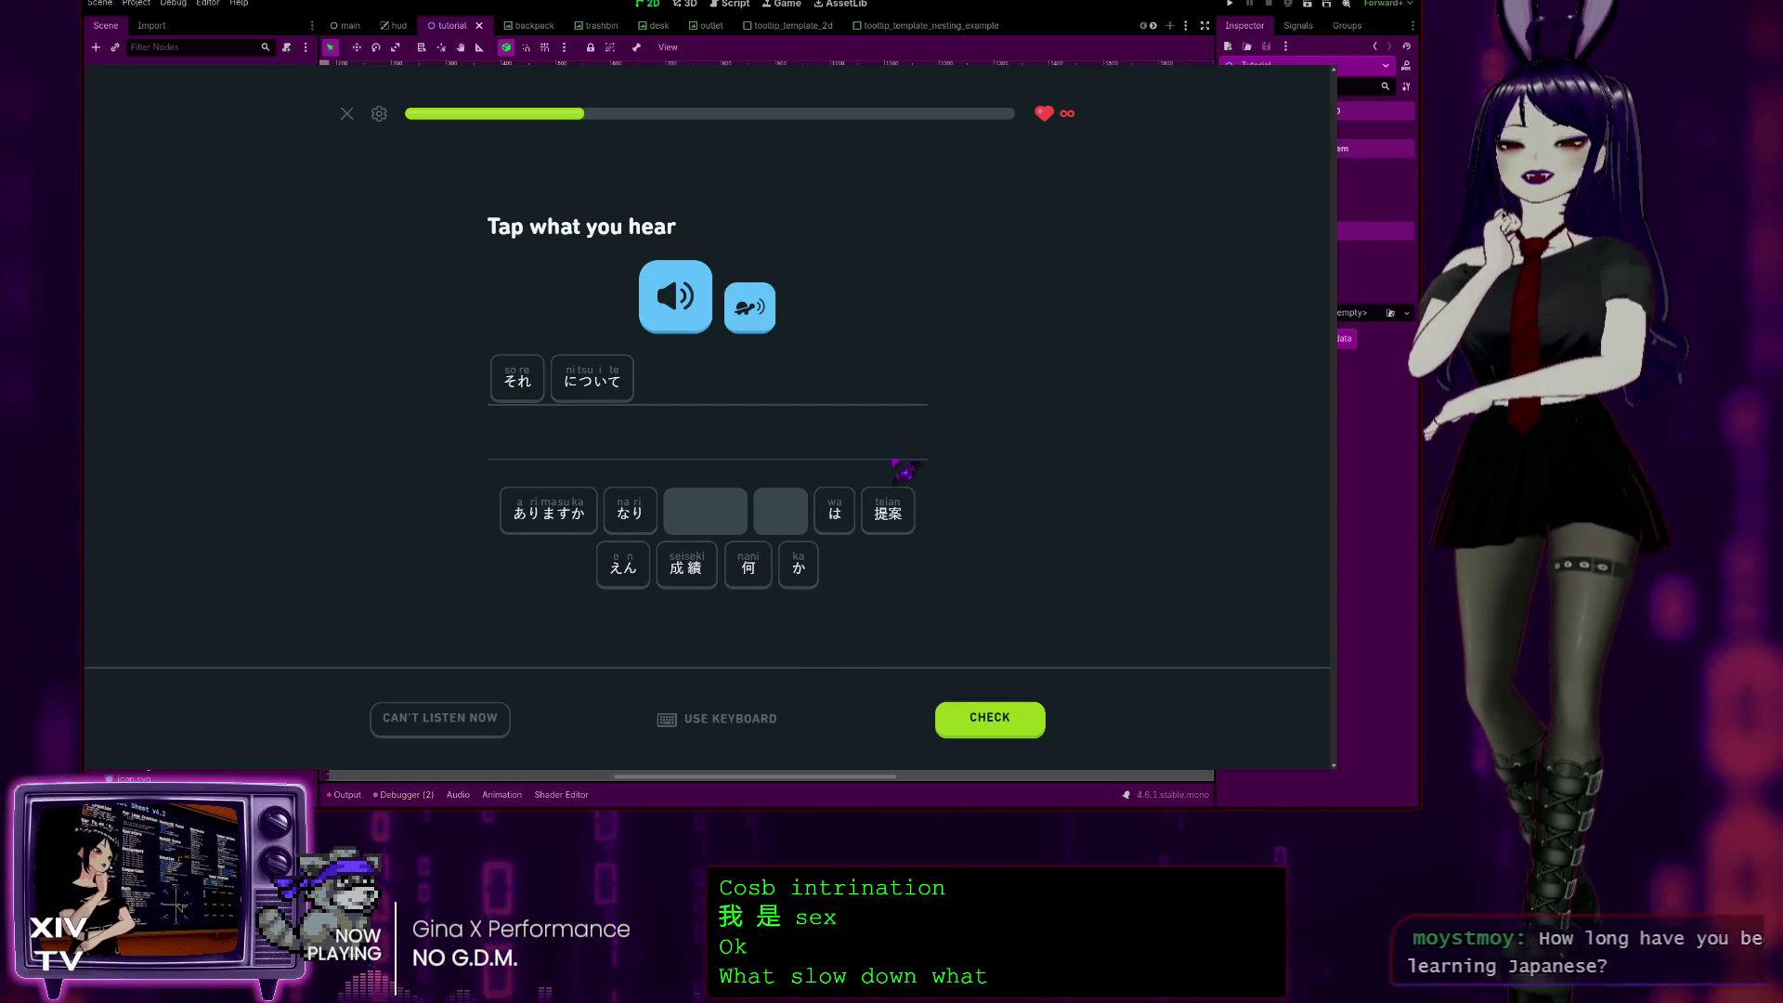
{"action": "left_click", "coordinate": [759, 328]}
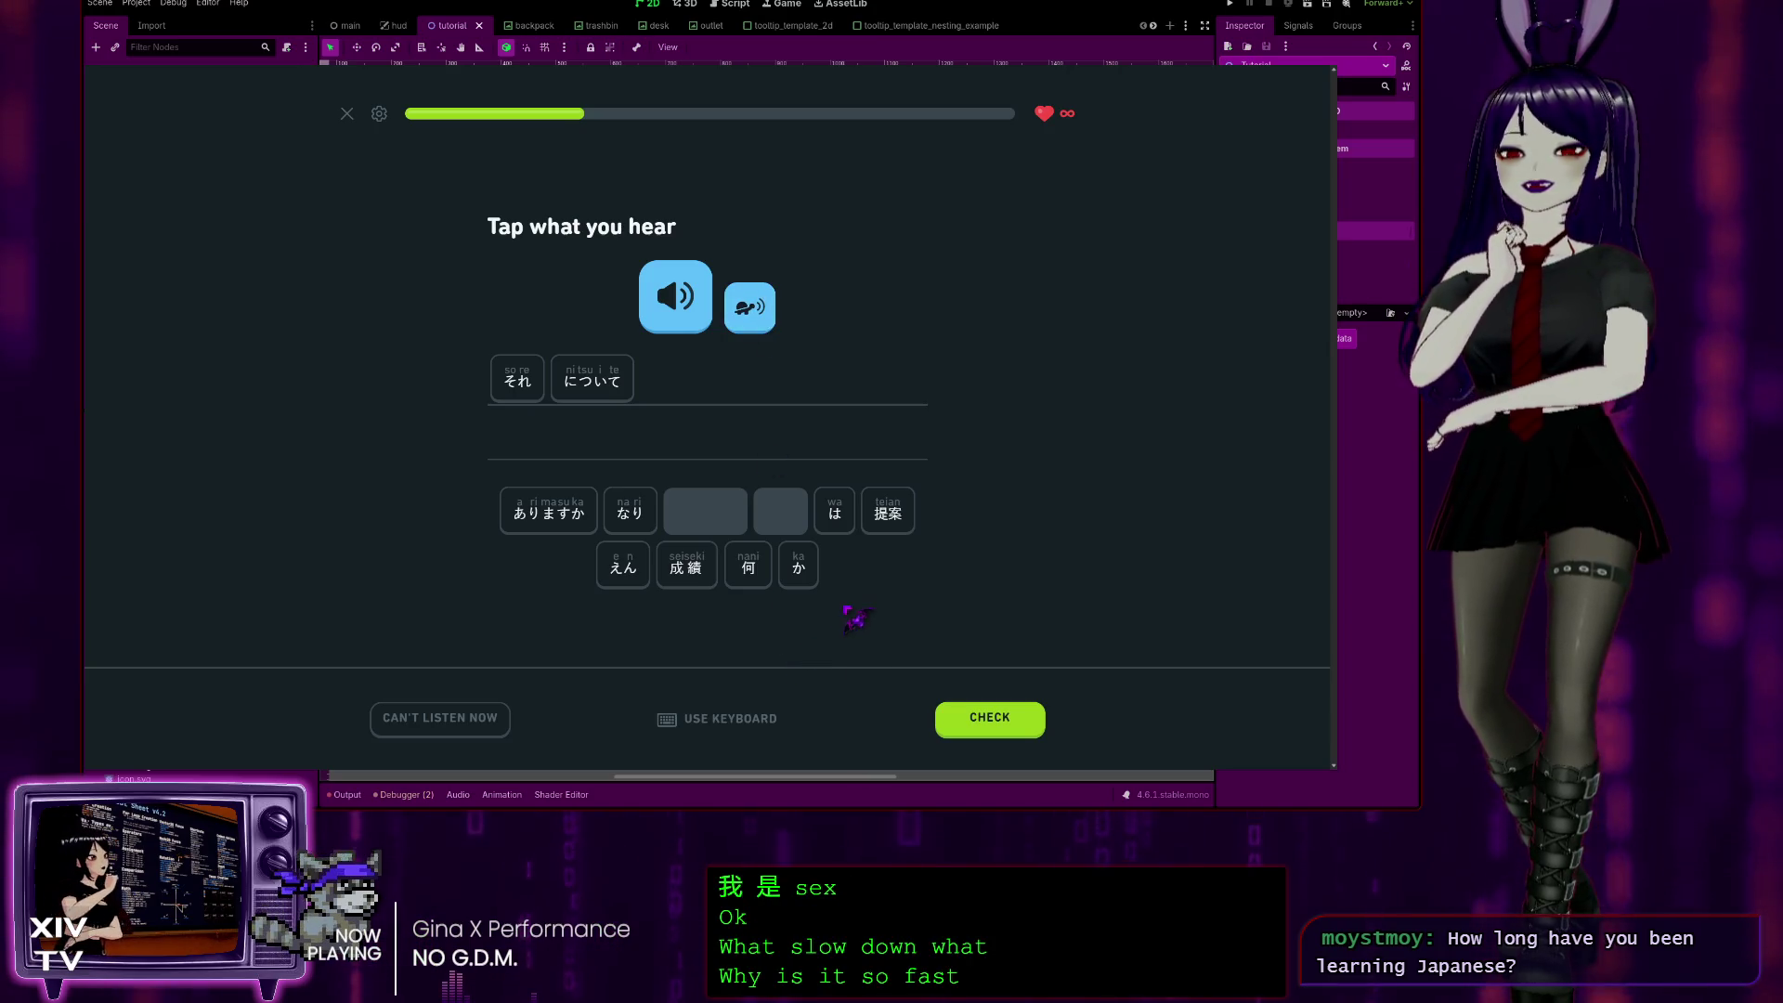
{"action": "left_click", "coordinate": [743, 568]}
{"action": "left_click", "coordinate": [797, 568]}
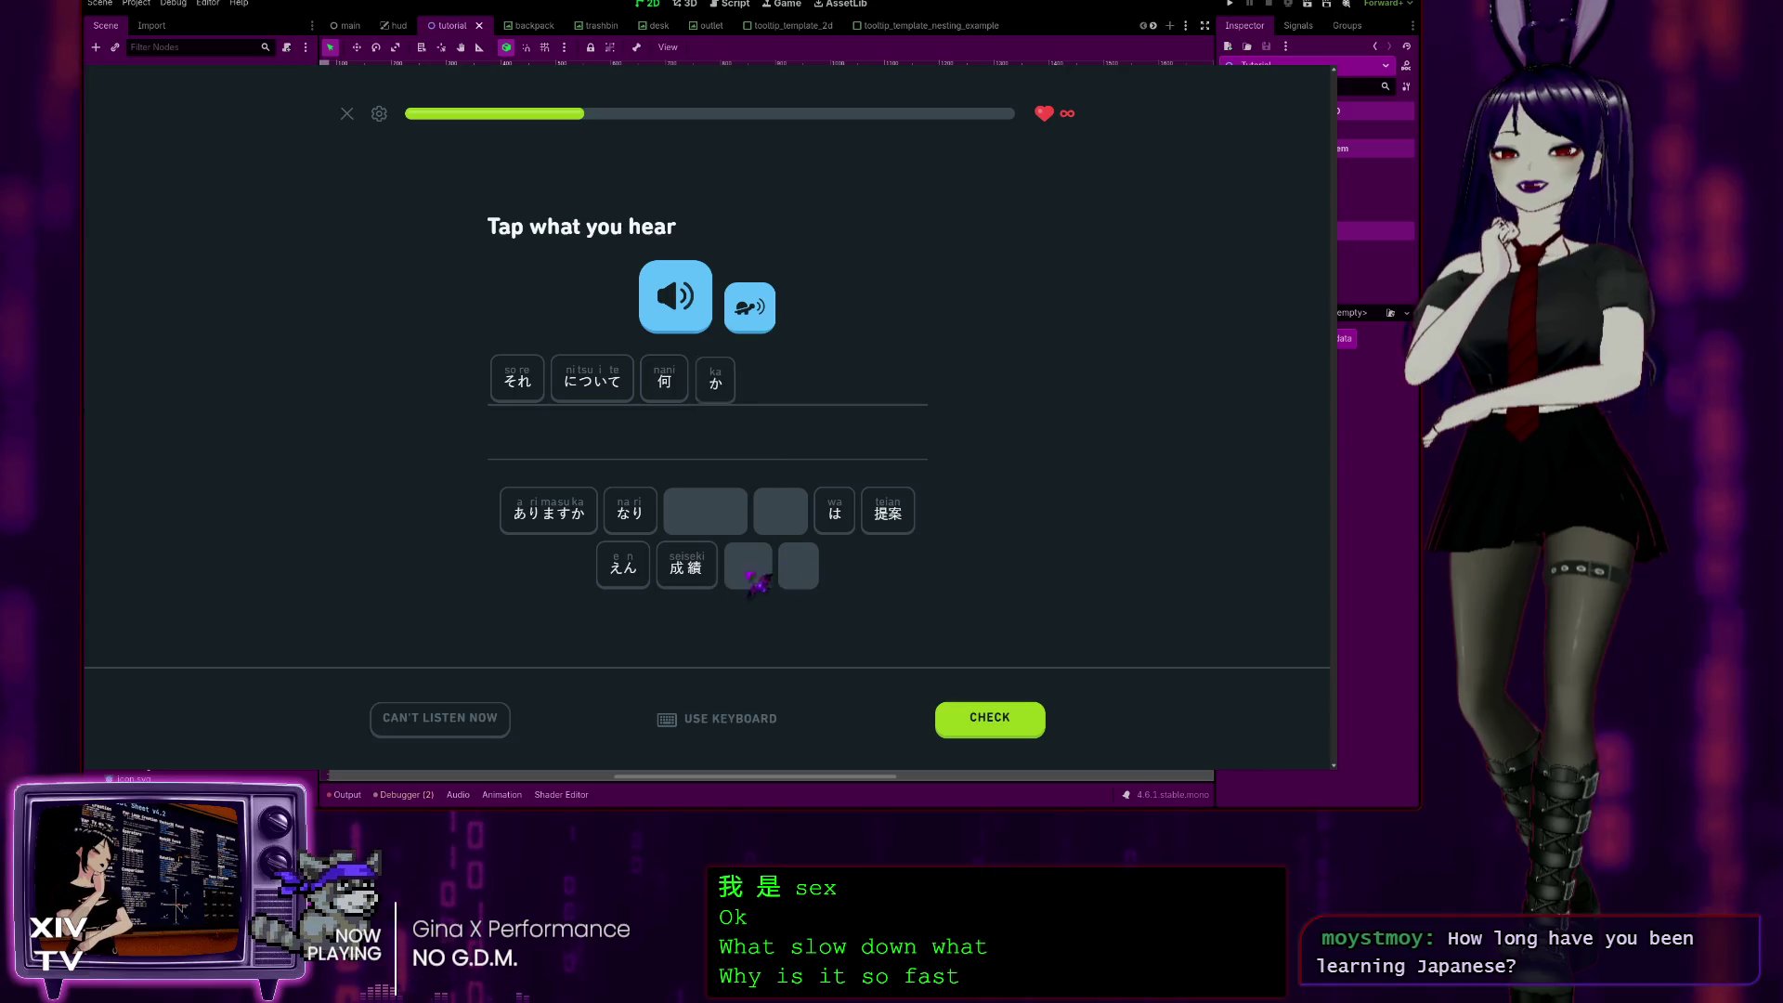
{"action": "left_click", "coordinate": [888, 516]}
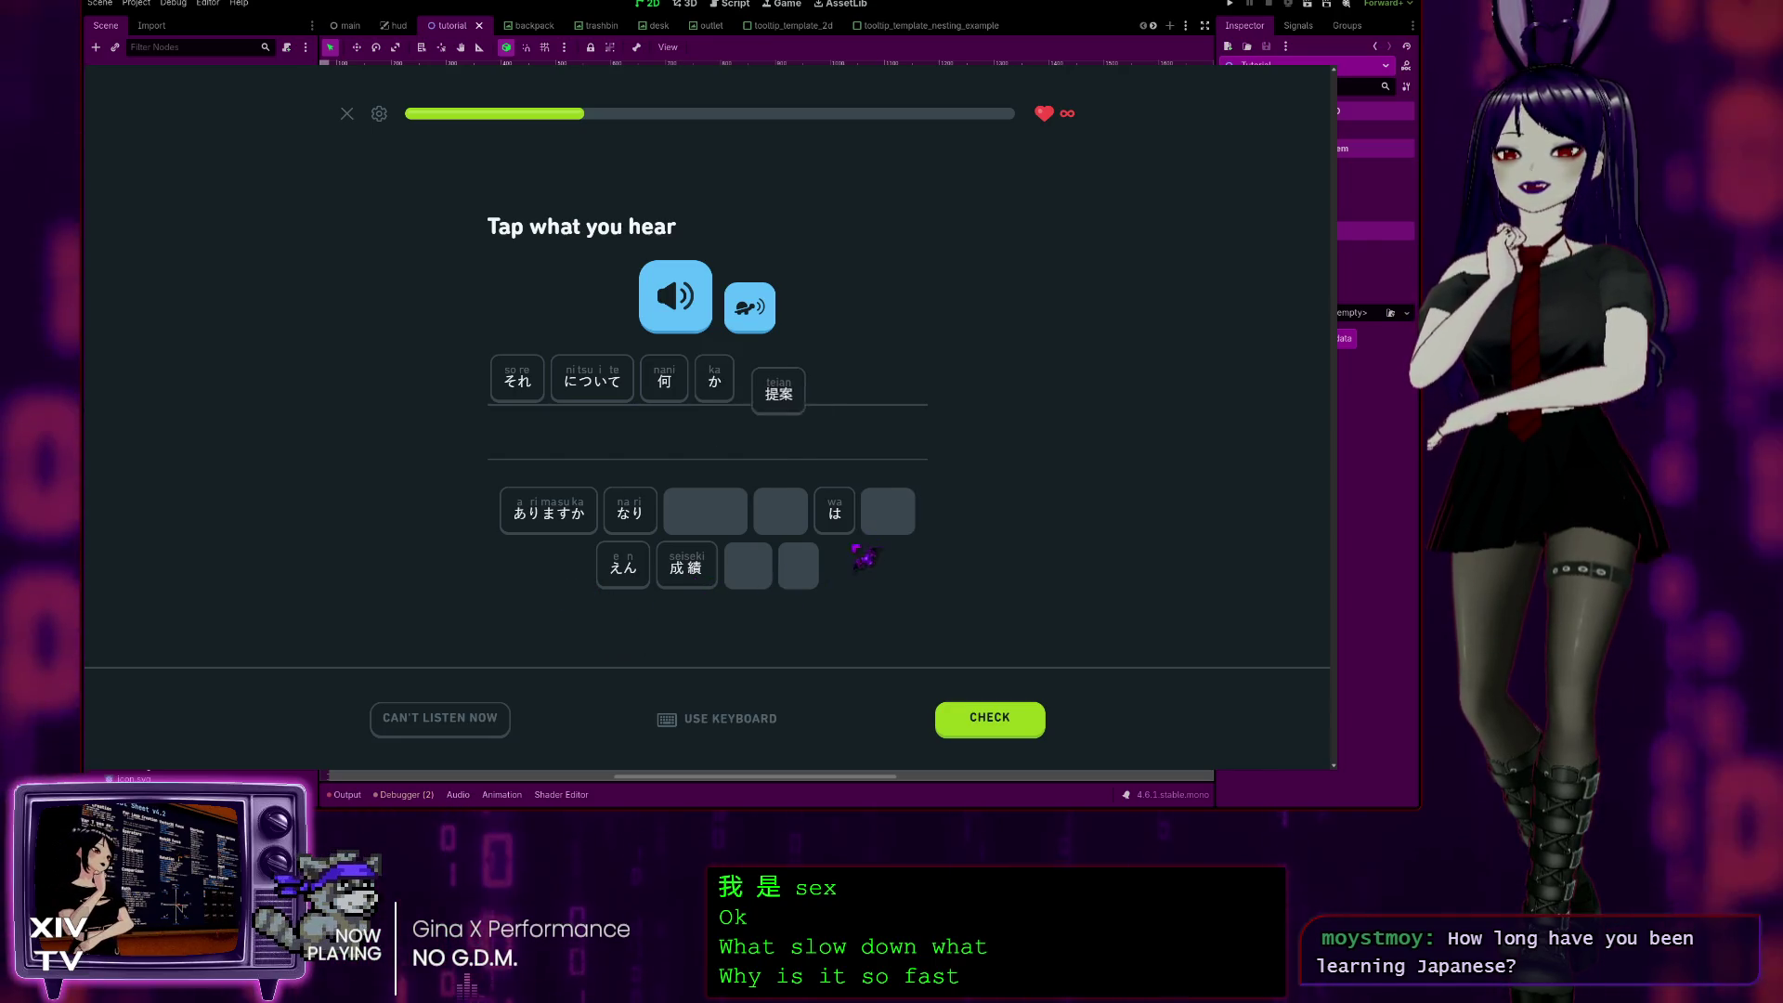
{"action": "left_click", "coordinate": [835, 512]}
{"action": "left_click", "coordinate": [548, 511]}
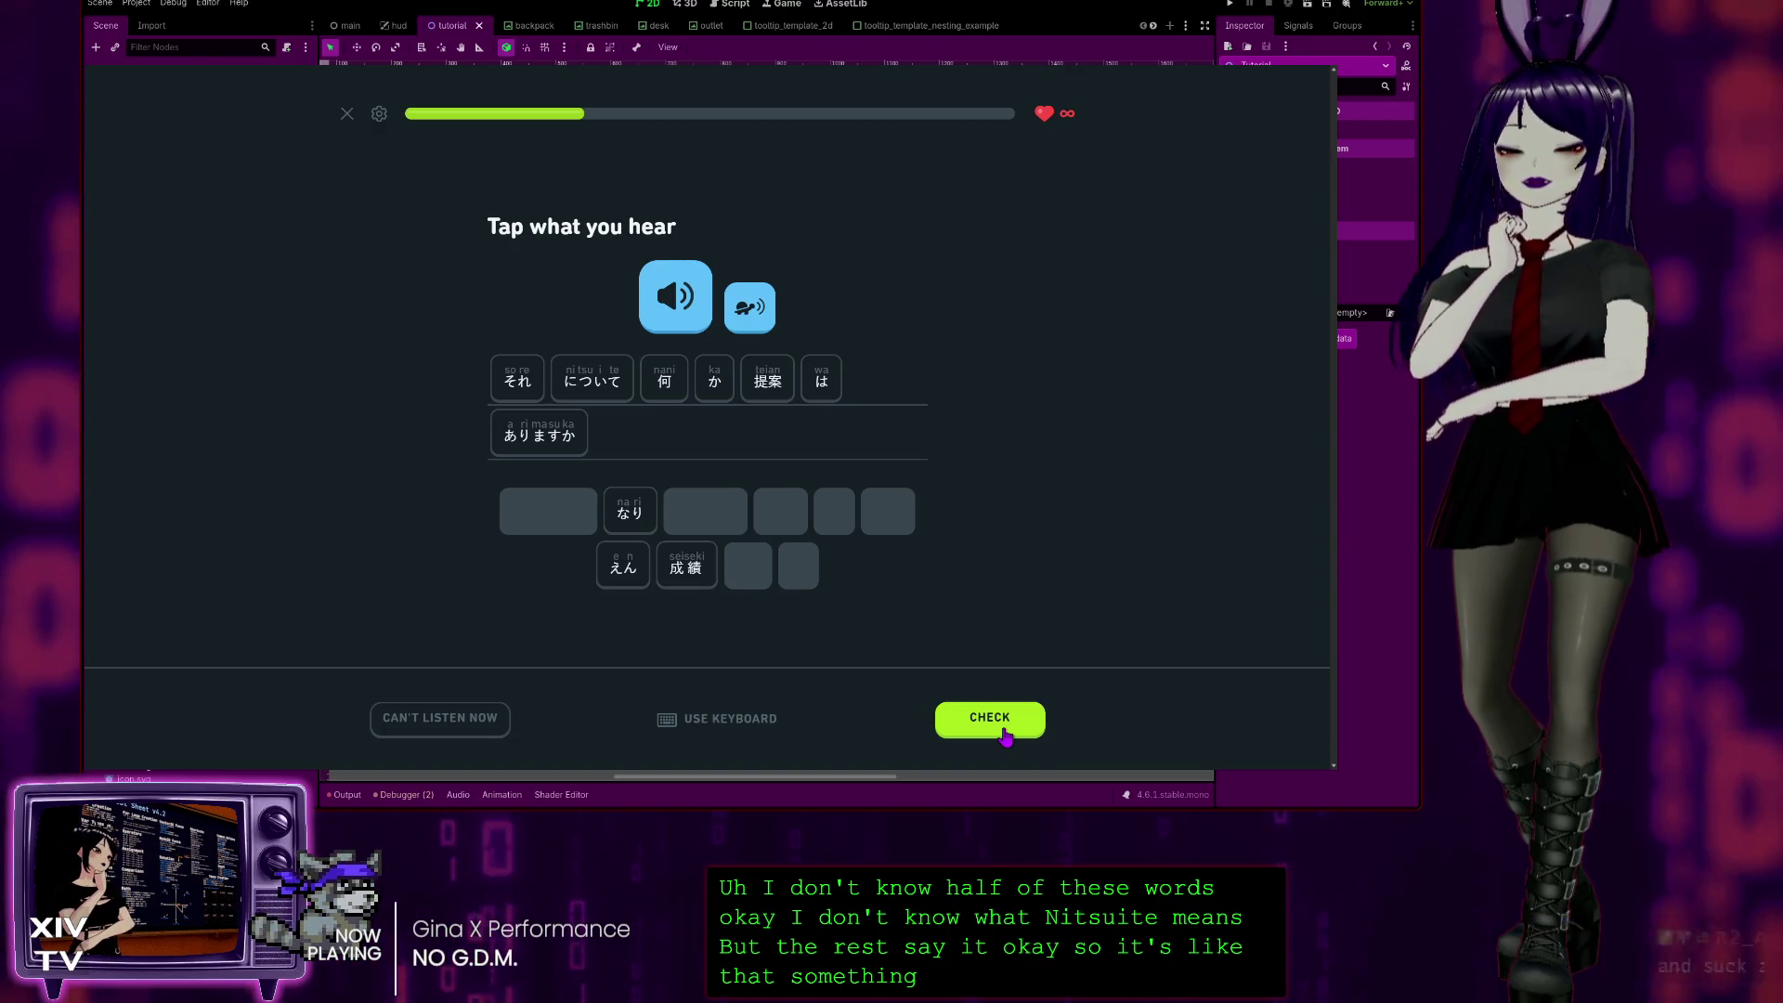
{"action": "left_click", "coordinate": [1006, 734]}
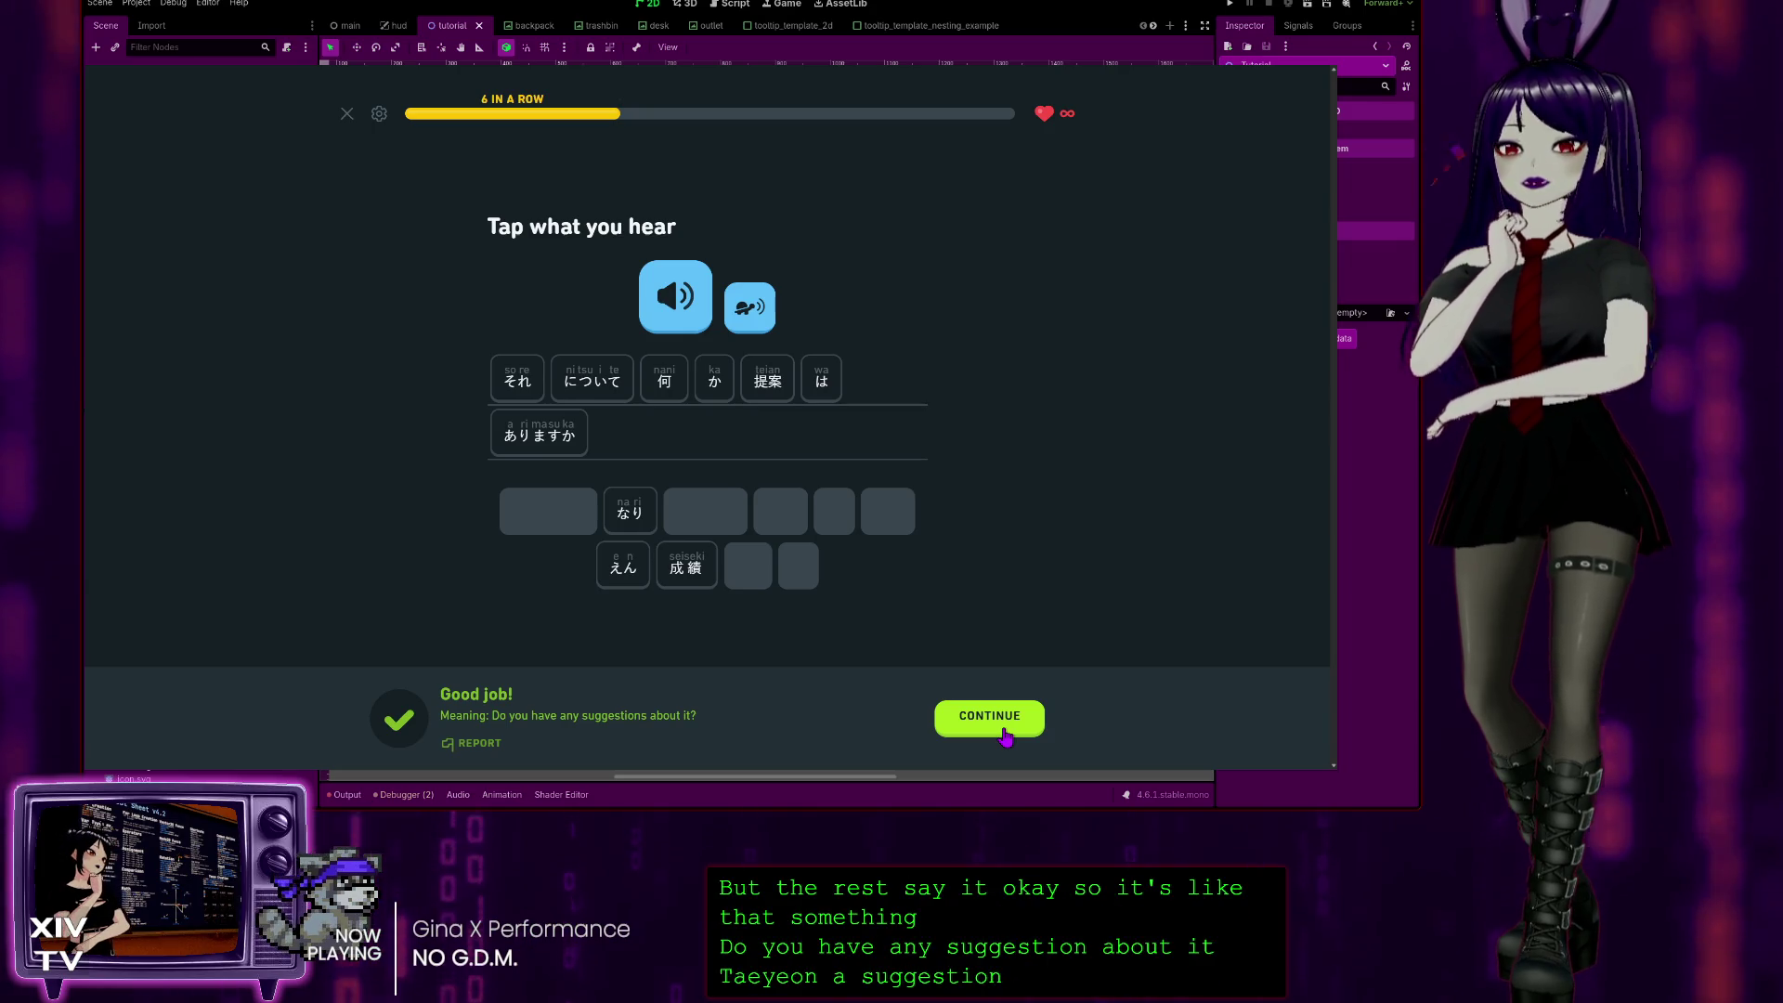
{"action": "left_click", "coordinate": [1005, 734]}
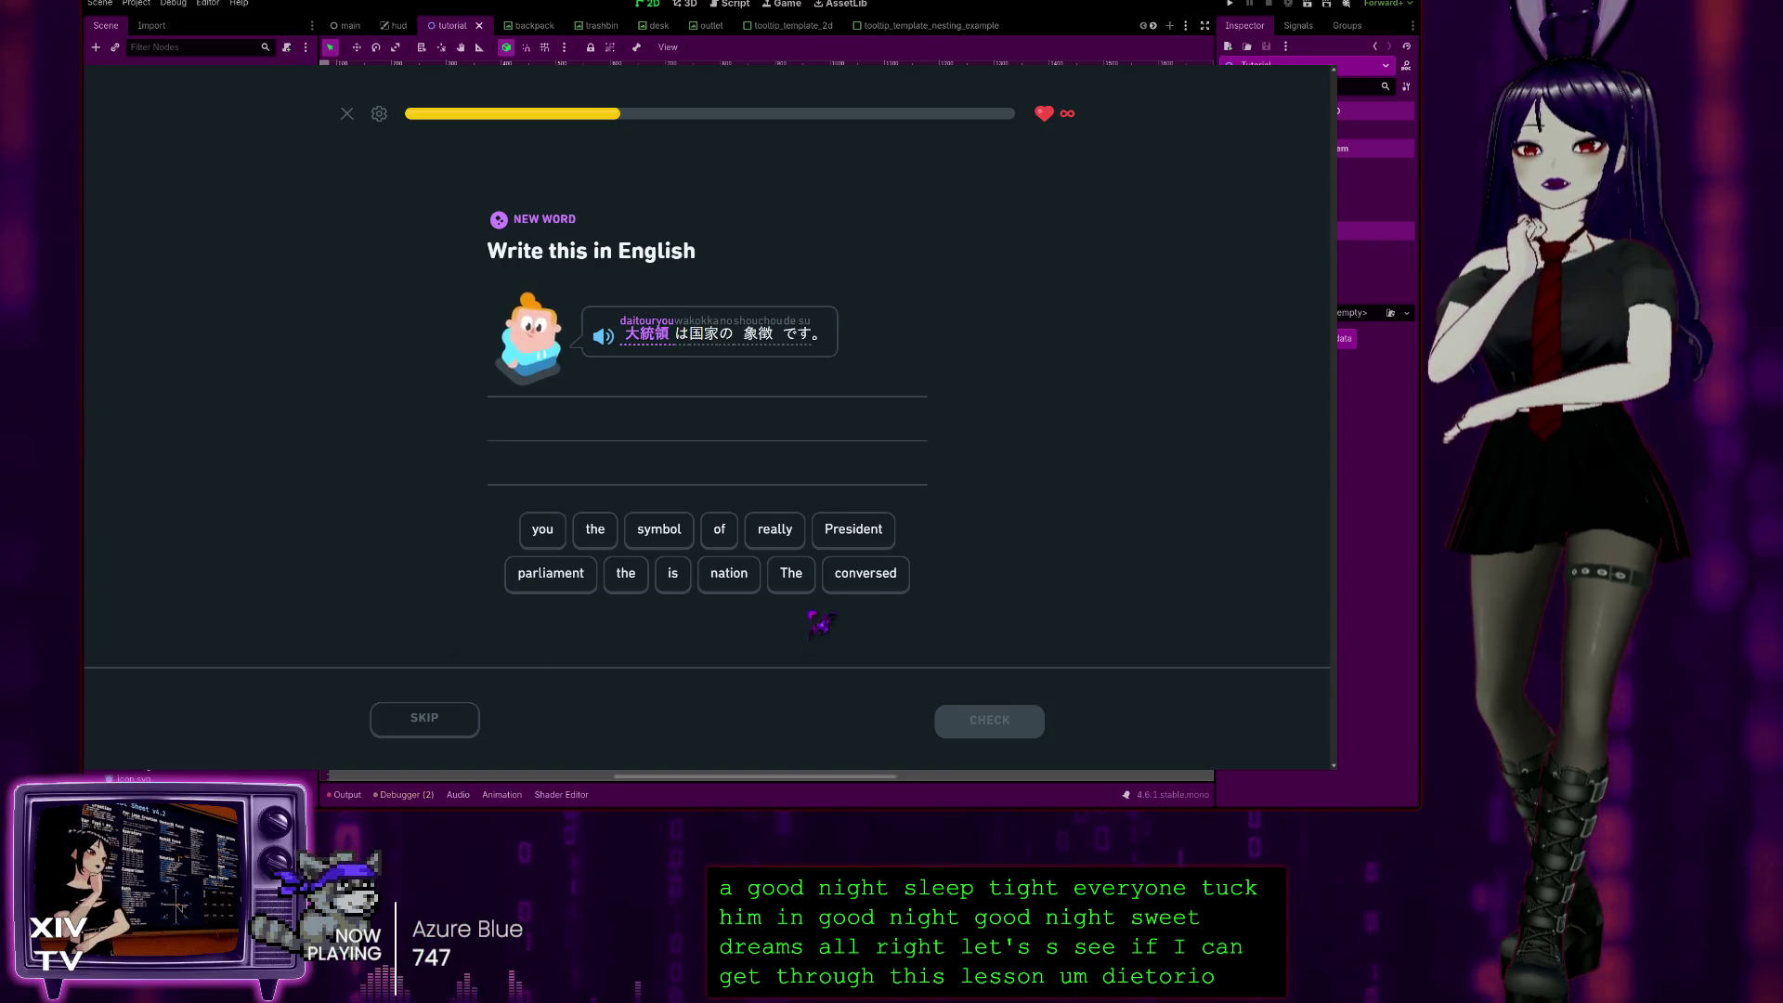
Step: Tap and reorder tiles into 'The President is the symbol of the nation' and submit it
{"action": "left_click", "coordinate": [791, 573]}
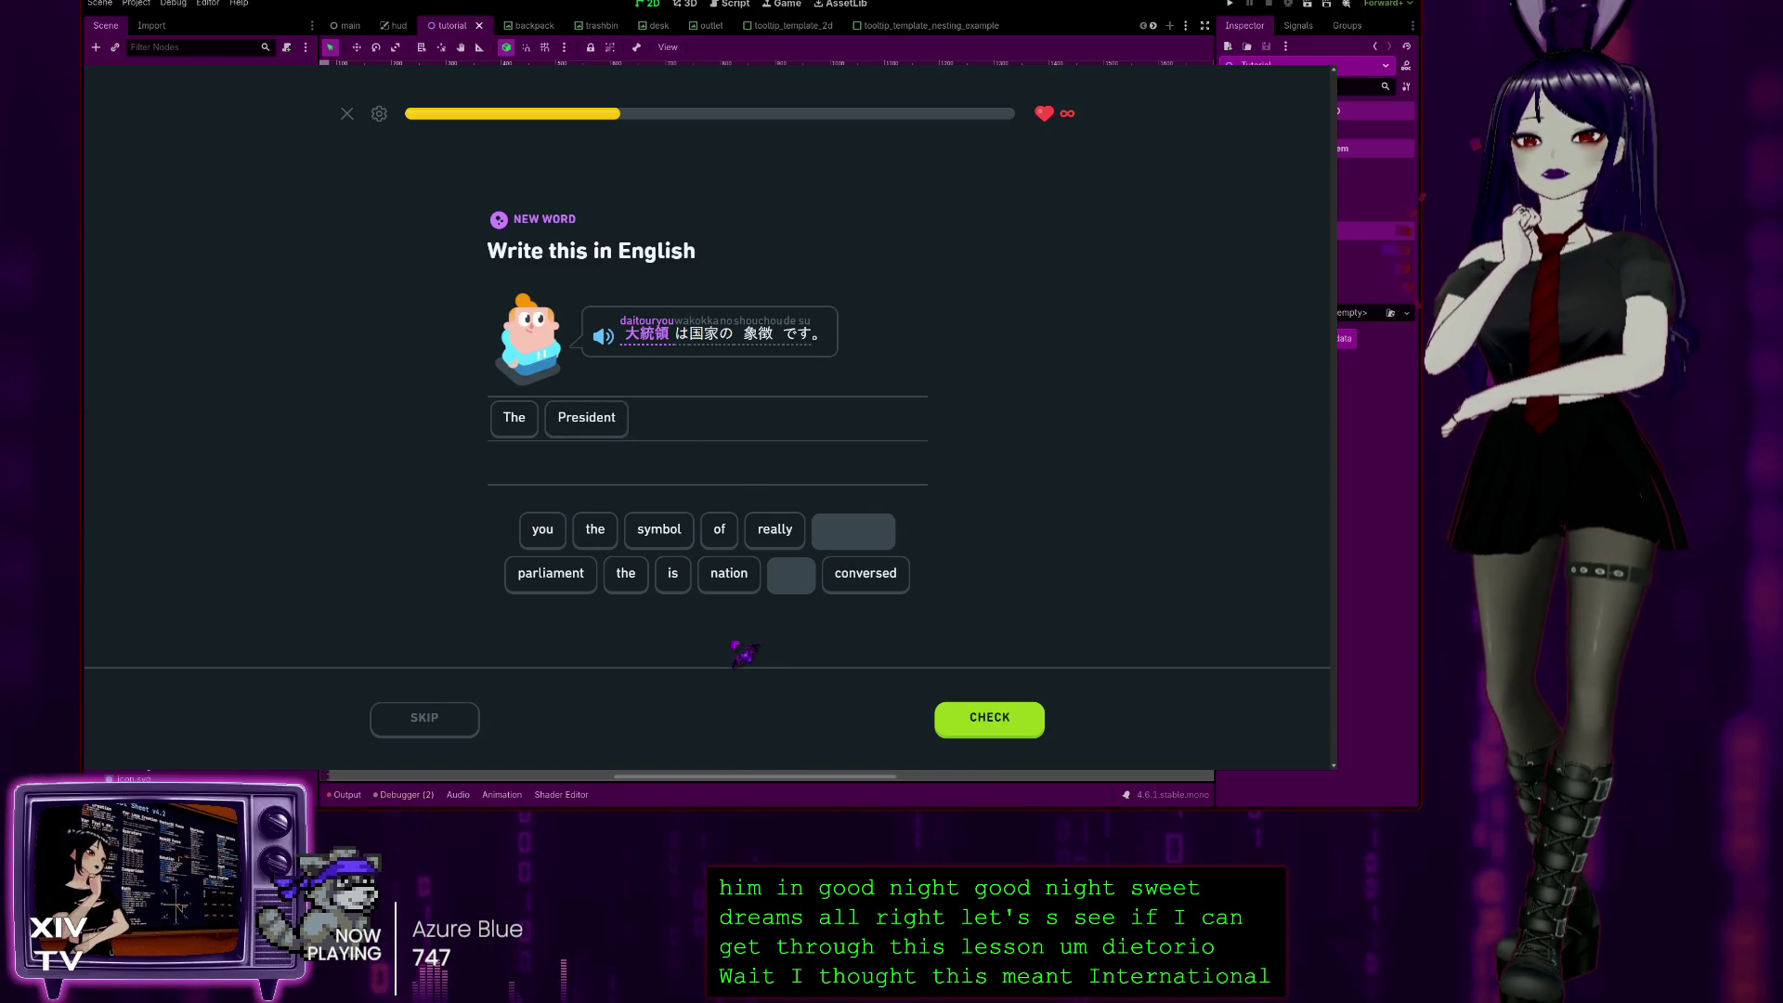
{"action": "left_click", "coordinate": [626, 581]}
{"action": "left_click", "coordinate": [723, 576]}
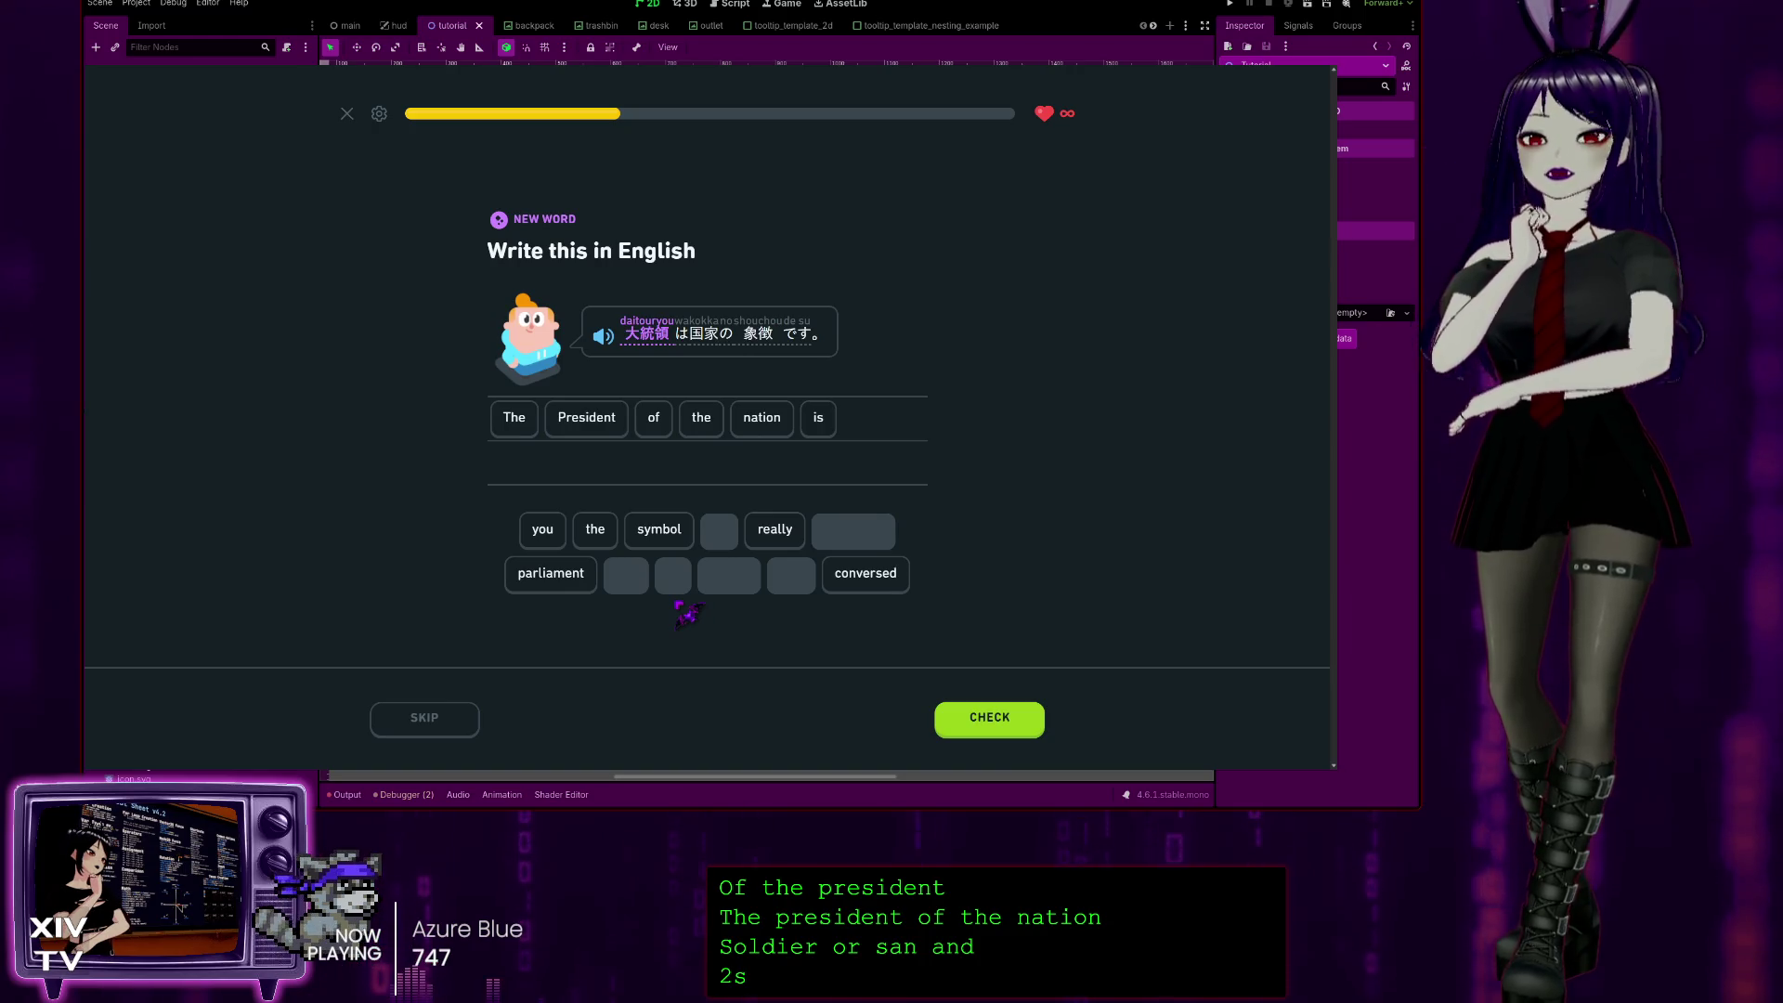
{"action": "left_click_drag", "start_coordinate": [818, 422], "coordinate": [650, 423]}
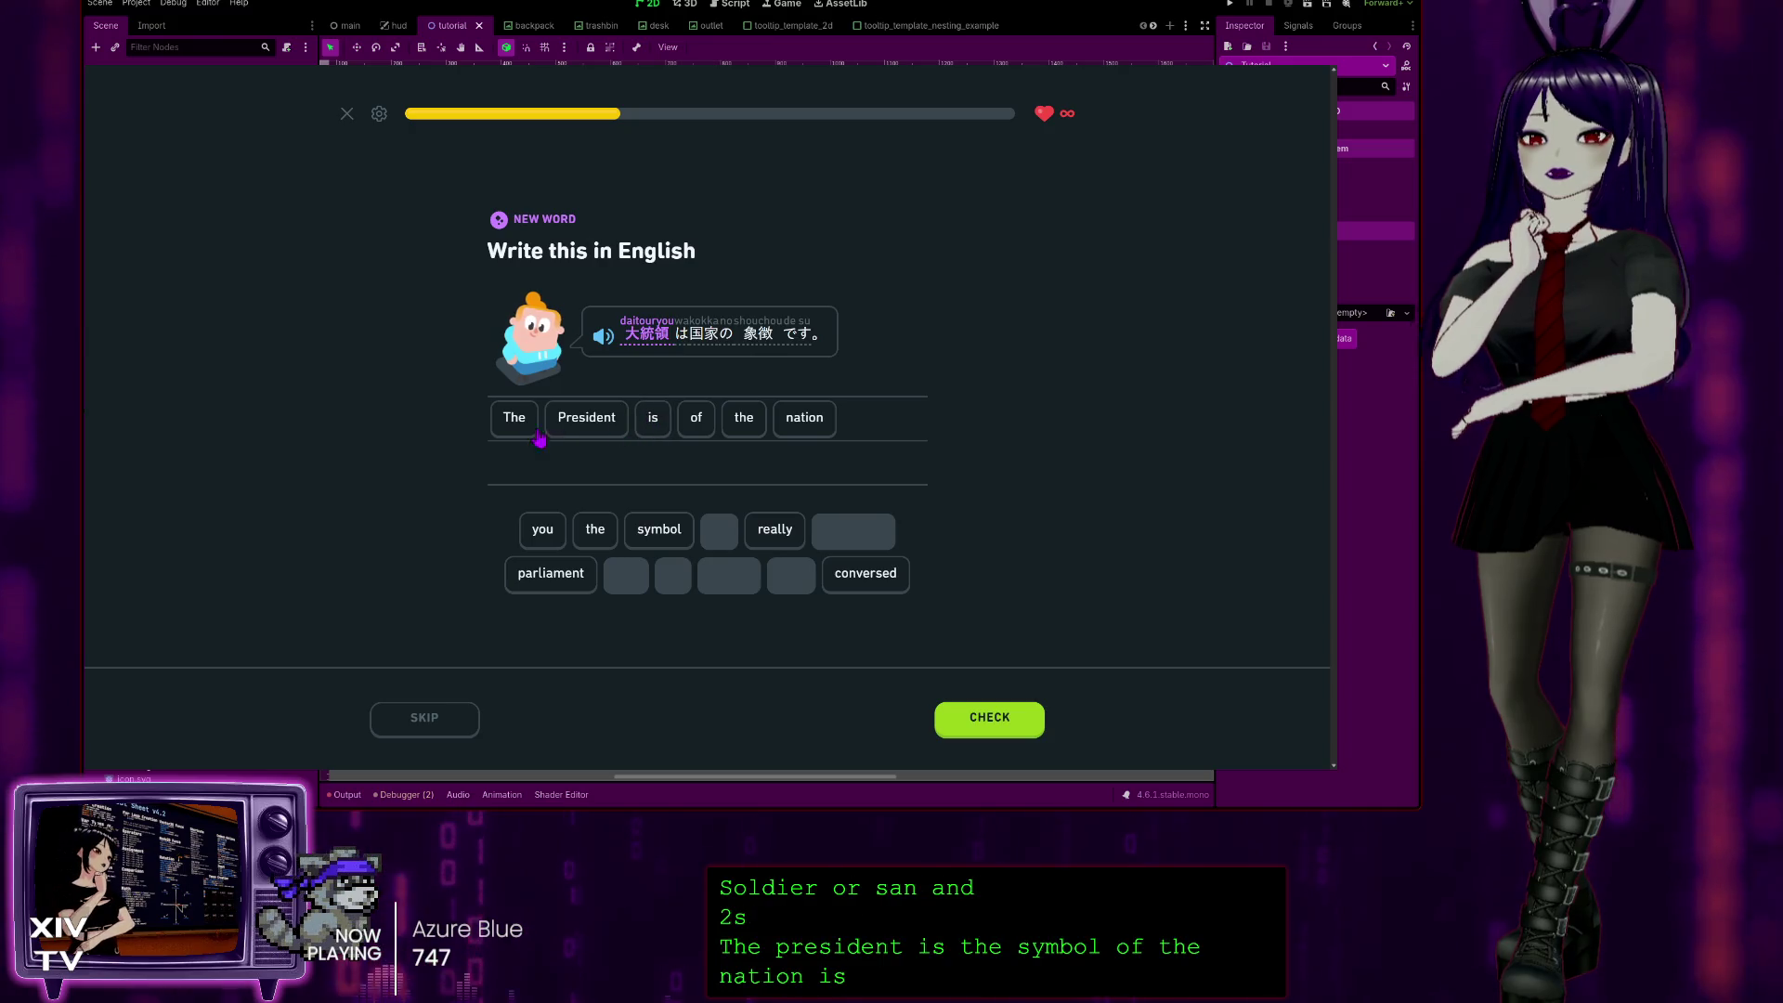
{"action": "mouse_move", "coordinate": [645, 546]}
{"action": "left_mouse_down"}
{"action": "mouse_move", "coordinate": [743, 422]}
{"action": "mouse_move", "coordinate": [862, 425]}
{"action": "left_mouse_up"}
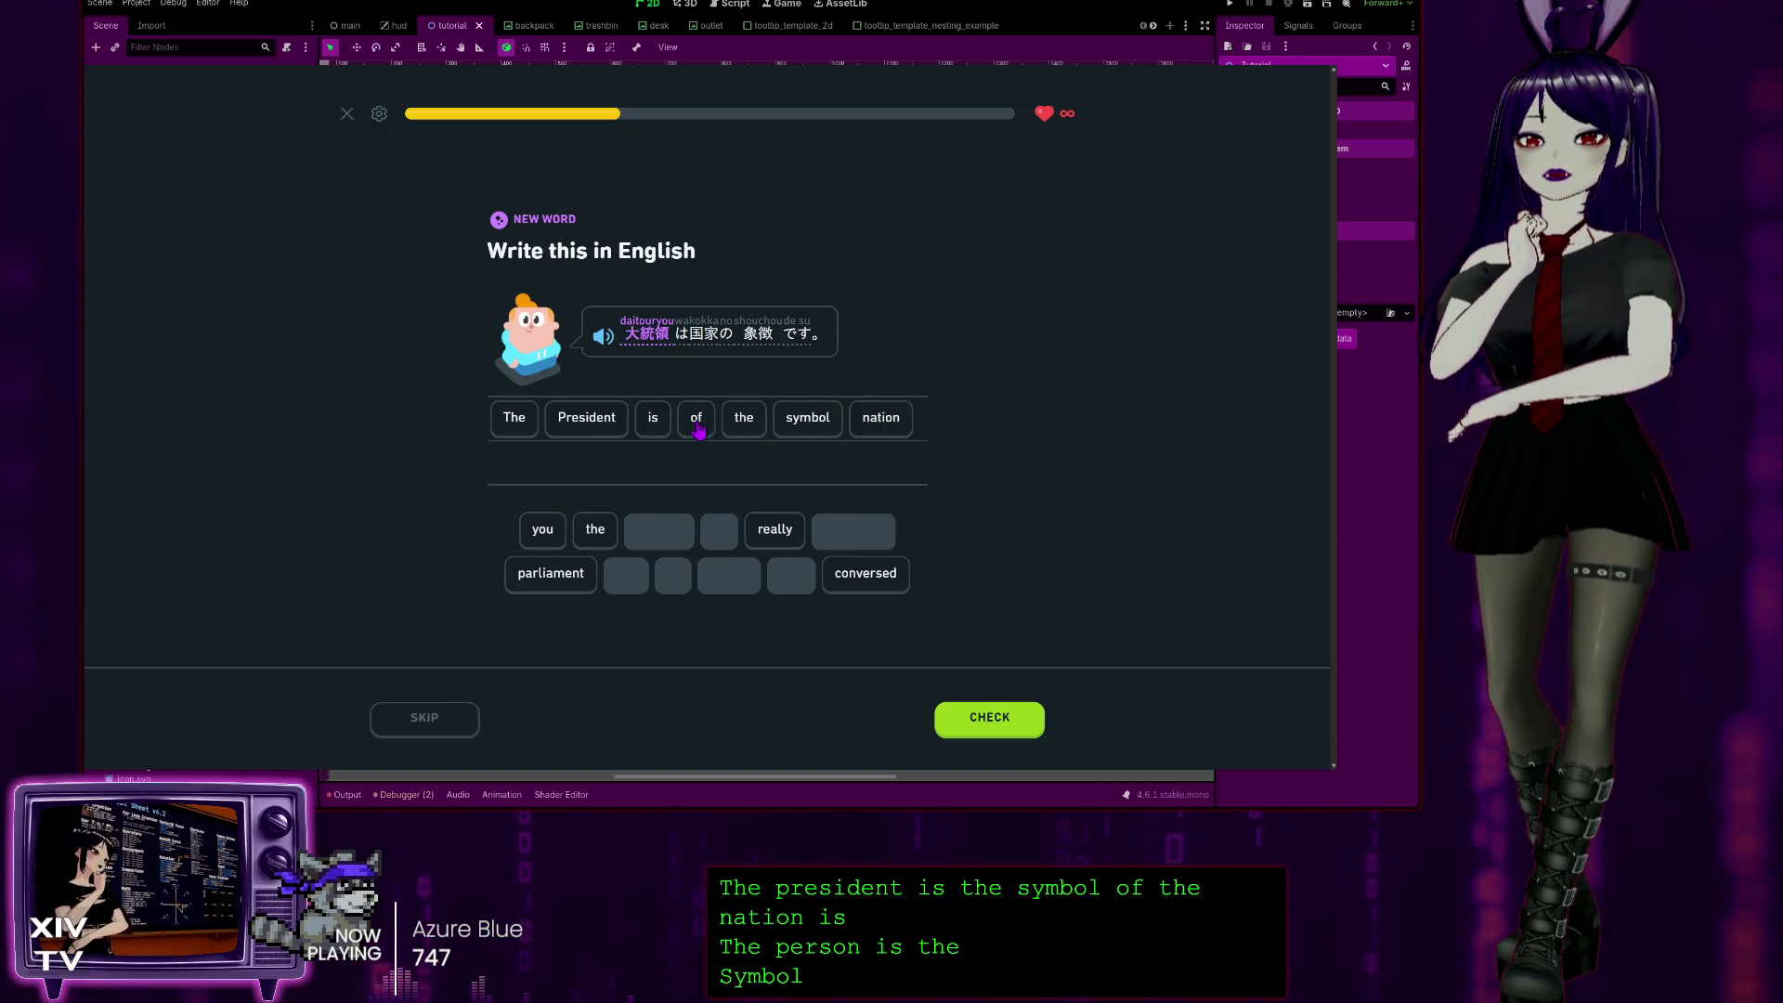
{"action": "mouse_move", "coordinate": [676, 462]}
{"action": "left_mouse_down"}
{"action": "mouse_move", "coordinate": [764, 430]}
{"action": "mouse_move", "coordinate": [756, 470]}
{"action": "mouse_move", "coordinate": [883, 423]}
{"action": "left_mouse_up"}
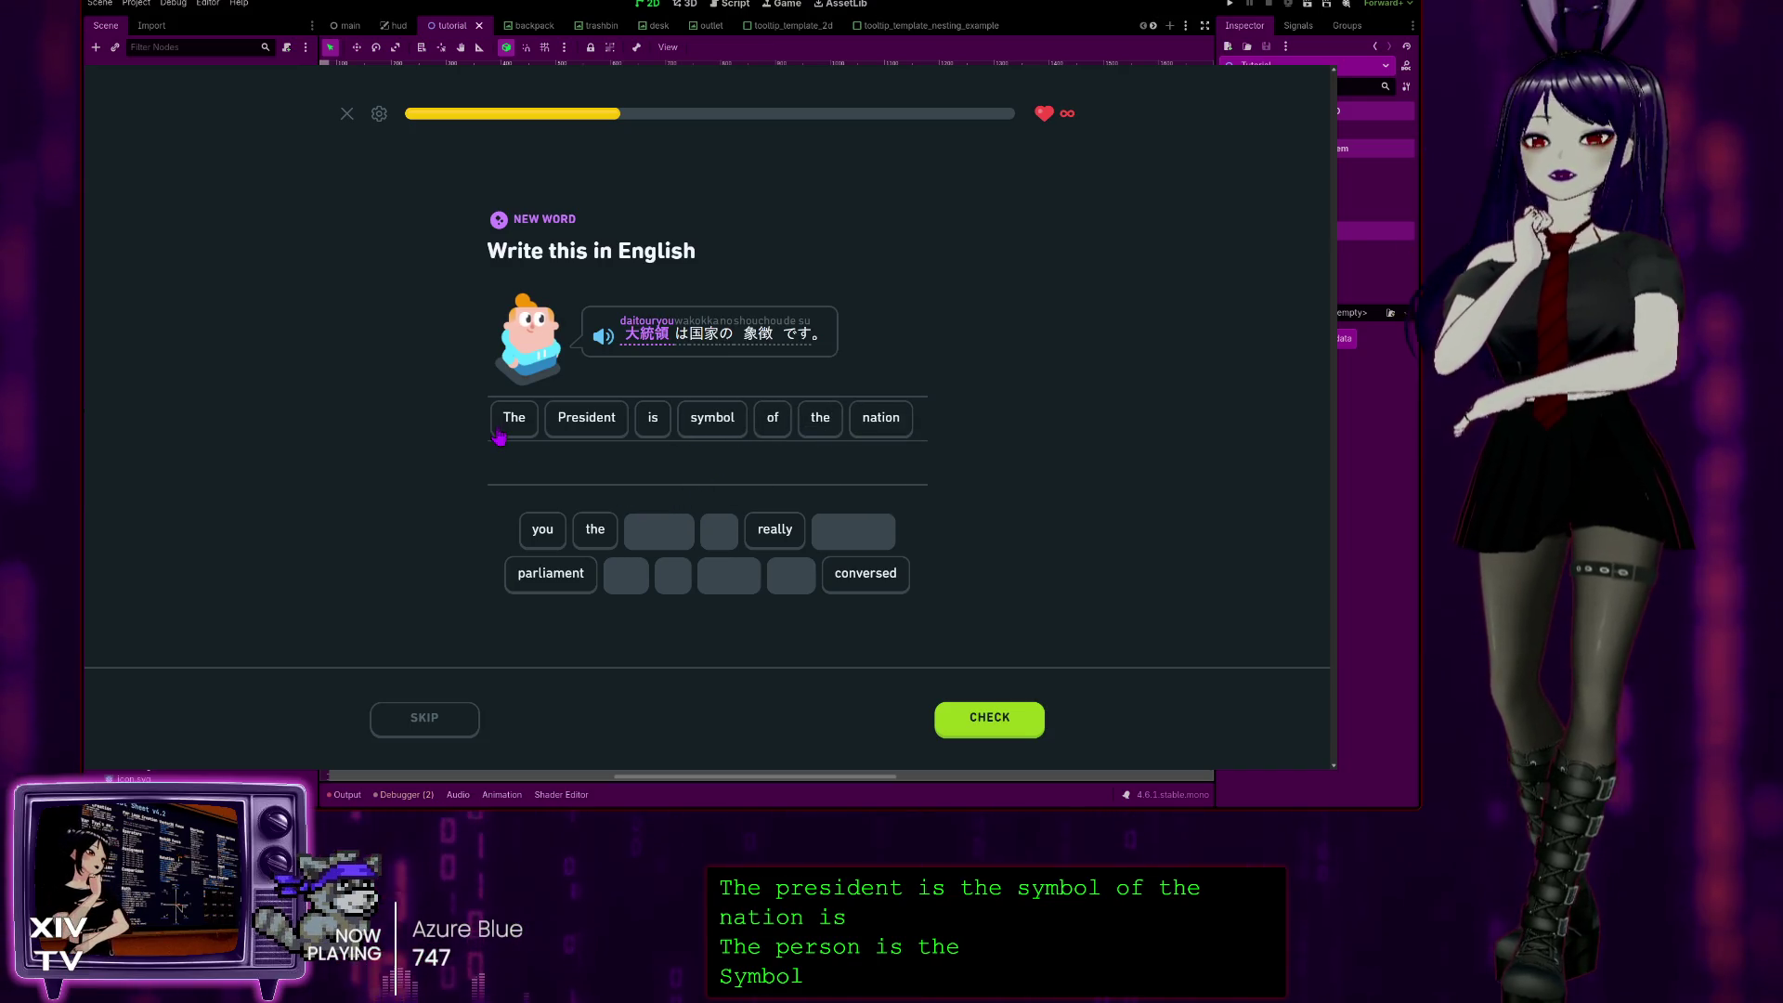
{"action": "mouse_move", "coordinate": [595, 528]}
{"action": "left_mouse_down"}
{"action": "mouse_move", "coordinate": [650, 454]}
{"action": "mouse_move", "coordinate": [709, 406]}
{"action": "mouse_move", "coordinate": [740, 409]}
{"action": "left_mouse_up"}
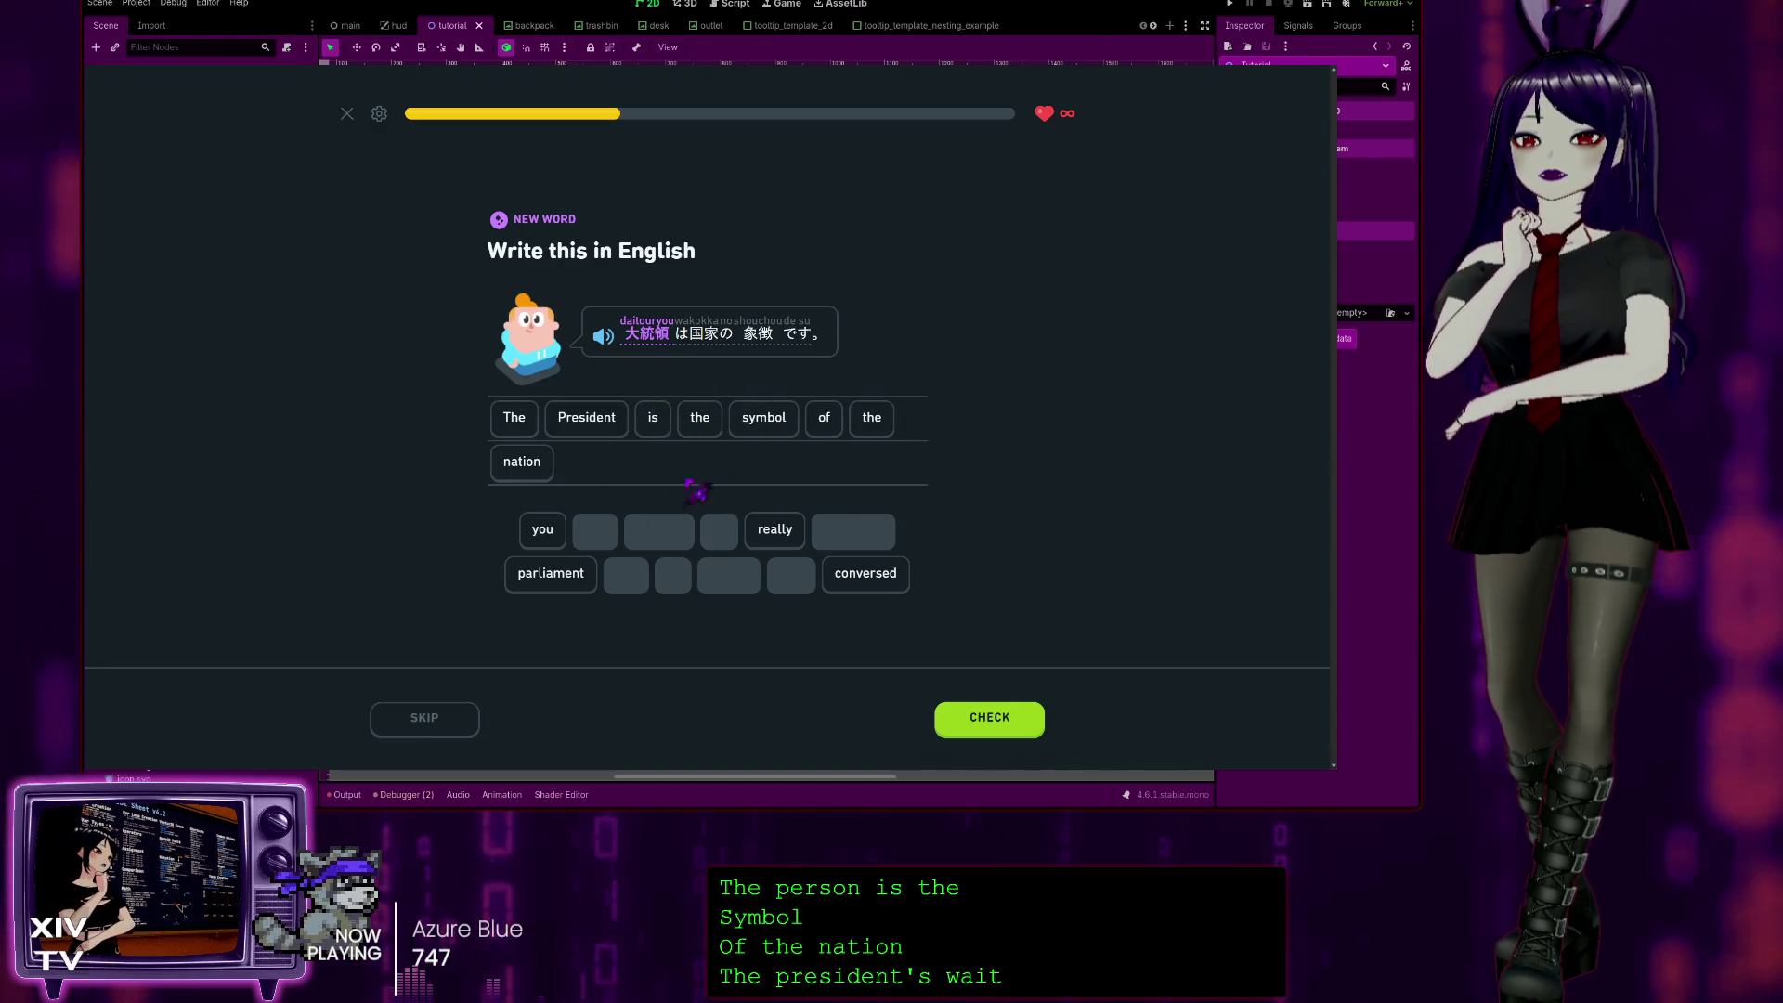
{"action": "left_click", "coordinate": [1012, 705]}
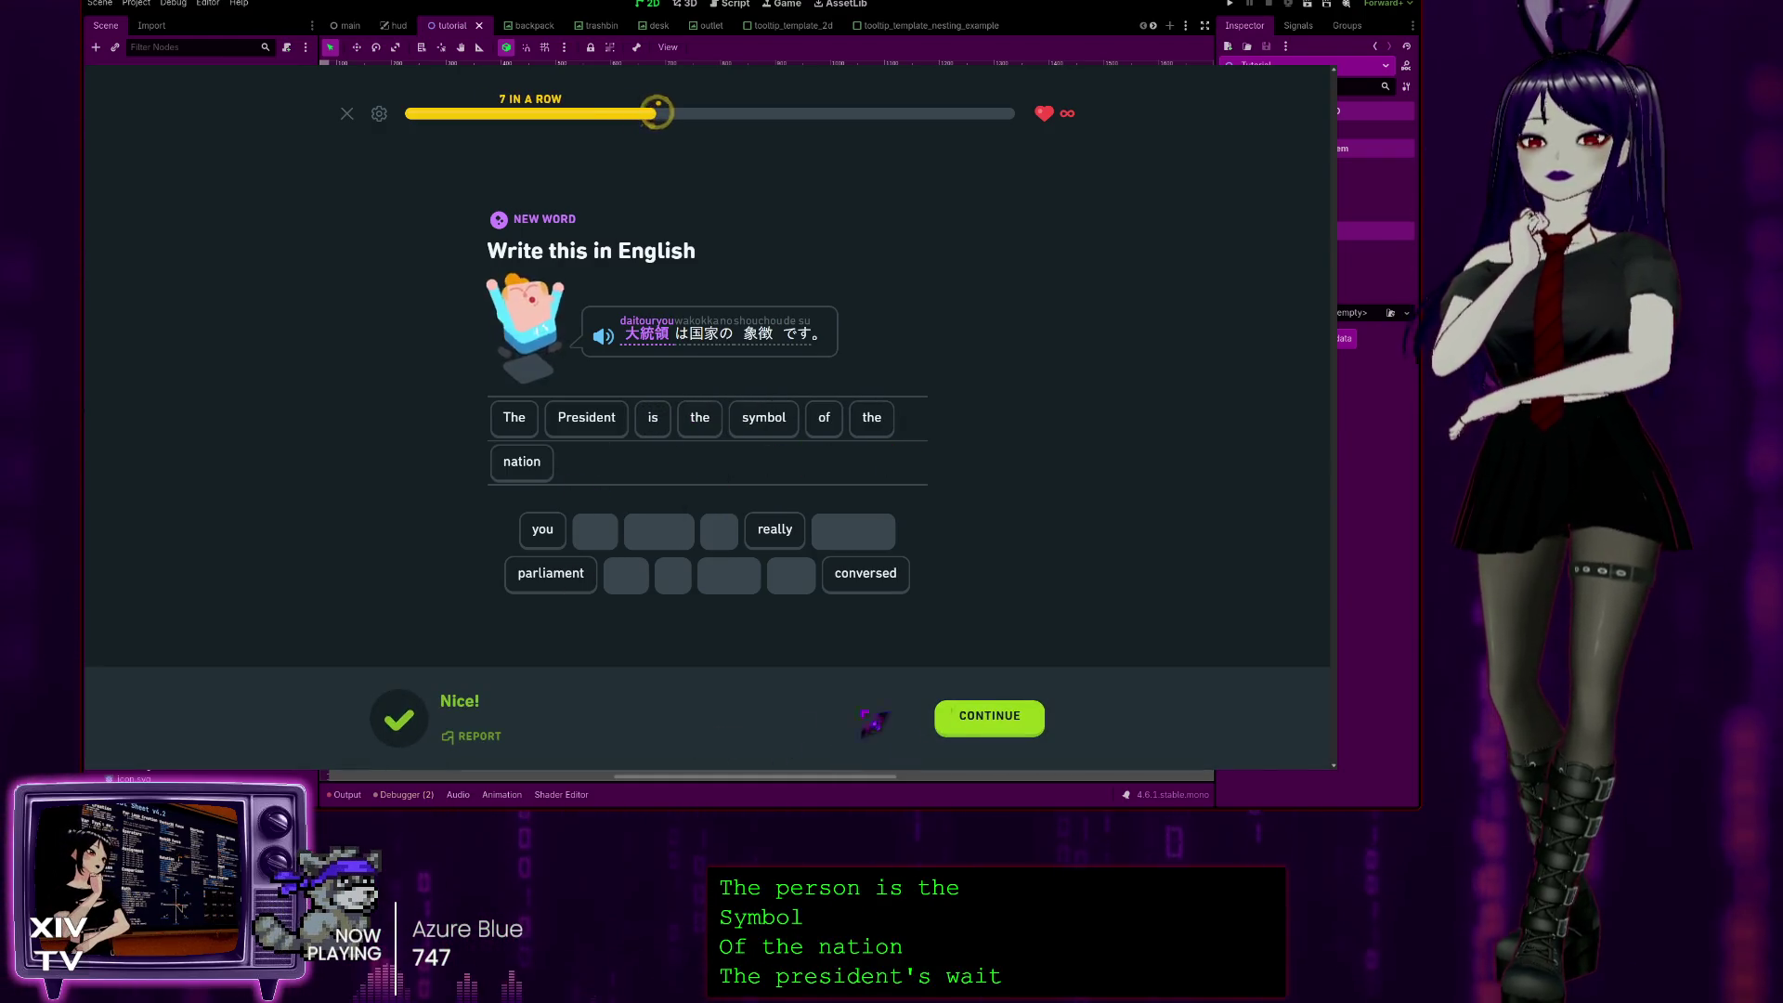
{"action": "left_click", "coordinate": [956, 723]}
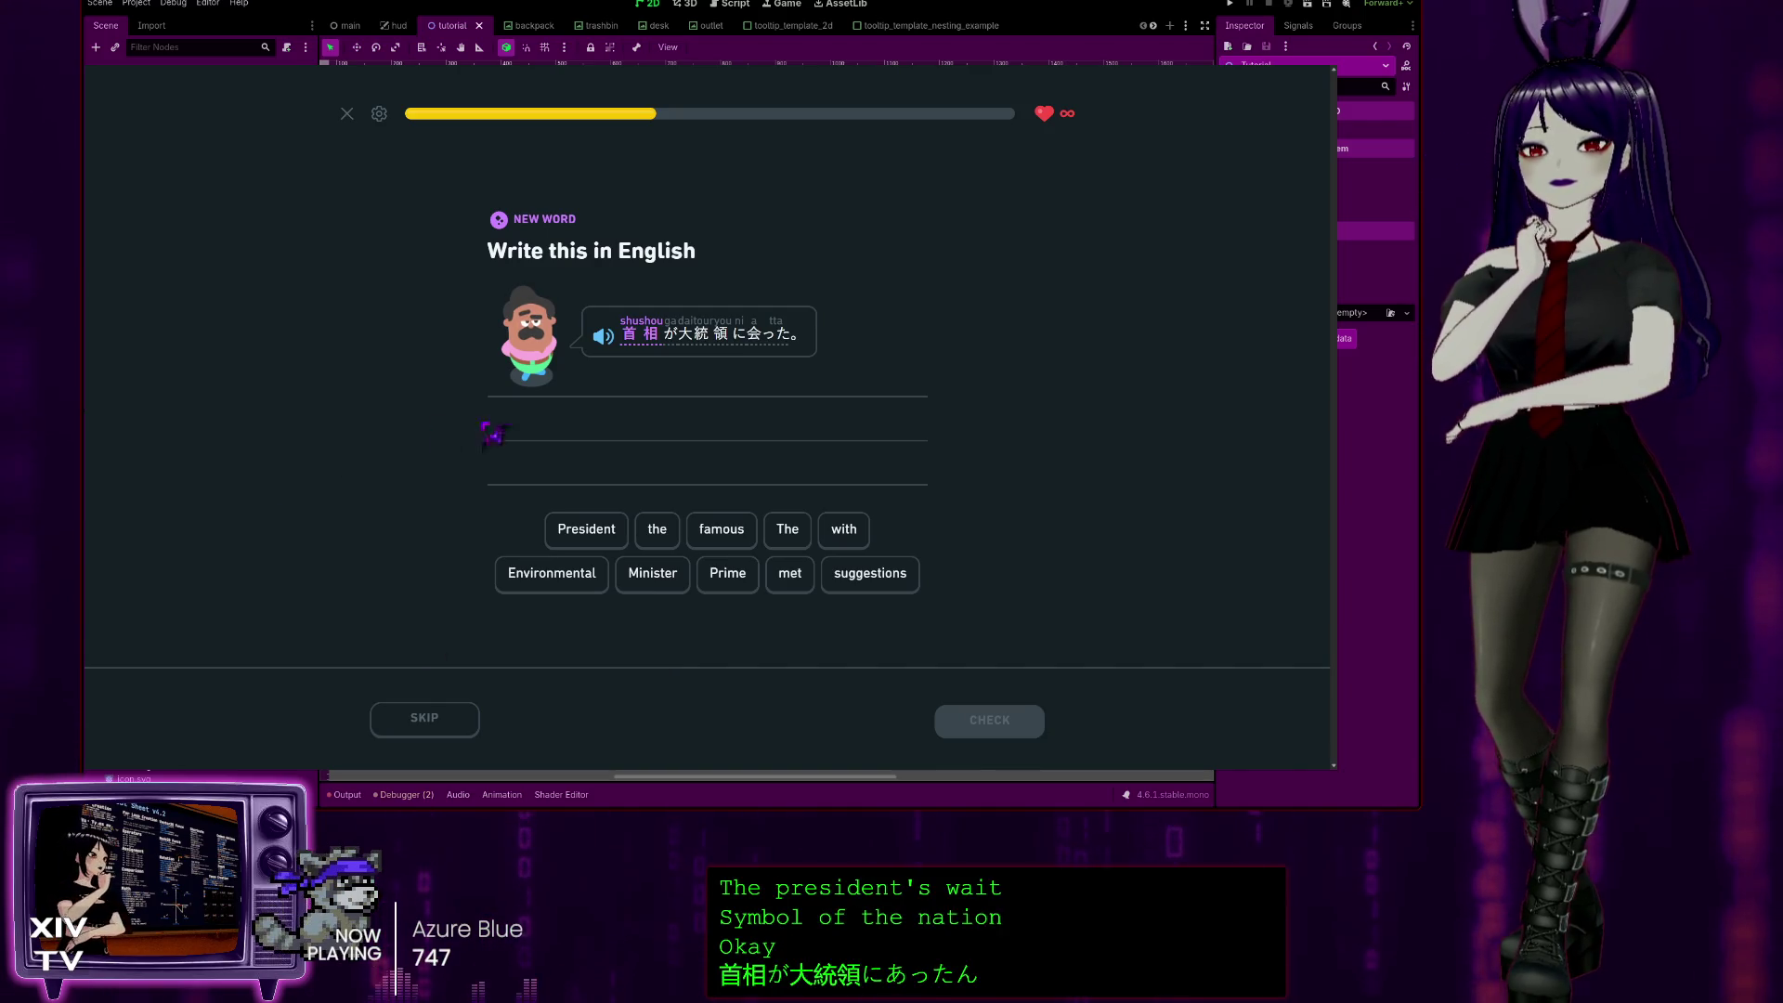
Step: Form 'The Prime Minister met with the President' from the tiles, check it, and continue
{"action": "left_click", "coordinate": [787, 529]}
{"action": "left_click", "coordinate": [728, 573]}
{"action": "left_click", "coordinate": [653, 575]}
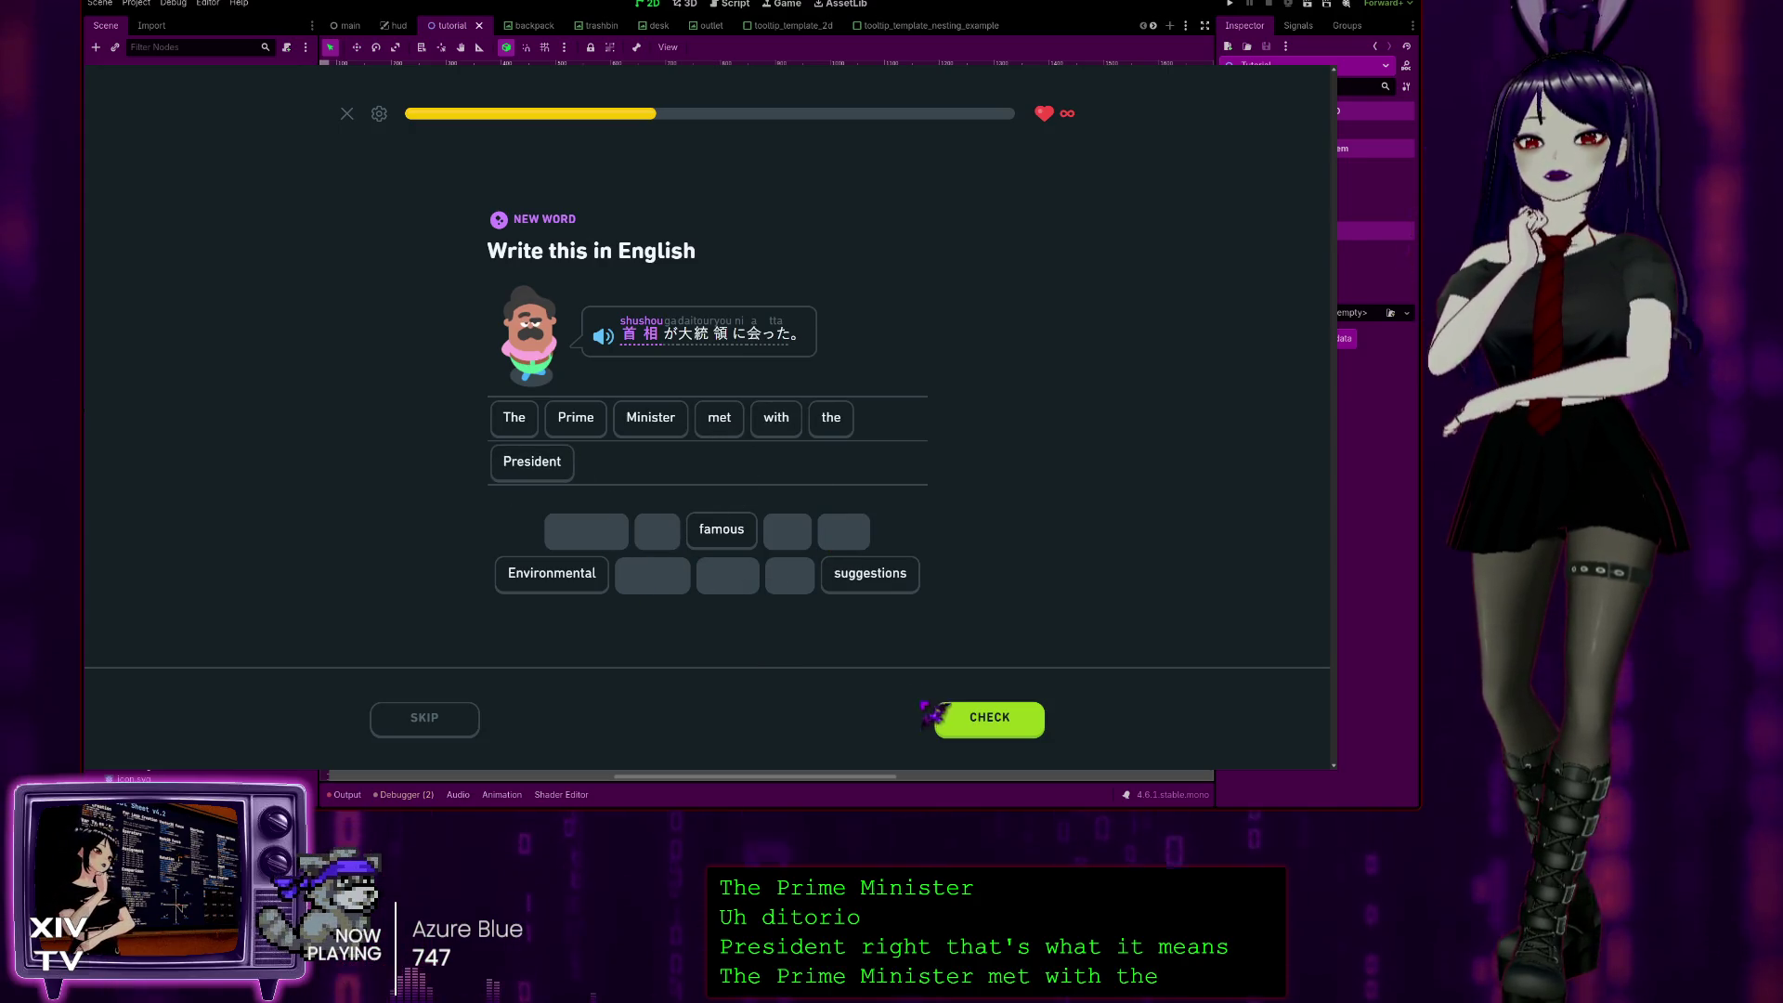
{"action": "left_click", "coordinate": [989, 720]}
{"action": "left_click", "coordinate": [998, 720]}
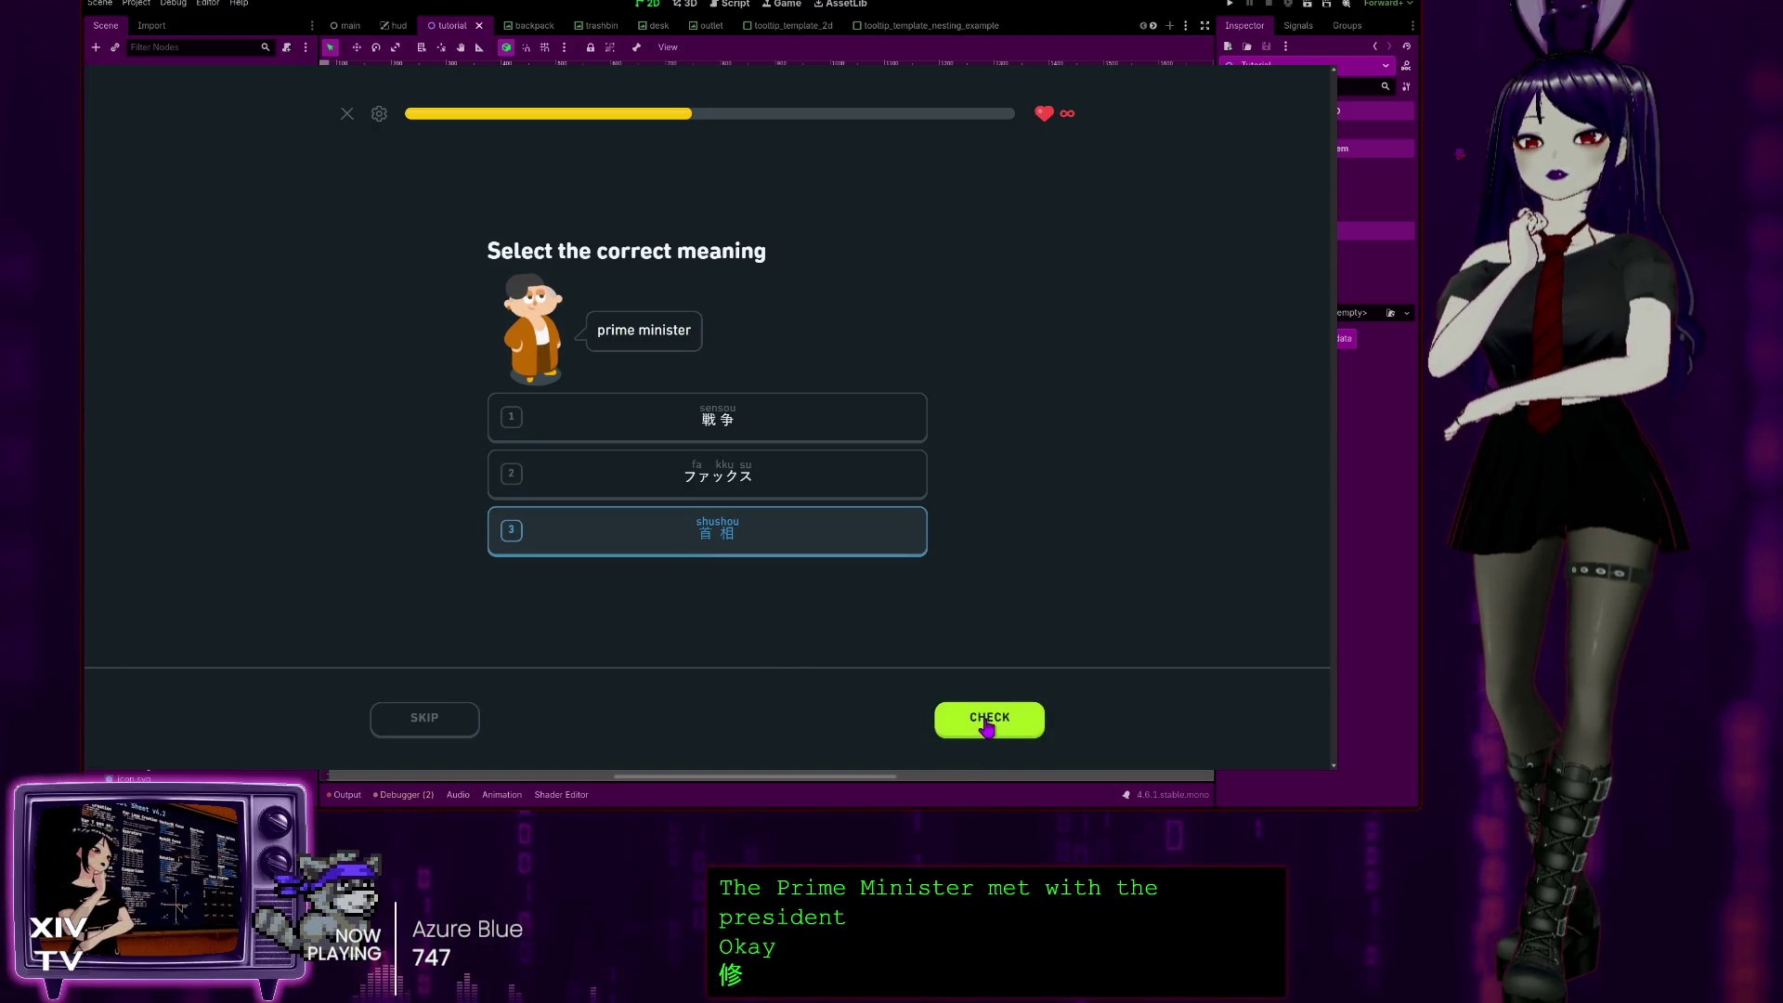
Step: Confirm 首相 for prime minister, then translate 'Are you interested in politics' and continue
{"action": "left_click", "coordinate": [988, 725]}
{"action": "left_click", "coordinate": [987, 722]}
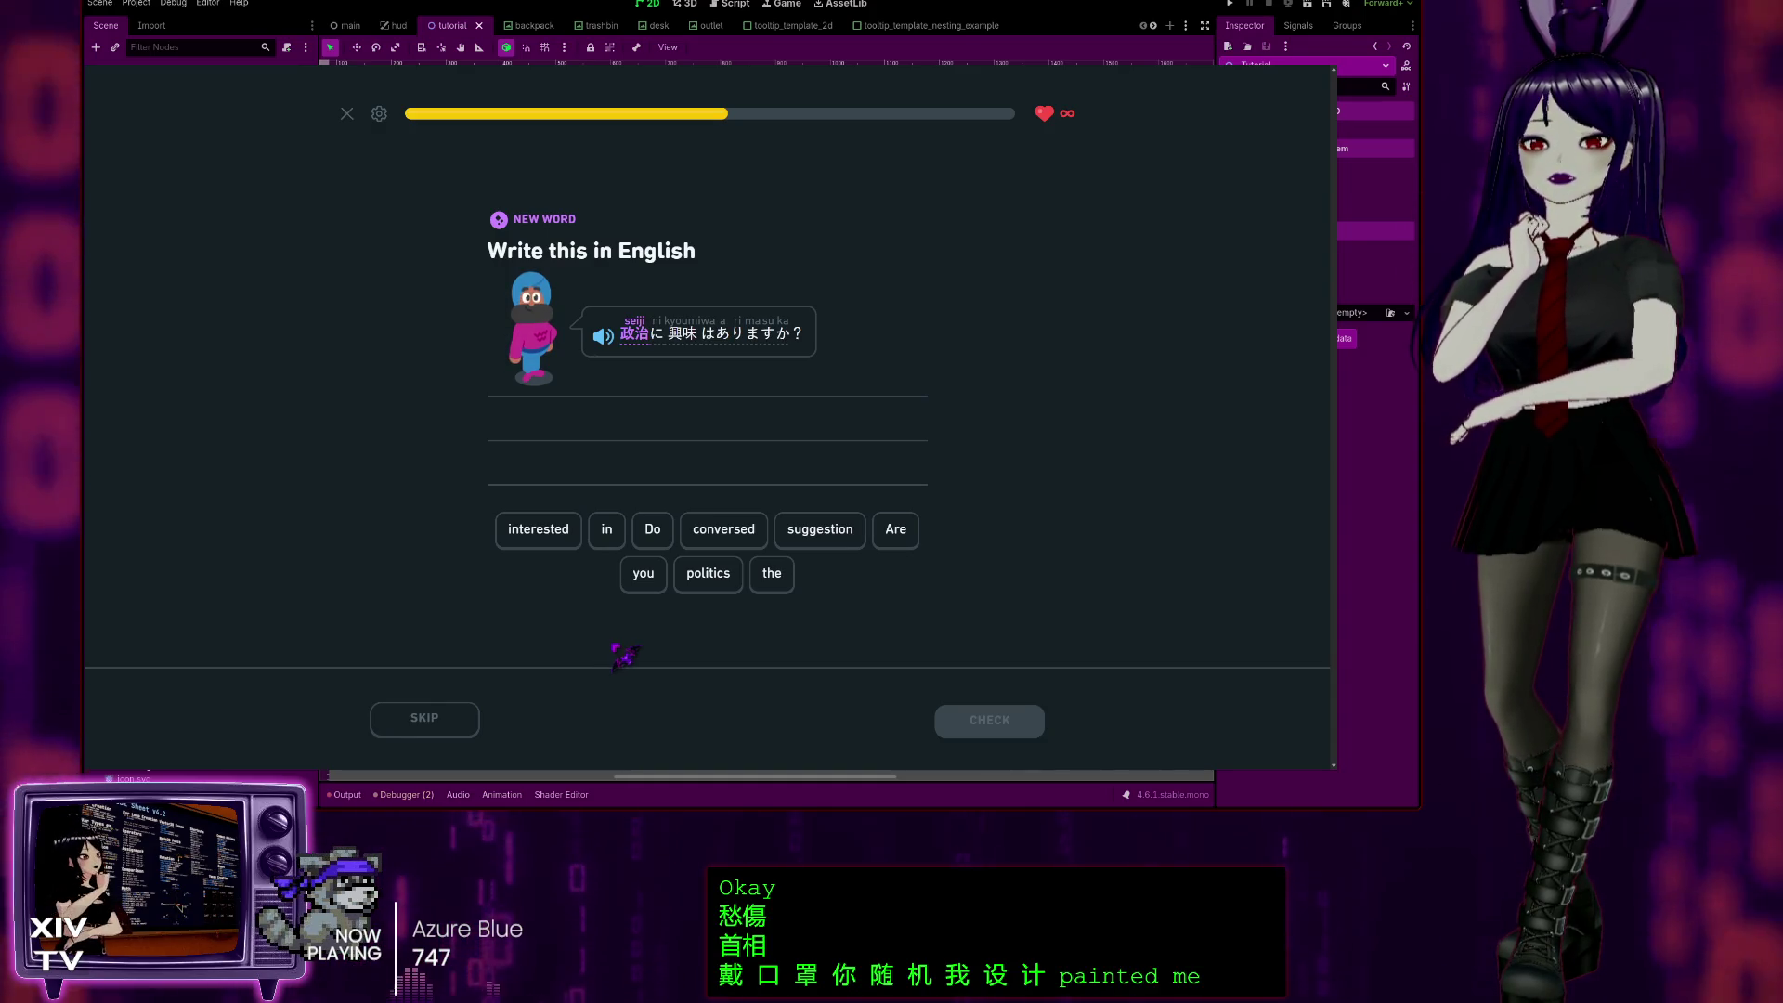
{"action": "left_click", "coordinate": [898, 537]}
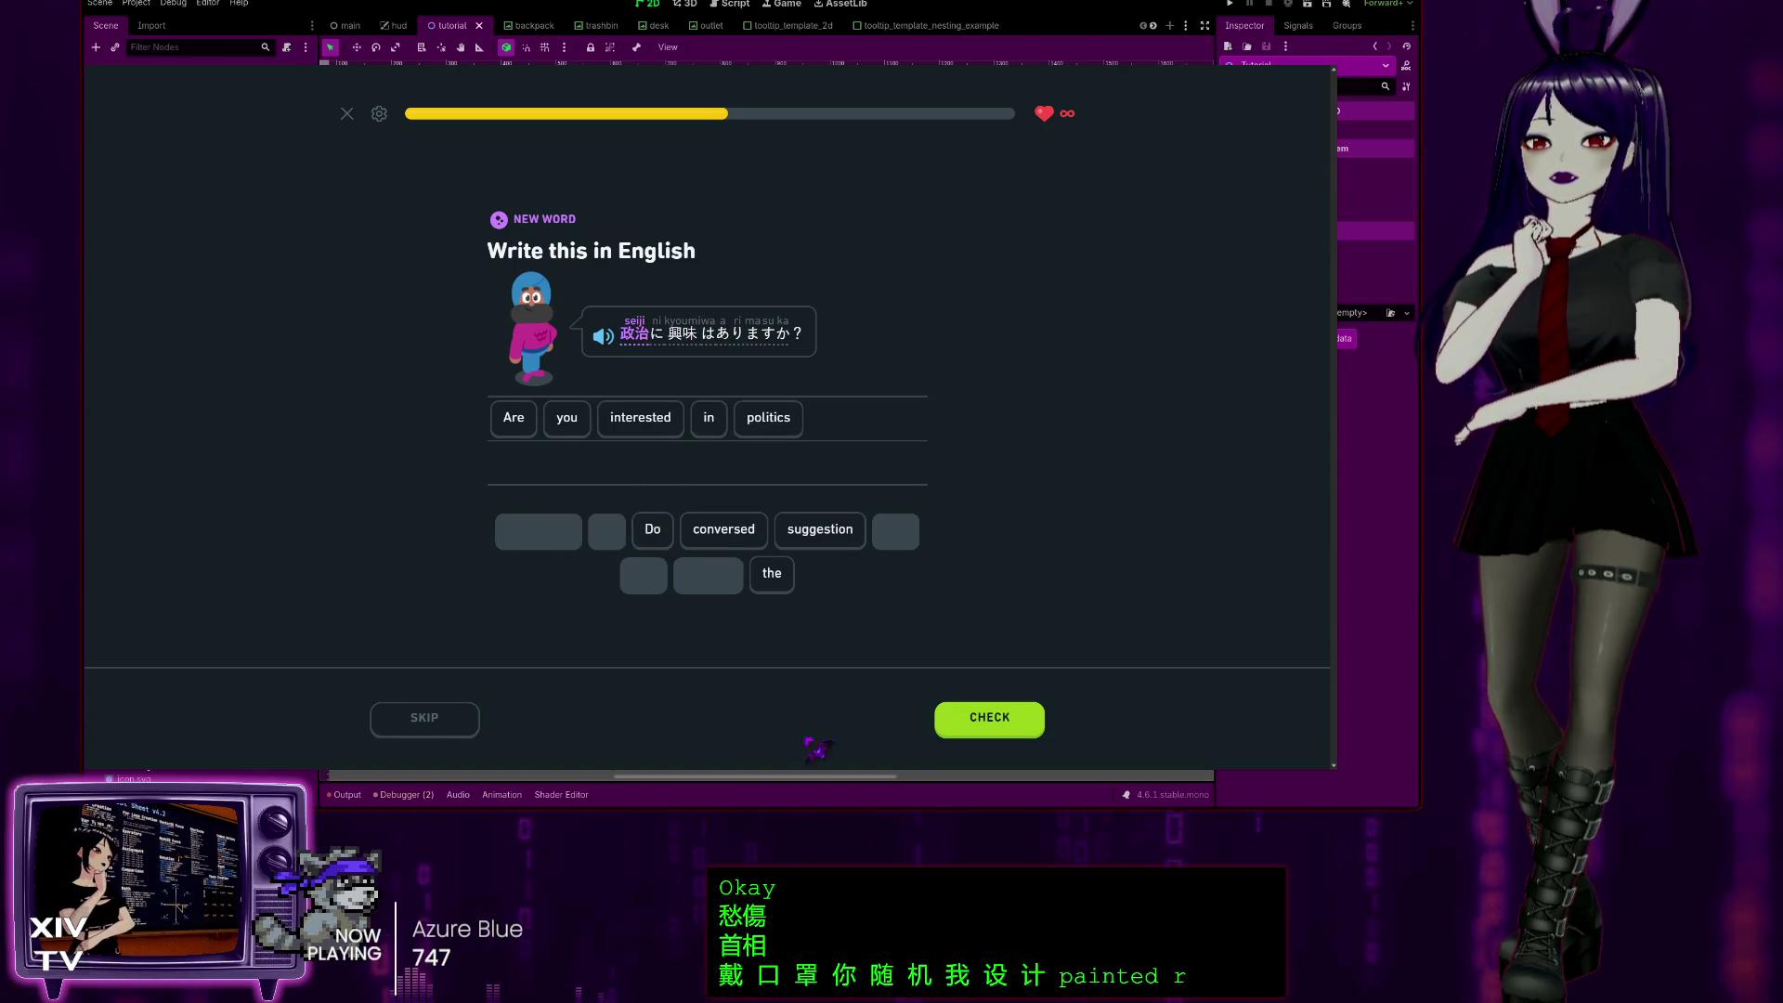
{"action": "left_click", "coordinate": [989, 726]}
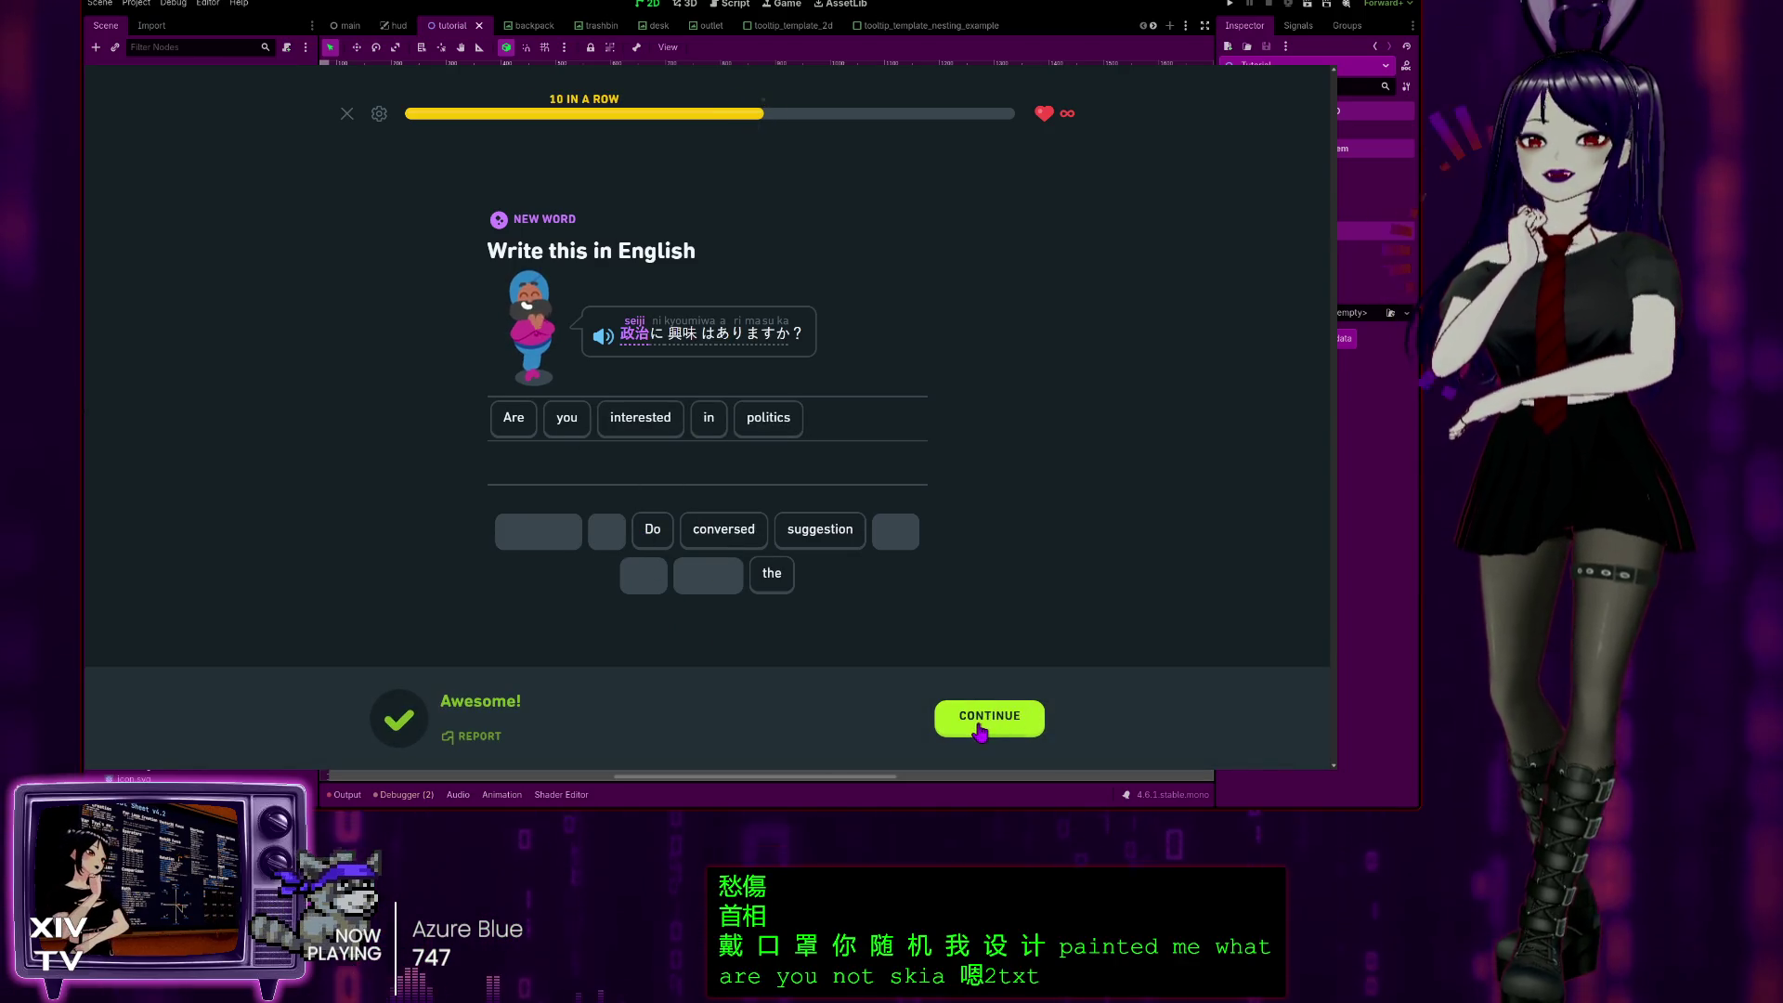
{"action": "left_click", "coordinate": [980, 734]}
{"action": "key", "text": "Return"}
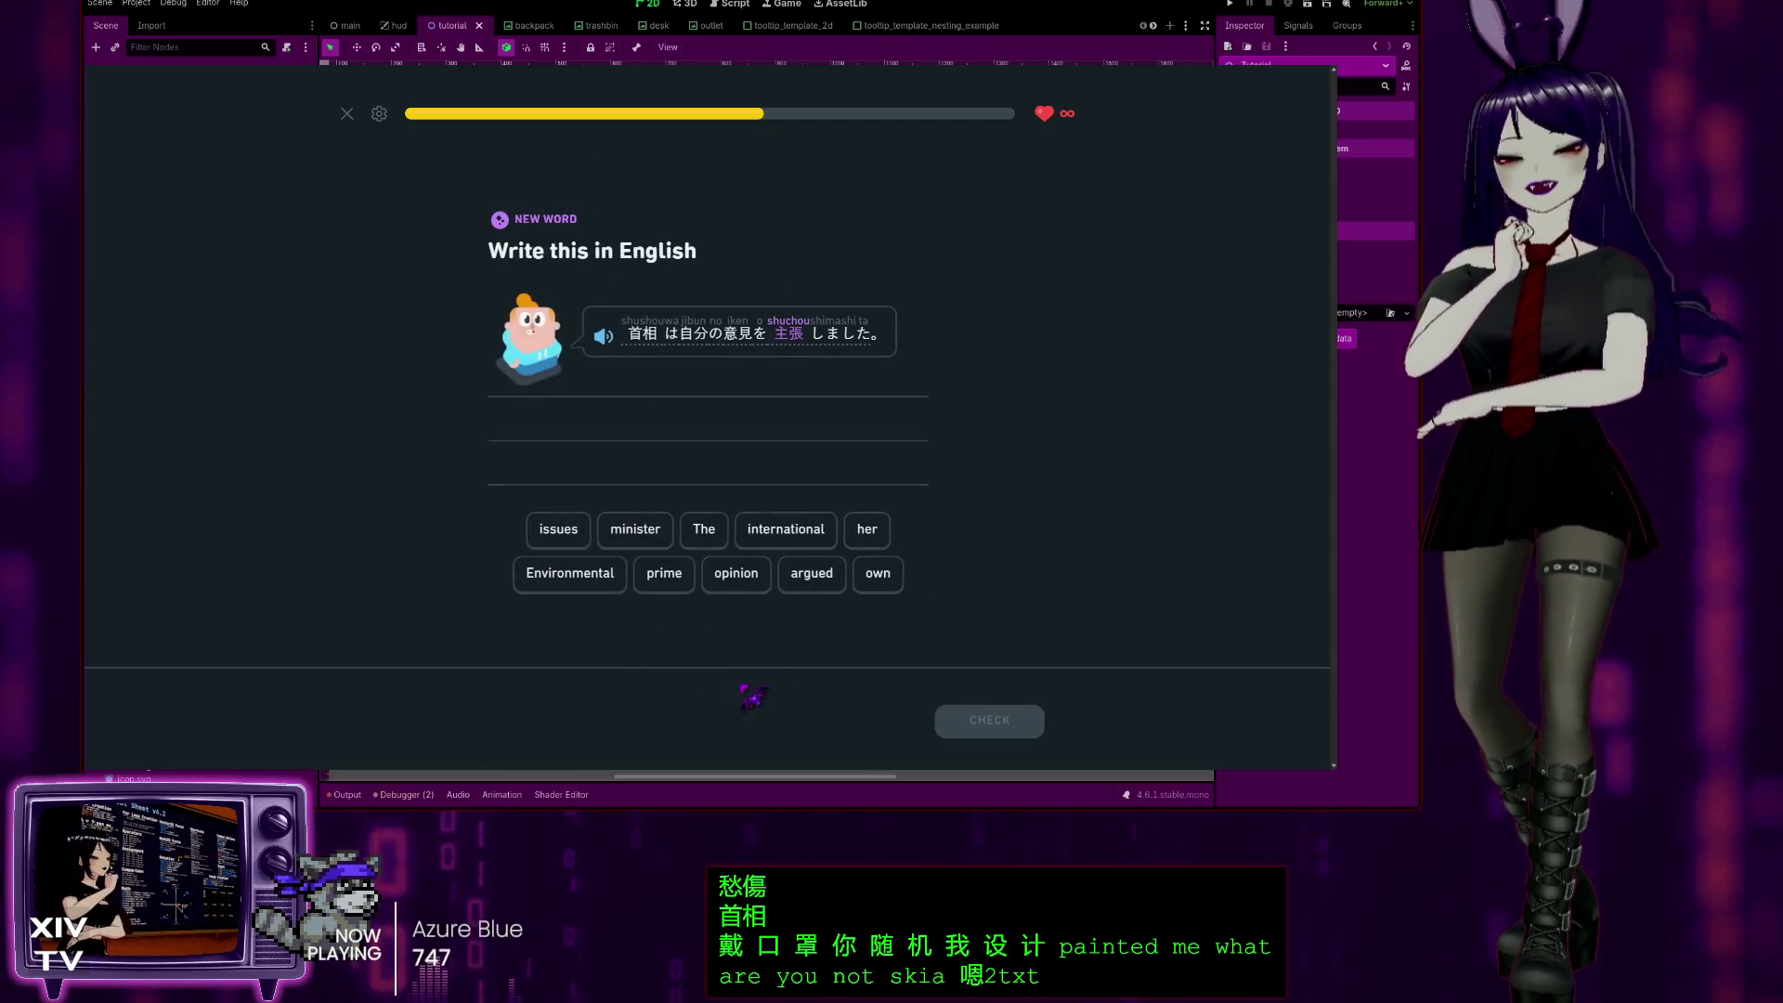
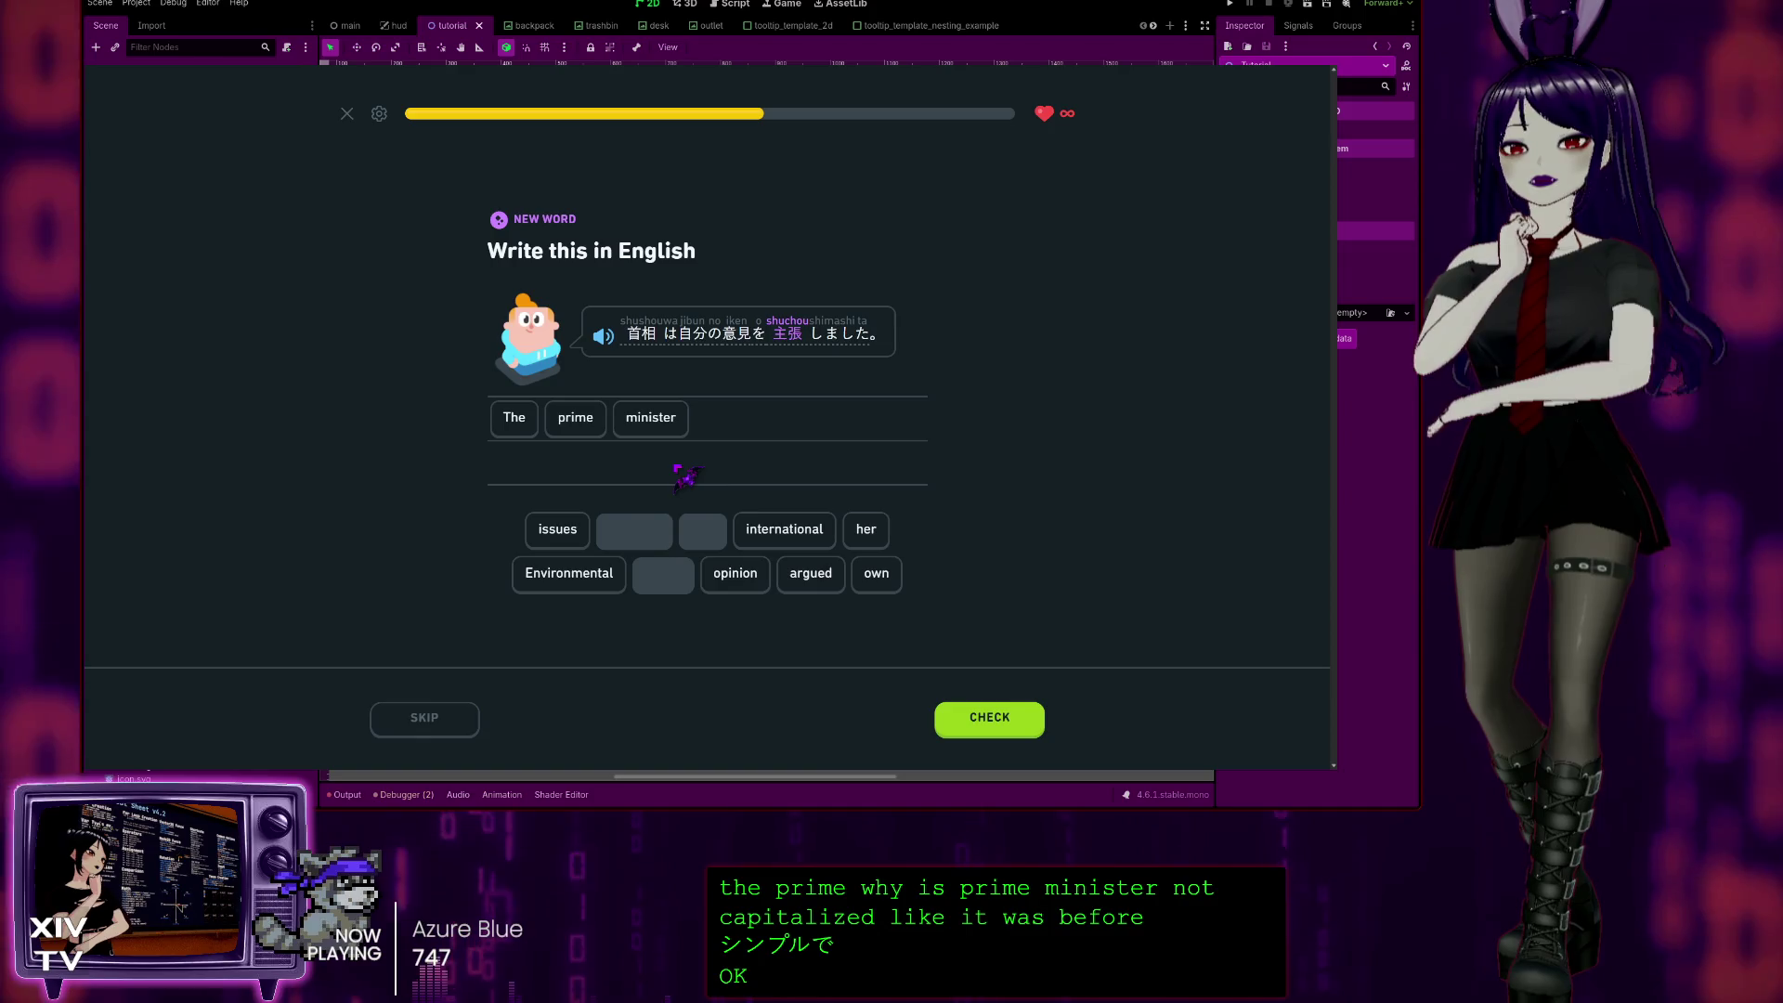
Step: Build the answer 'The prime minister argued her own opinion', removing the stray 'issues' tile, and submit it
{"action": "left_click", "coordinate": [810, 573]}
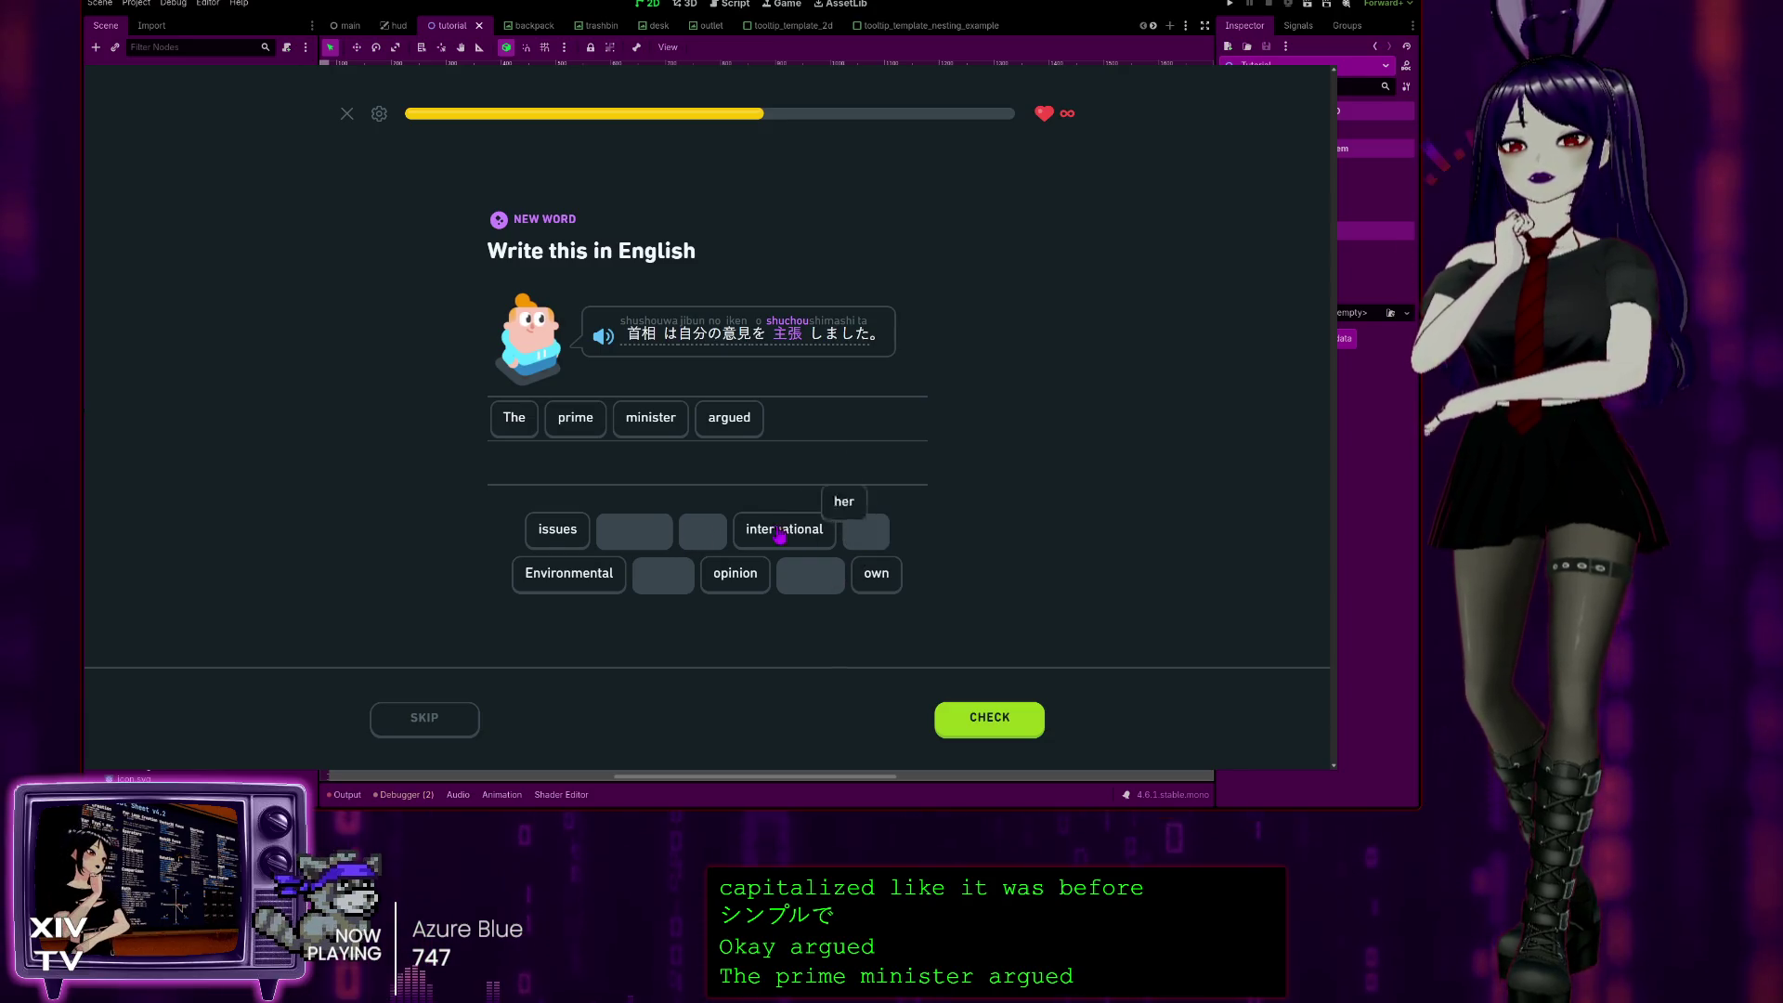
{"action": "left_click", "coordinate": [557, 530]}
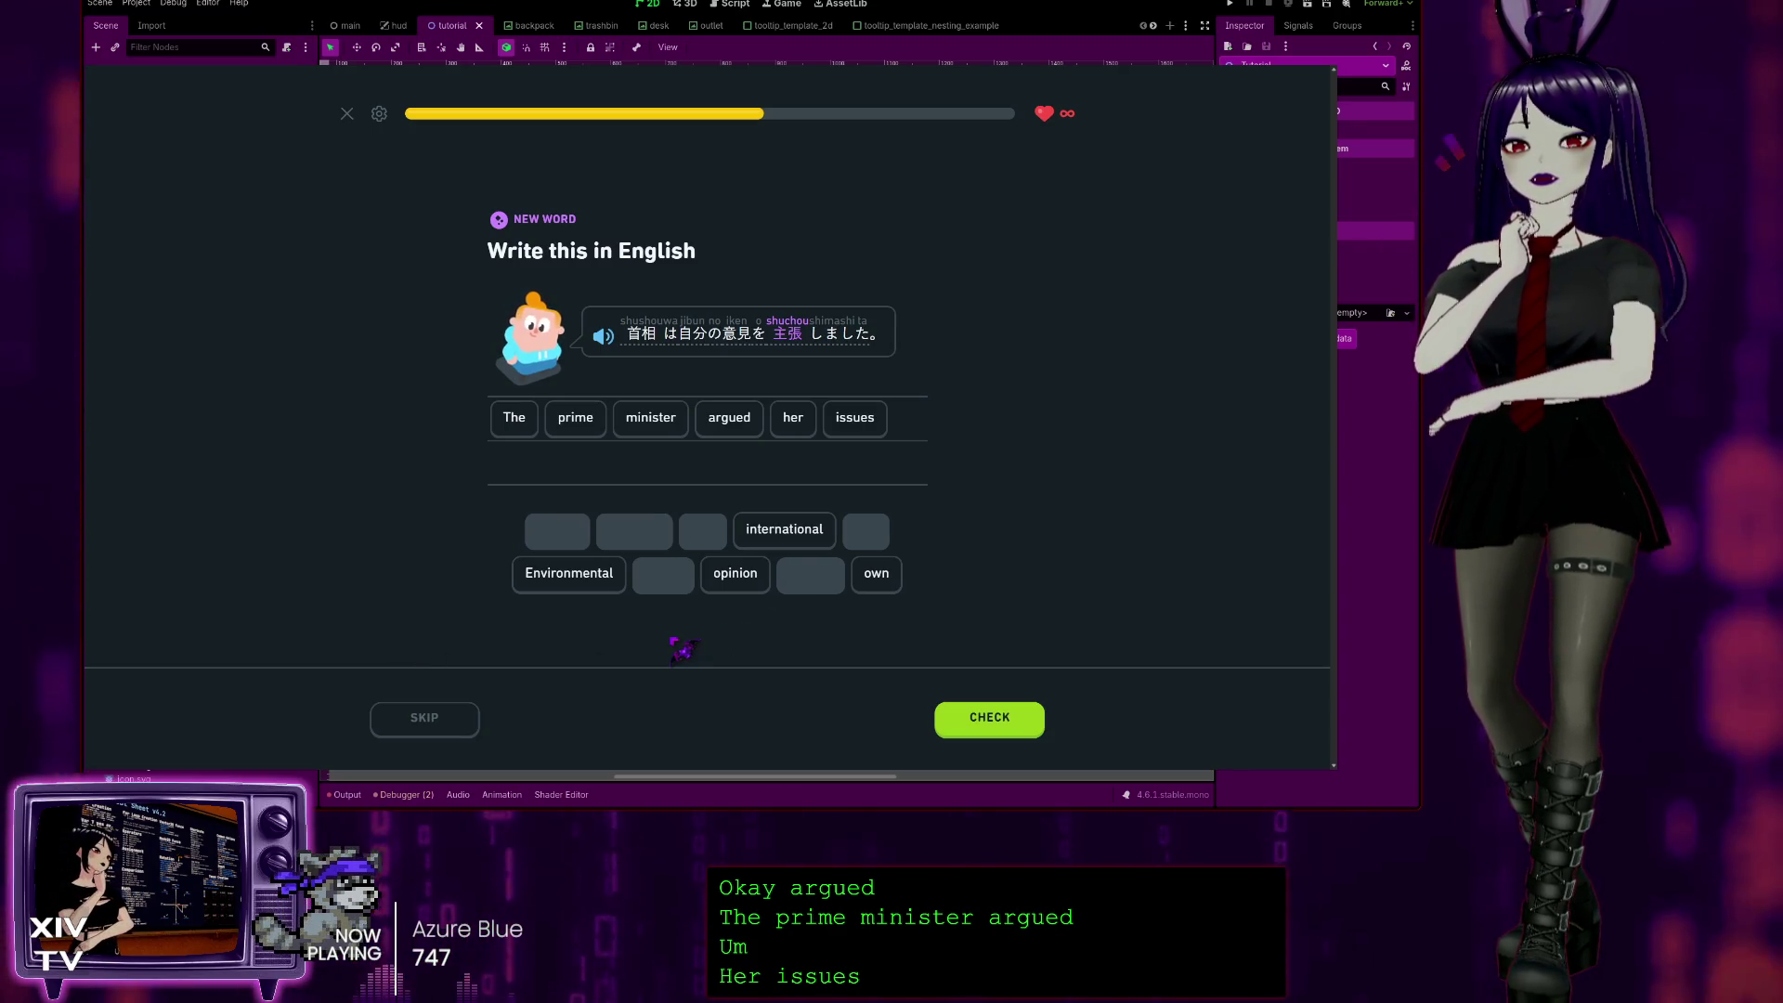
{"action": "mouse_move", "coordinate": [743, 345]}
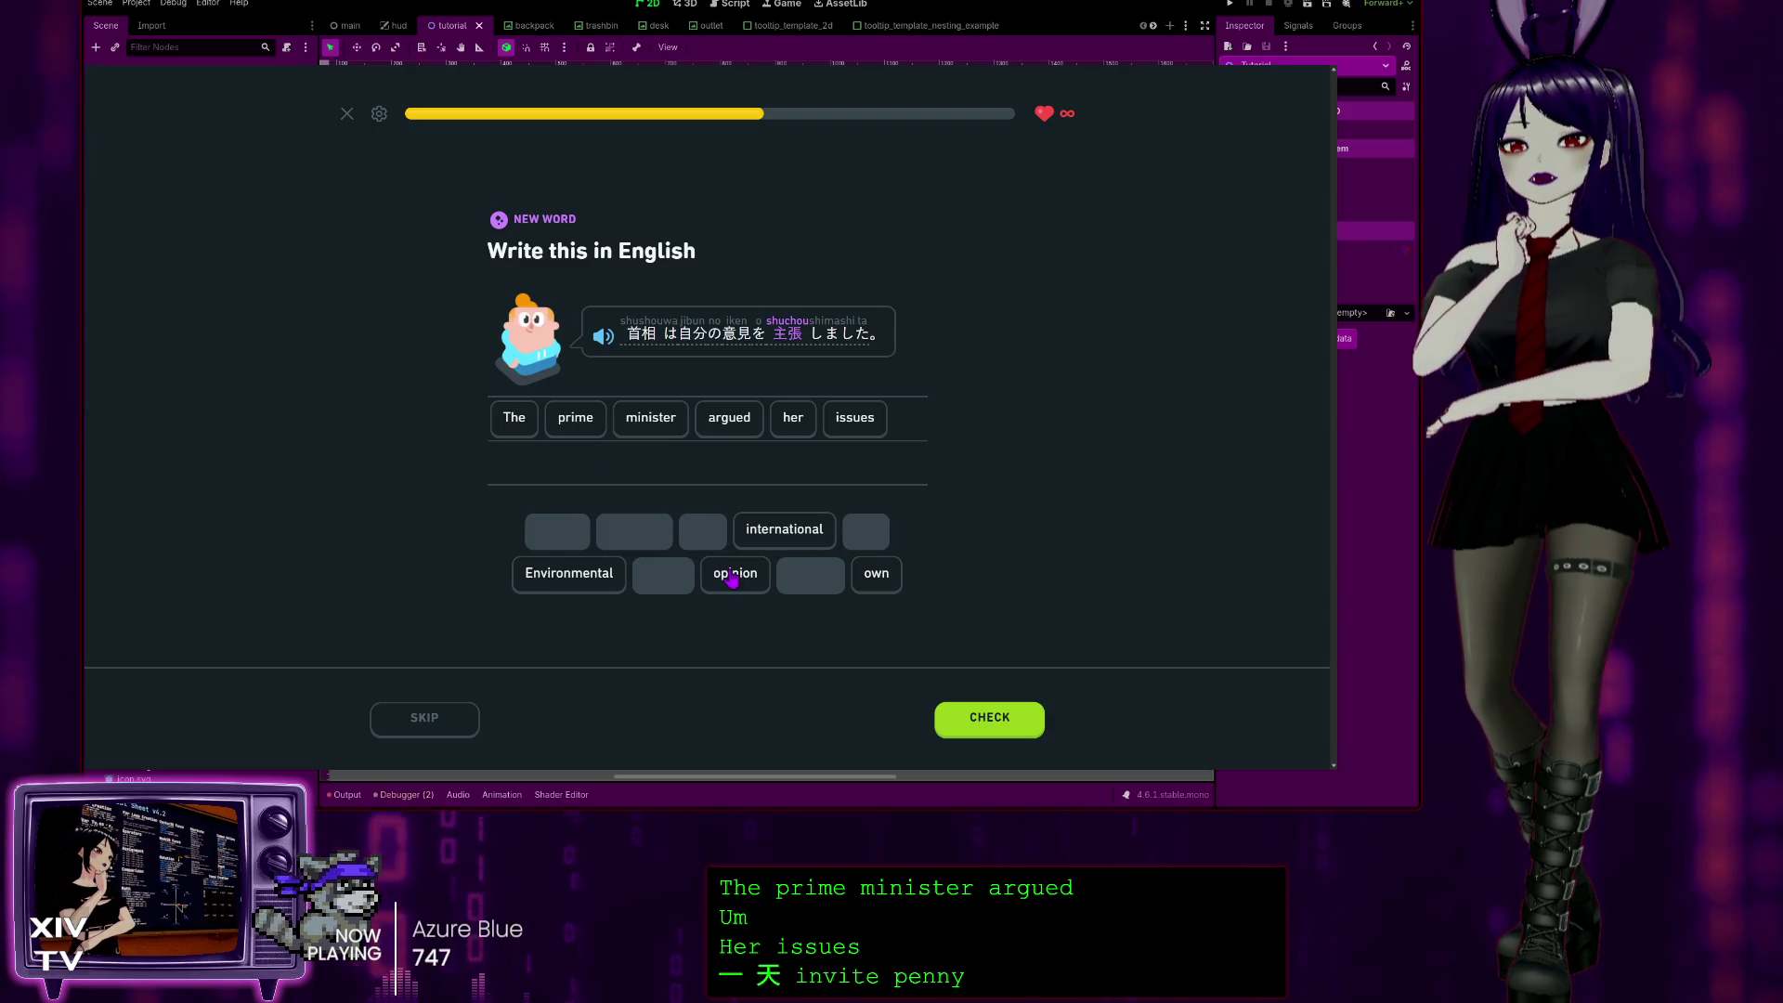
{"action": "left_click", "coordinate": [734, 574]}
{"action": "left_click", "coordinate": [853, 417]}
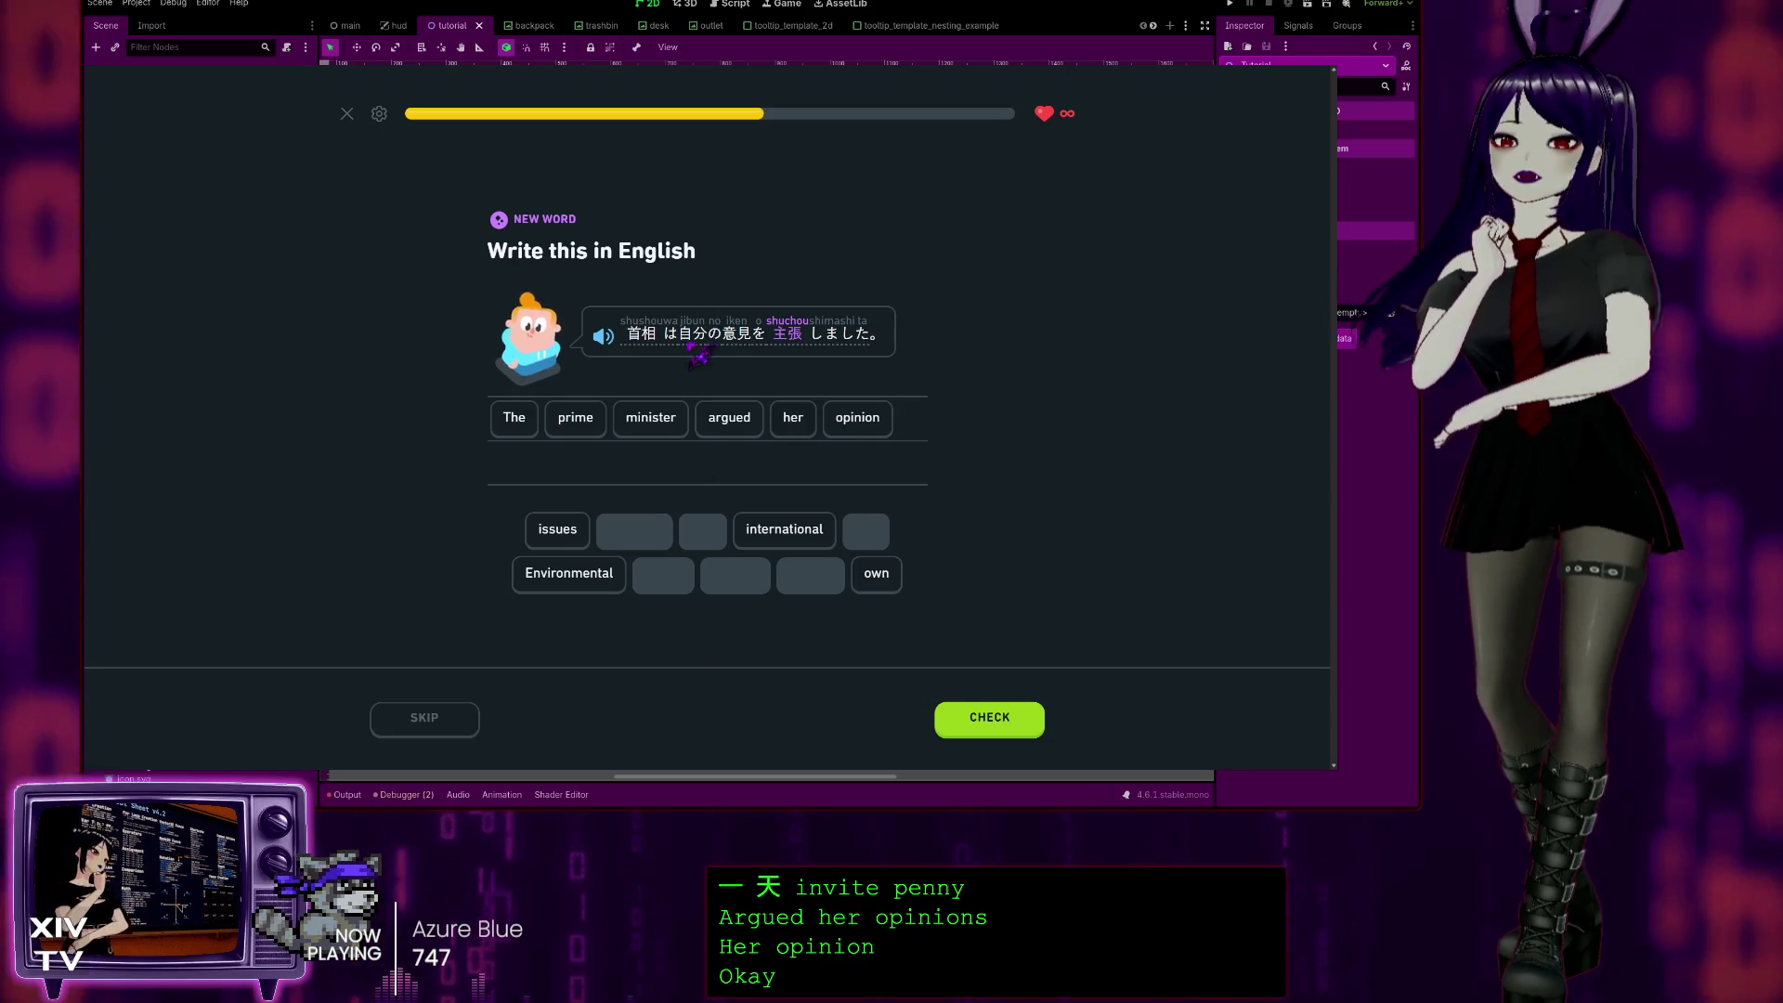
{"action": "mouse_move", "coordinate": [692, 333]}
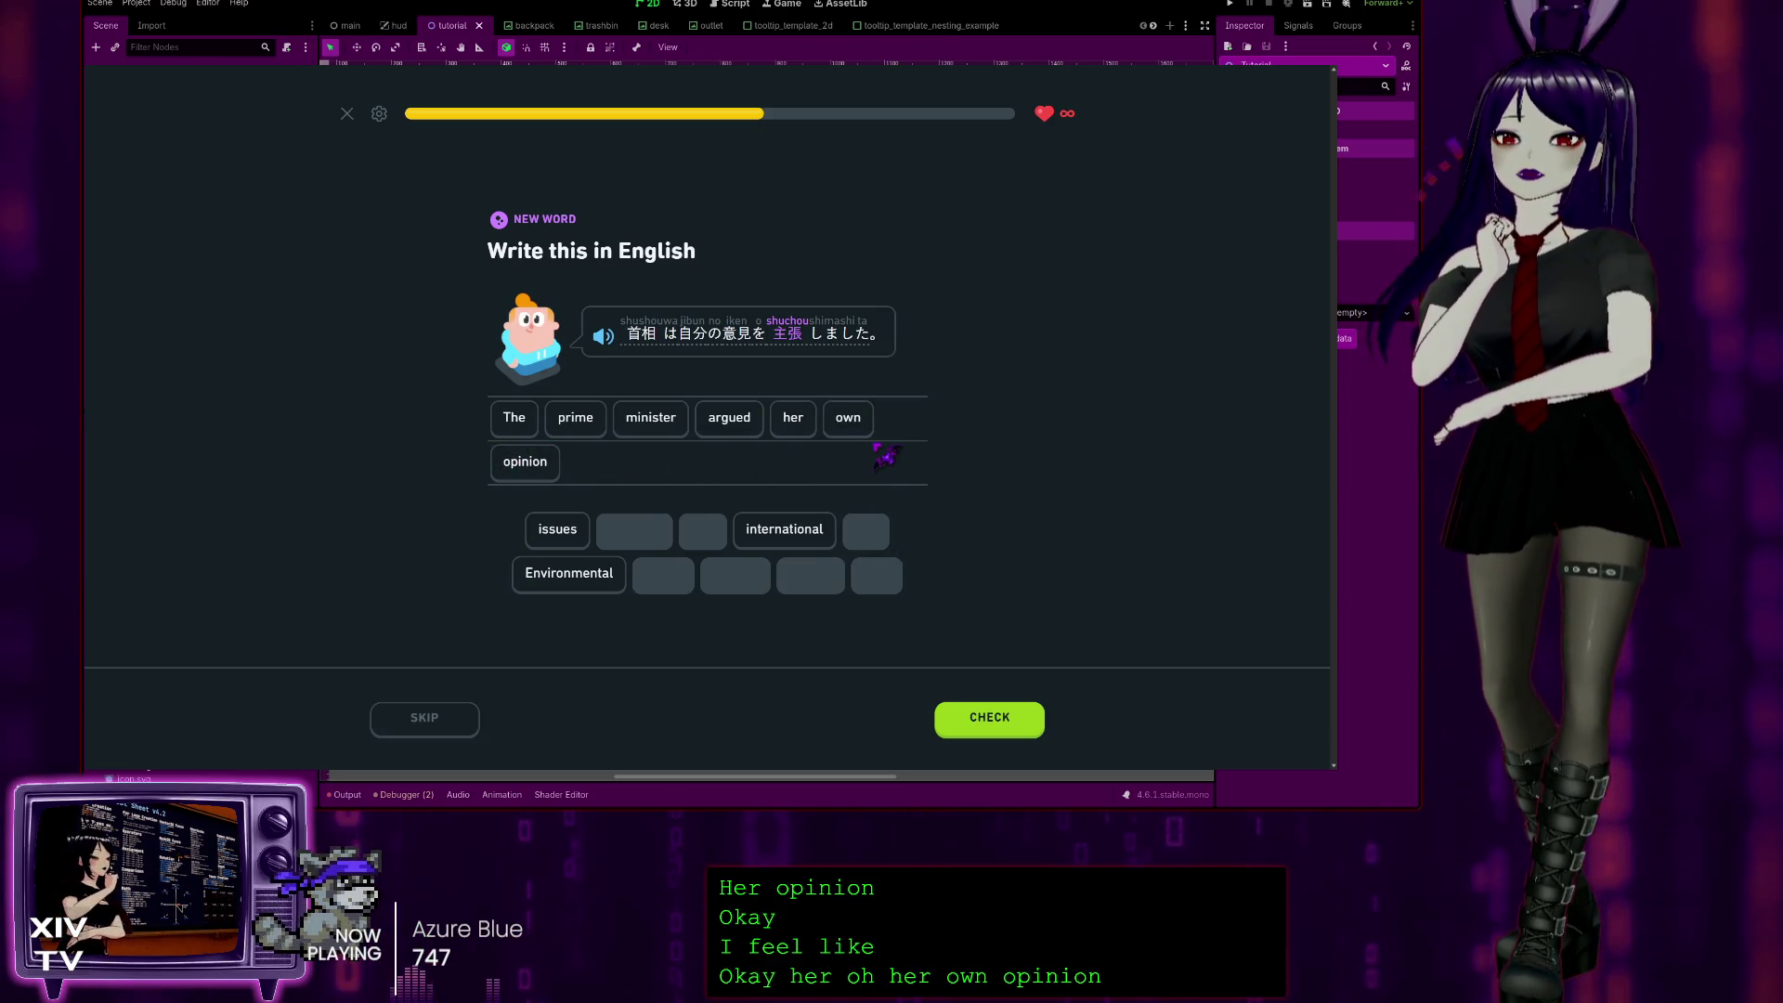
{"action": "left_click", "coordinate": [987, 720]}
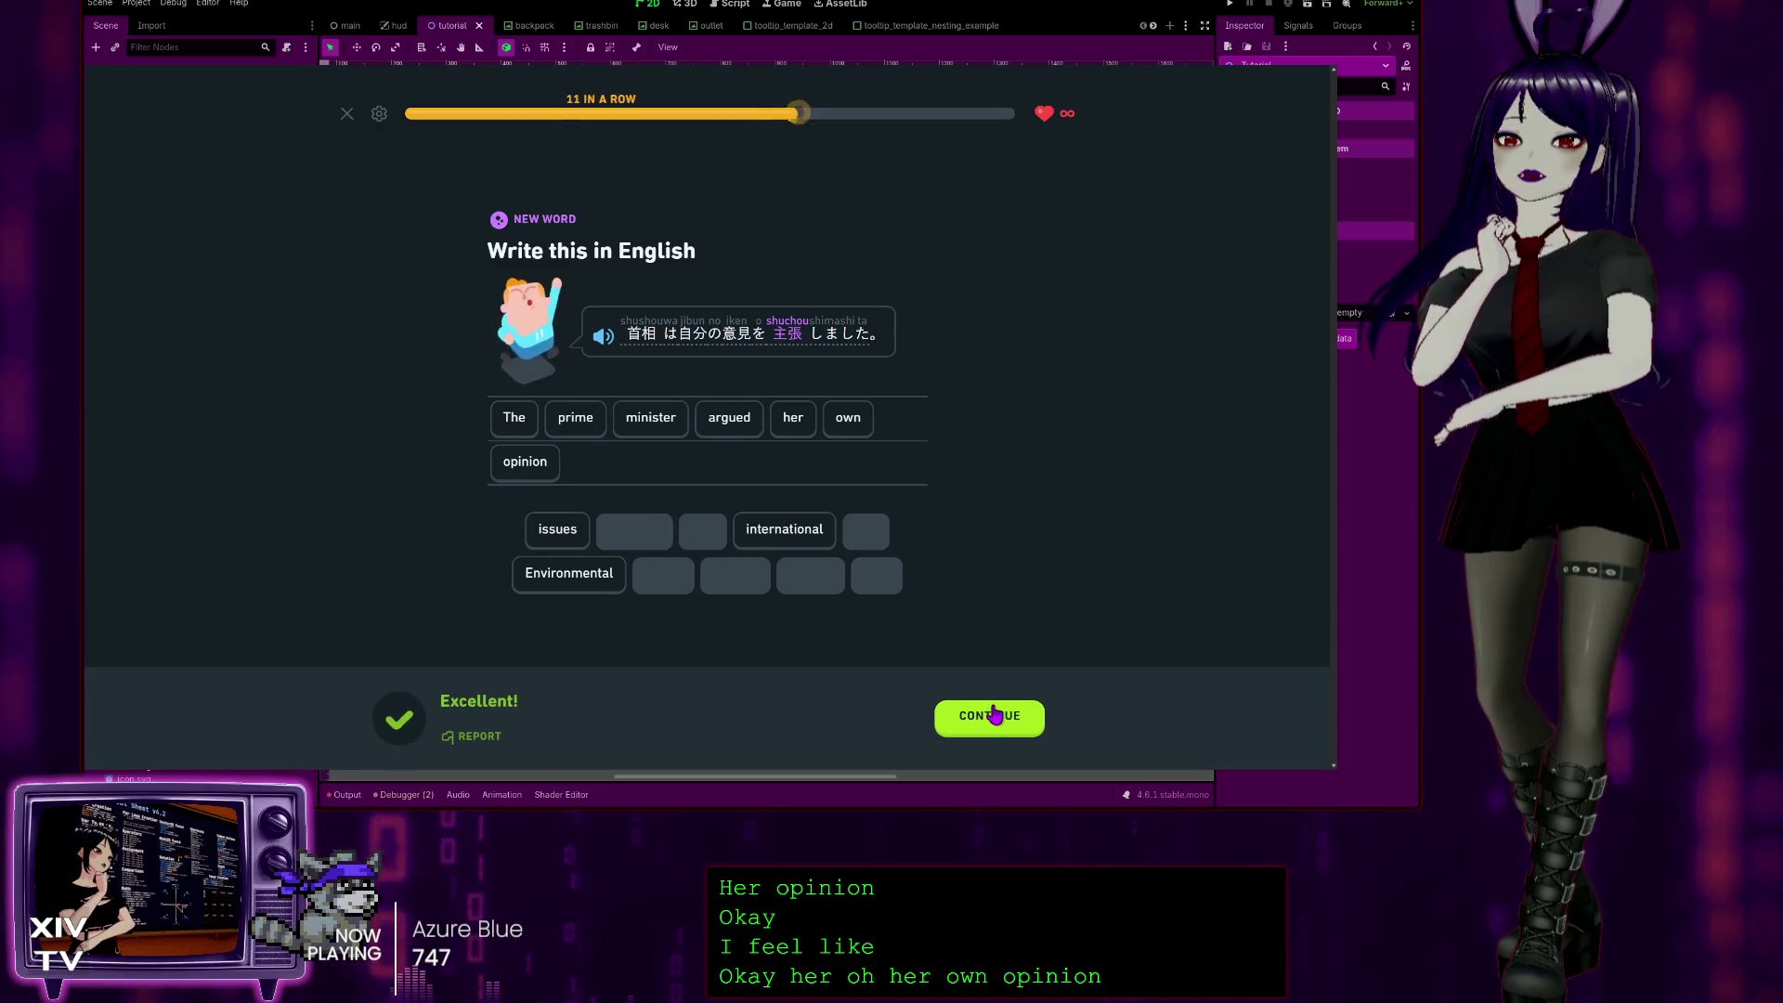
{"action": "left_click", "coordinate": [987, 724]}
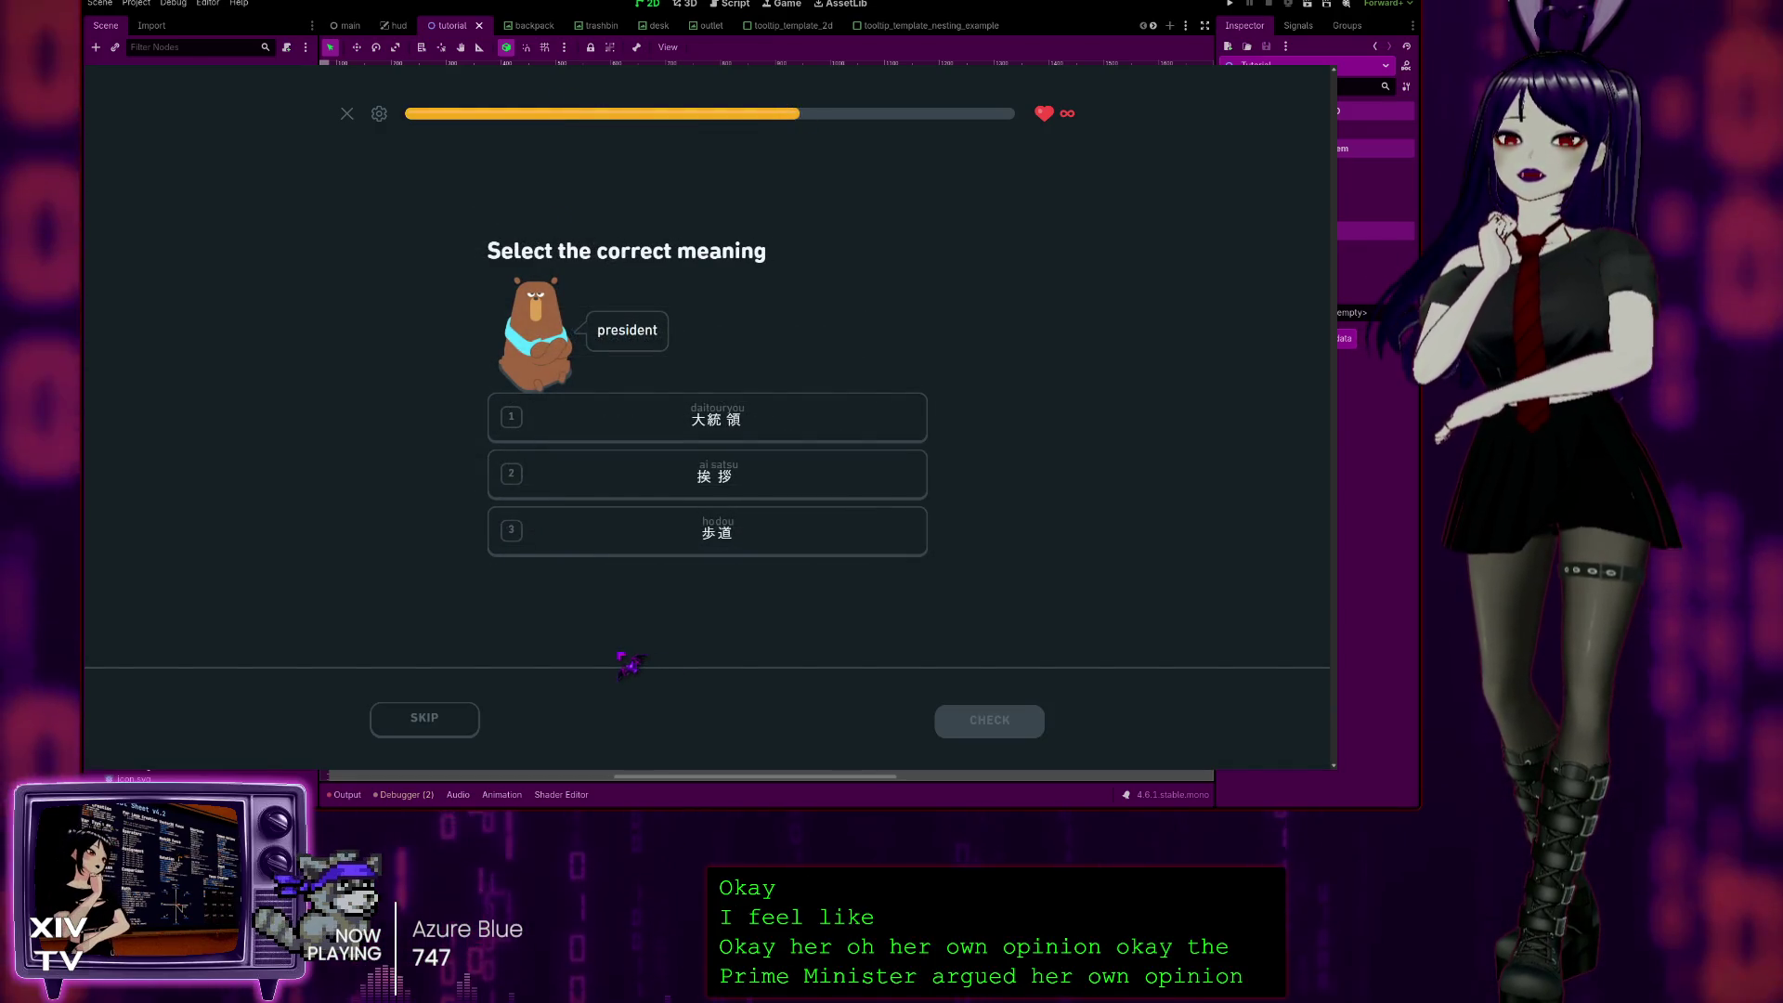
Step: Answer the 'president' meaning question with 大統領 and get it marked correct
{"action": "left_click", "coordinate": [846, 416]}
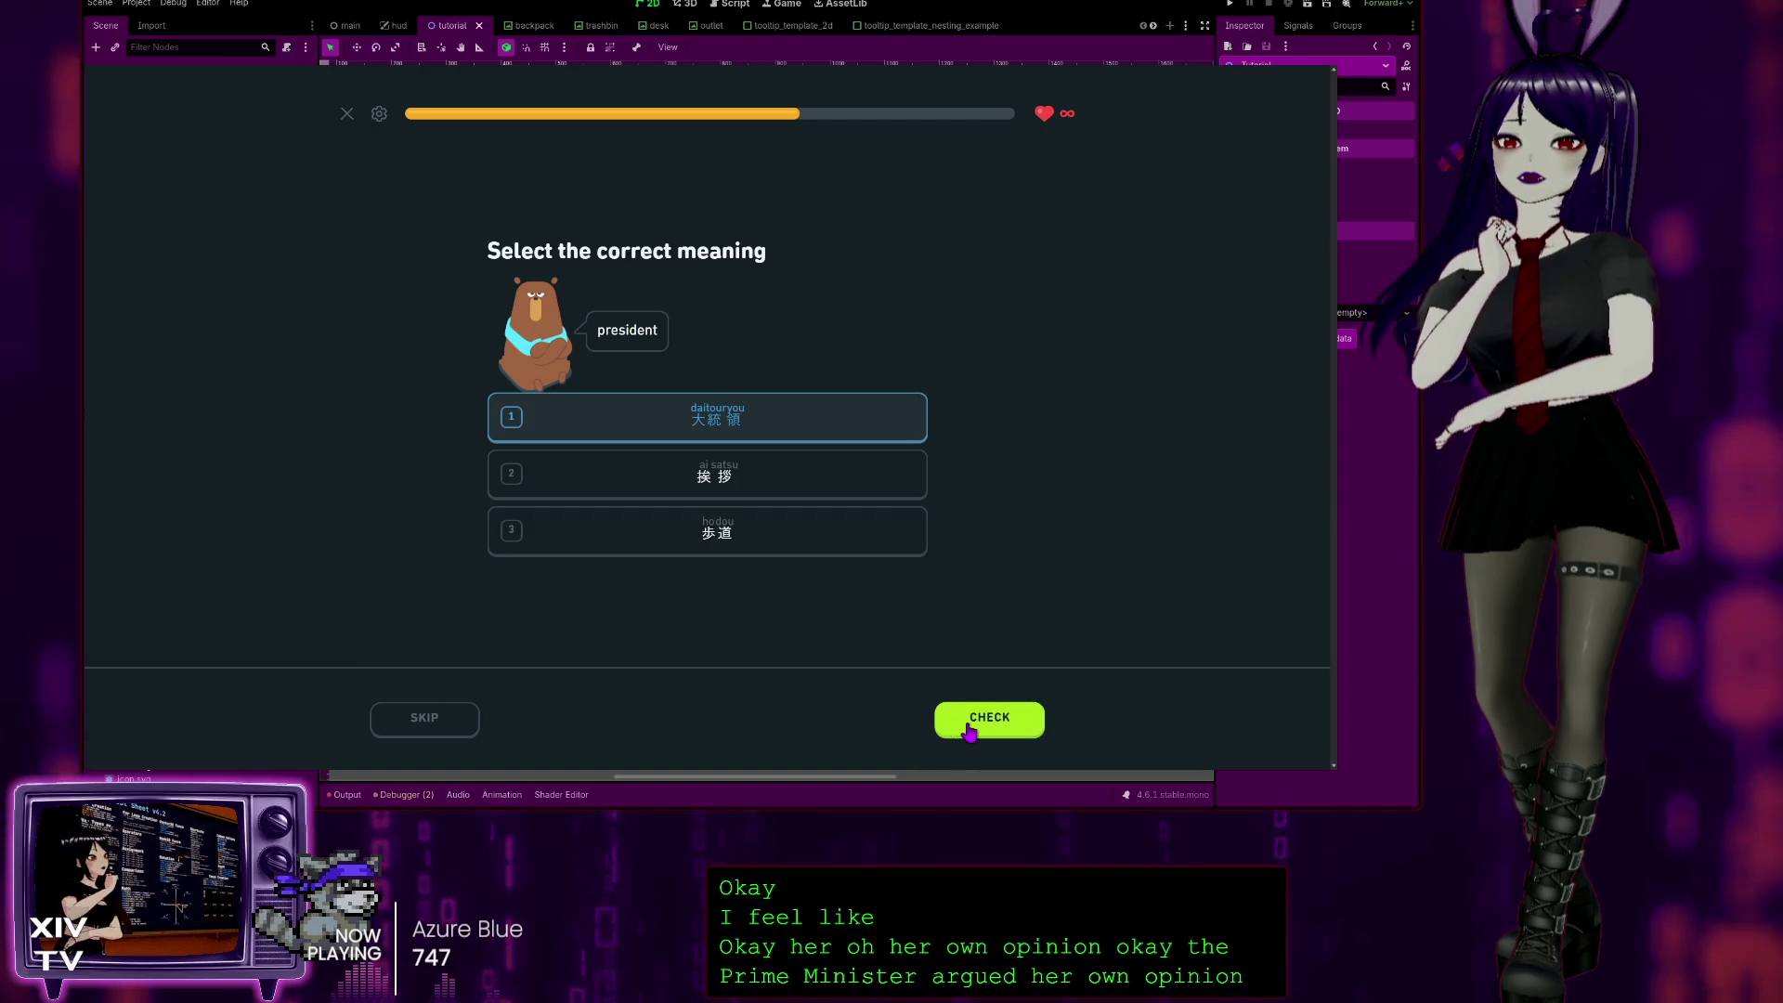
{"action": "left_click", "coordinate": [970, 726]}
{"action": "left_click", "coordinate": [953, 715]}
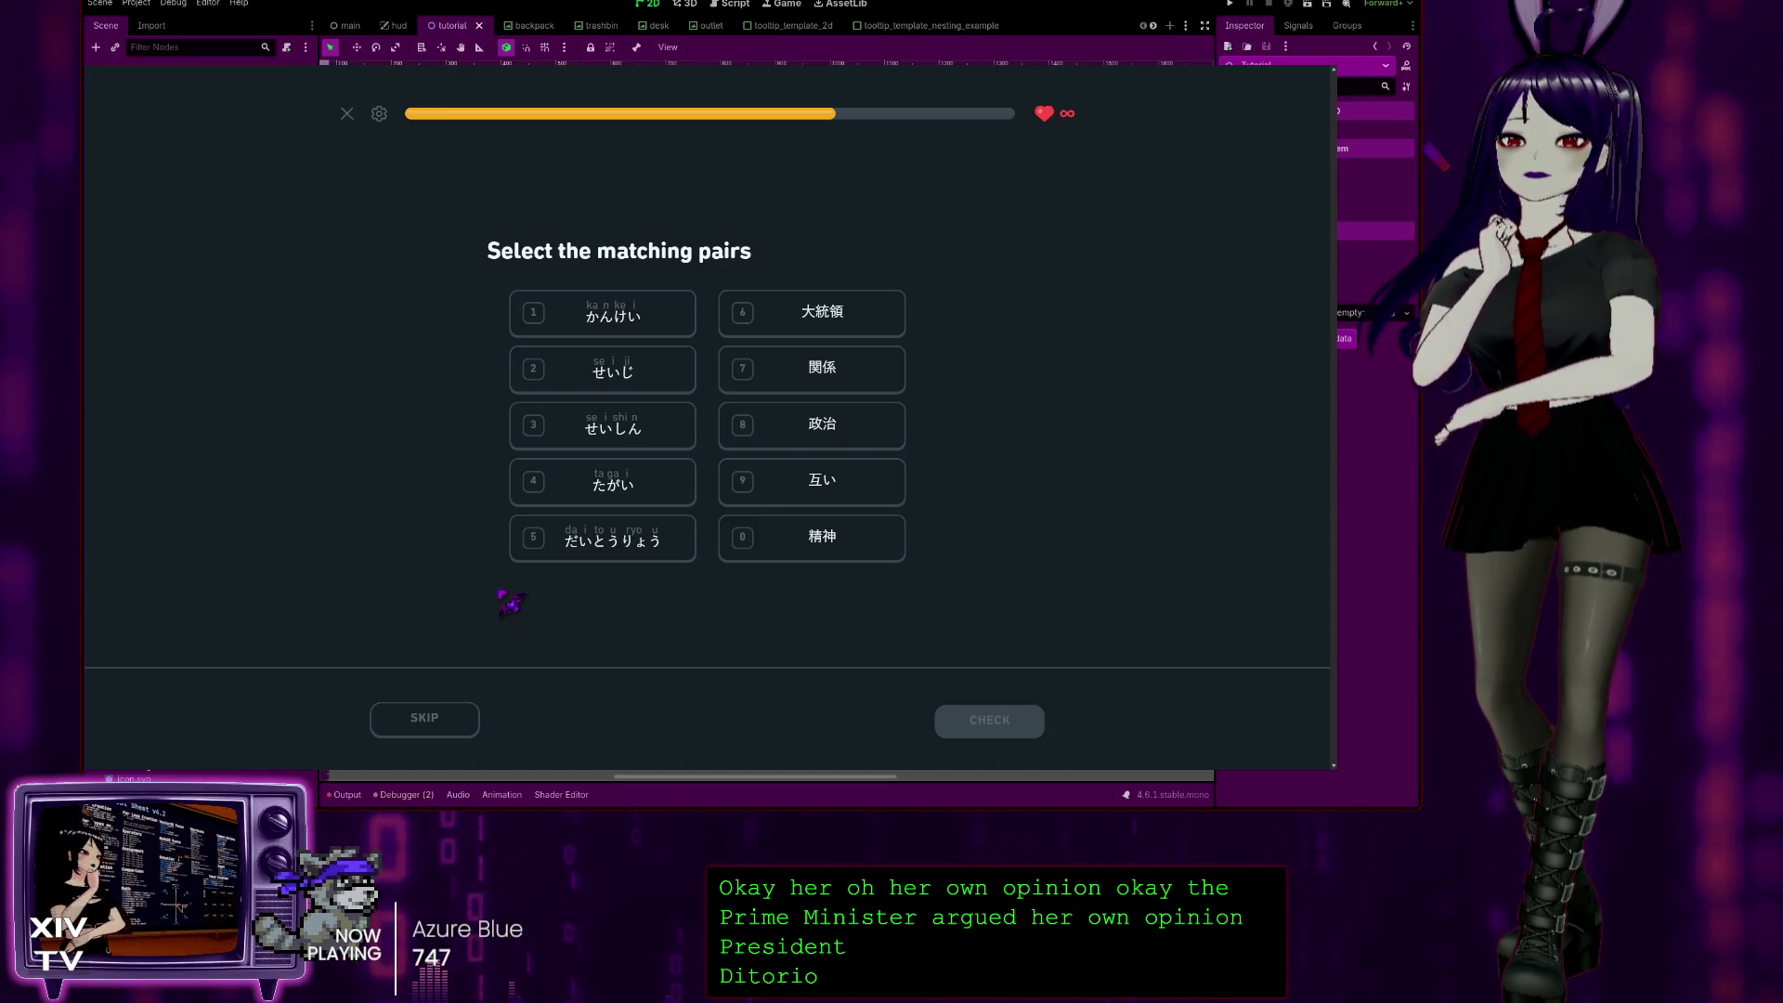
Step: Match the pairs たがい/互い, だいとうりょう/大統領, 精神/せいしん, 関係/かんけい and 政治/せいじ
{"action": "left_click", "coordinate": [639, 477]}
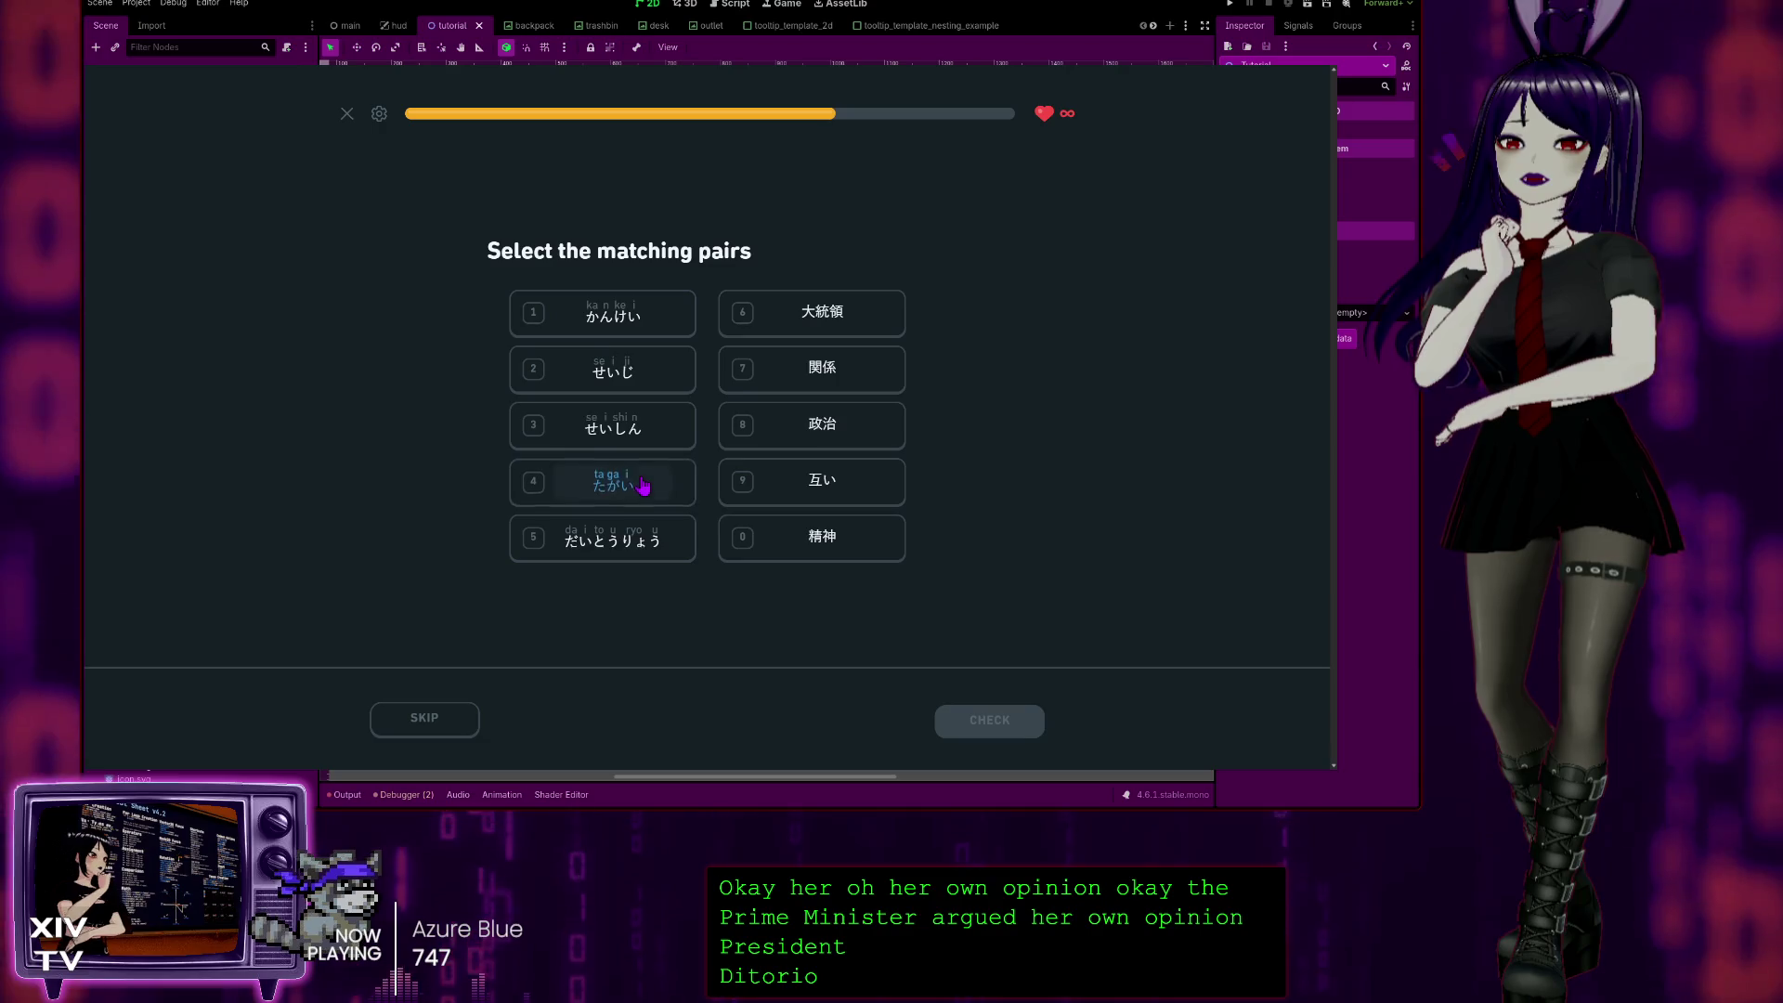
{"action": "left_click", "coordinate": [841, 485]}
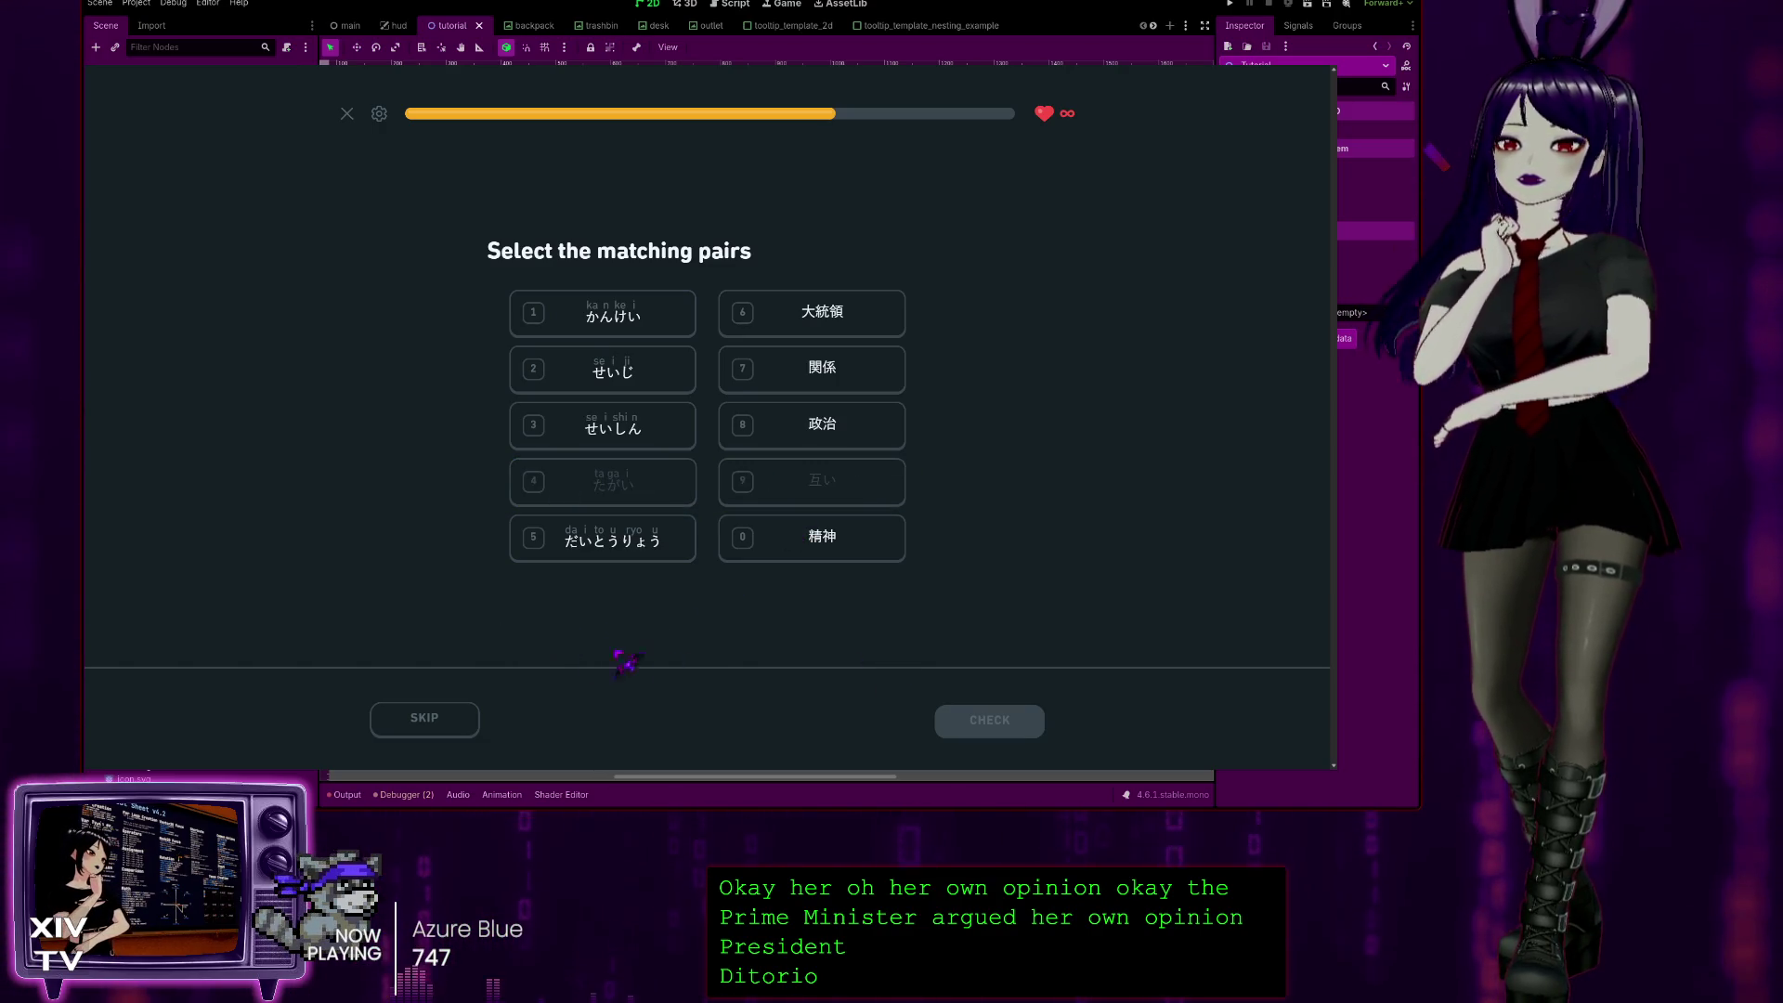
{"action": "left_click", "coordinate": [601, 555]}
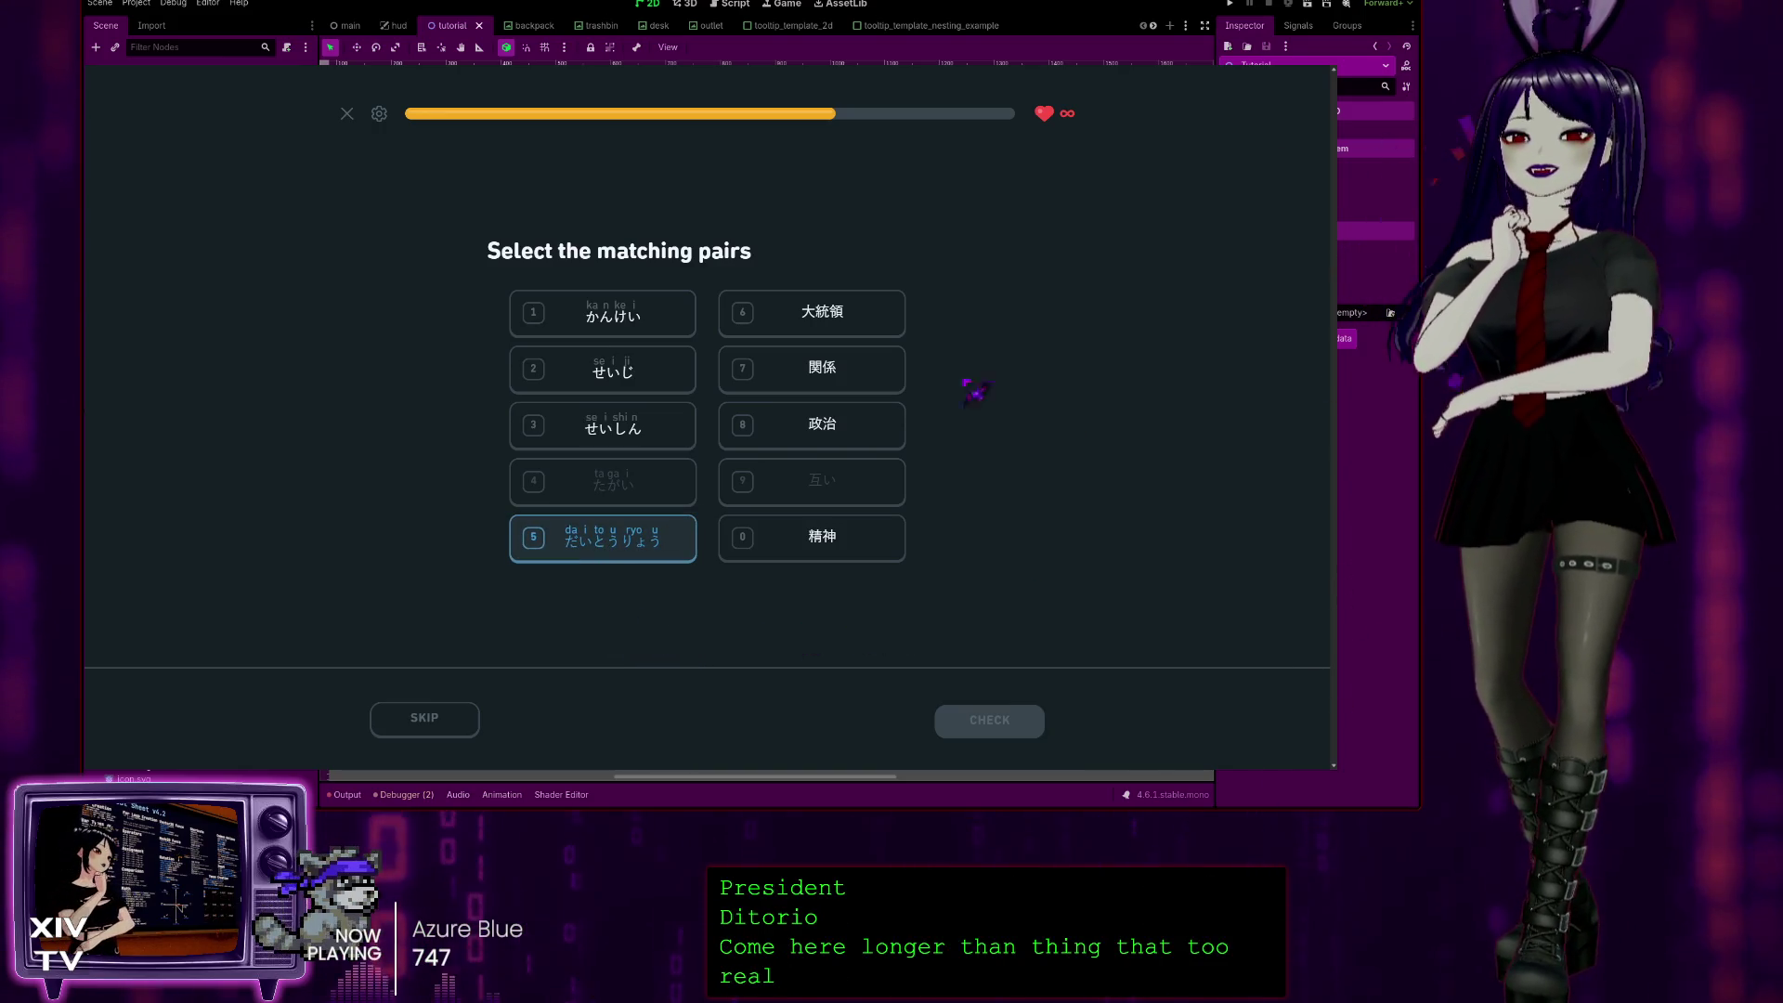
{"action": "left_click", "coordinate": [834, 315]}
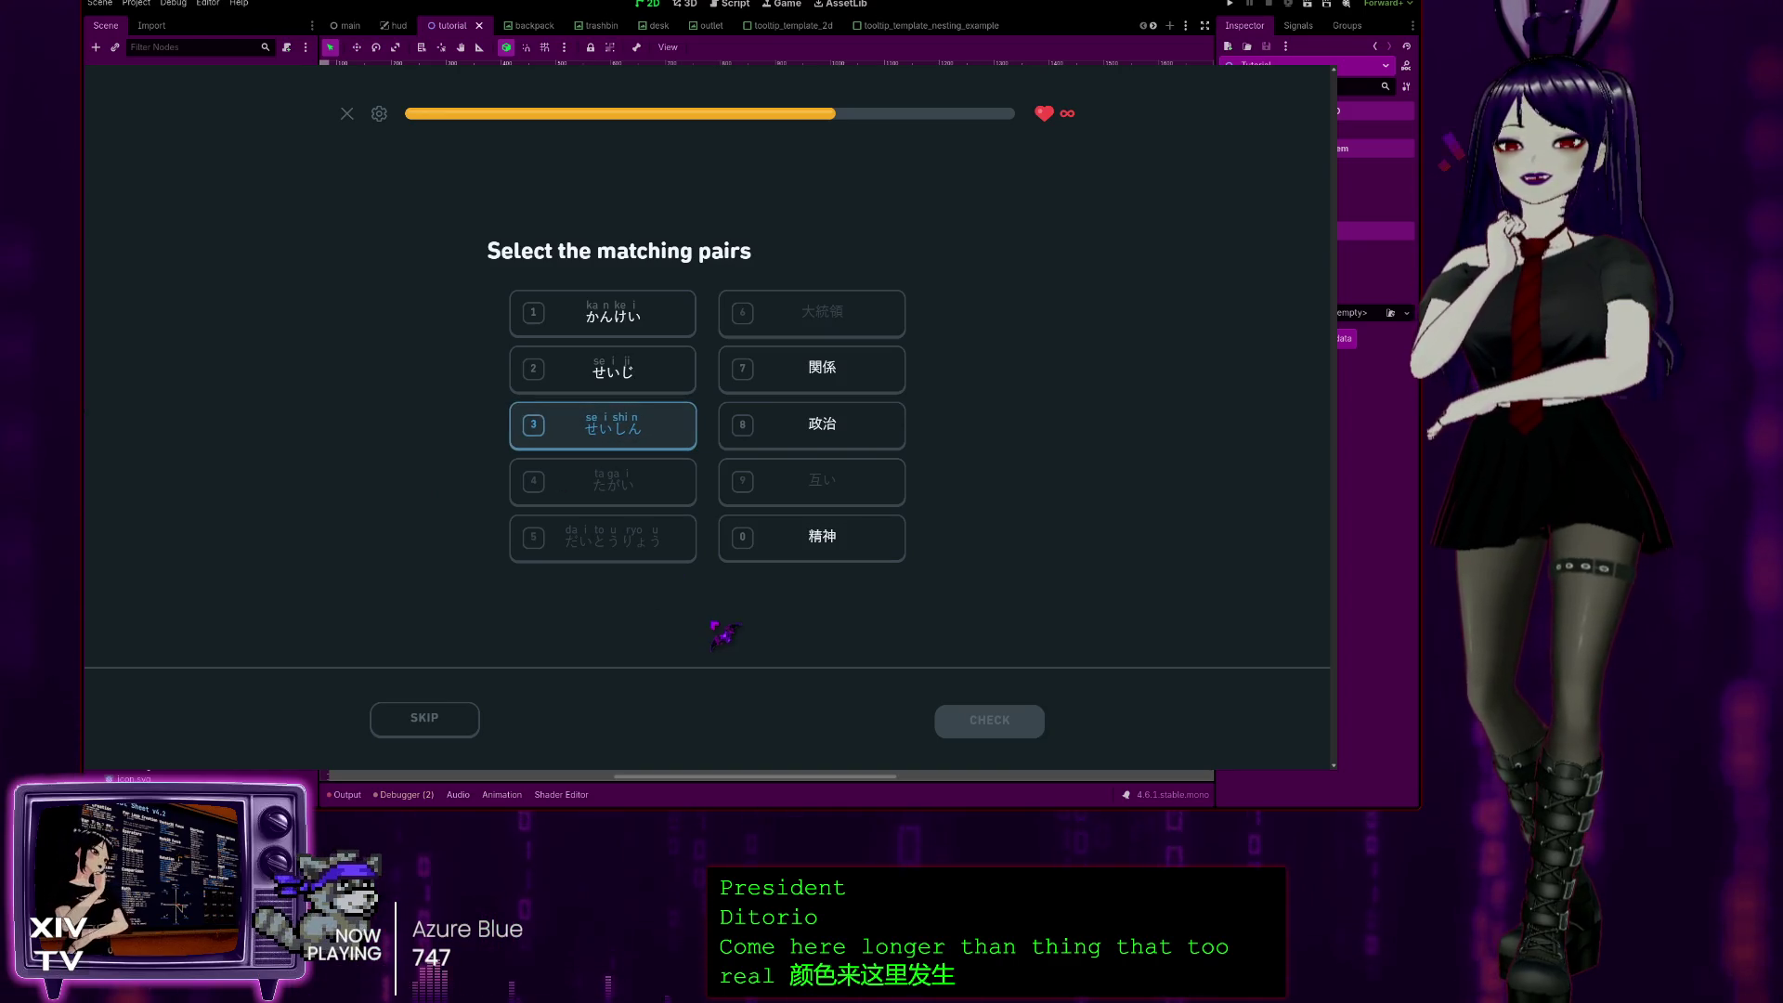
{"action": "left_click", "coordinate": [776, 546]}
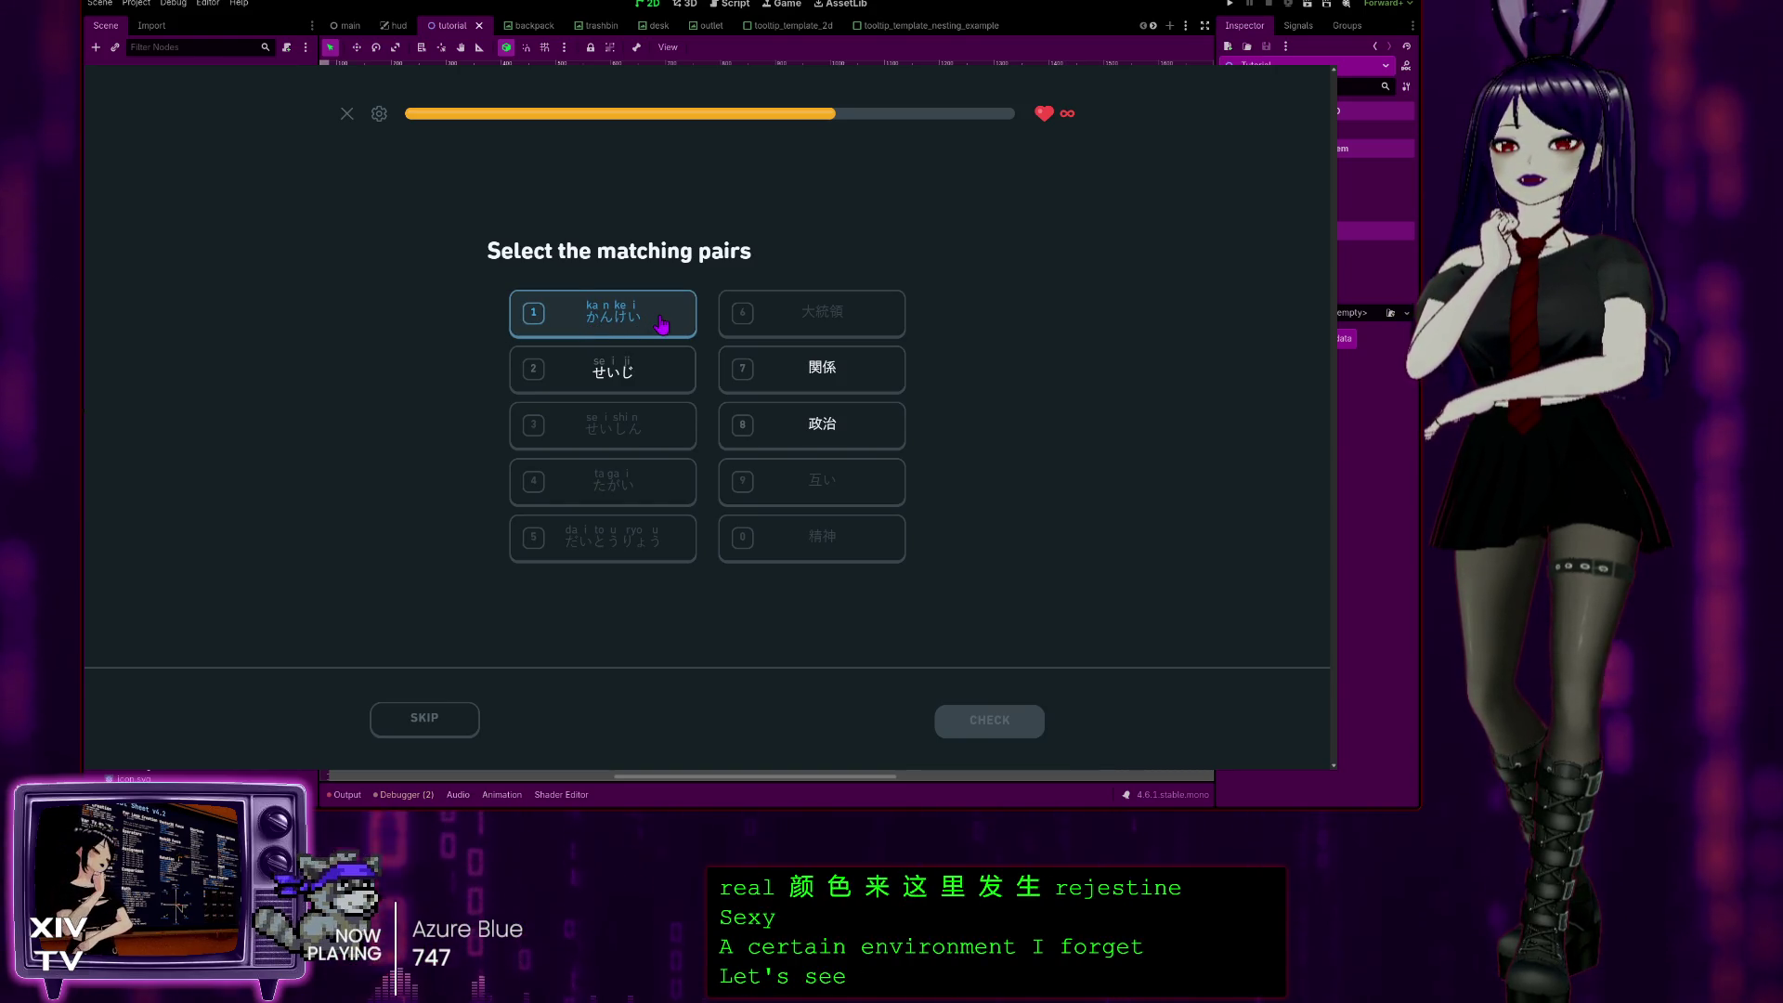
{"action": "key", "text": "7"}
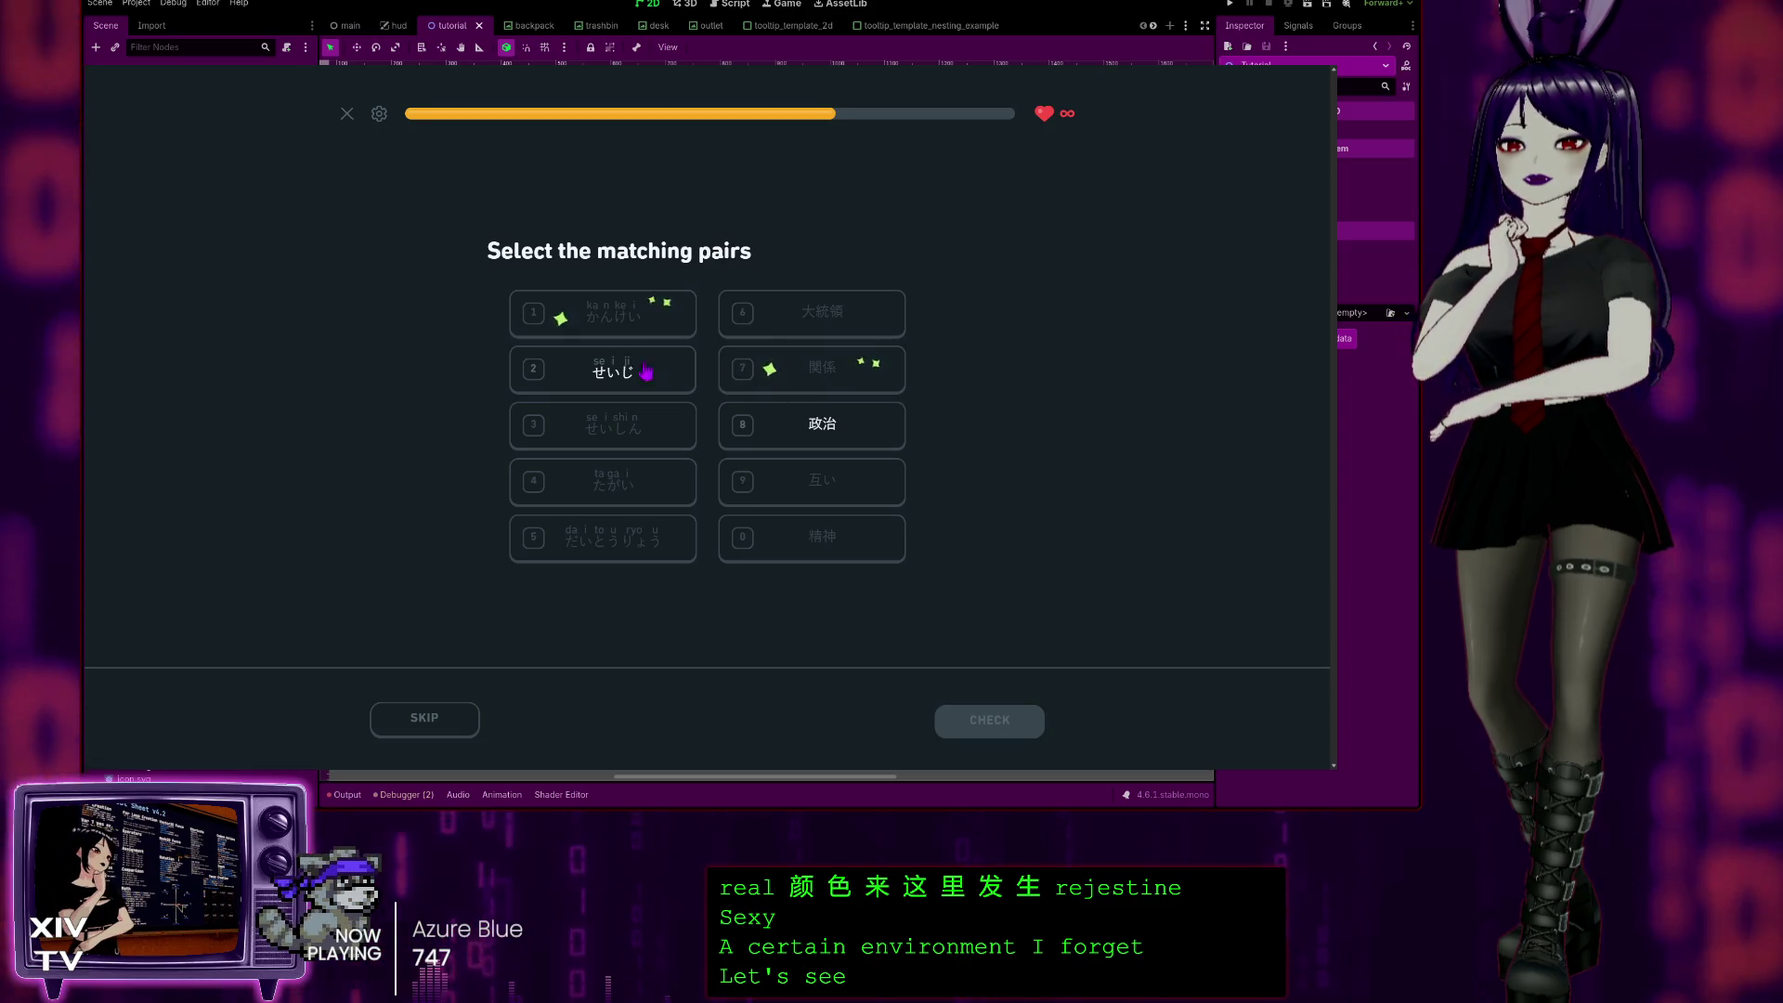
{"action": "key", "text": "2"}
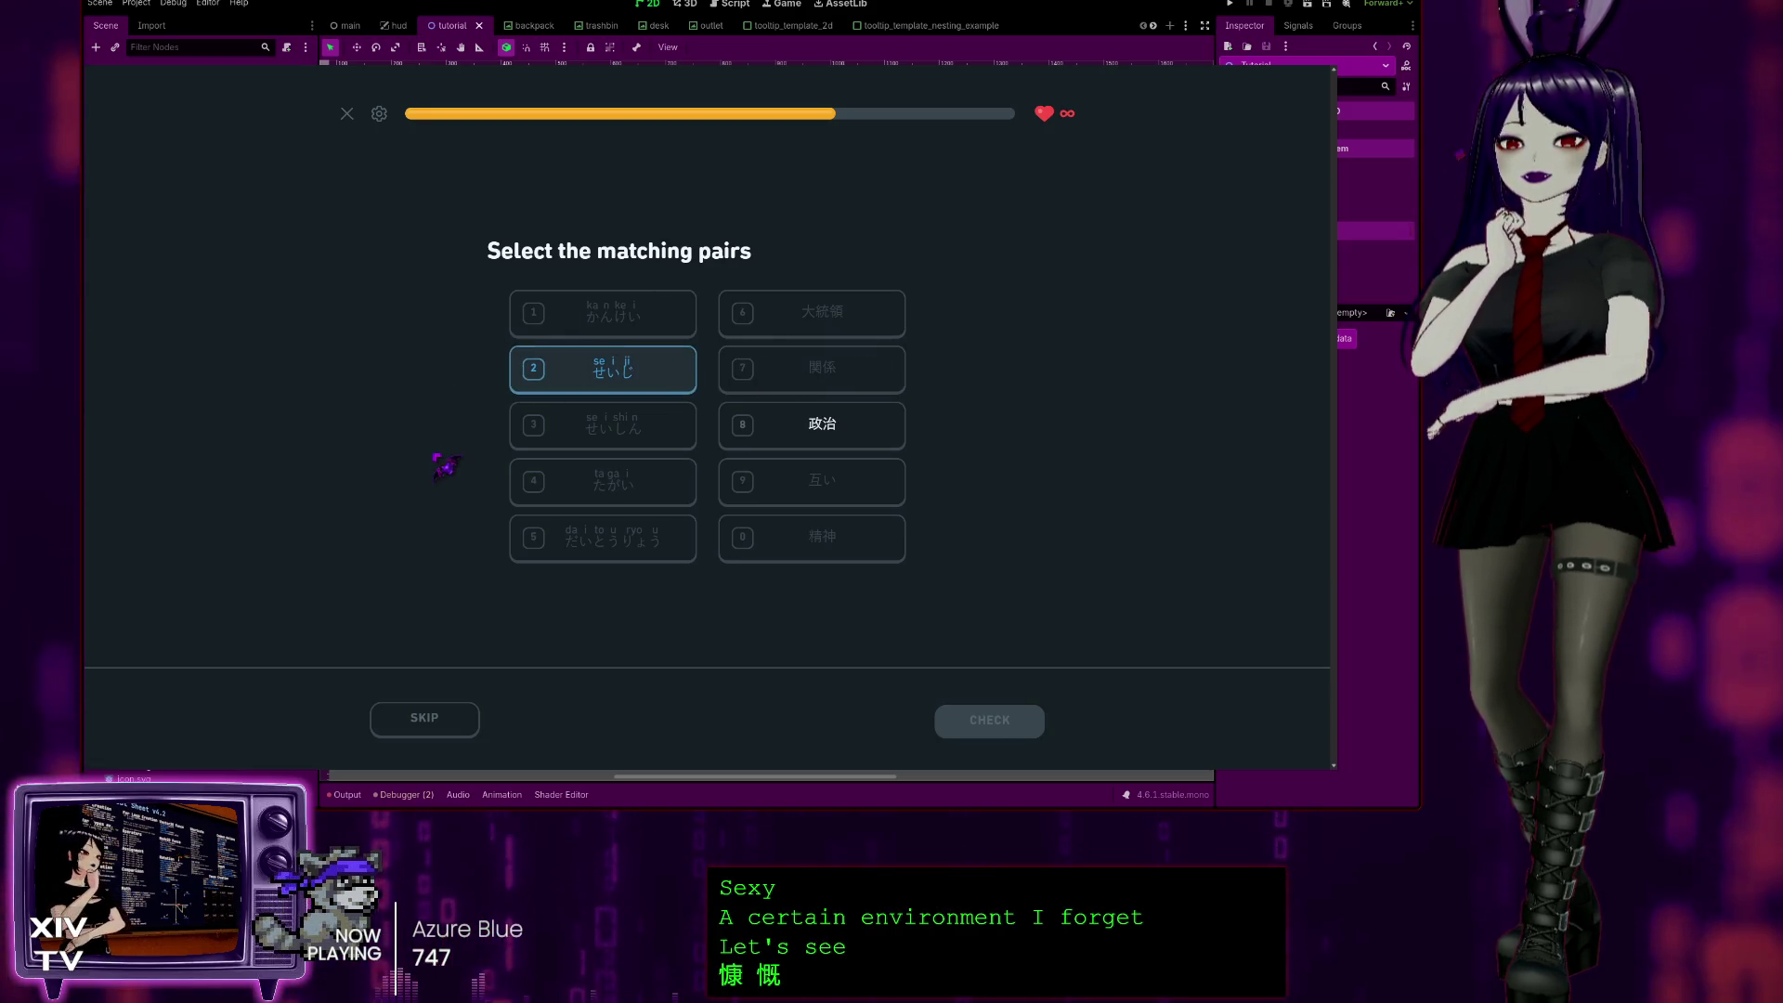
{"action": "left_click", "coordinate": [856, 443]}
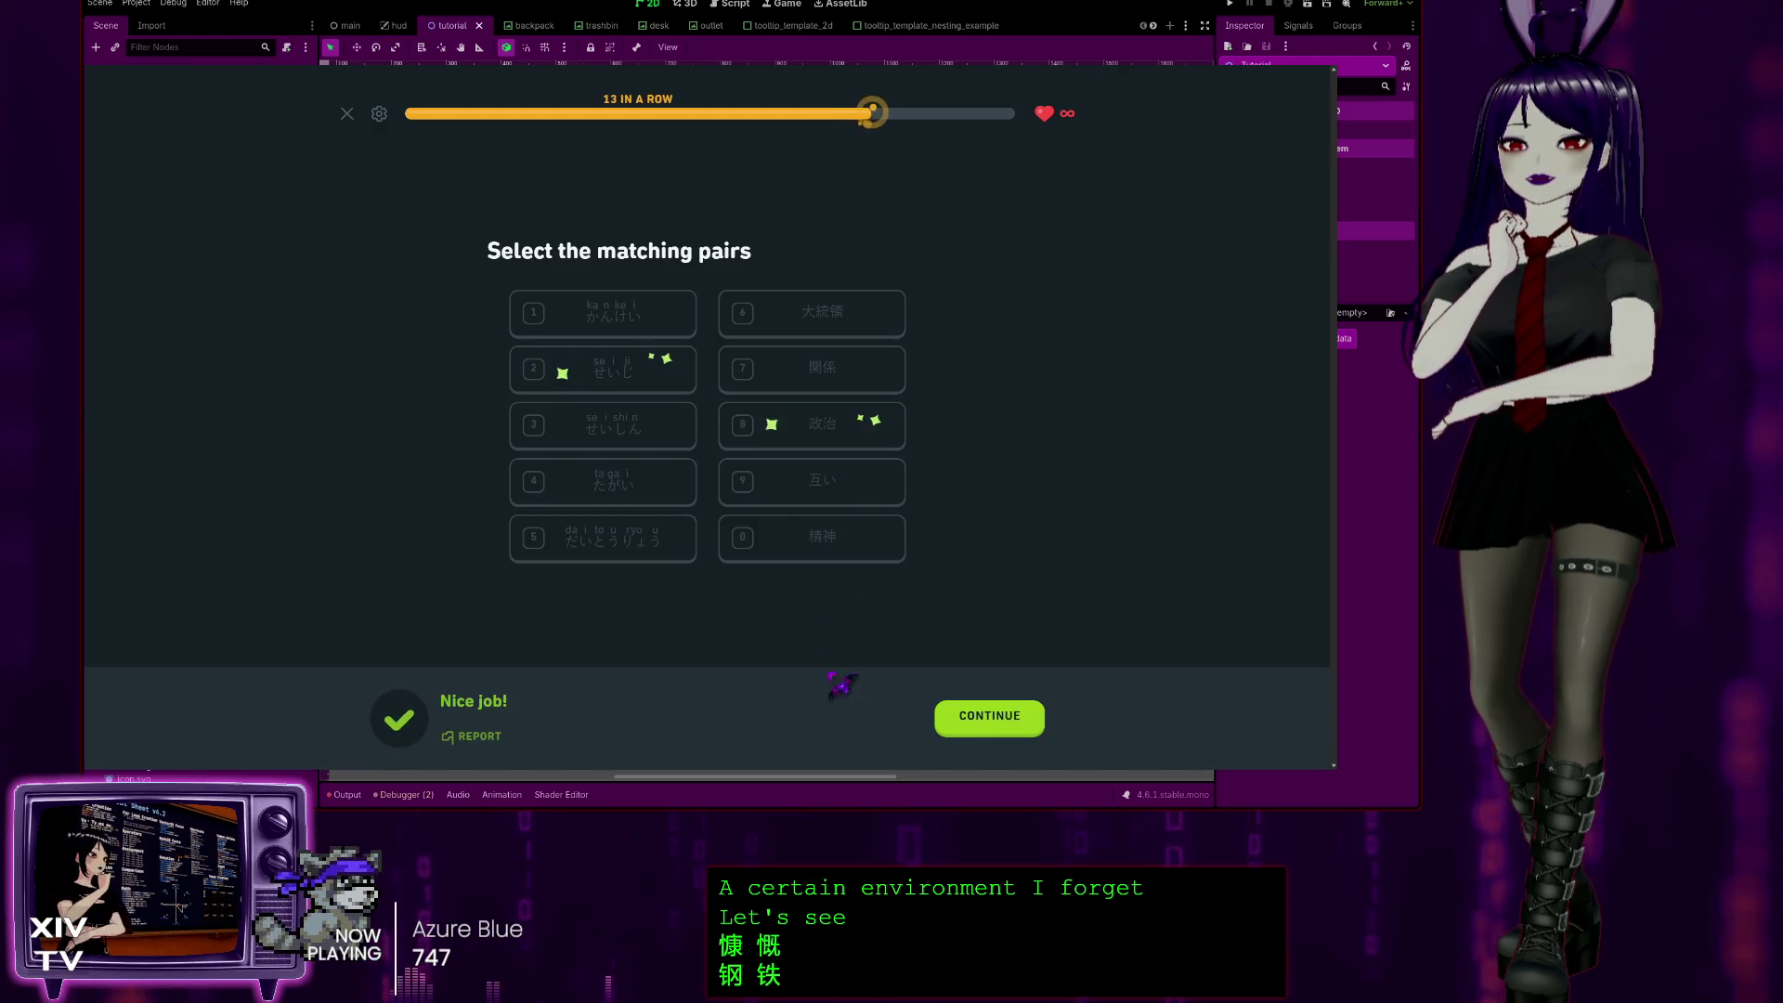
{"action": "left_click", "coordinate": [1000, 736]}
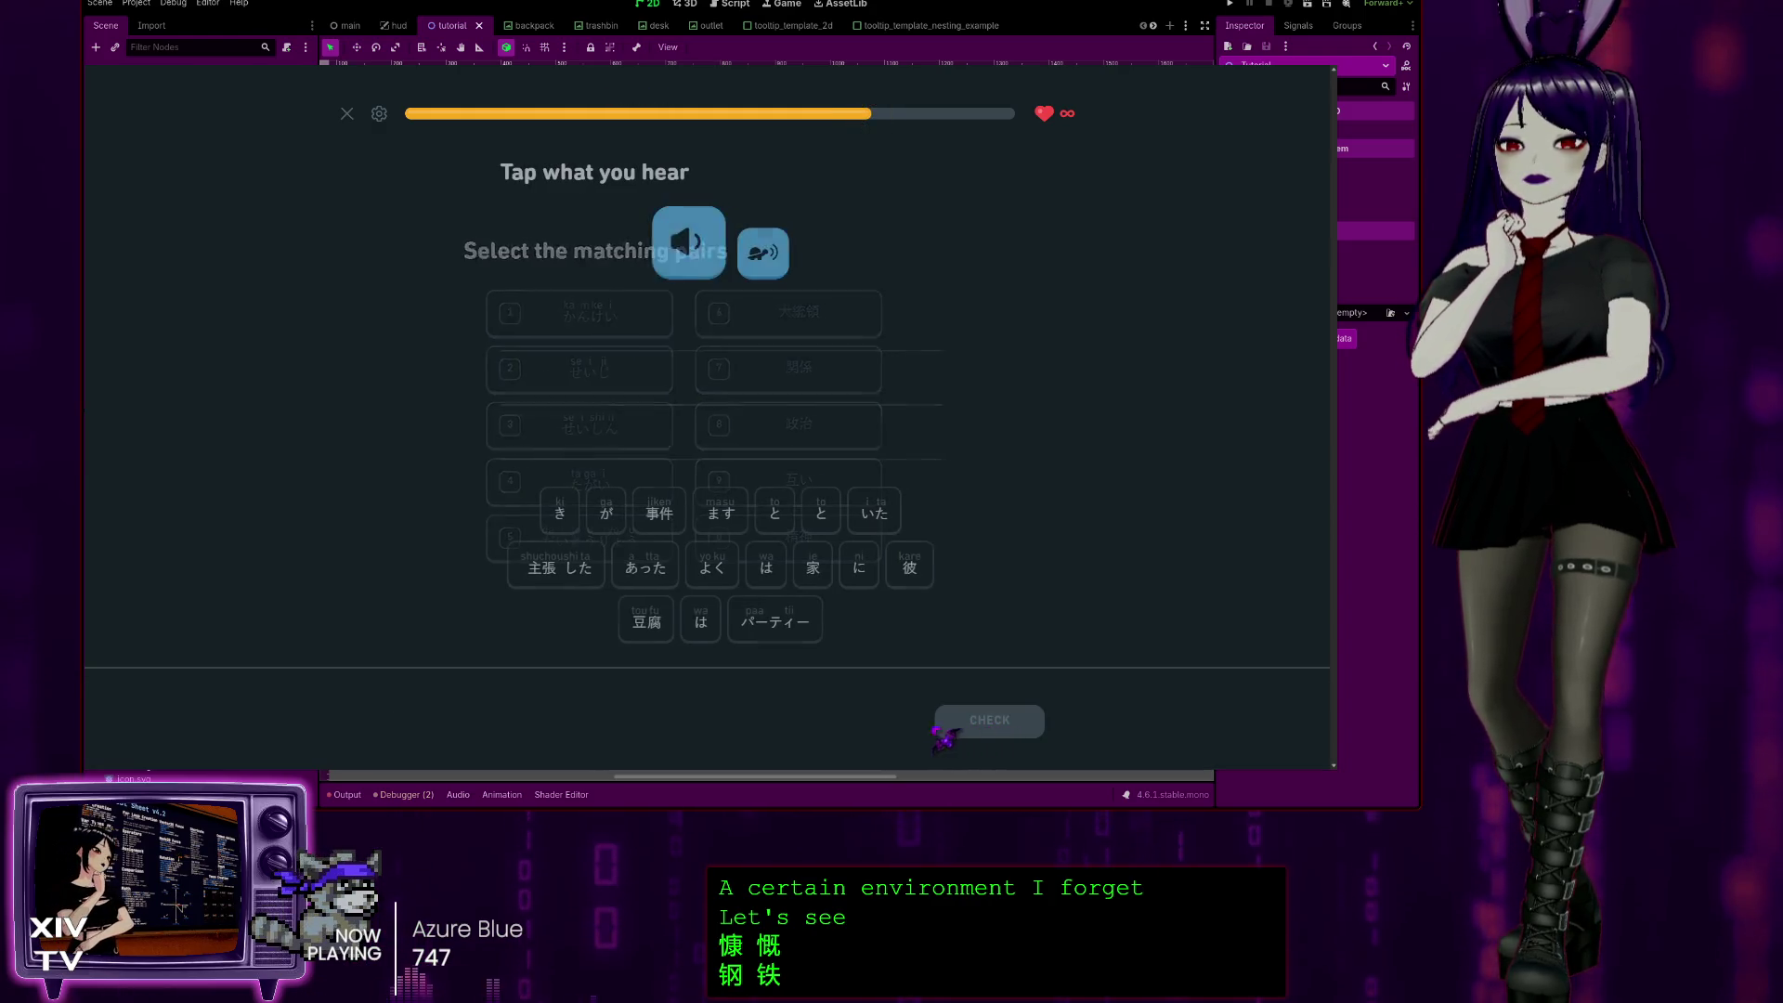
Step: Assemble the heard sentence 彼 は 事件 が あった とき は 家 に いた と 主張 した and submit it
{"action": "left_click", "coordinate": [896, 567]}
{"action": "left_click", "coordinate": [752, 566]}
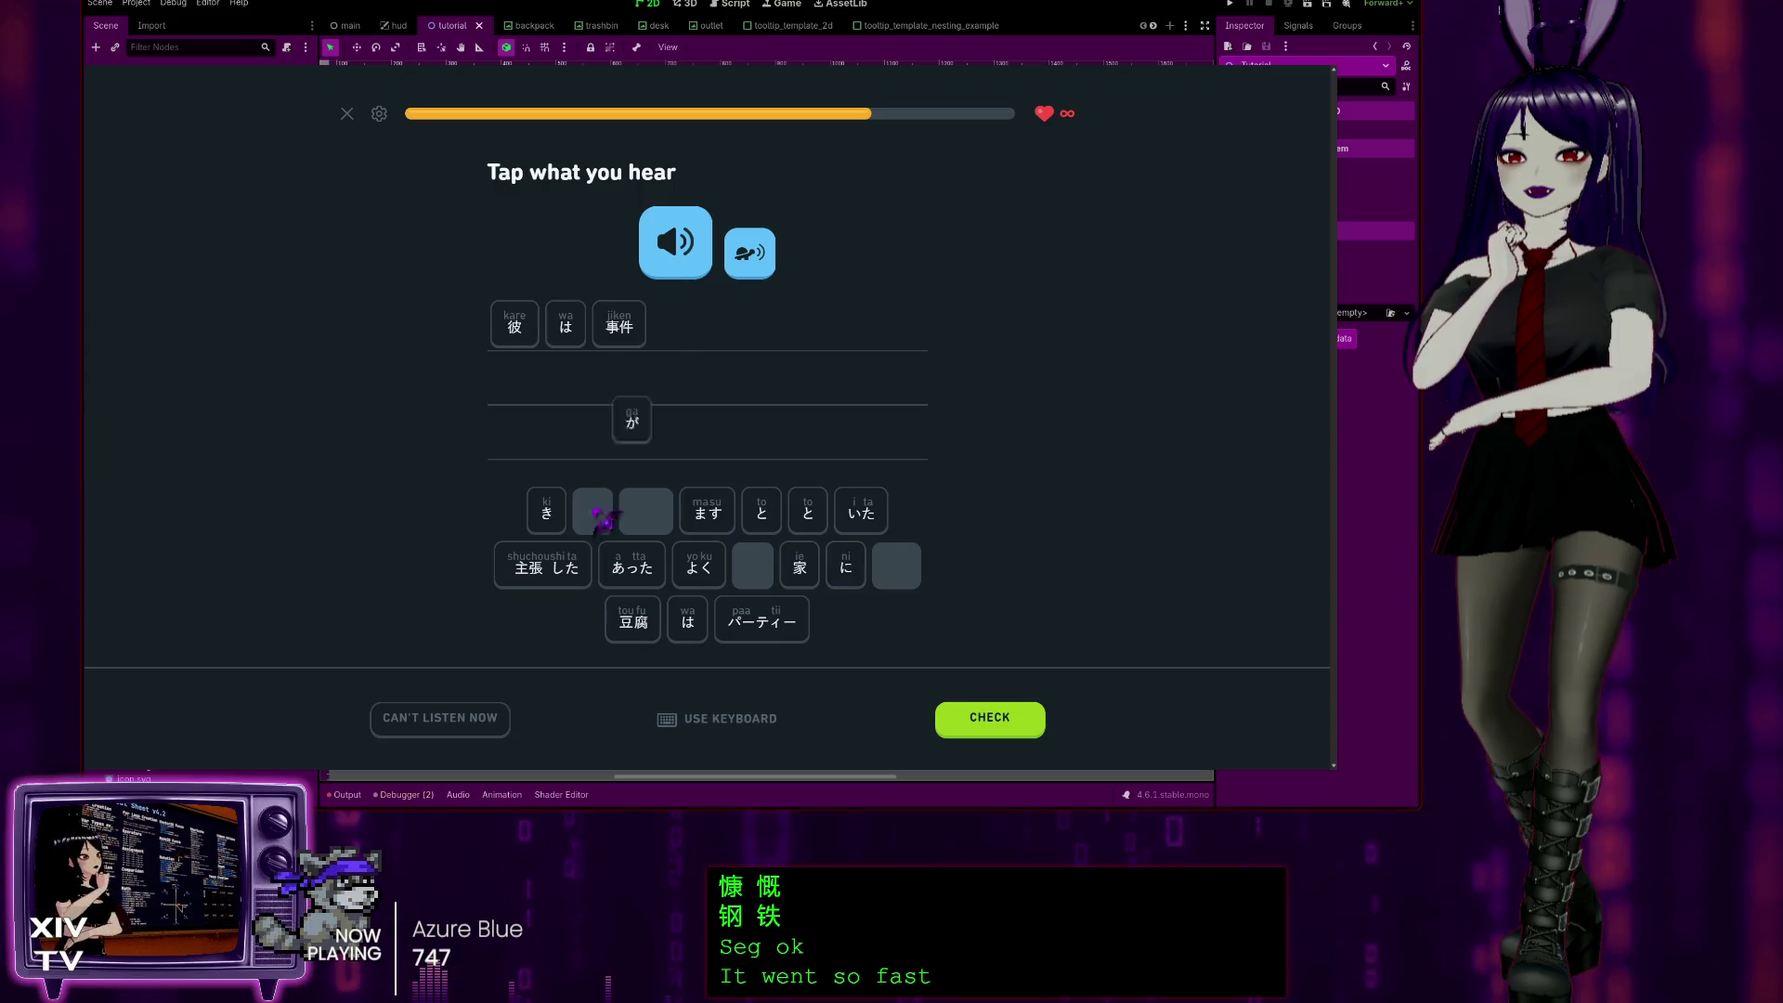
{"action": "left_click", "coordinate": [643, 570]}
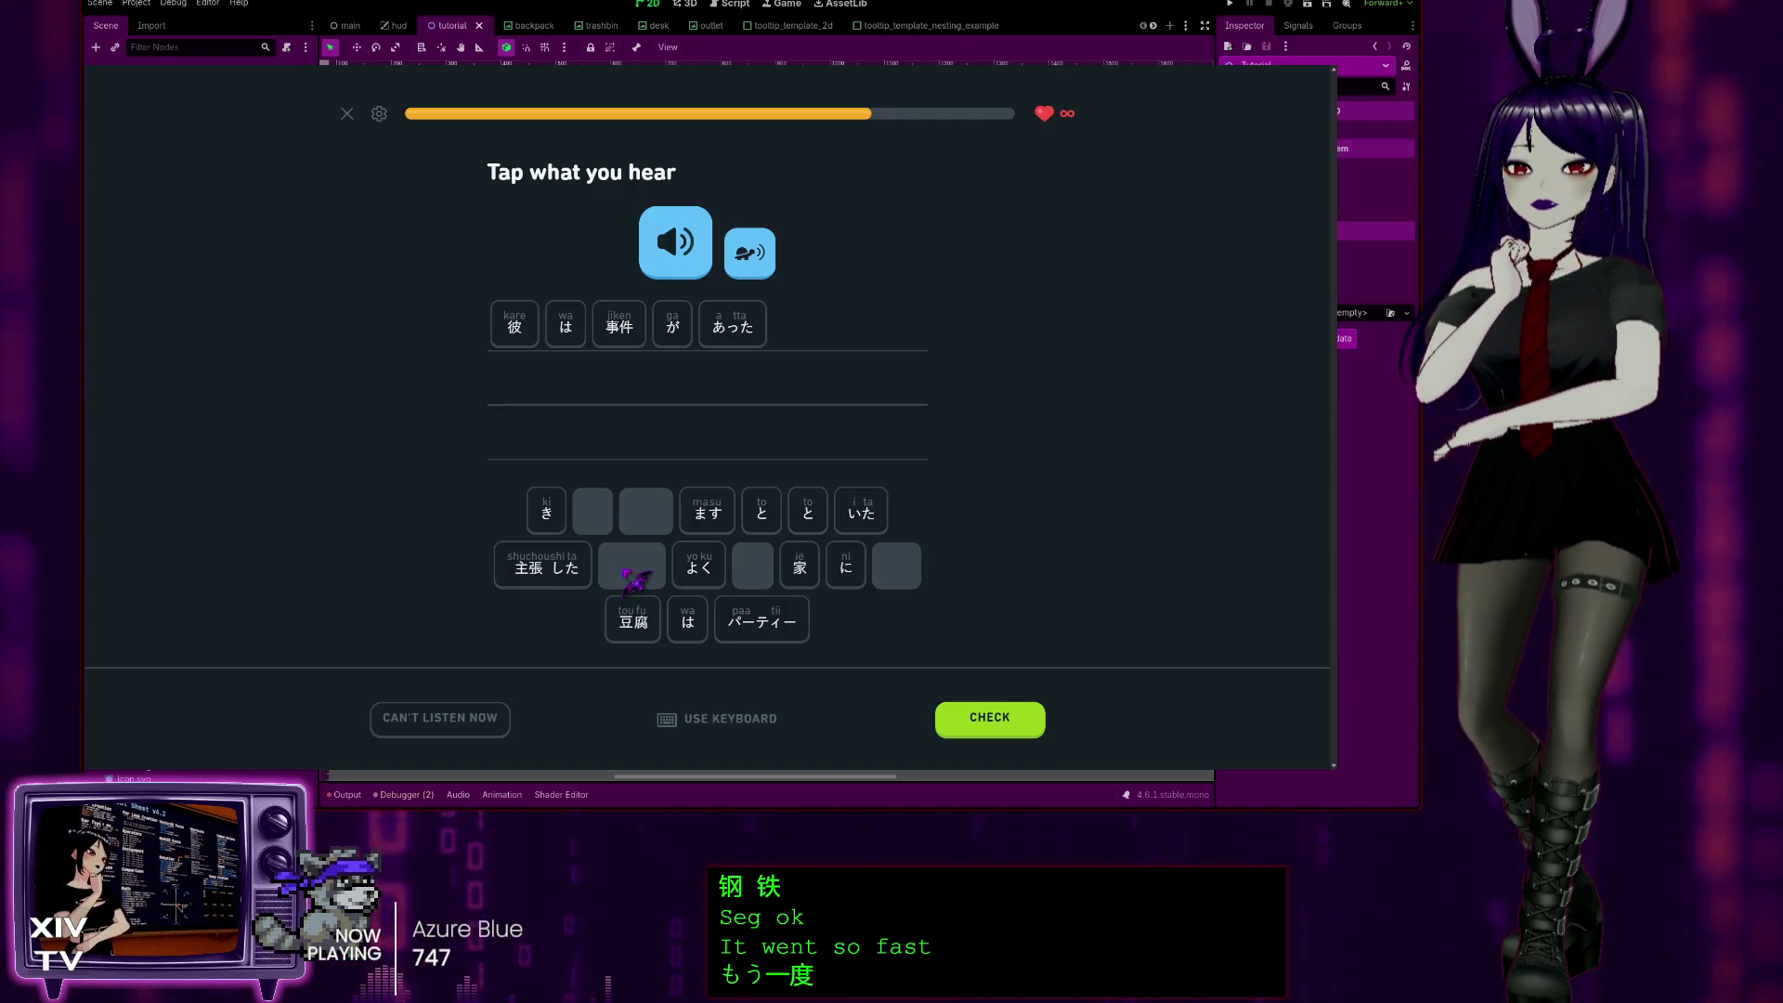
{"action": "left_click", "coordinate": [761, 511]}
{"action": "left_click", "coordinate": [546, 510]}
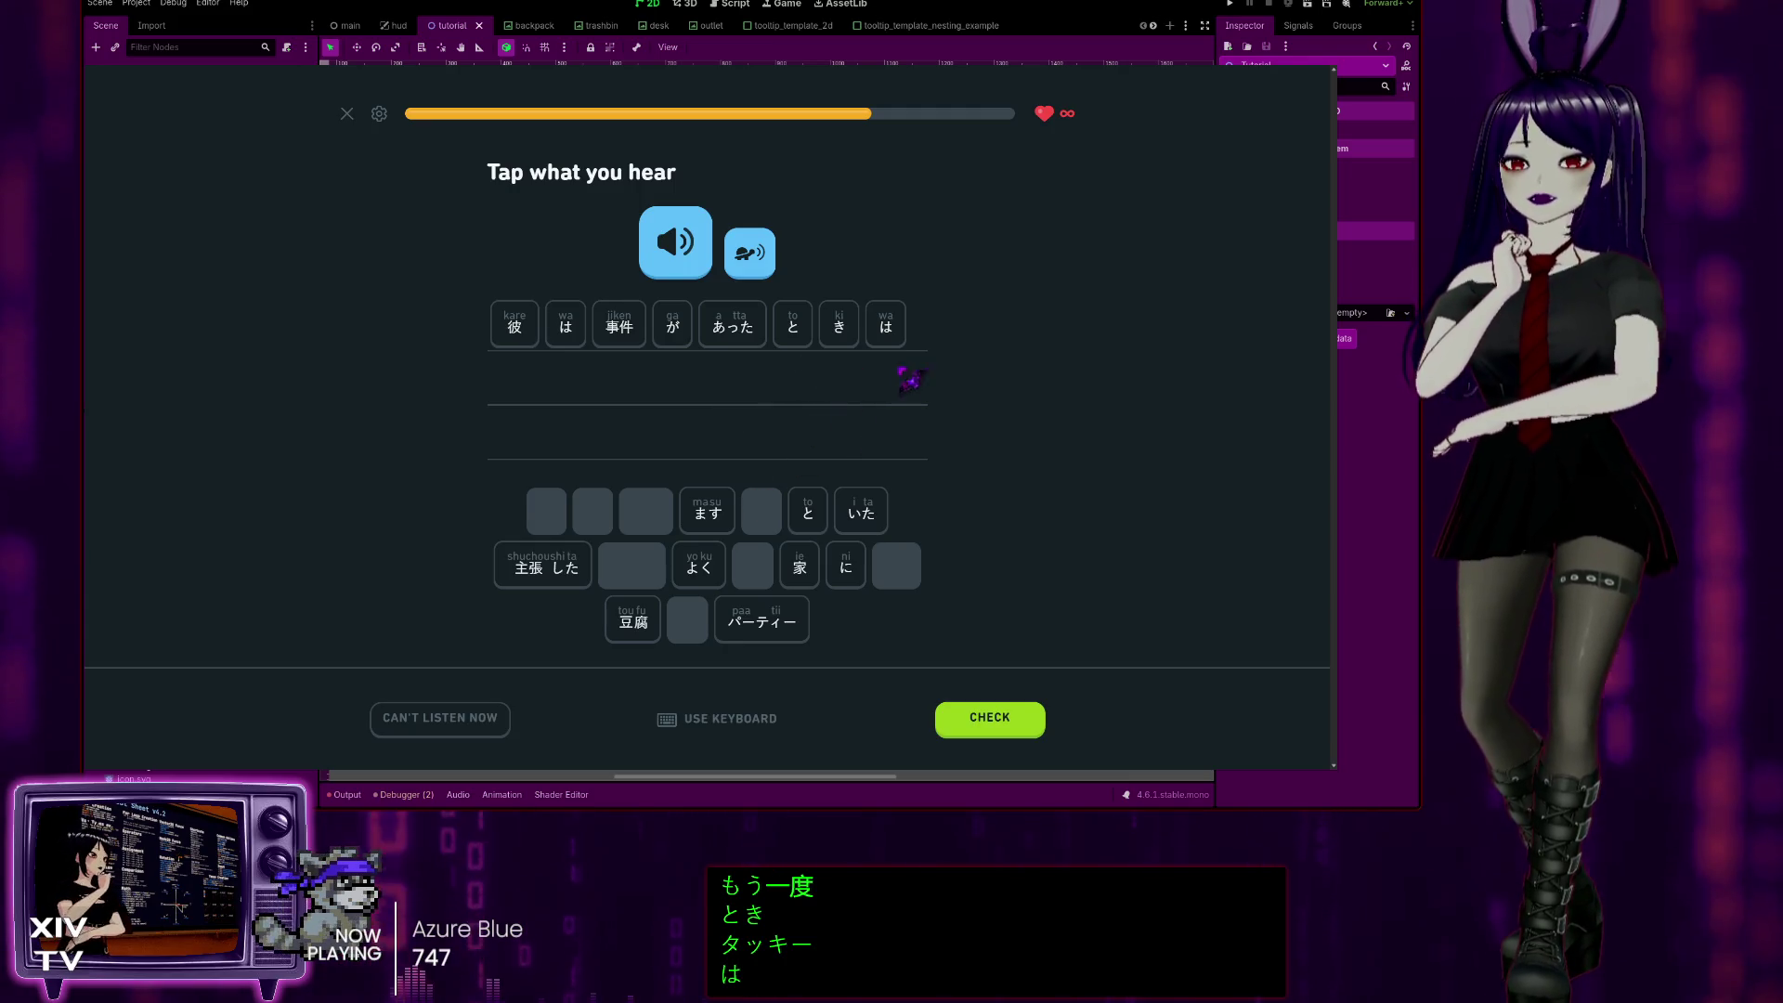
{"action": "left_click", "coordinate": [800, 566]}
{"action": "left_click", "coordinate": [845, 567]}
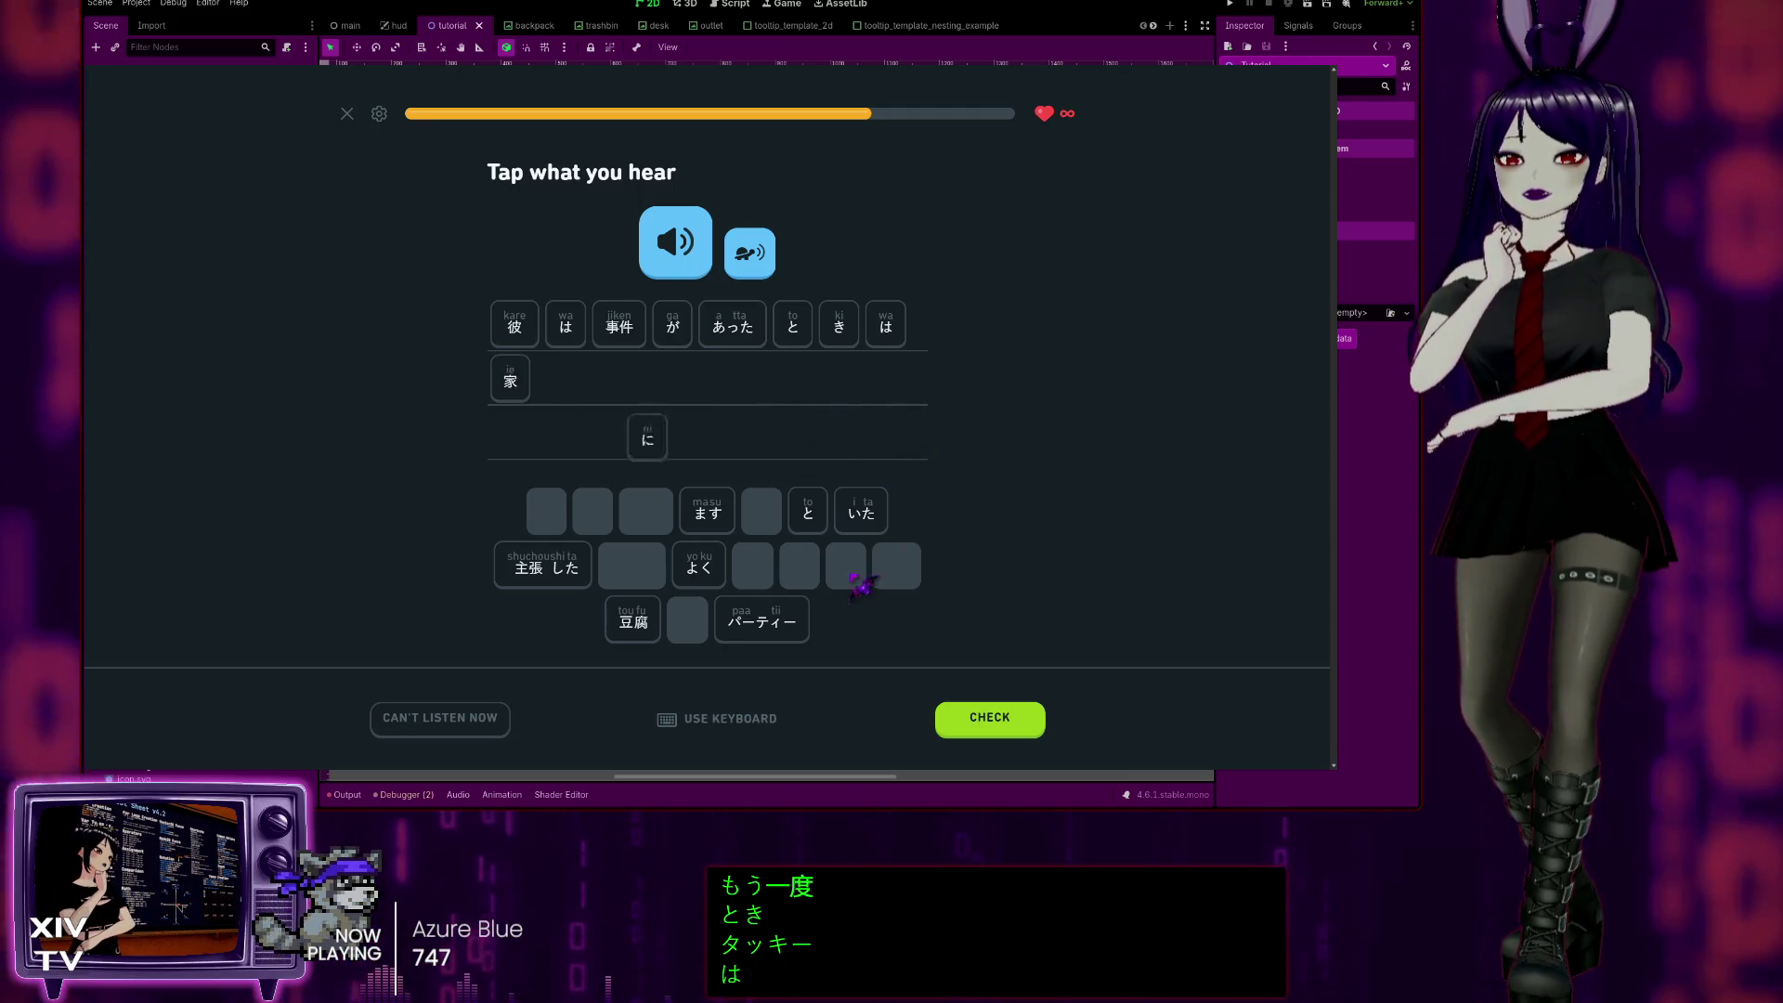
{"action": "left_click", "coordinate": [862, 508]}
{"action": "left_click", "coordinate": [808, 510]}
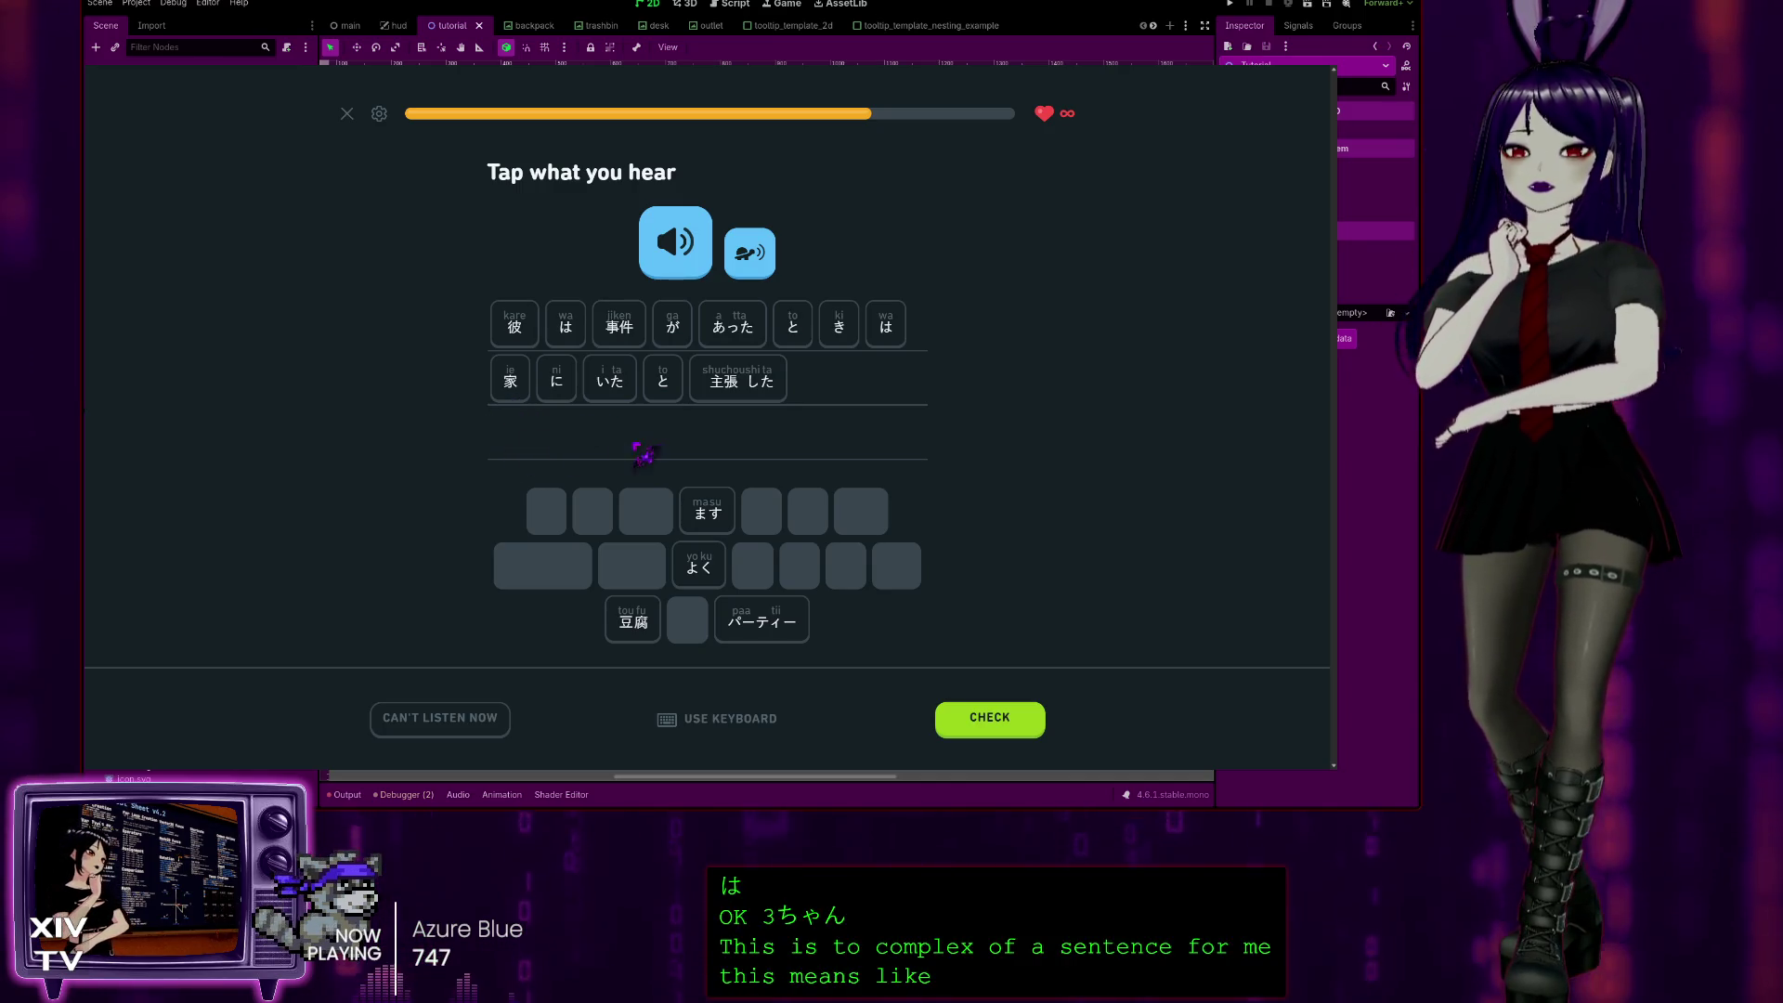
{"action": "left_click", "coordinate": [967, 720]}
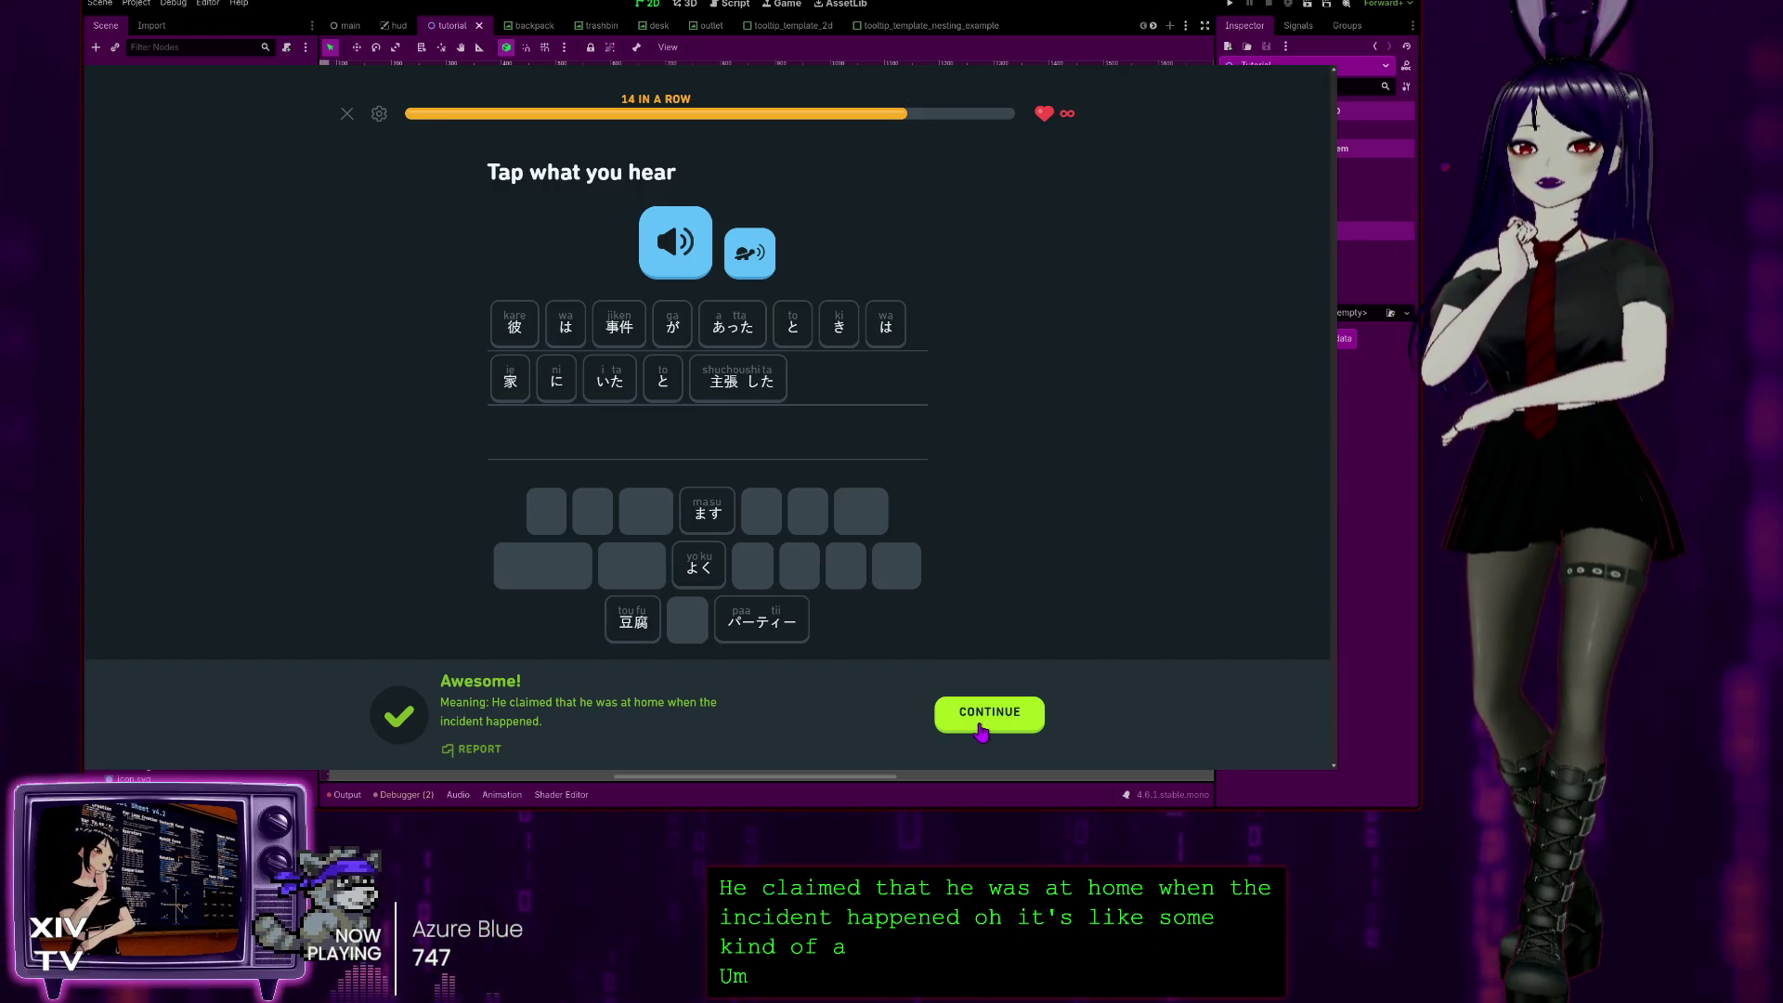
{"action": "left_click", "coordinate": [981, 730]}
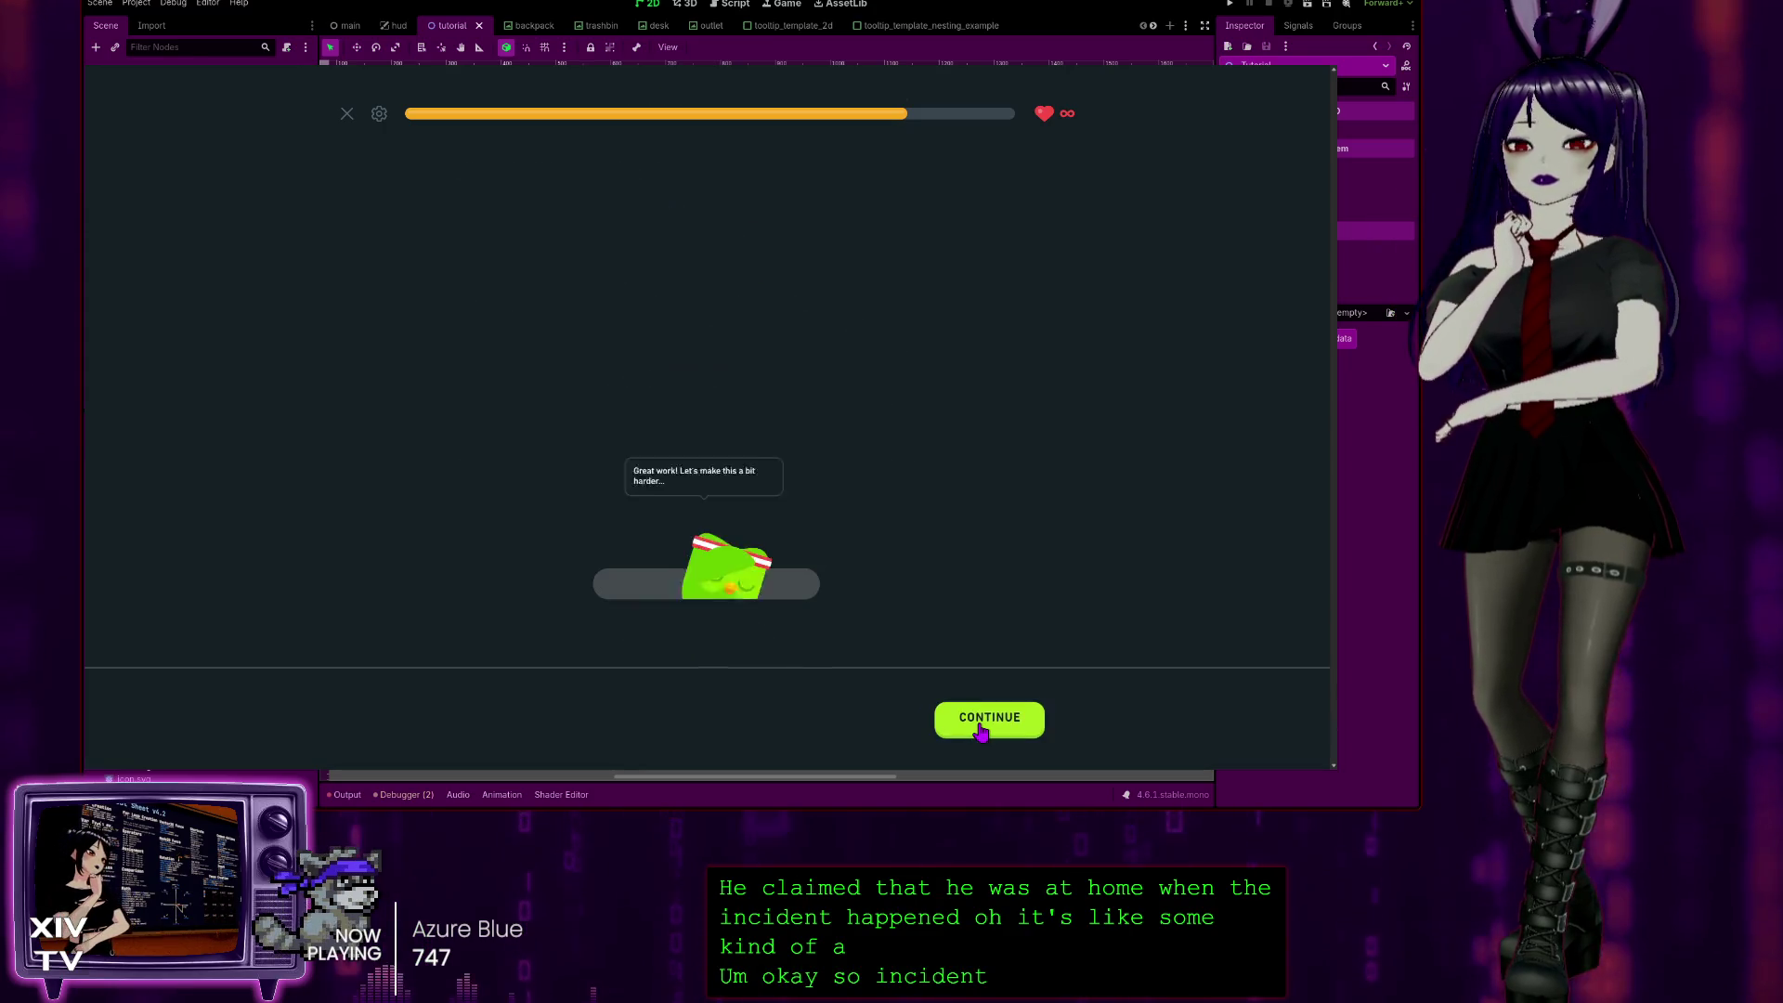
Step: Write the Japanese answer 首相 は 自分 の 意見 を 主張 しました and submit it
{"action": "left_click", "coordinate": [981, 730]}
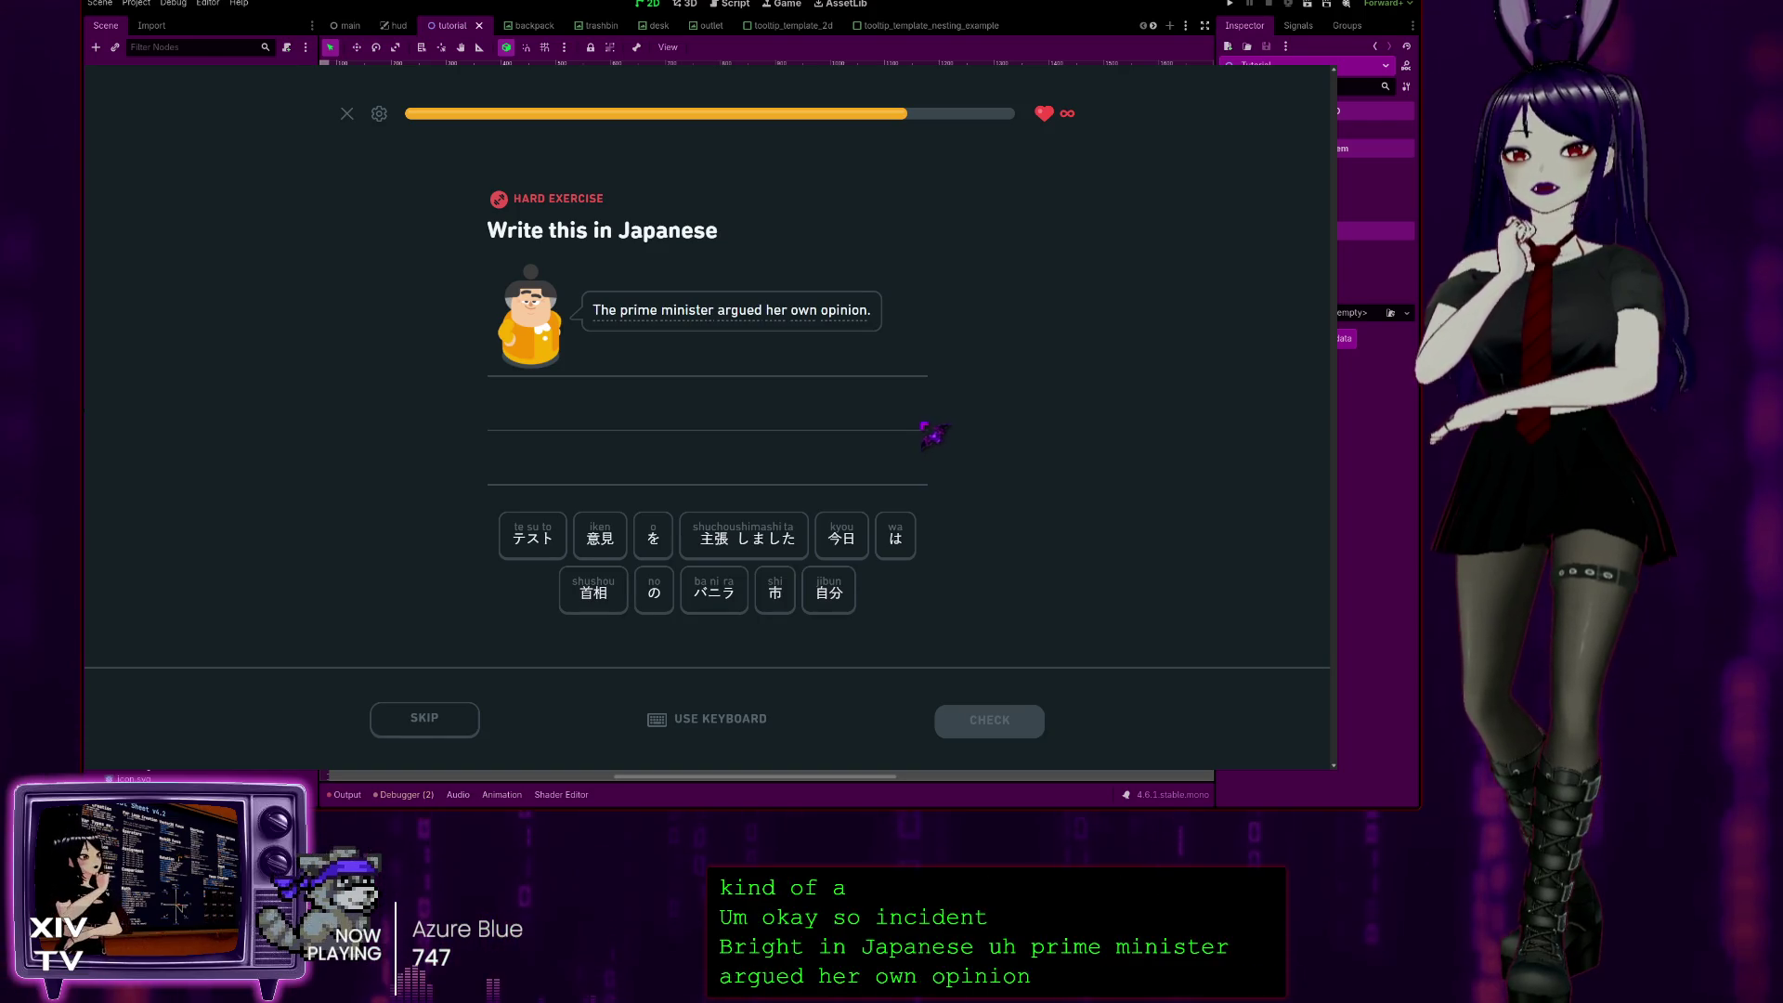
{"action": "left_click", "coordinate": [585, 602]}
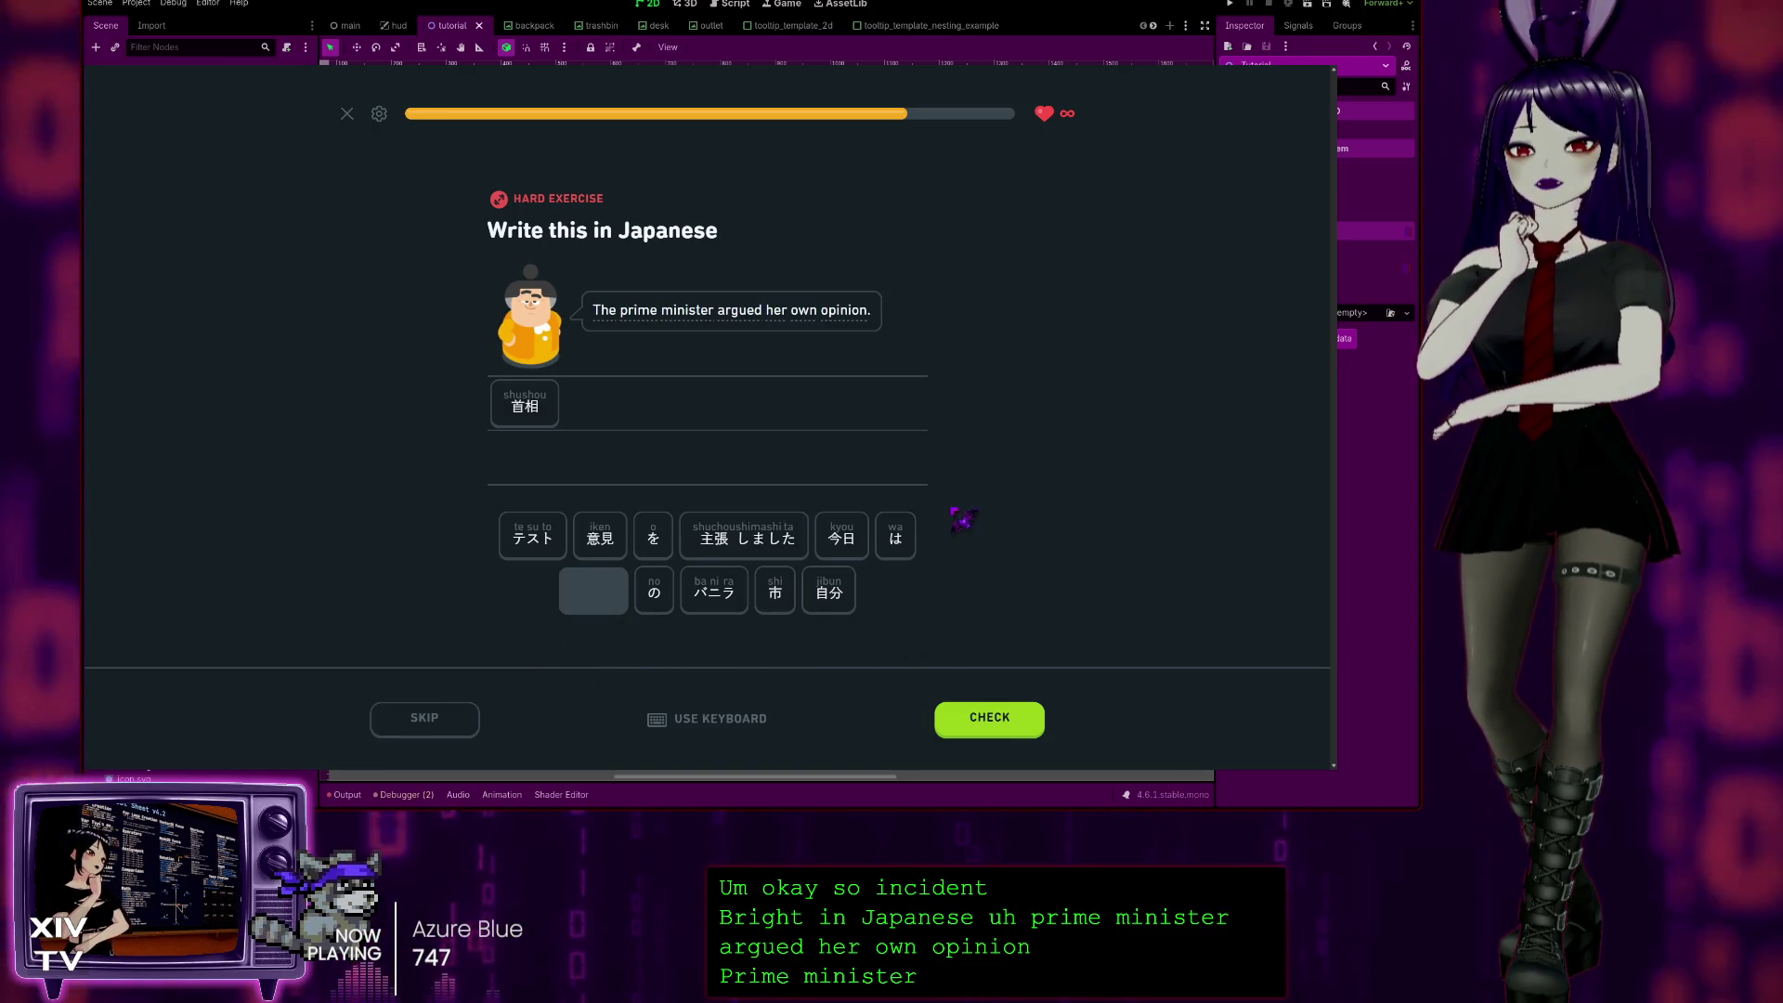
{"action": "left_click", "coordinate": [912, 536]}
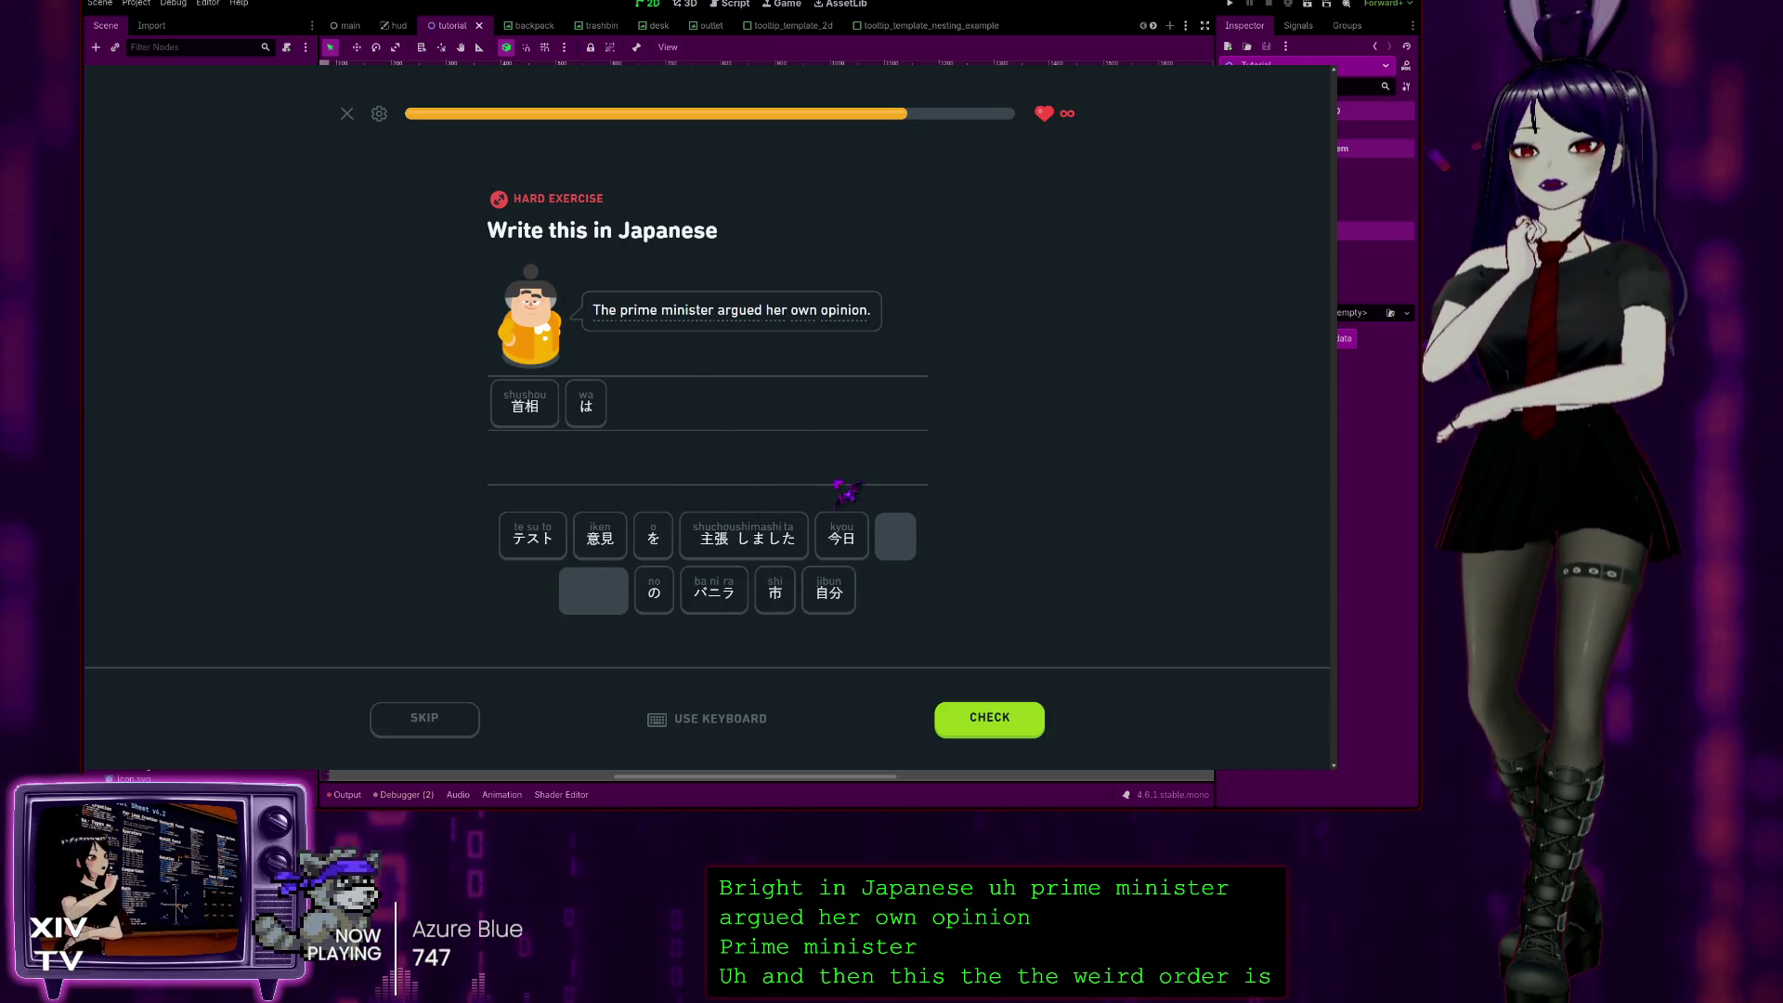
{"action": "left_click", "coordinate": [829, 592]}
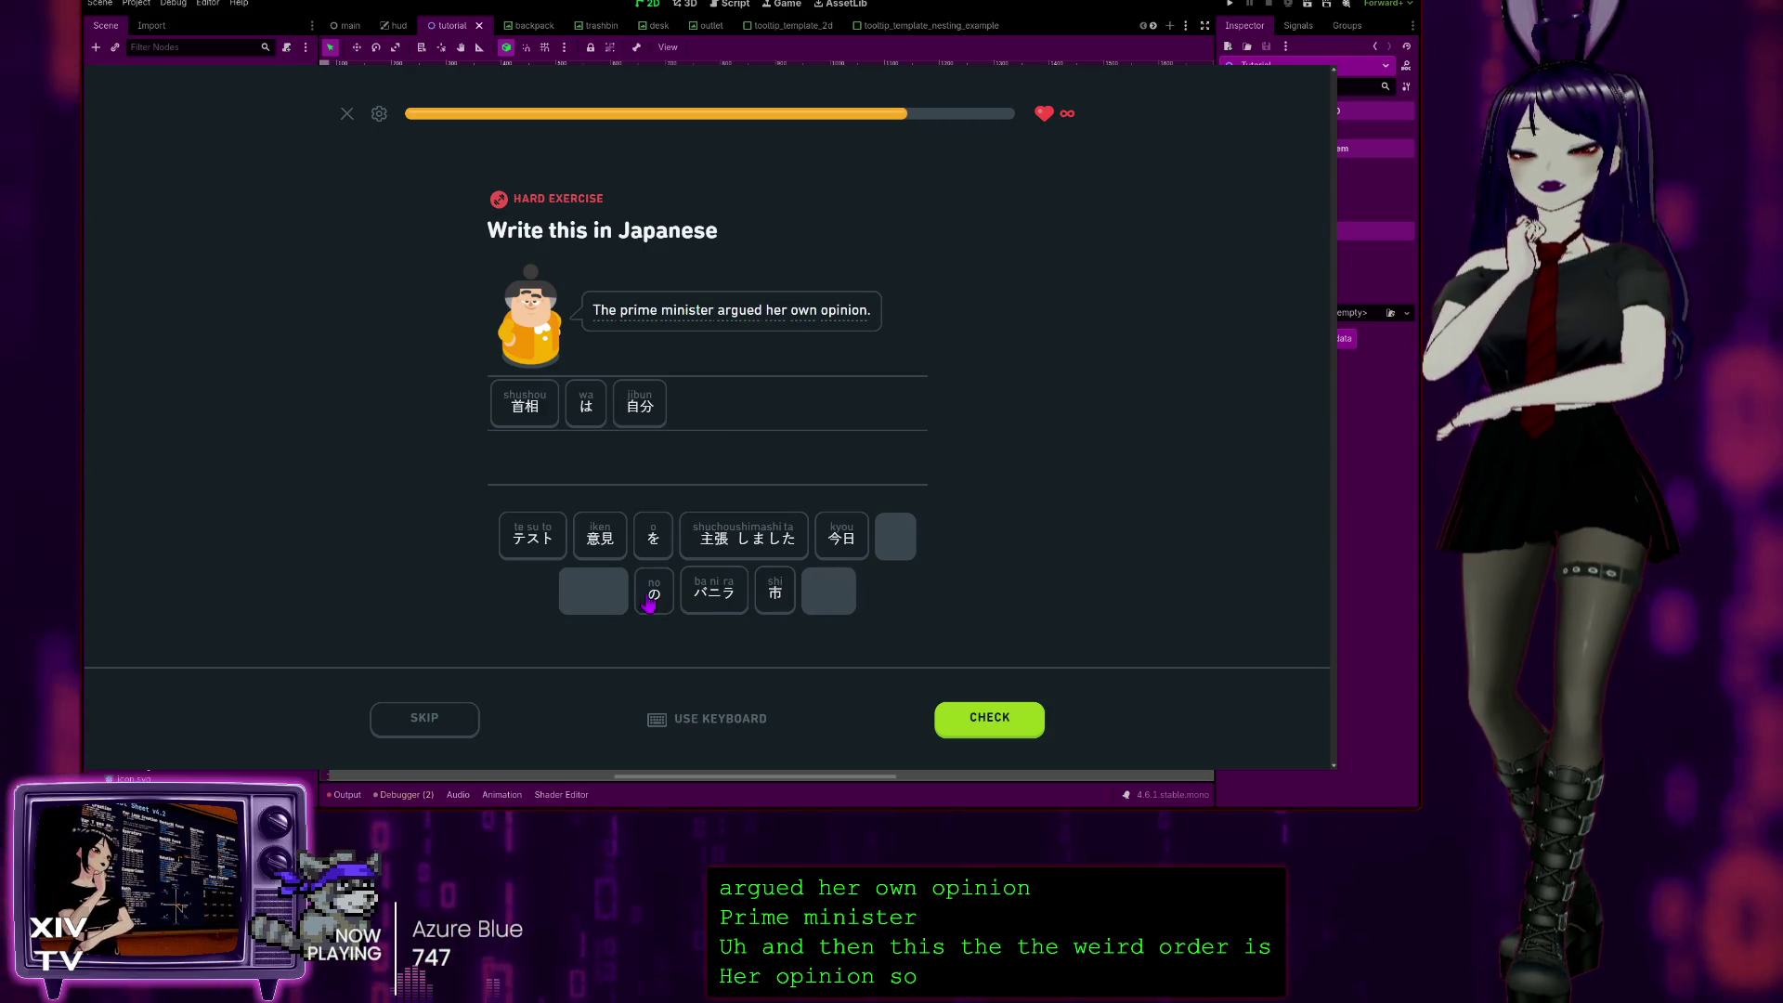
{"action": "left_click", "coordinate": [650, 602]}
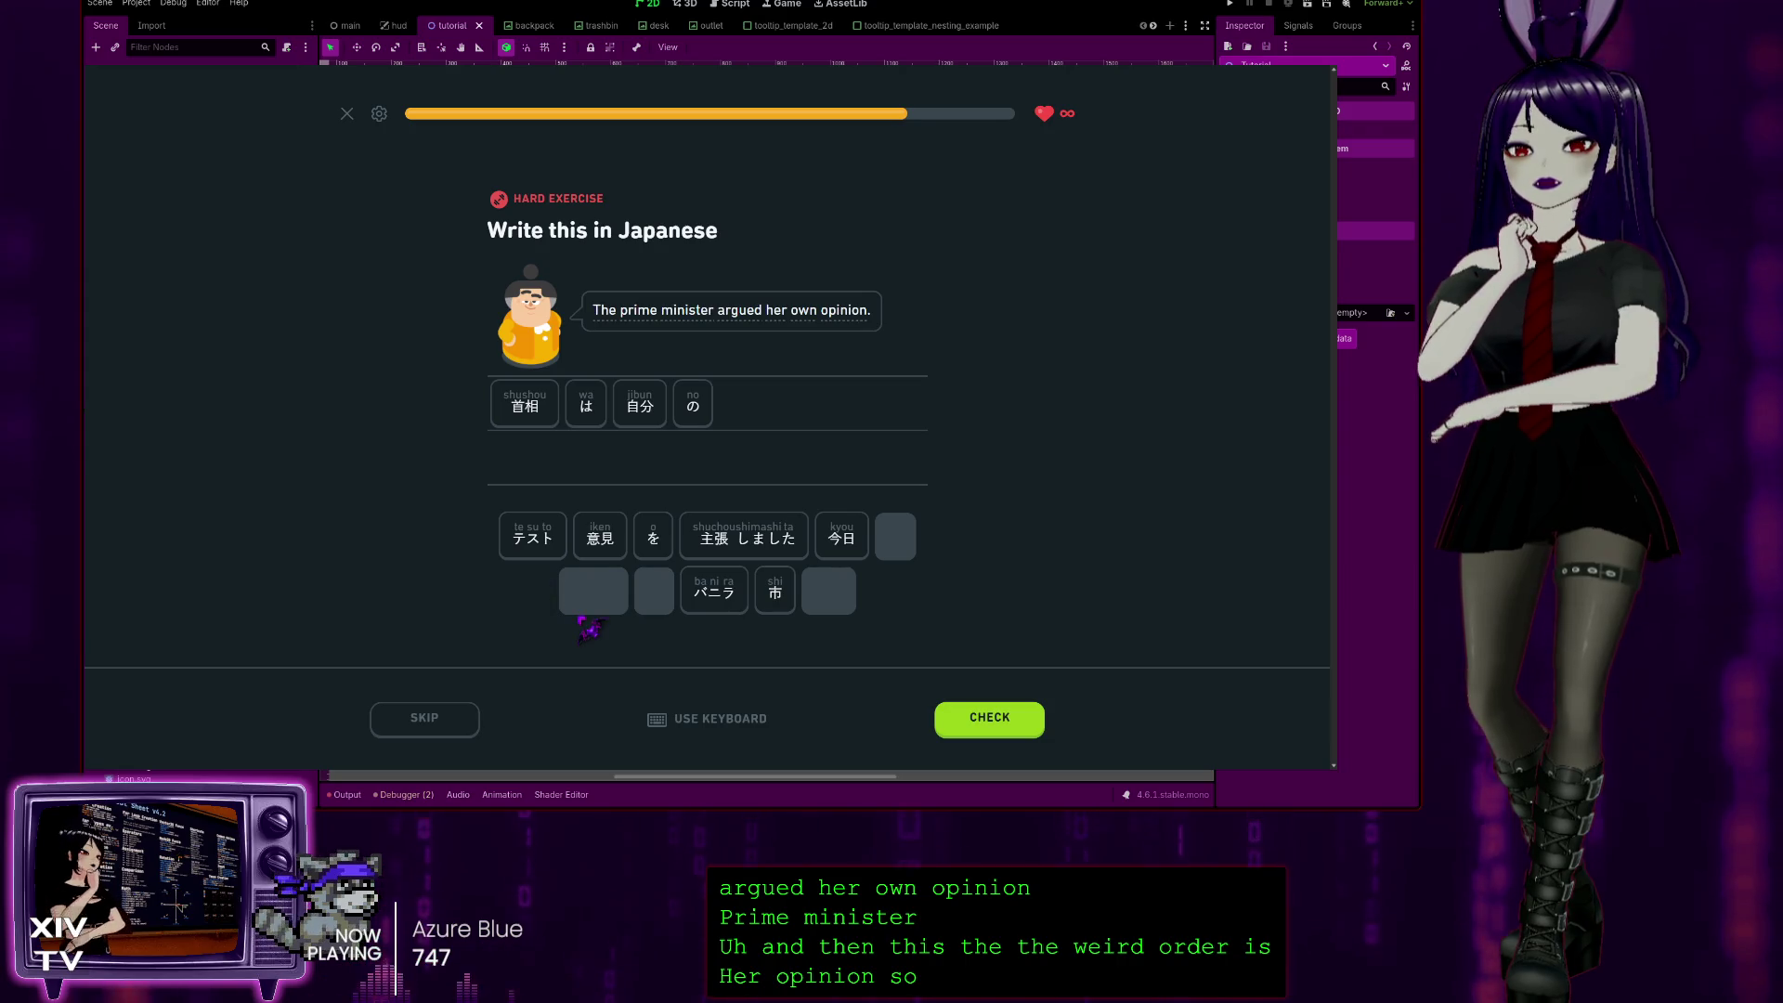
{"action": "left_click", "coordinate": [594, 546]}
{"action": "left_click", "coordinate": [653, 538]}
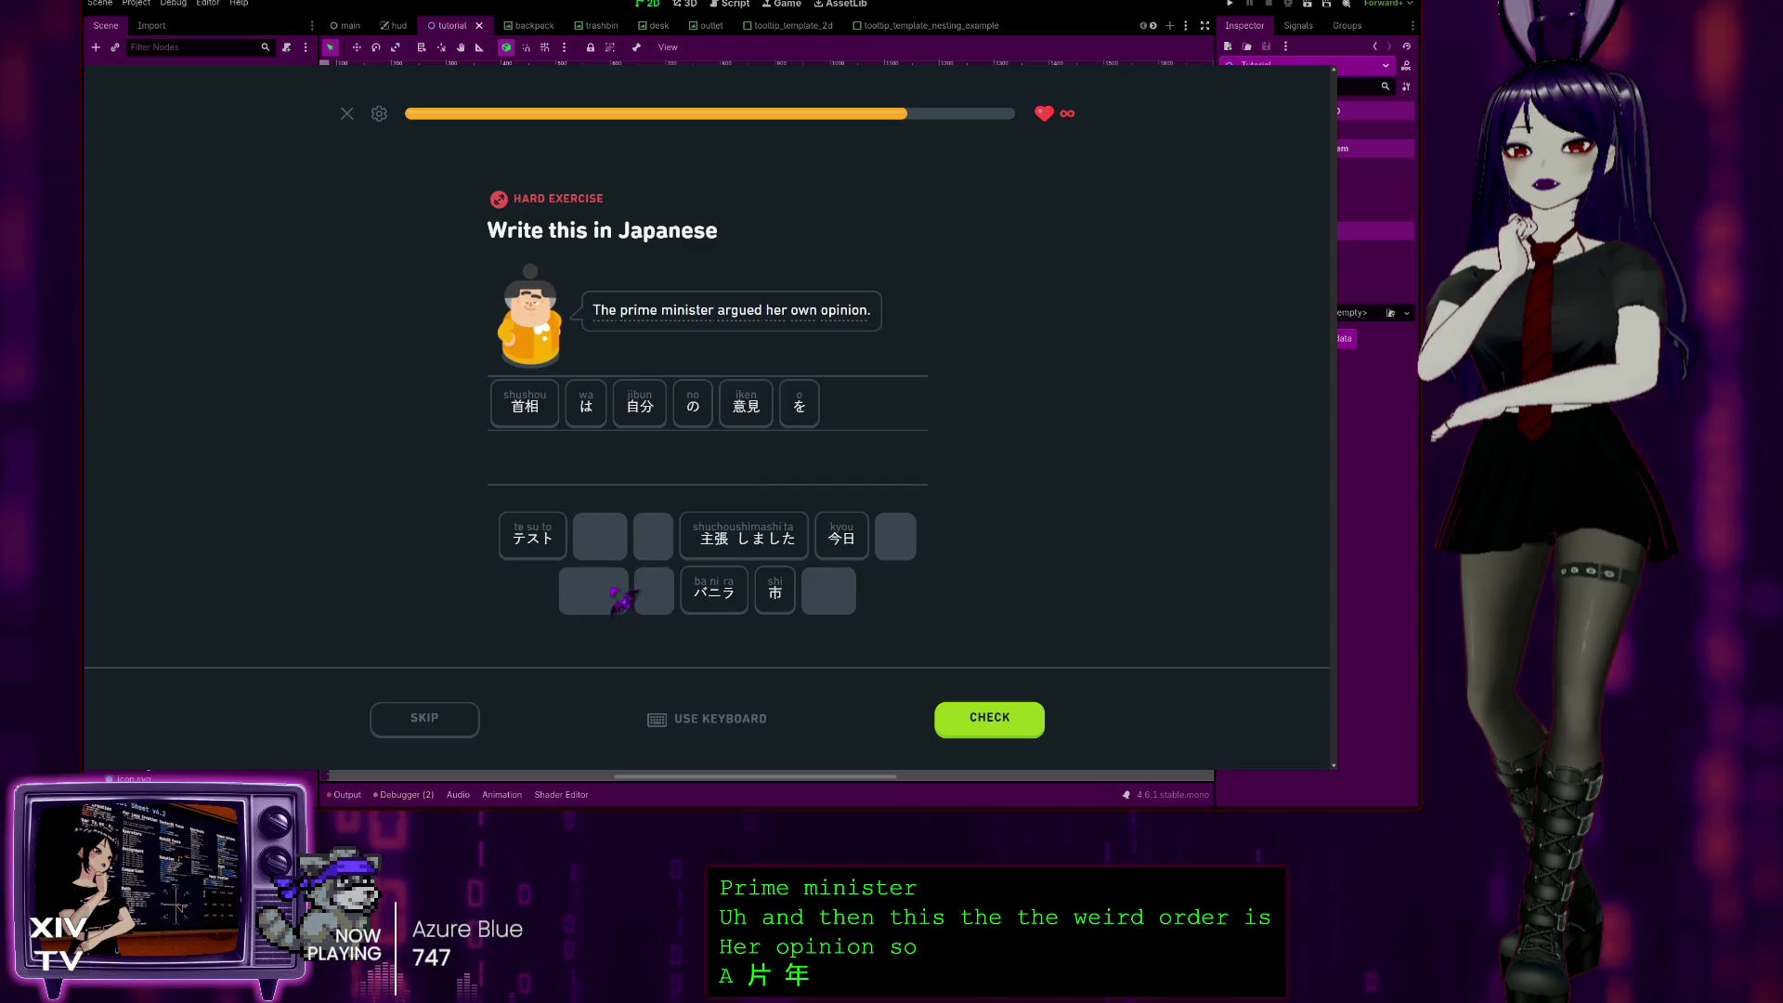
{"action": "left_click", "coordinate": [720, 537]}
{"action": "left_click", "coordinate": [995, 730]}
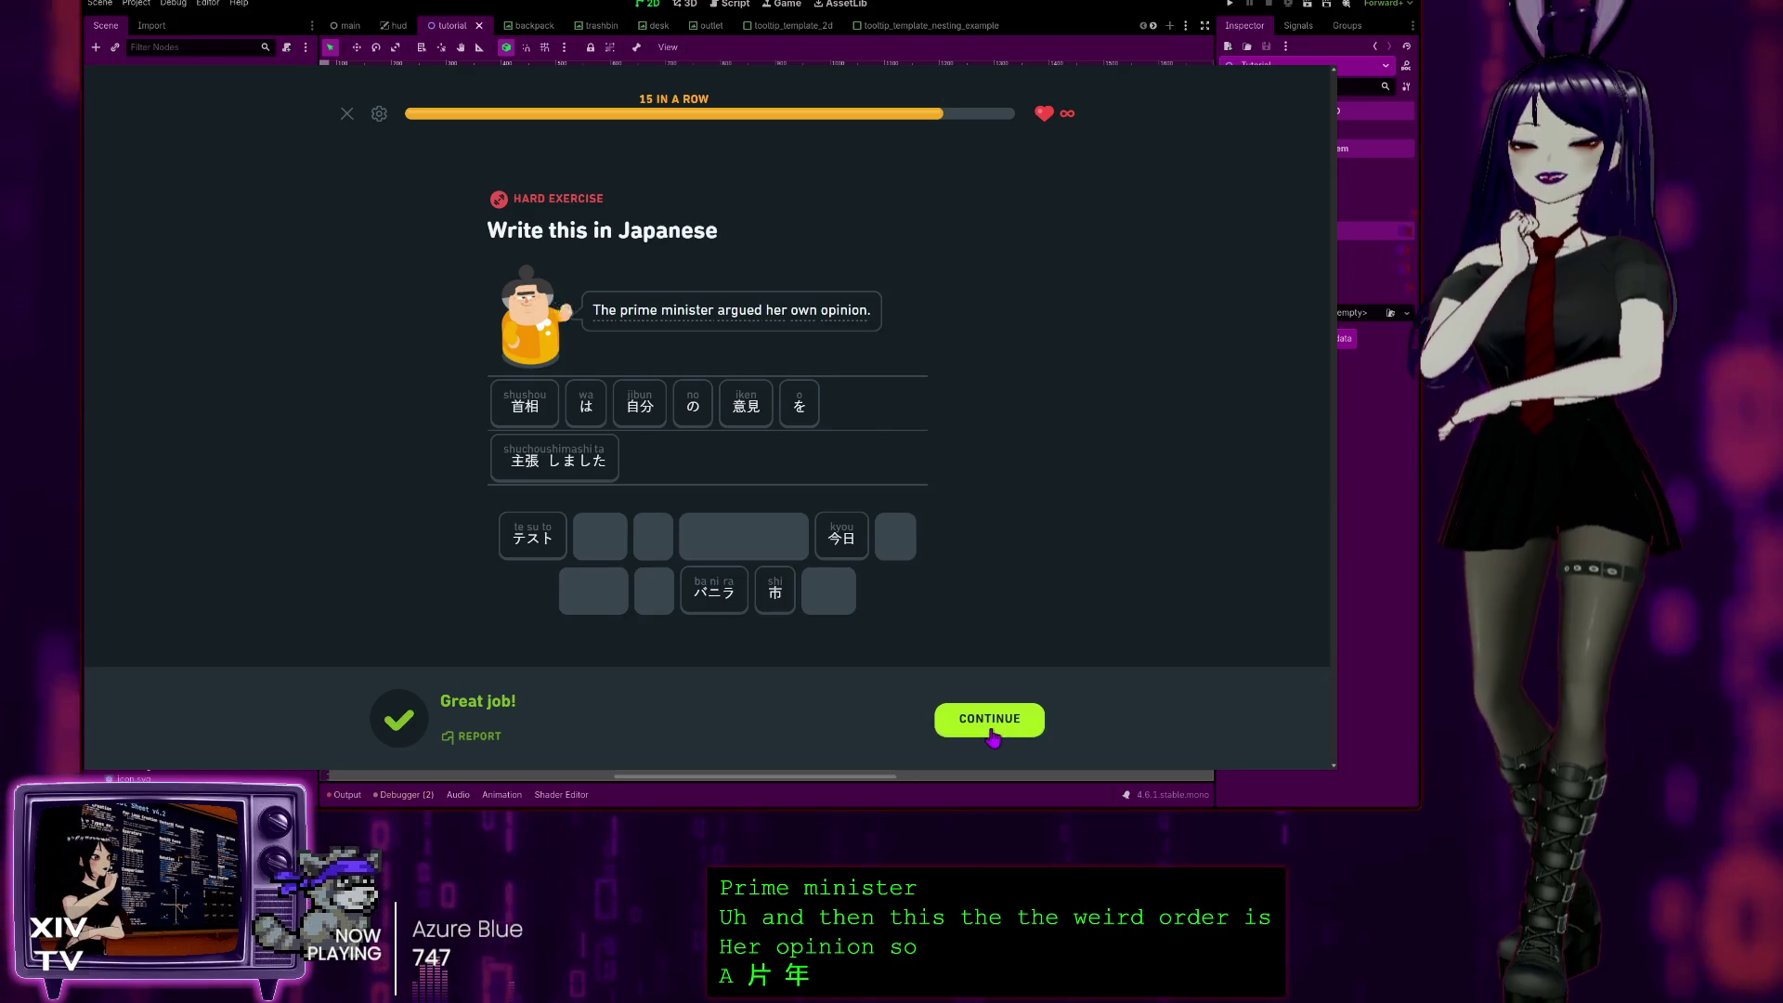
{"action": "left_click", "coordinate": [991, 720]}
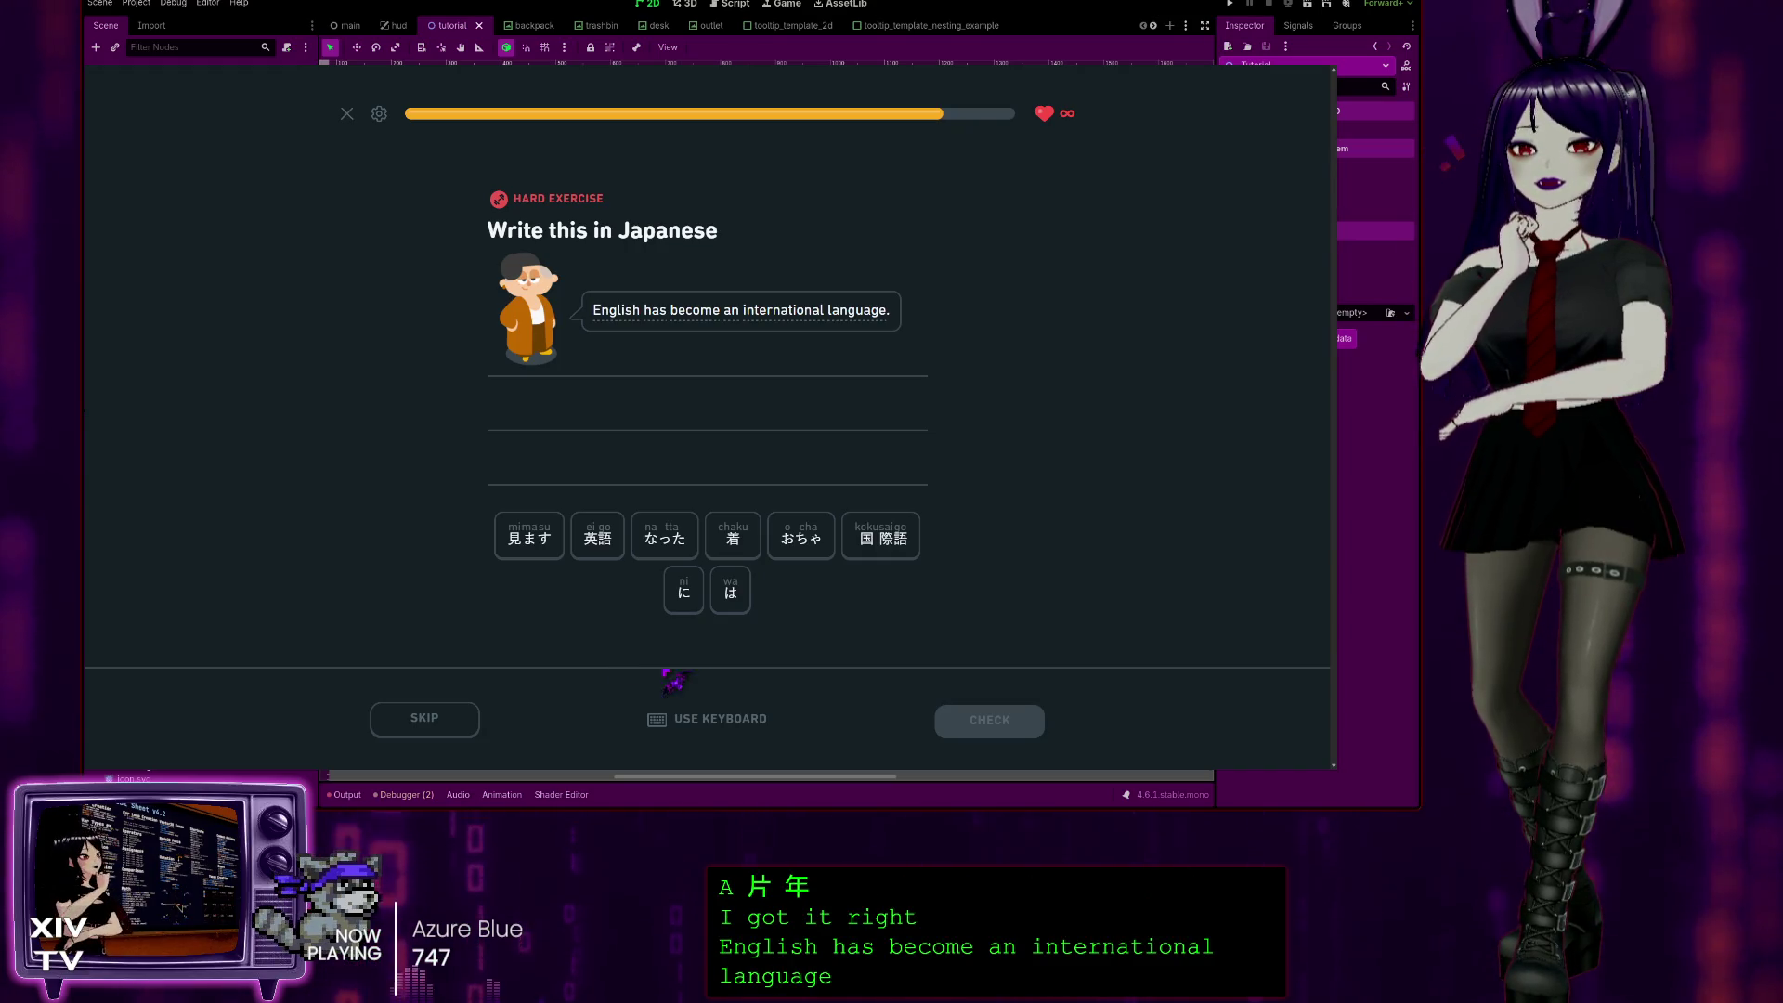
Step: Build the answer 英語 は 国際語 に なった and get it accepted
{"action": "left_click", "coordinate": [597, 536]}
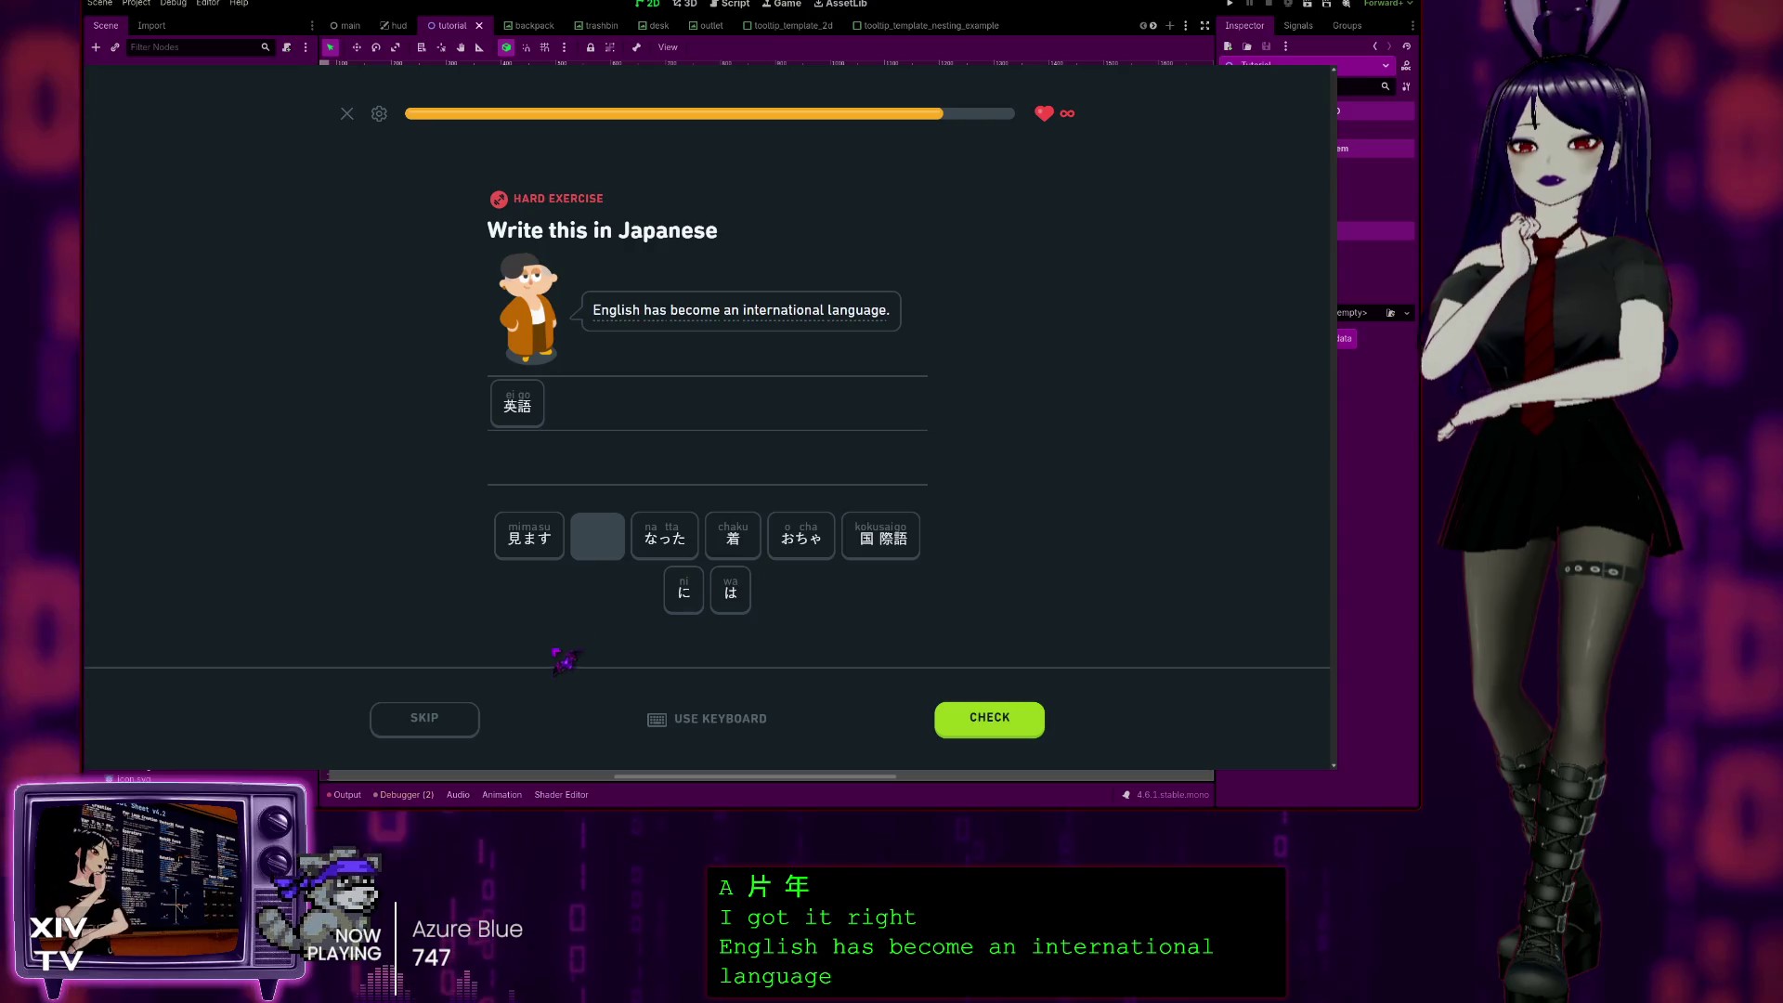
{"action": "left_click", "coordinate": [731, 594]}
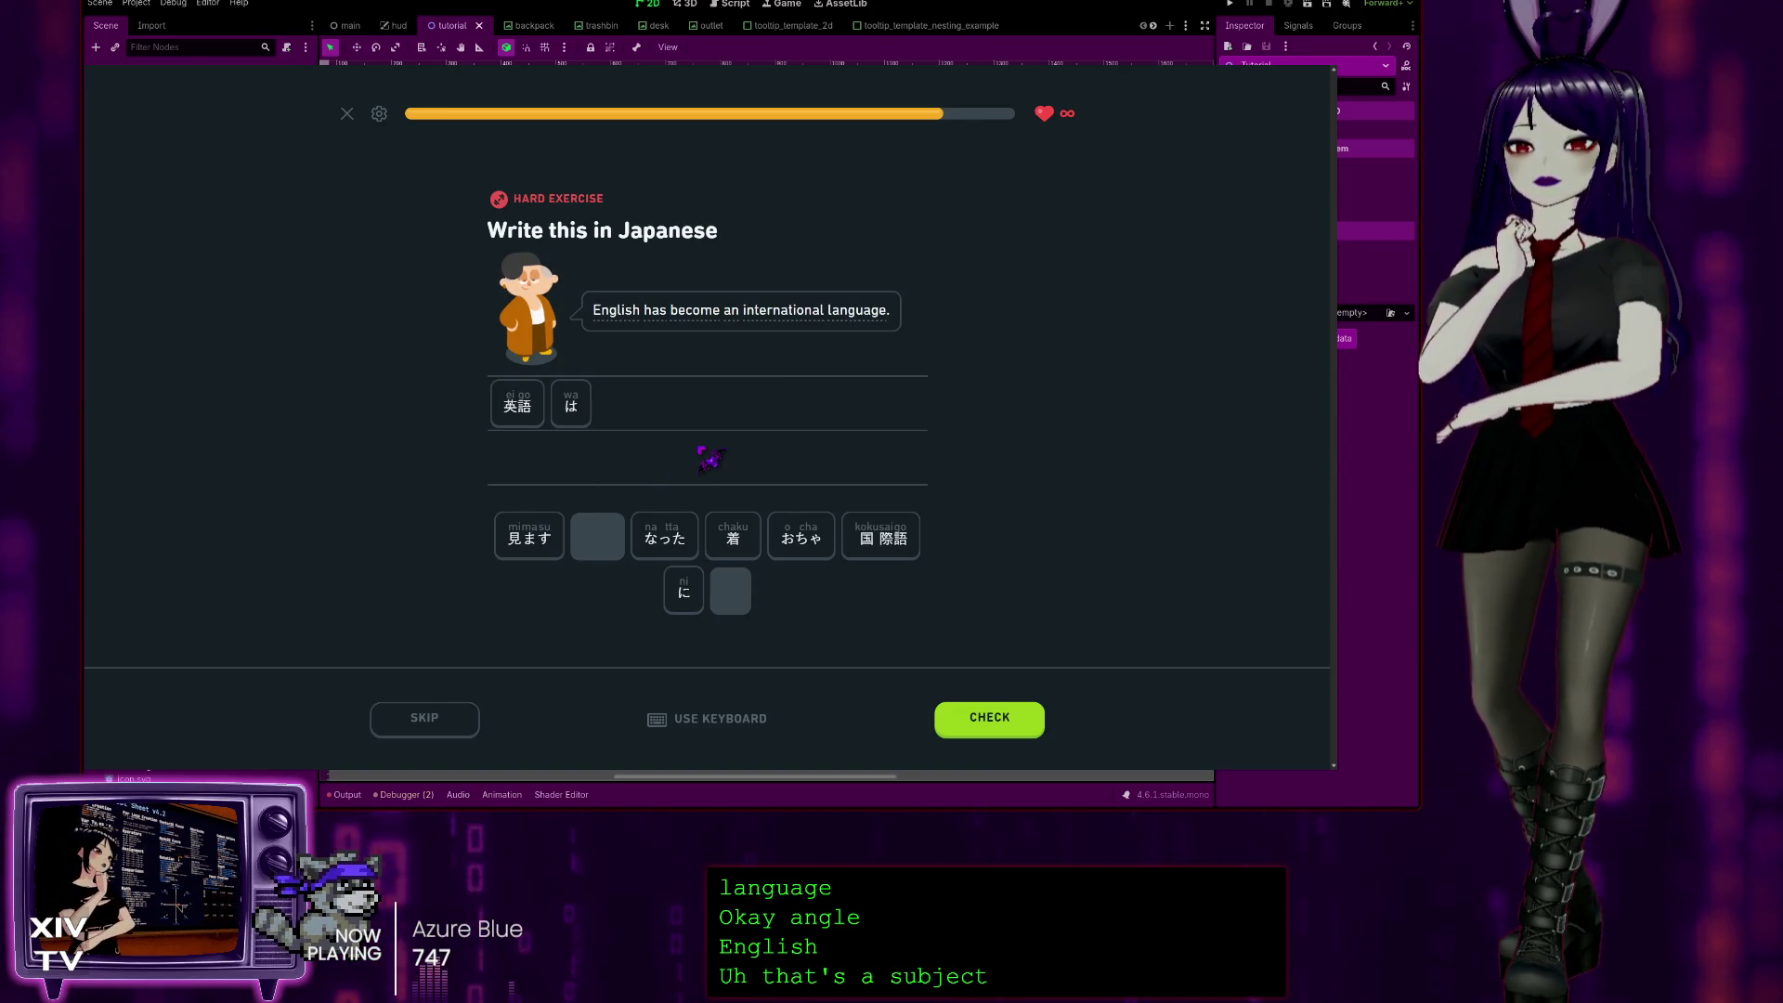
{"action": "left_click", "coordinate": [887, 539]}
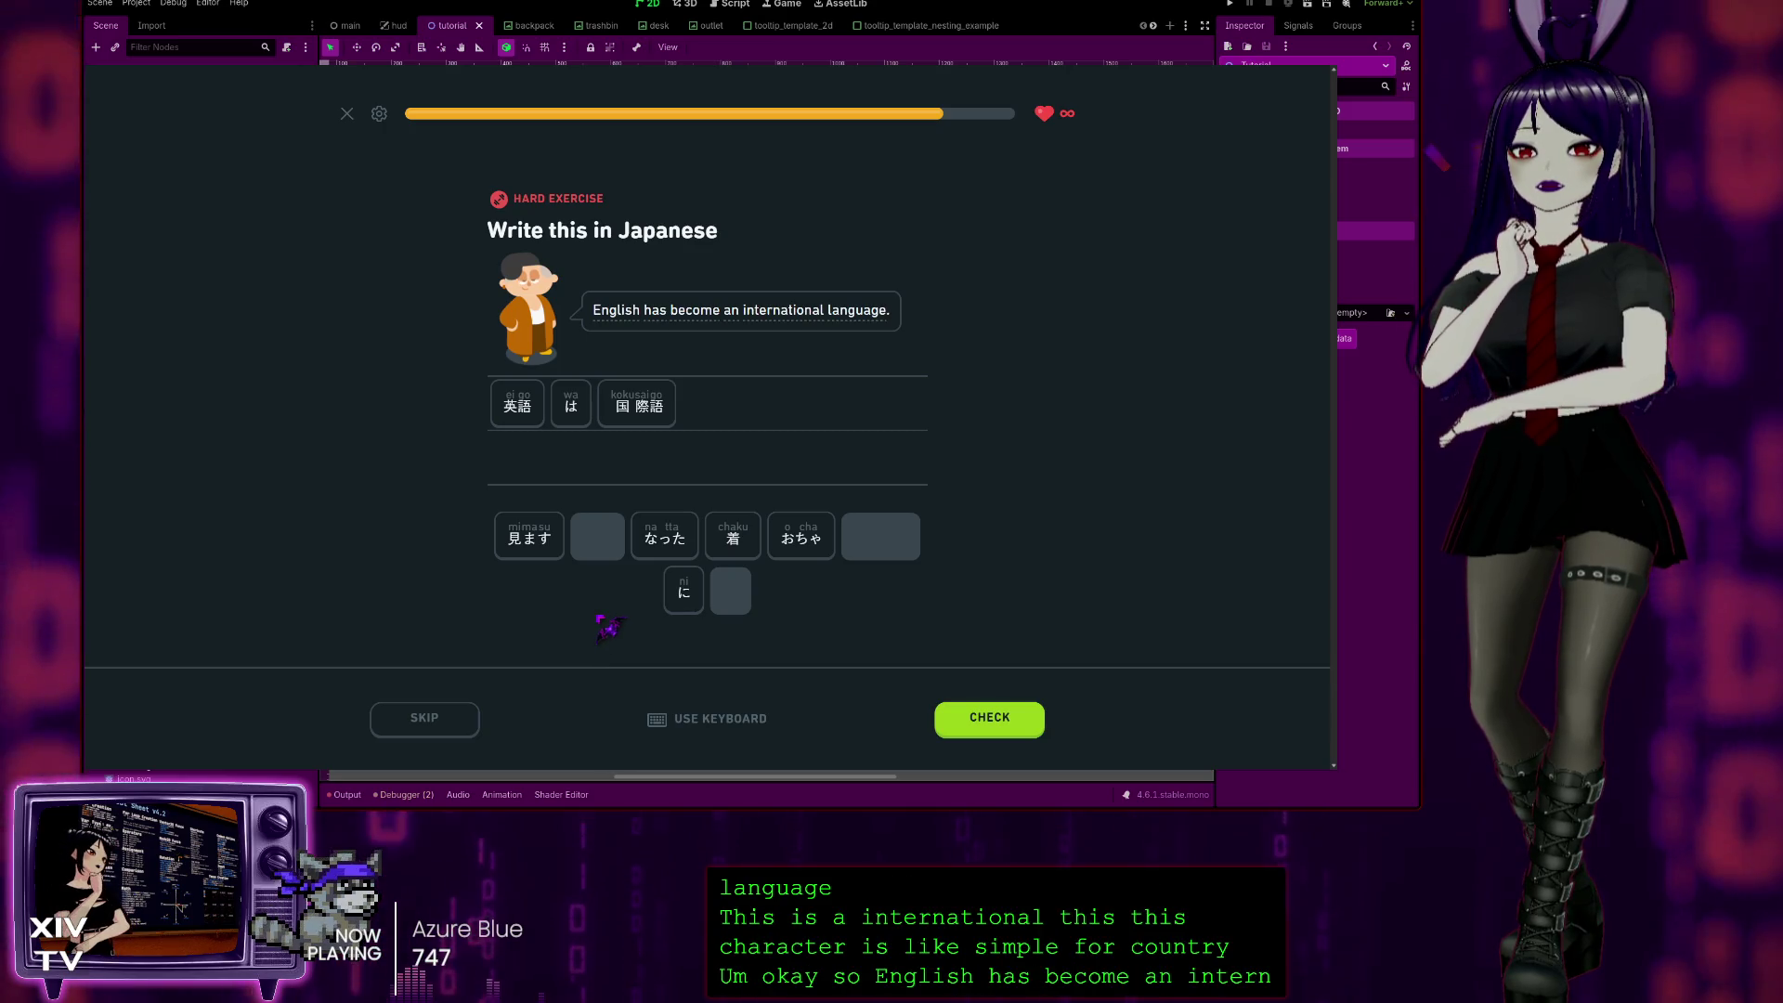
{"action": "left_click", "coordinate": [681, 594]}
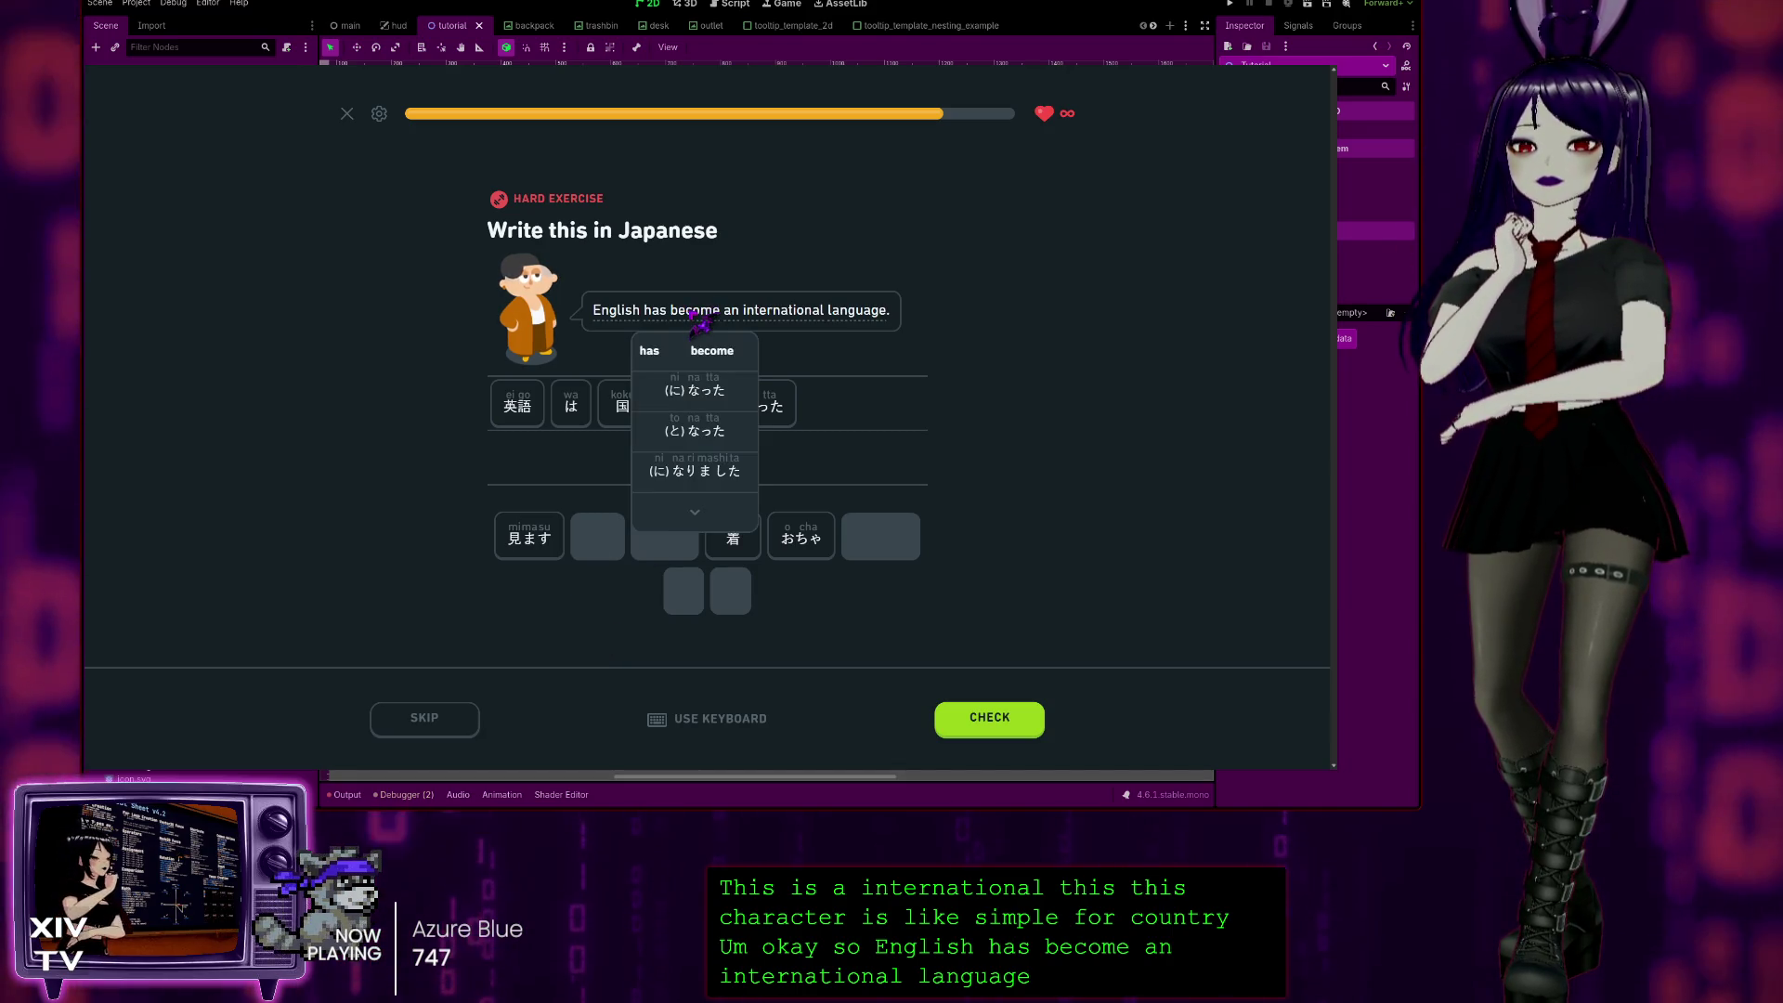
{"action": "left_click", "coordinate": [980, 721]}
{"action": "left_click", "coordinate": [995, 731]}
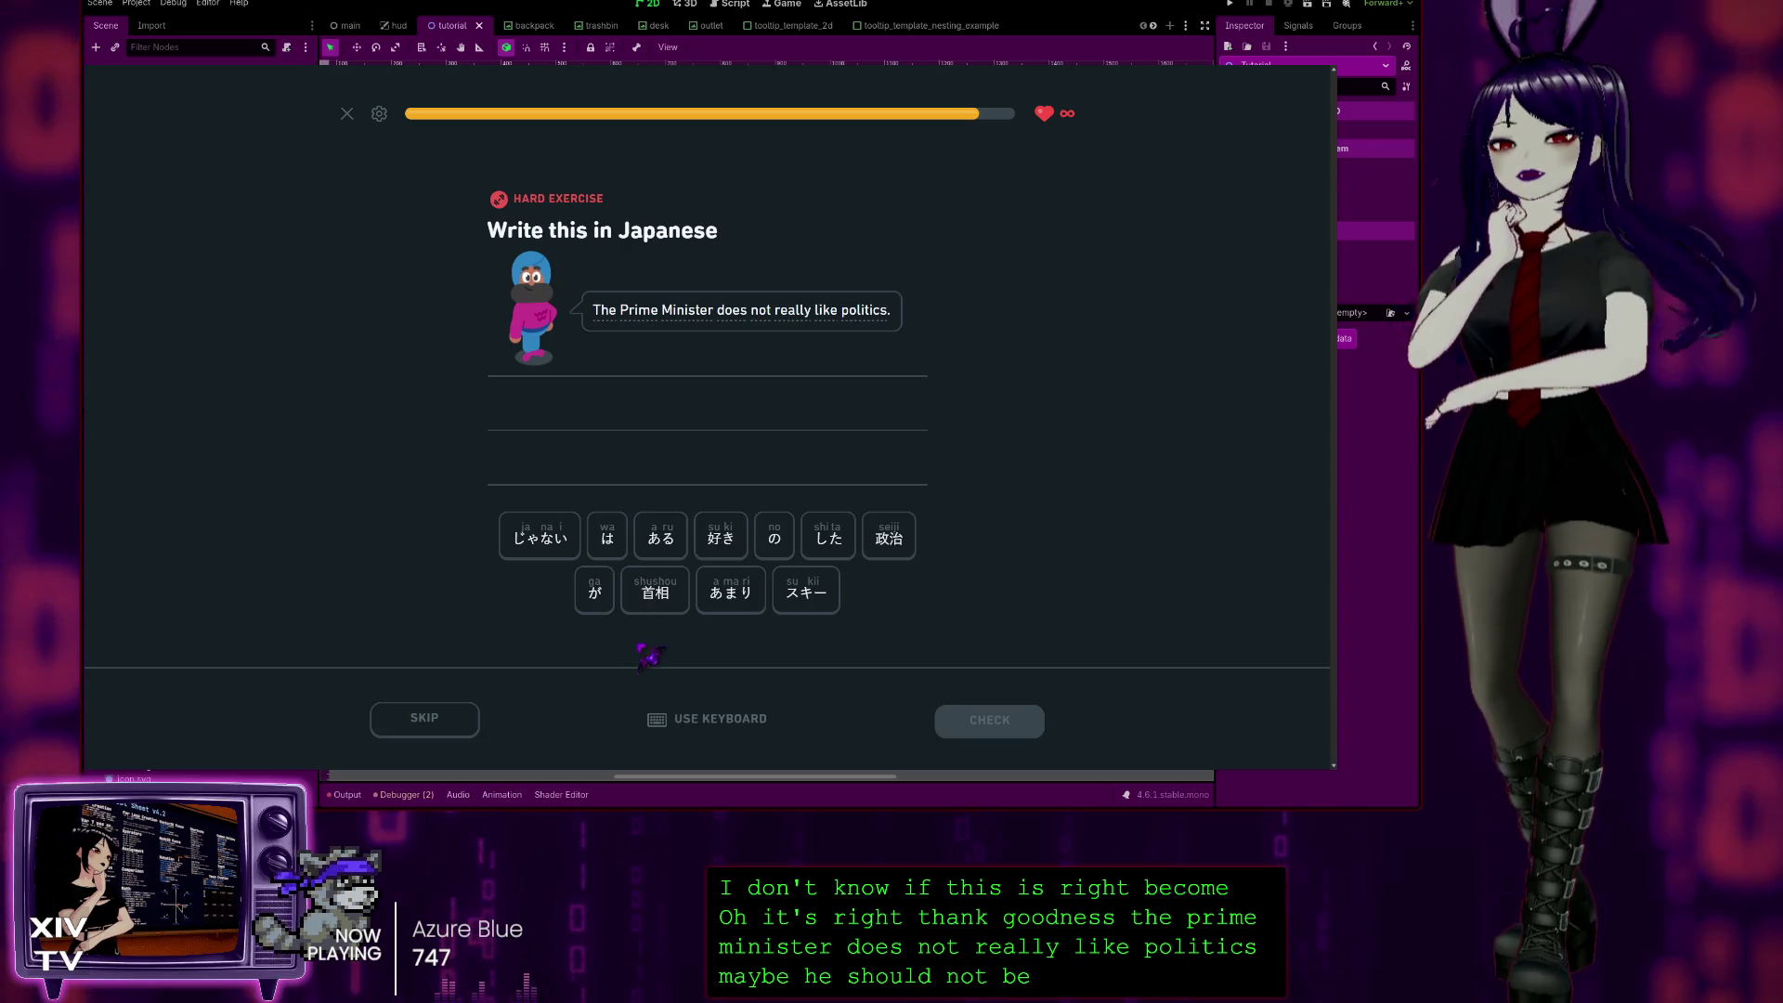
Step: Arrange 首相 は あまり 政治 が 好き じゃない, inserting が and moving あまり after は, then submit
{"action": "left_click", "coordinate": [655, 591]}
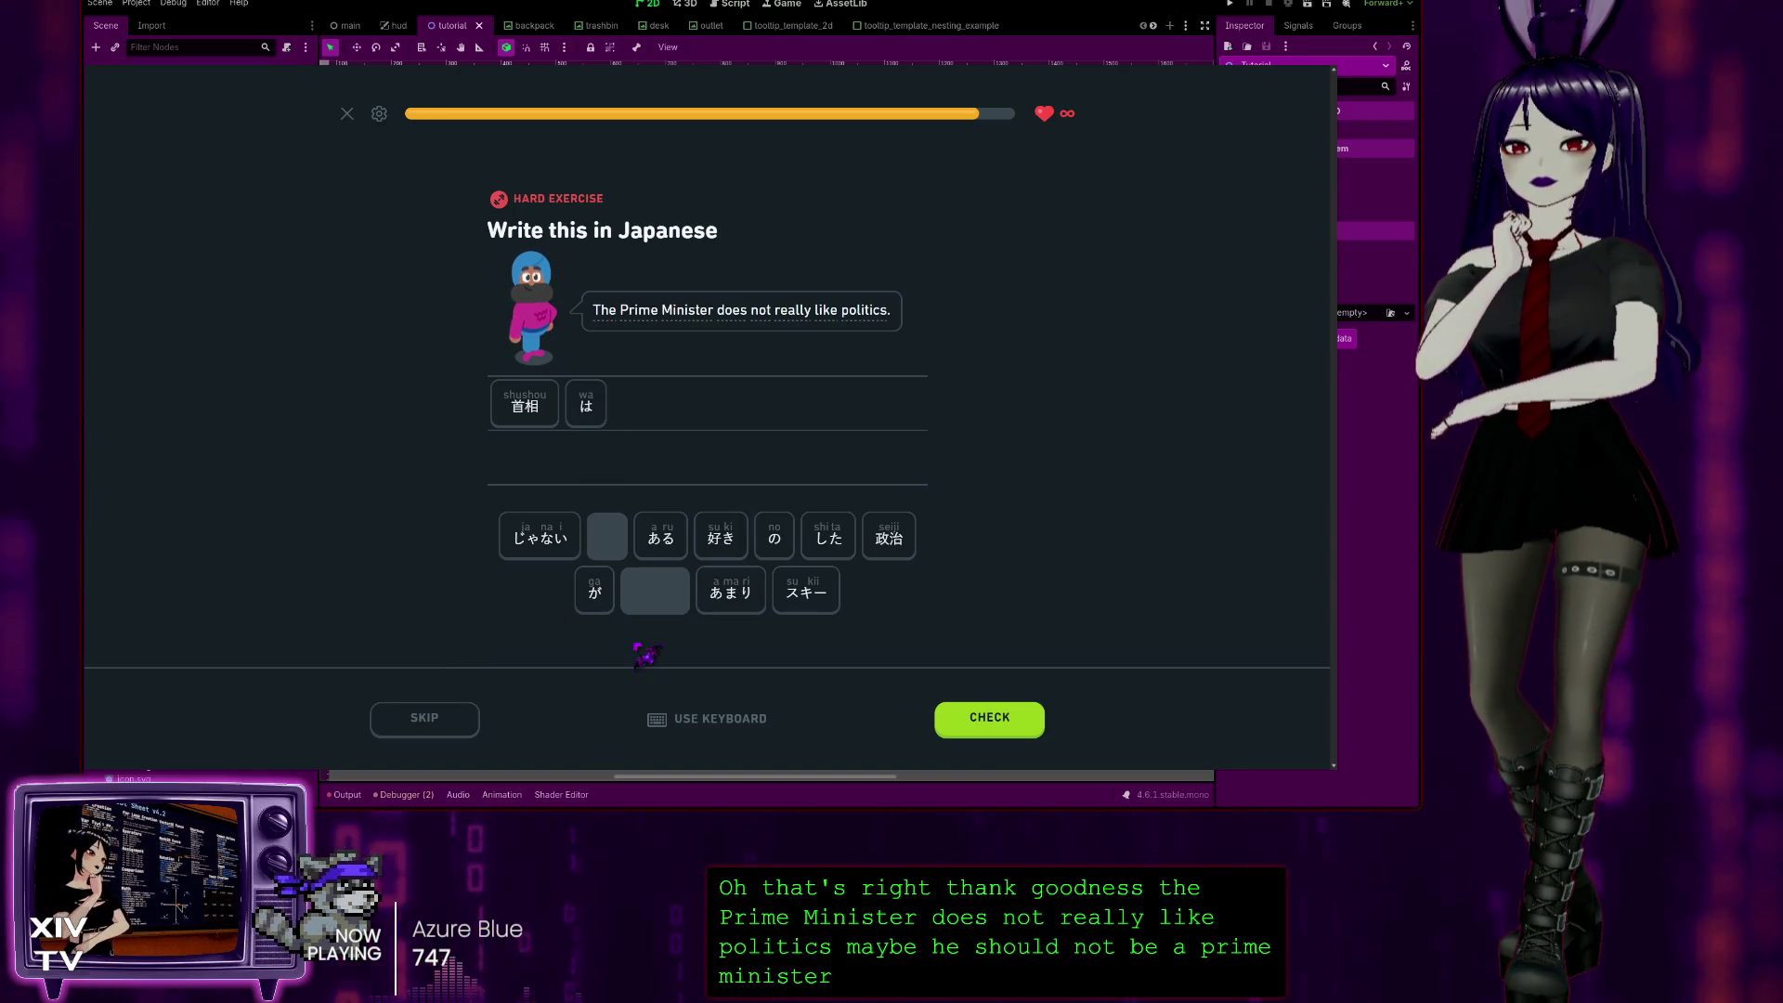
{"action": "left_click", "coordinate": [734, 534]}
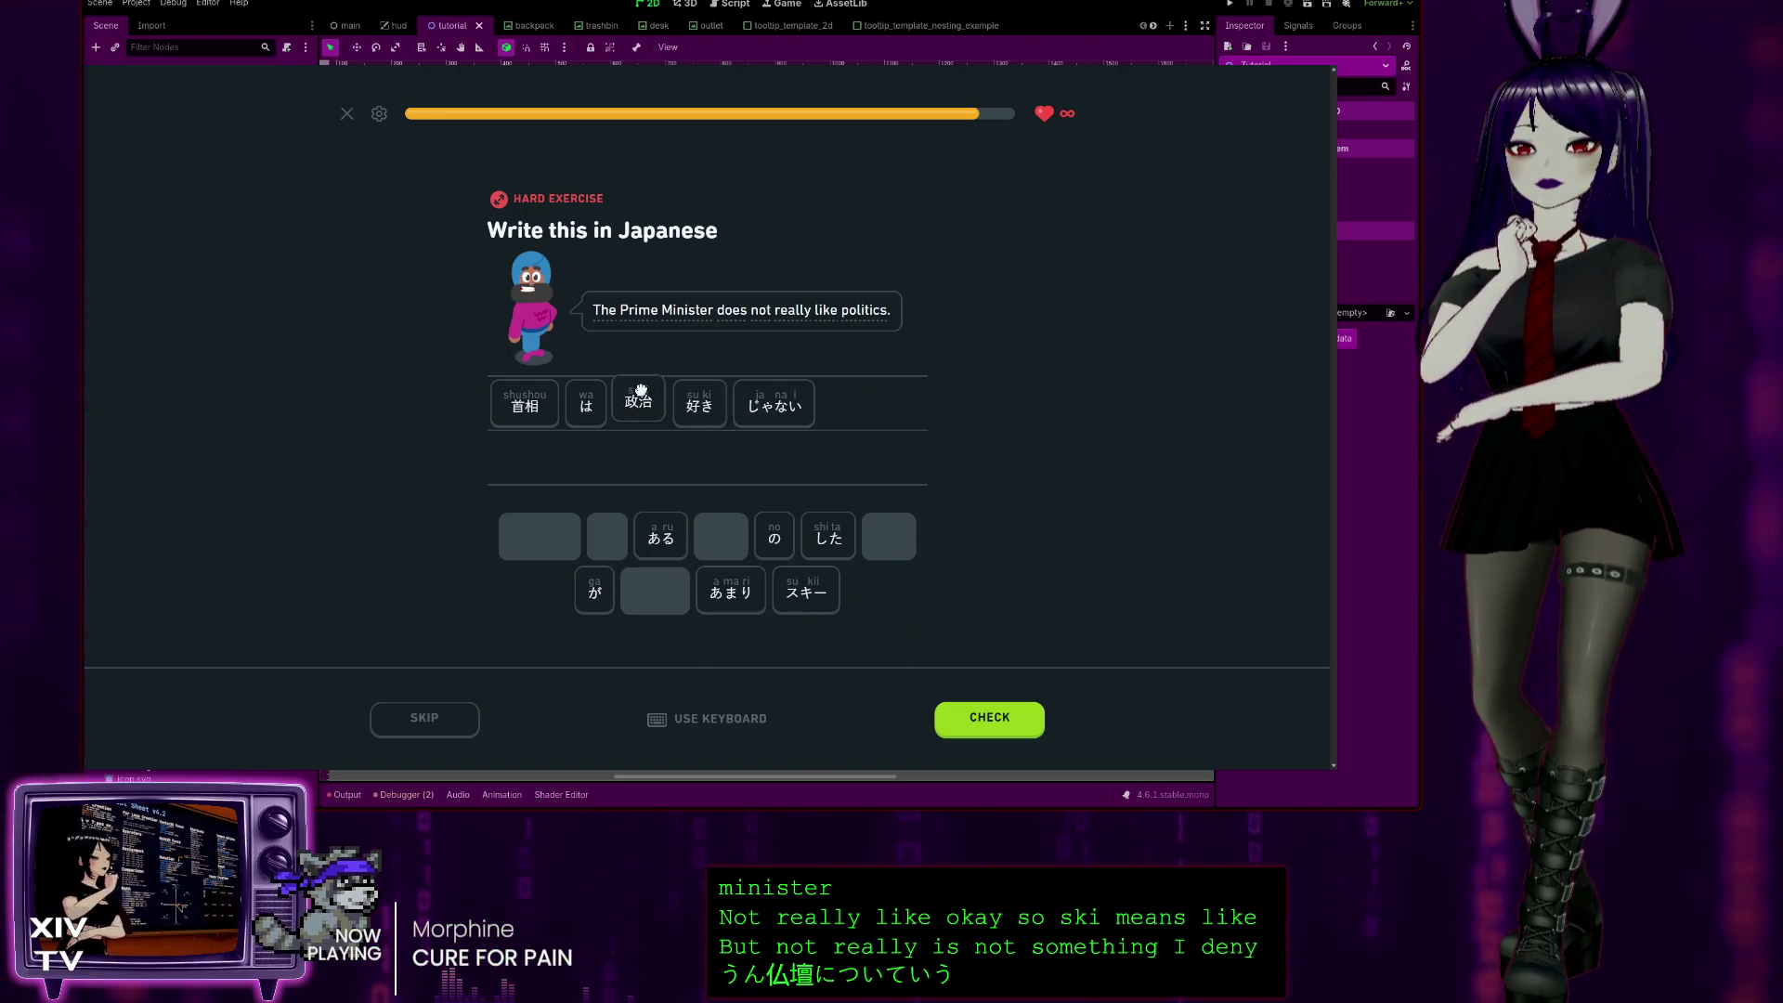
{"action": "left_click", "coordinate": [596, 592]}
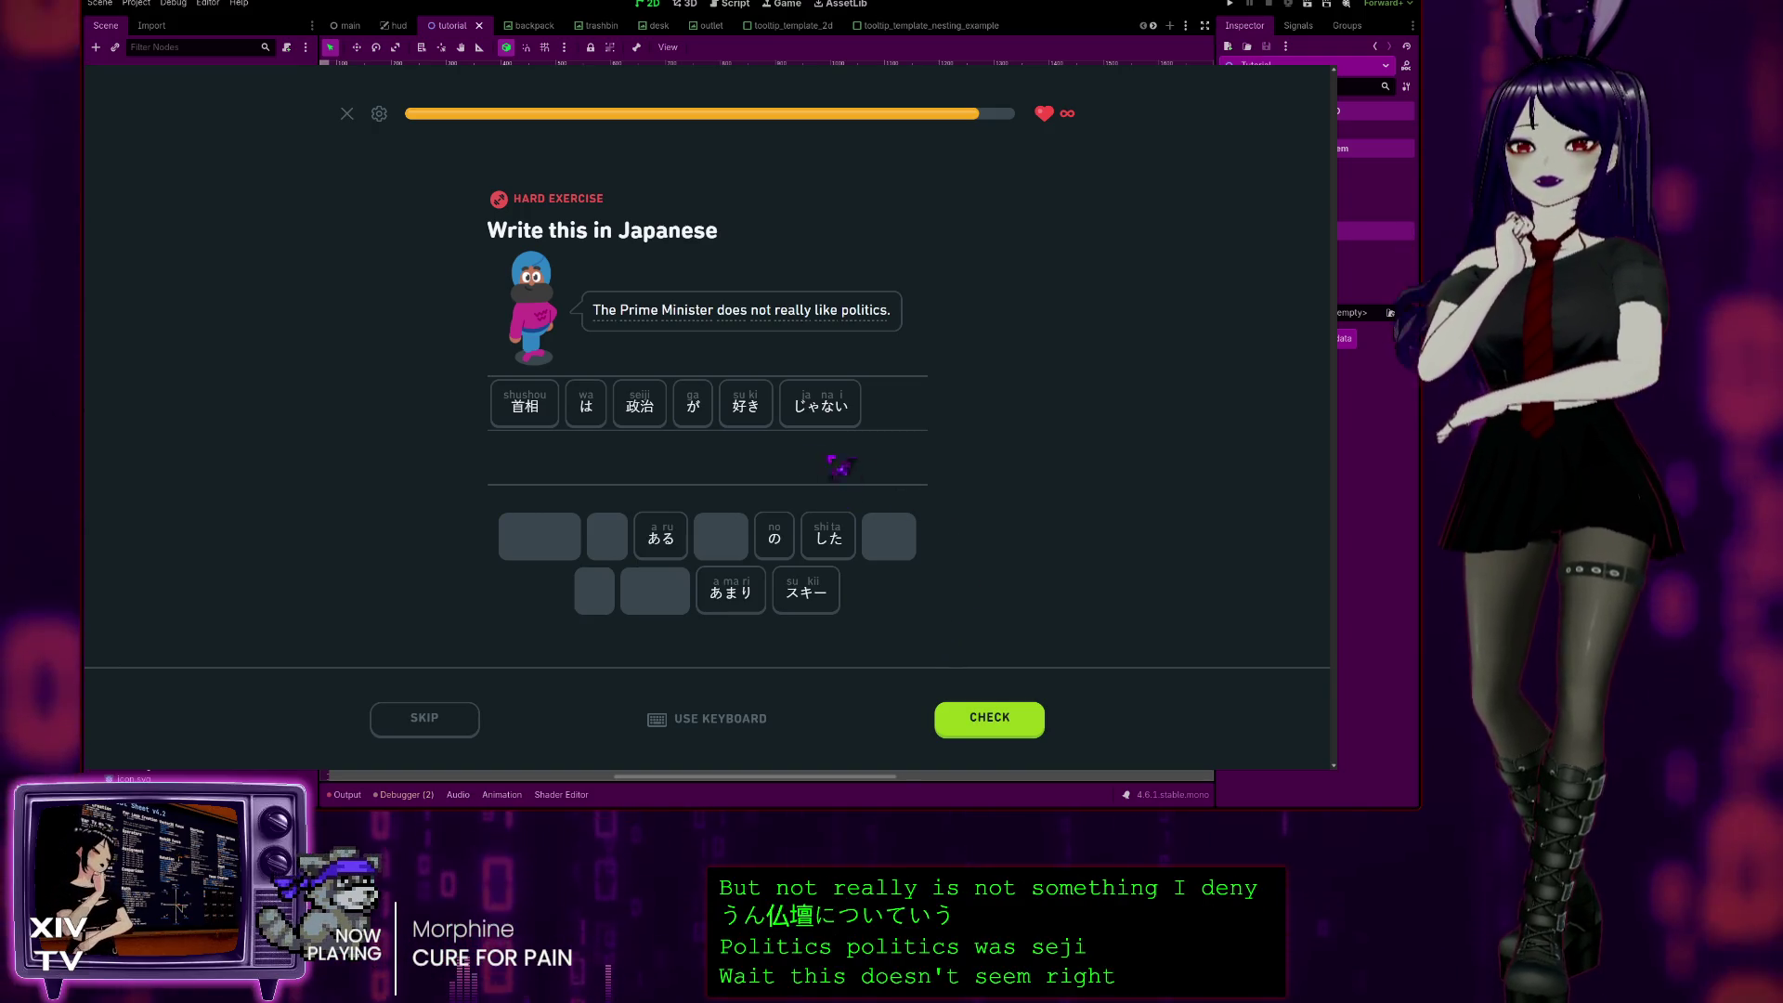
{"action": "mouse_move", "coordinate": [764, 313]}
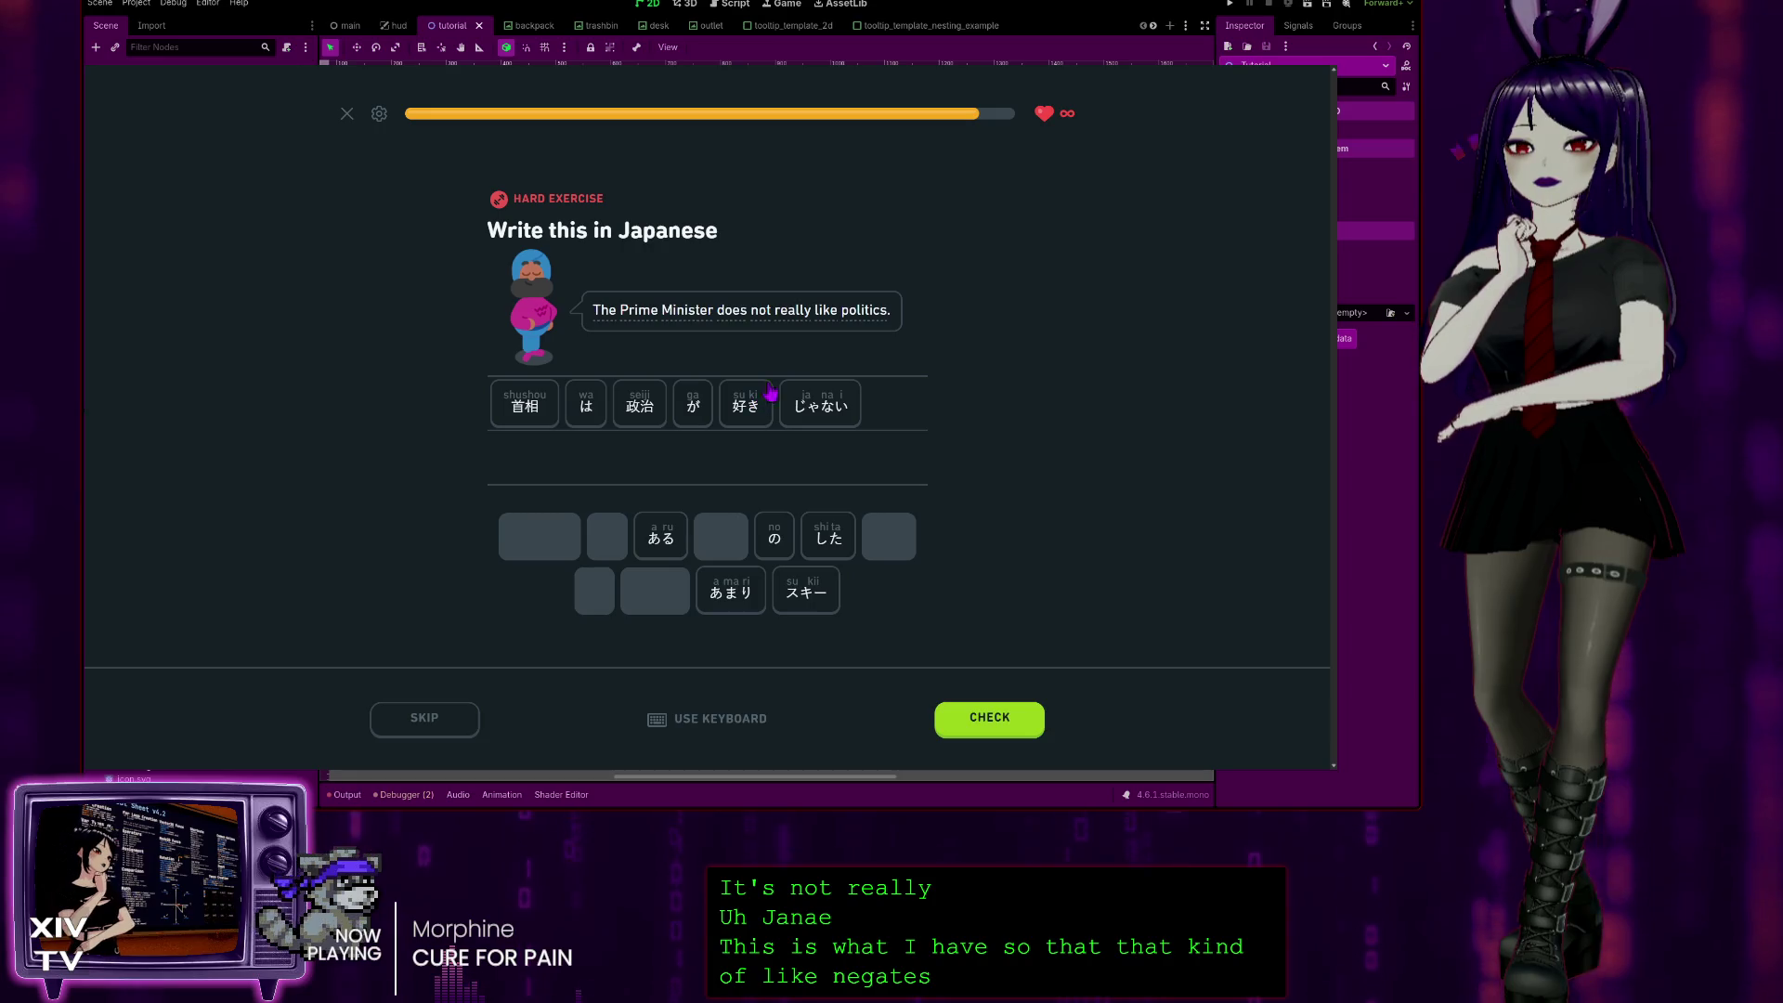
{"action": "mouse_move", "coordinate": [874, 316]}
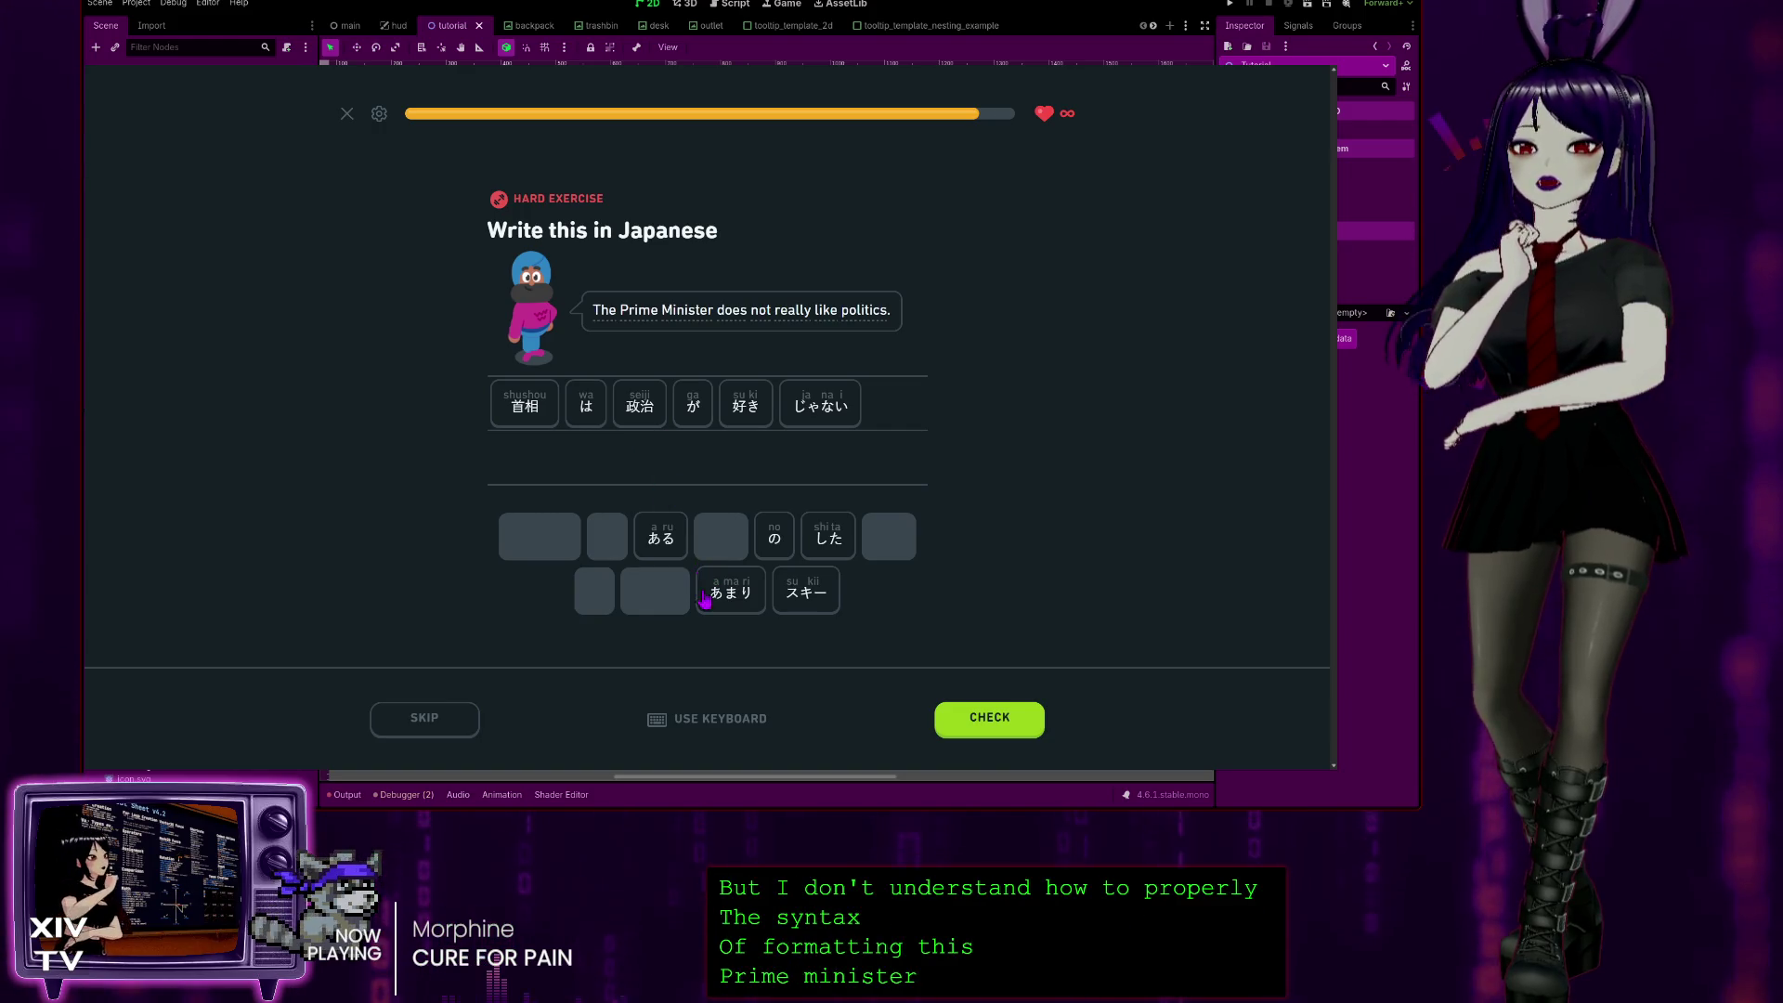
{"action": "left_click_drag", "start_coordinate": [738, 457], "coordinate": [647, 405]}
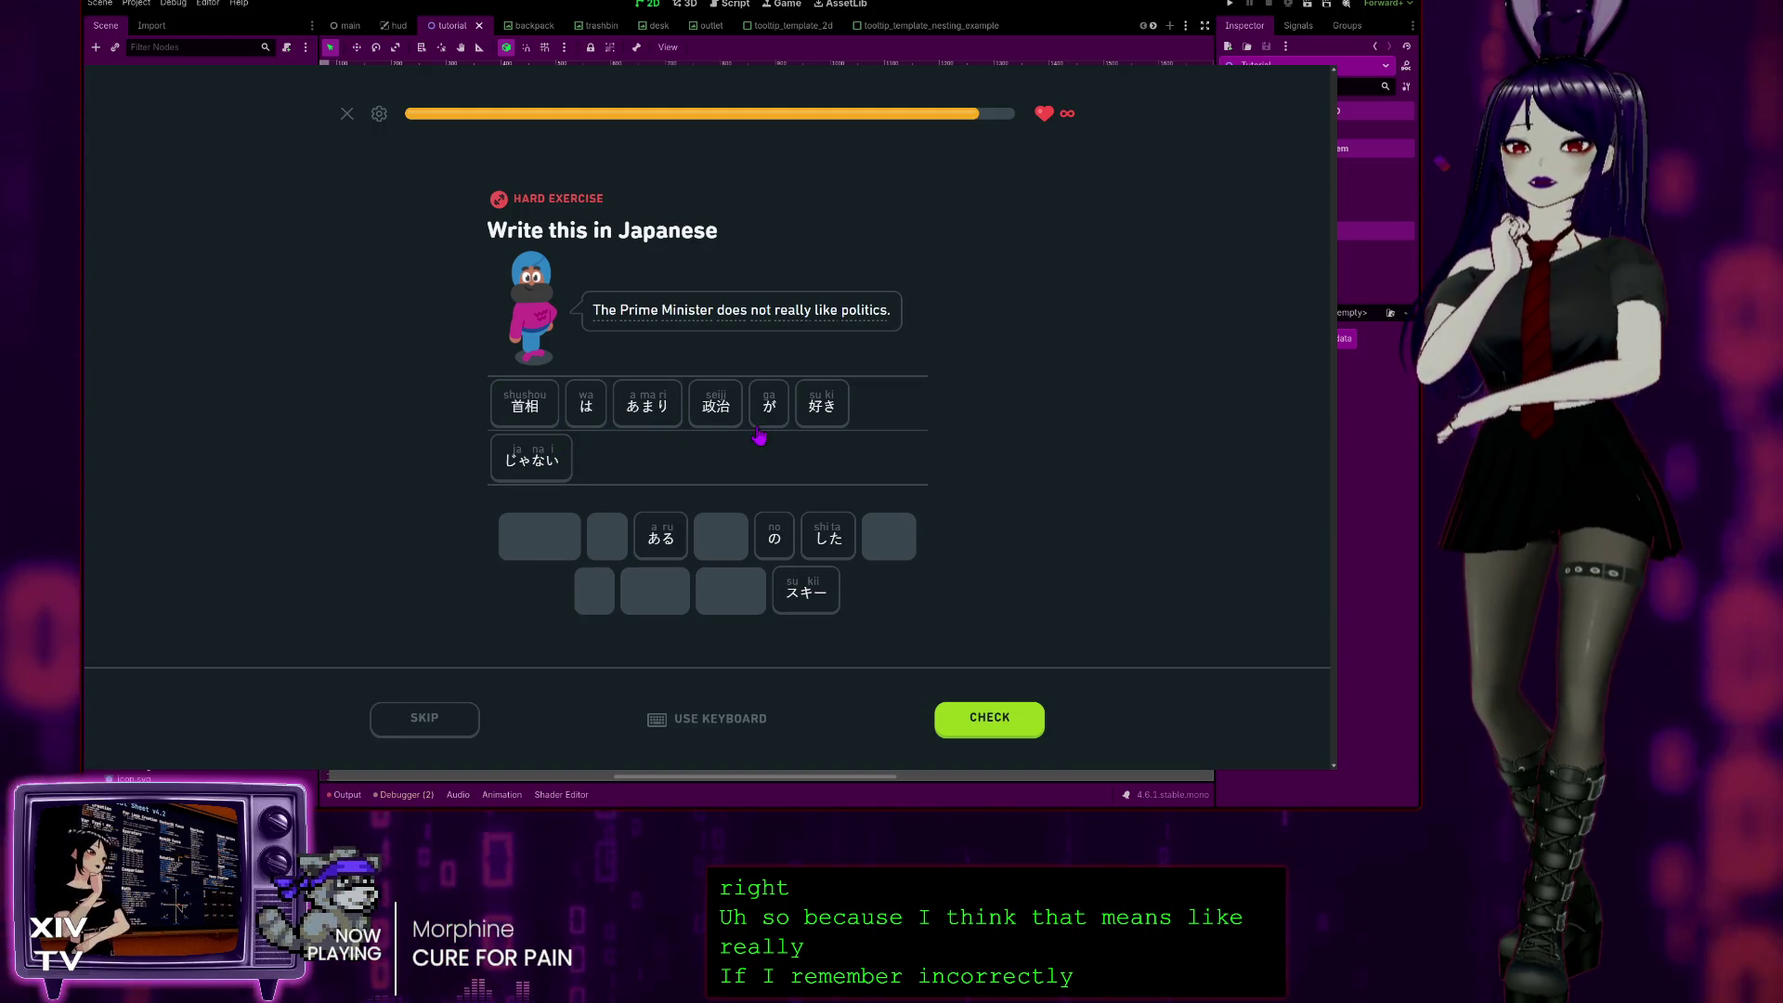
{"action": "left_click", "coordinate": [1016, 721]}
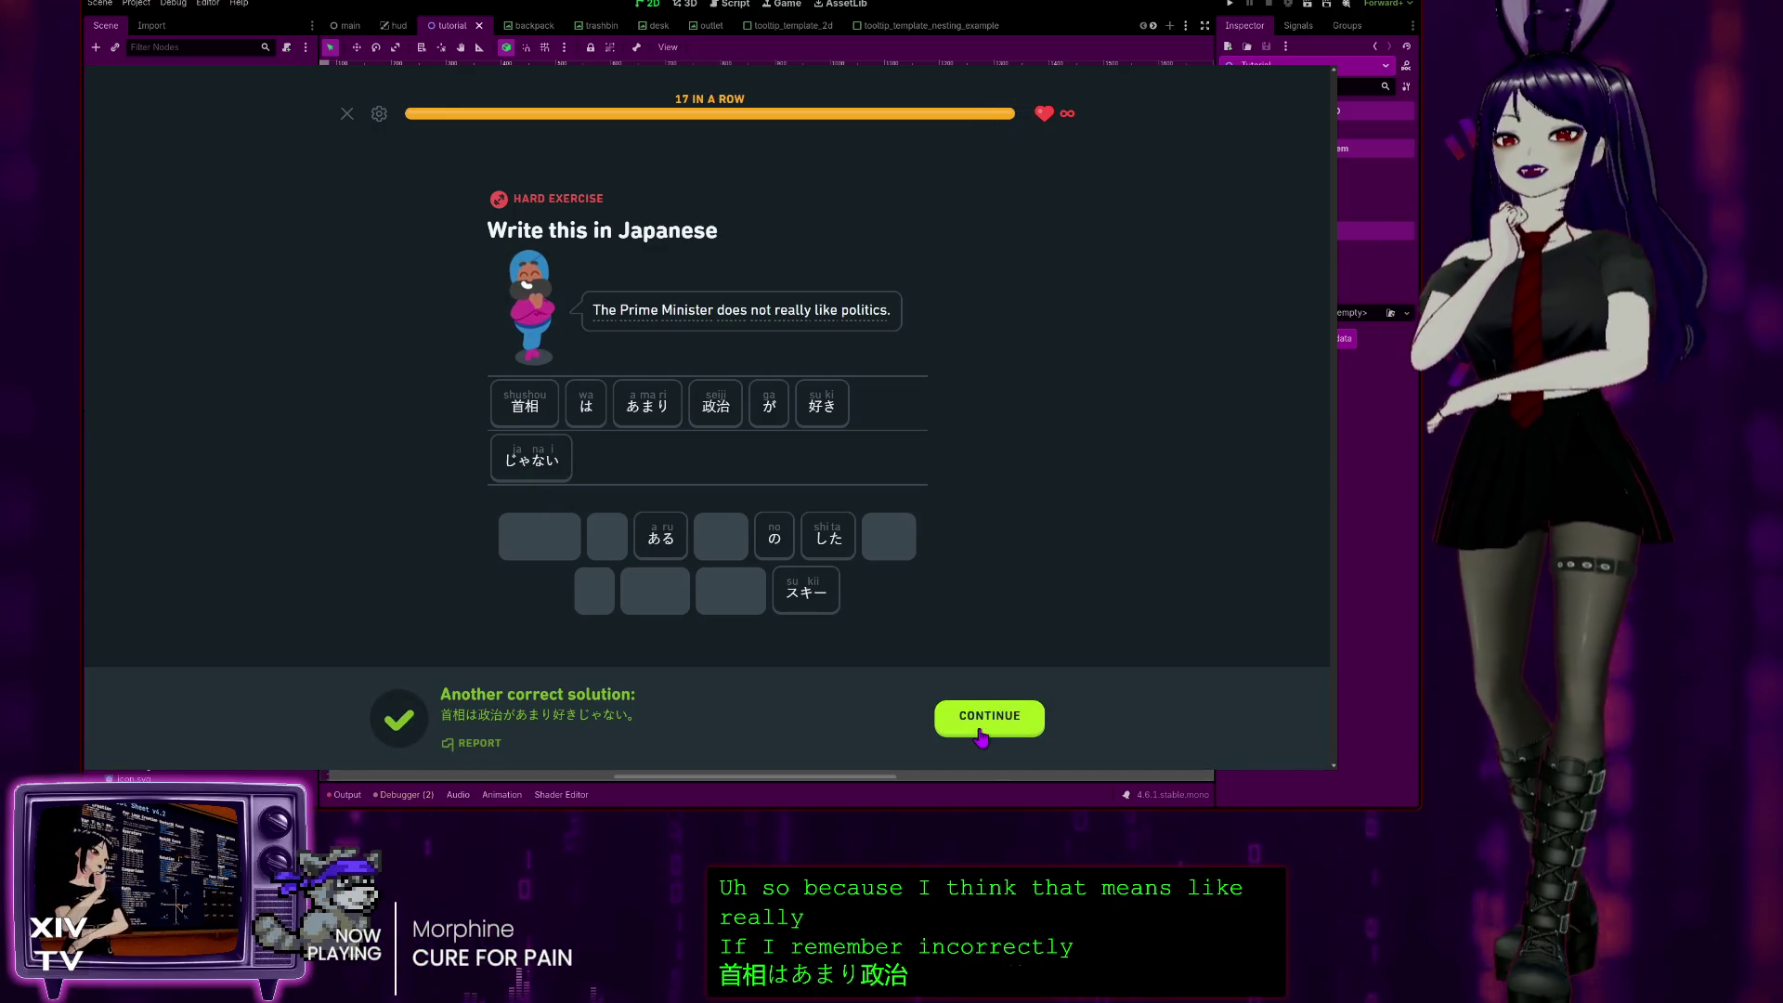
{"action": "left_click", "coordinate": [981, 733]}
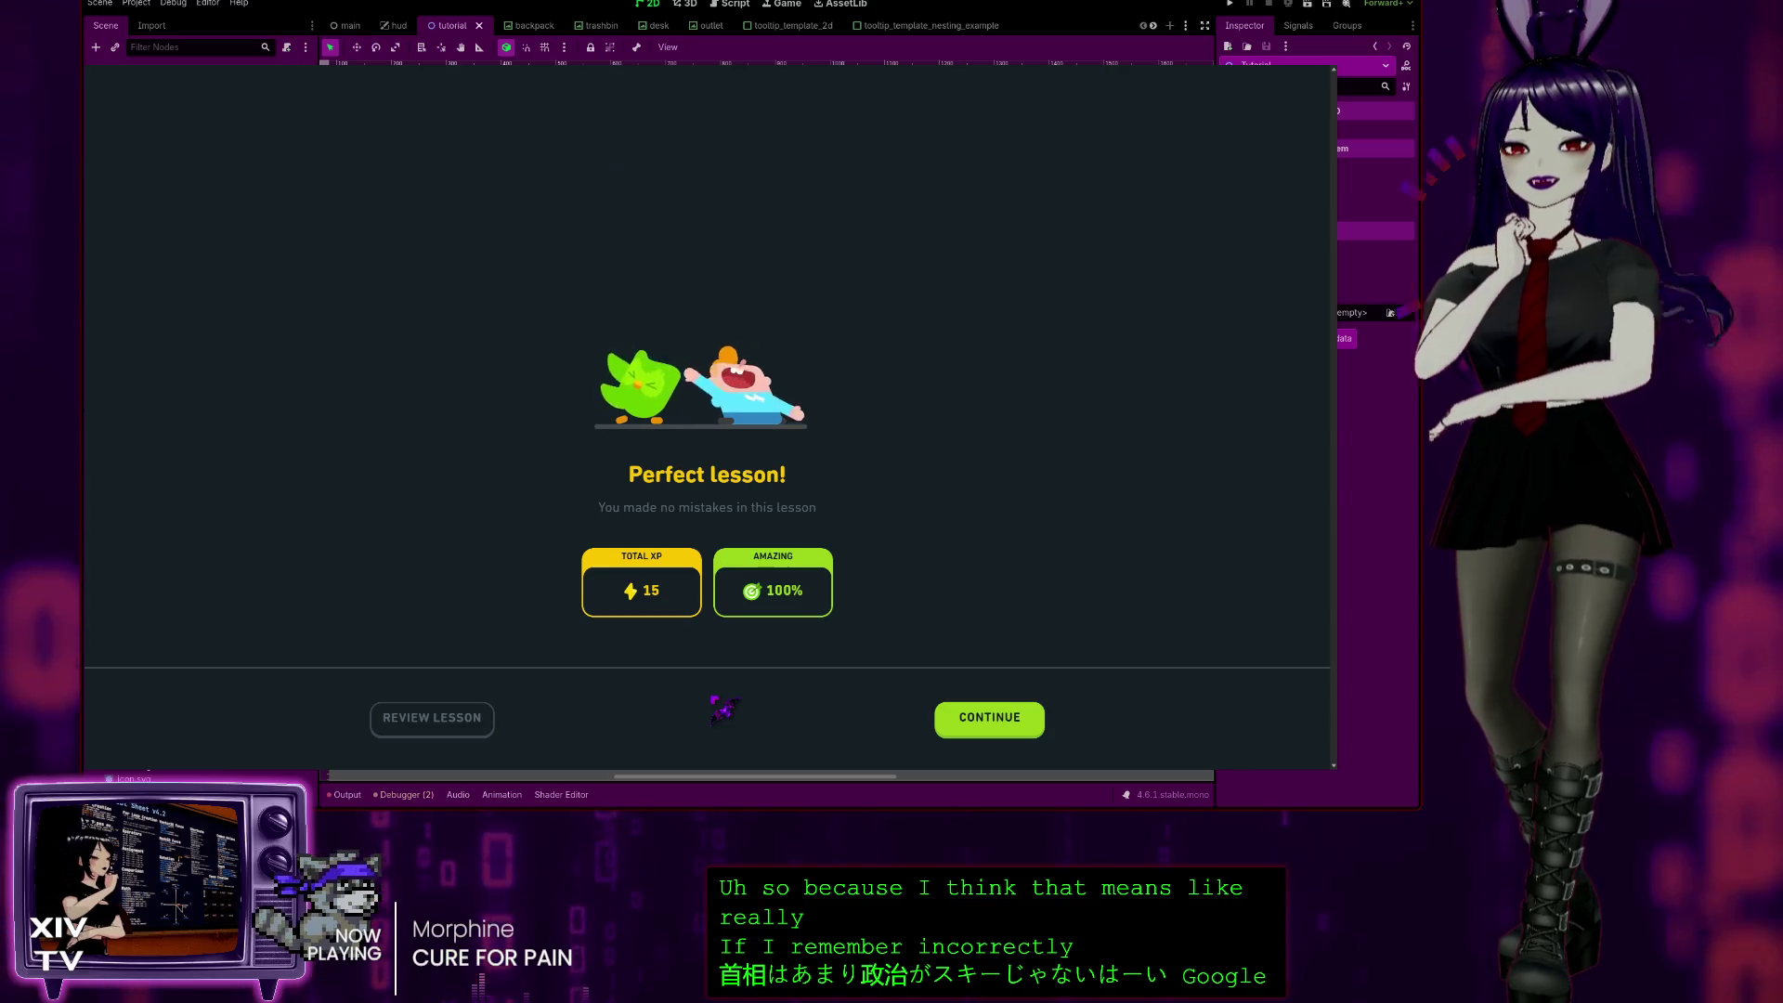
Step: Leave the Perfect lesson results for the learning path and switch over to the Godot editor
{"action": "left_click", "coordinate": [1006, 729]}
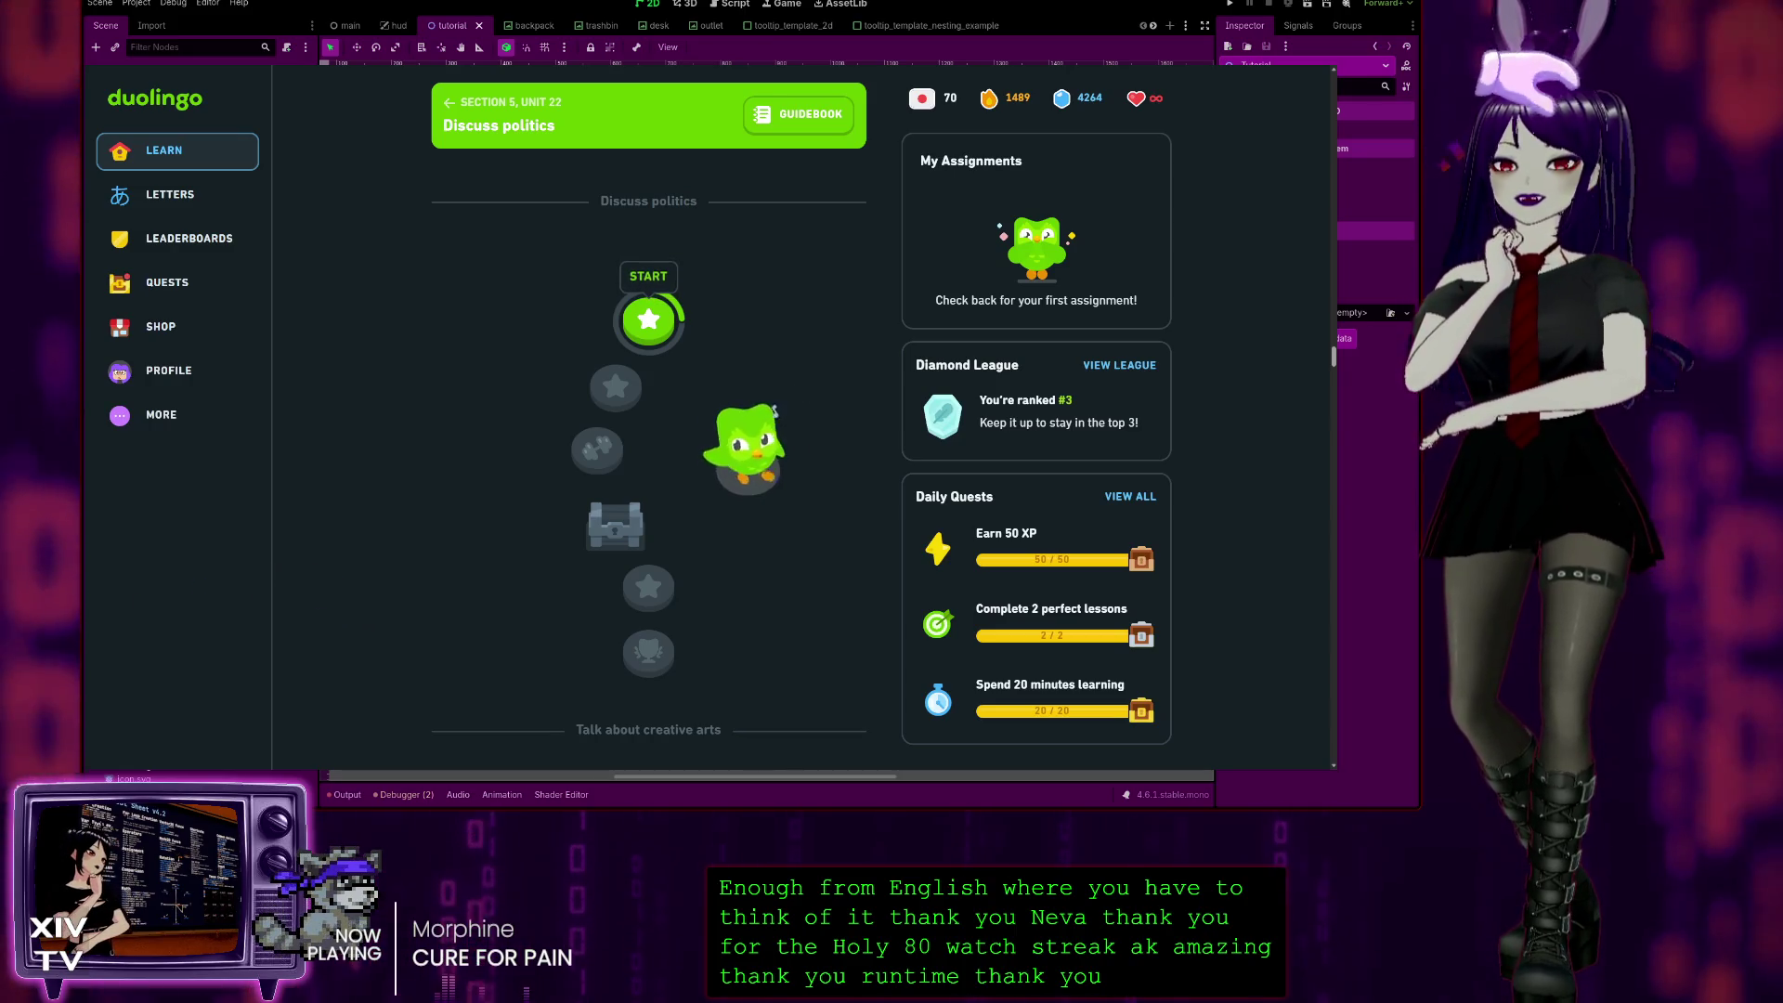
{"action": "key", "text": "alt+Tab"}
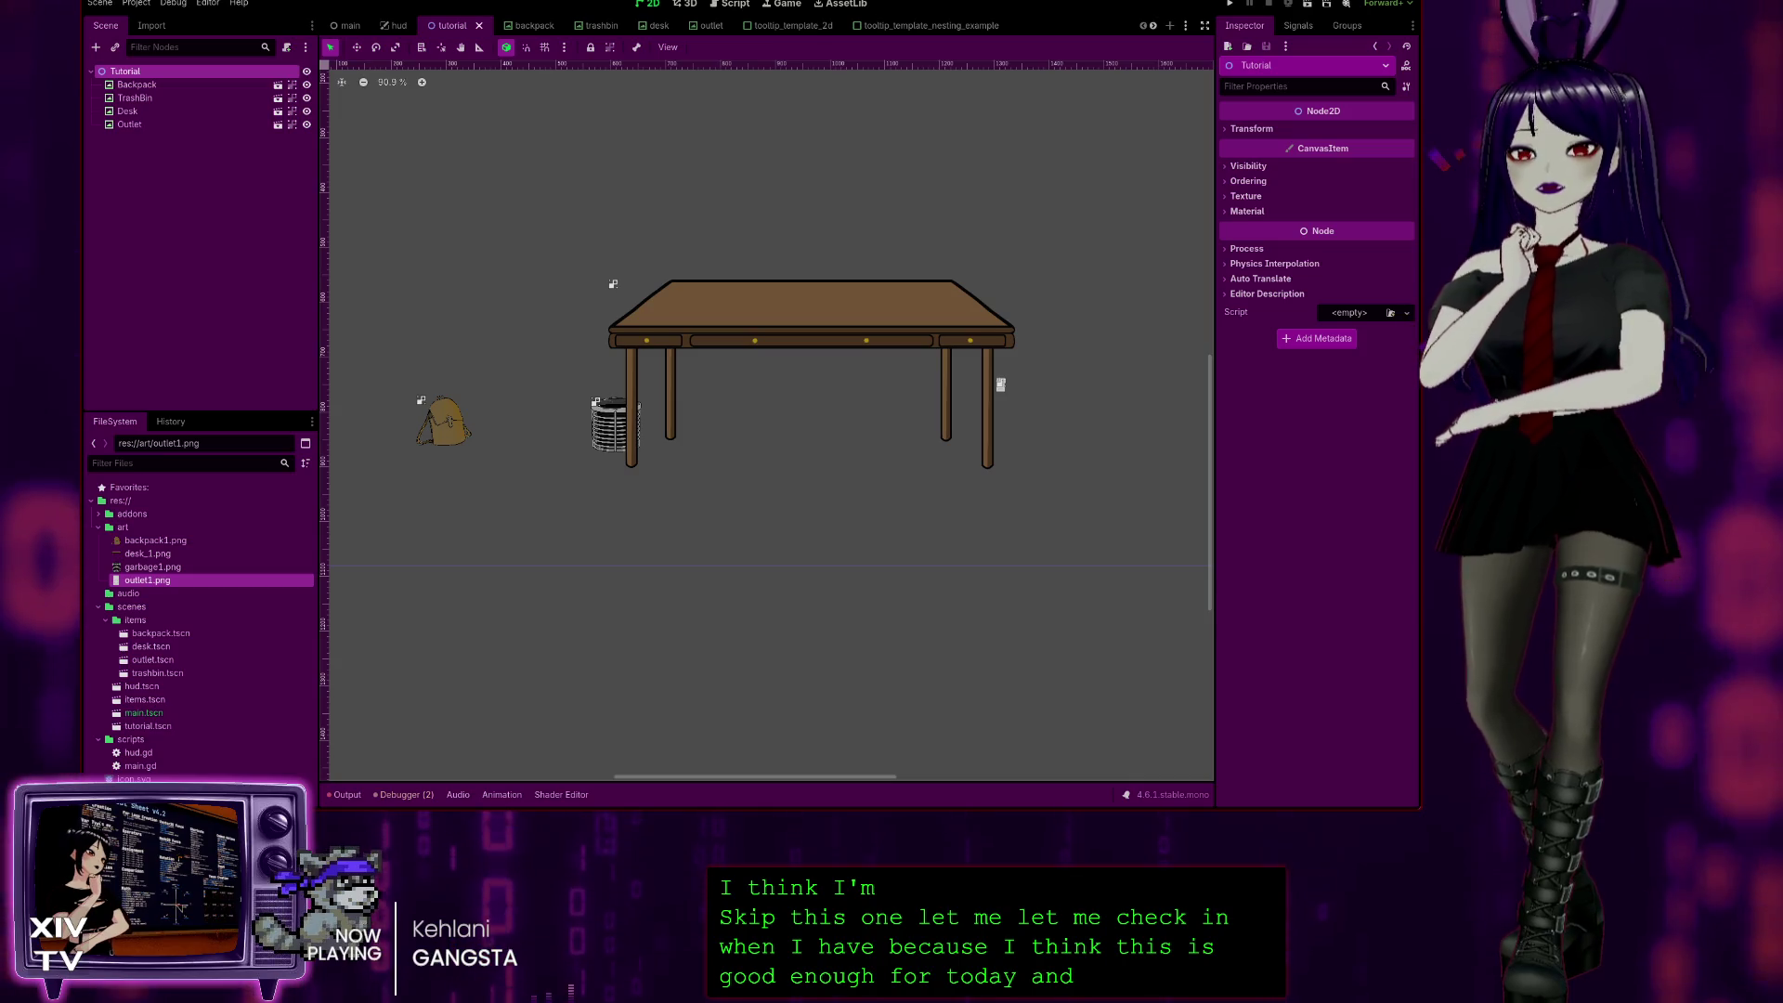
Step: Bring up GitHub Desktop's 64 pending ghost-estate-game changes and focus the commit summary field
{"action": "key", "text": "alt+Tab"}
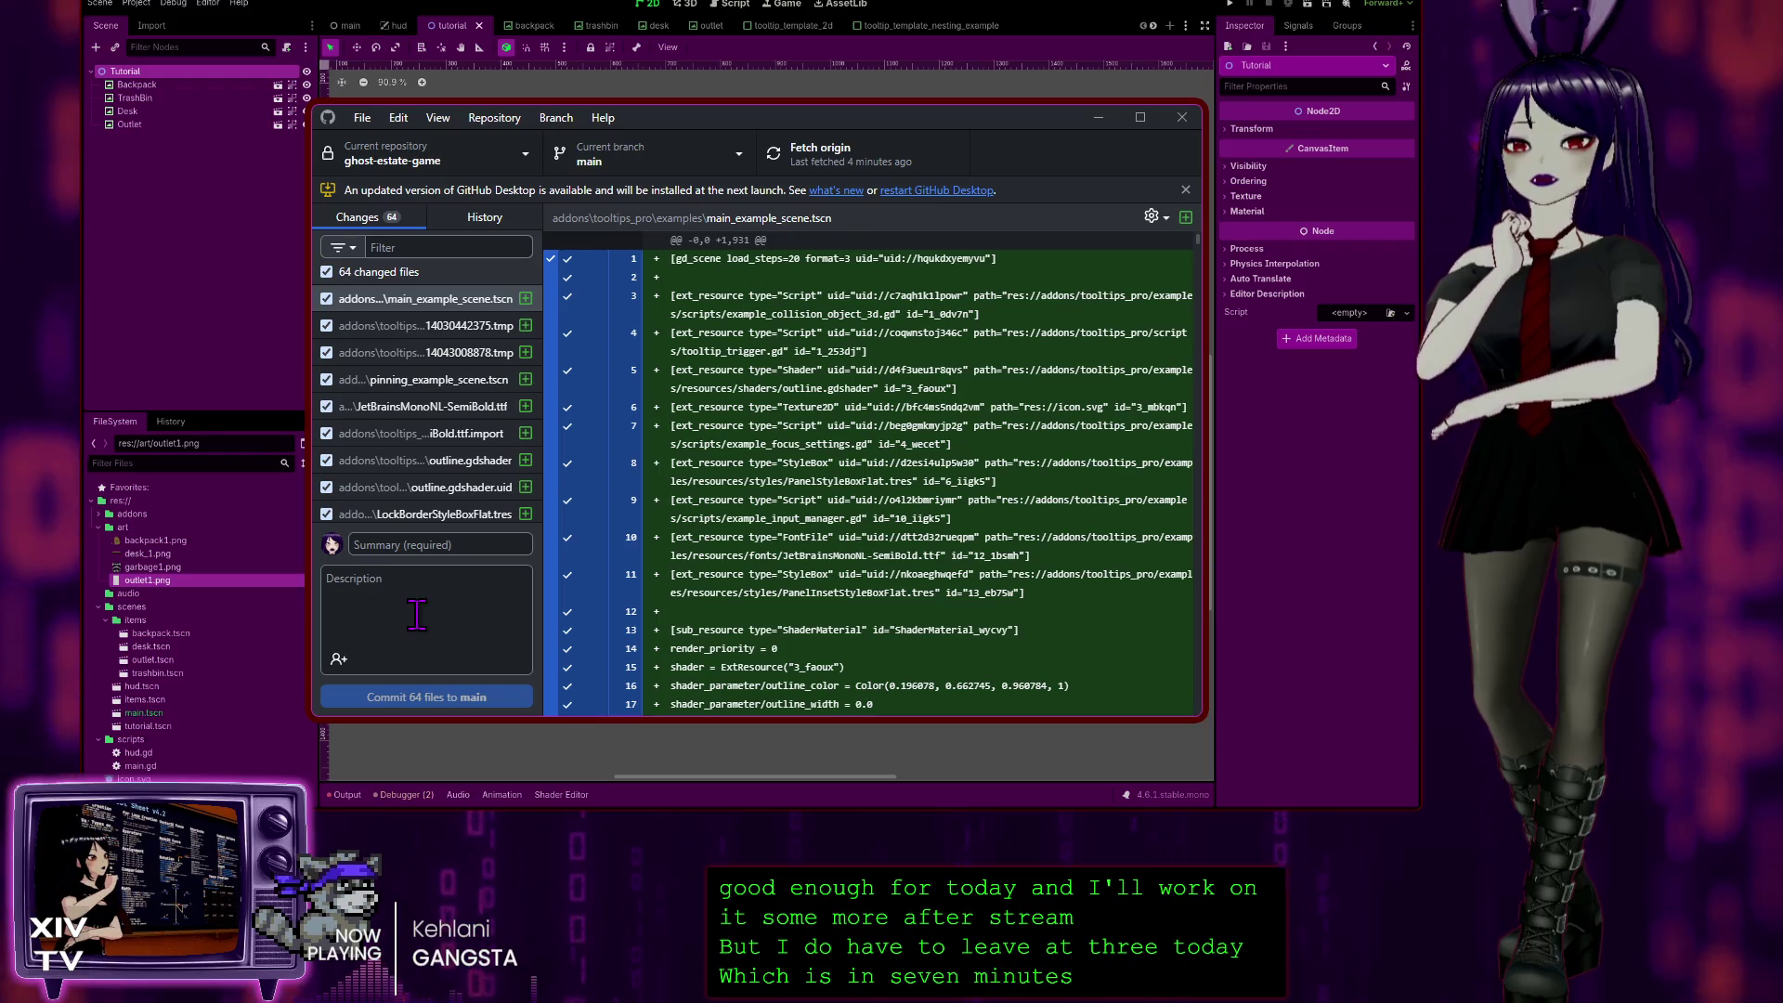
{"action": "left_click", "coordinate": [432, 544]}
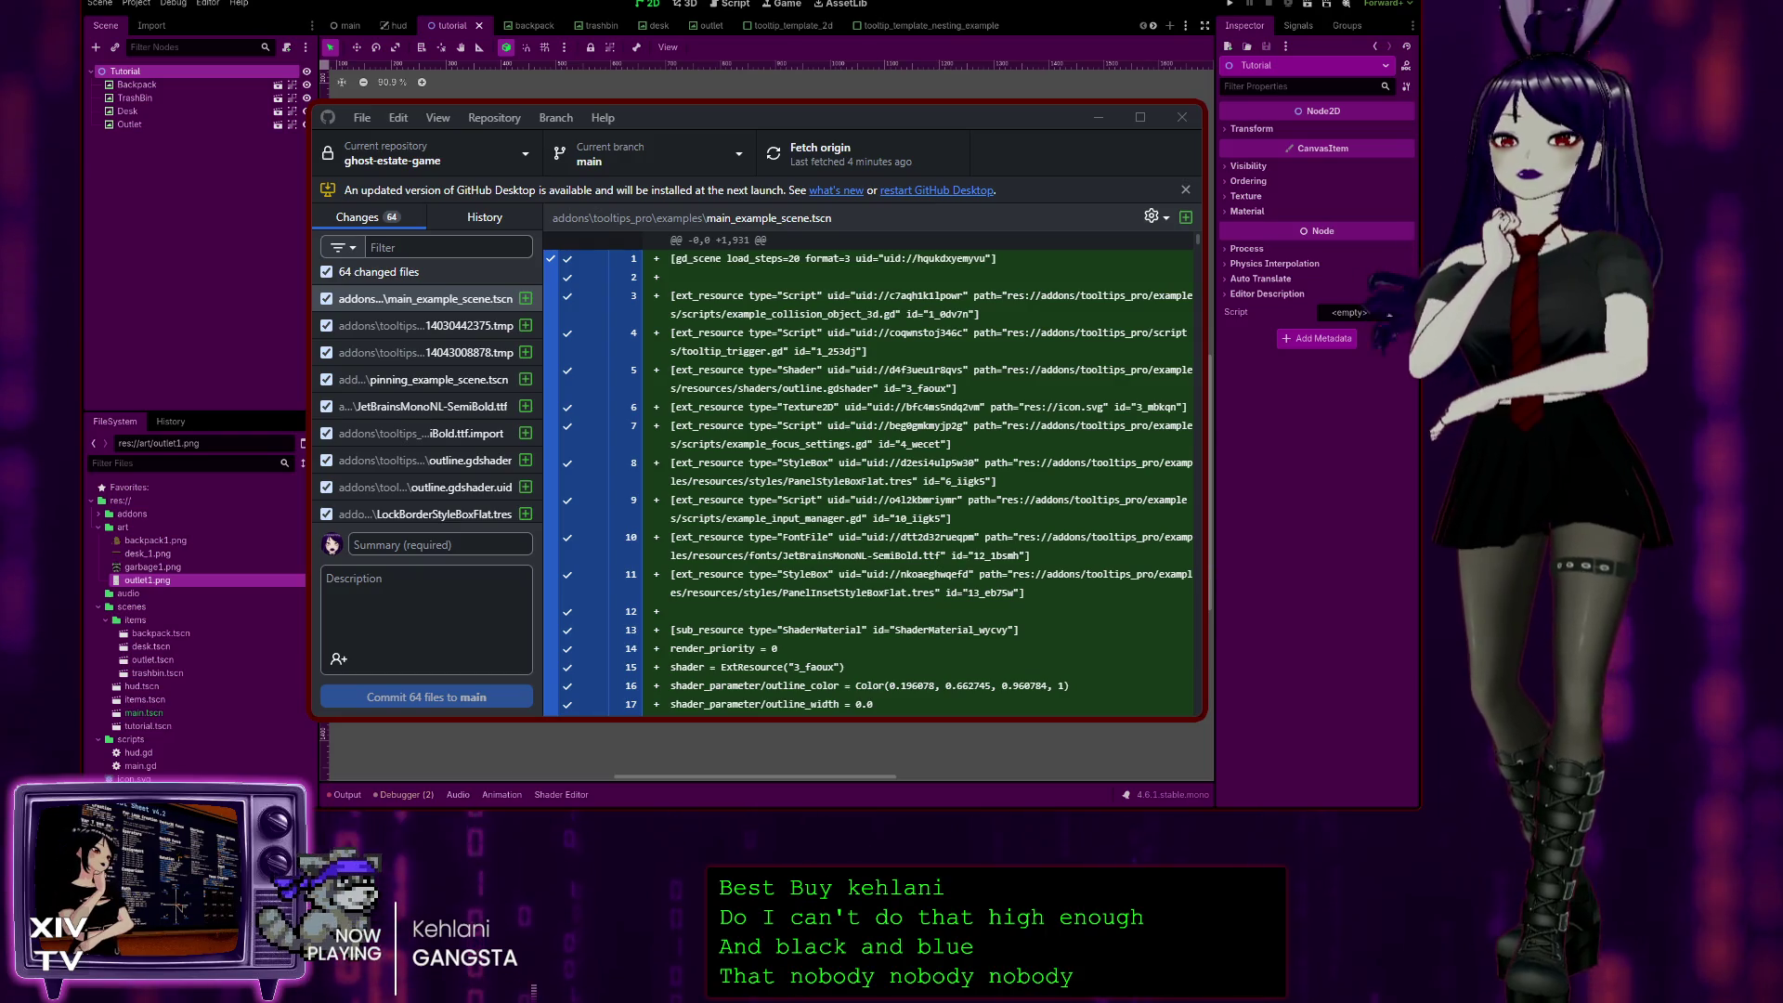
Step: Type the commit summary 'Updated node type from Area2D to TextureRec…'
{"action": "left_click", "coordinate": [424, 585]}
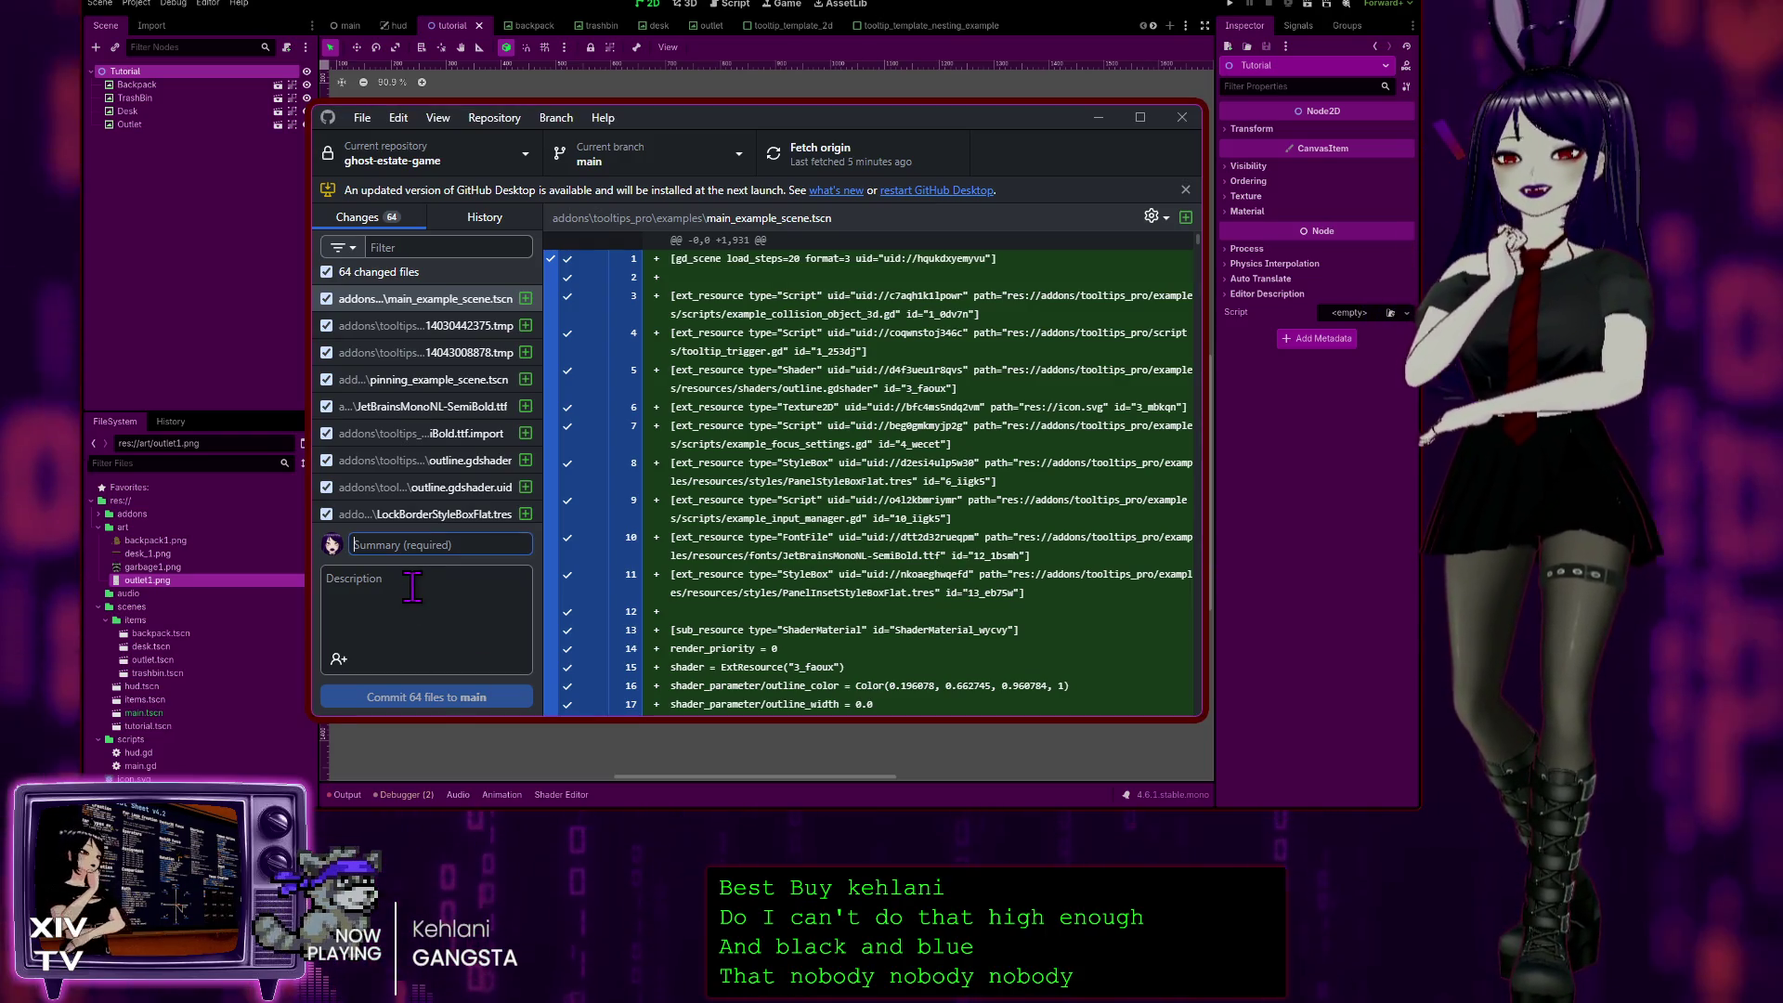
{"action": "left_click", "coordinate": [424, 543]}
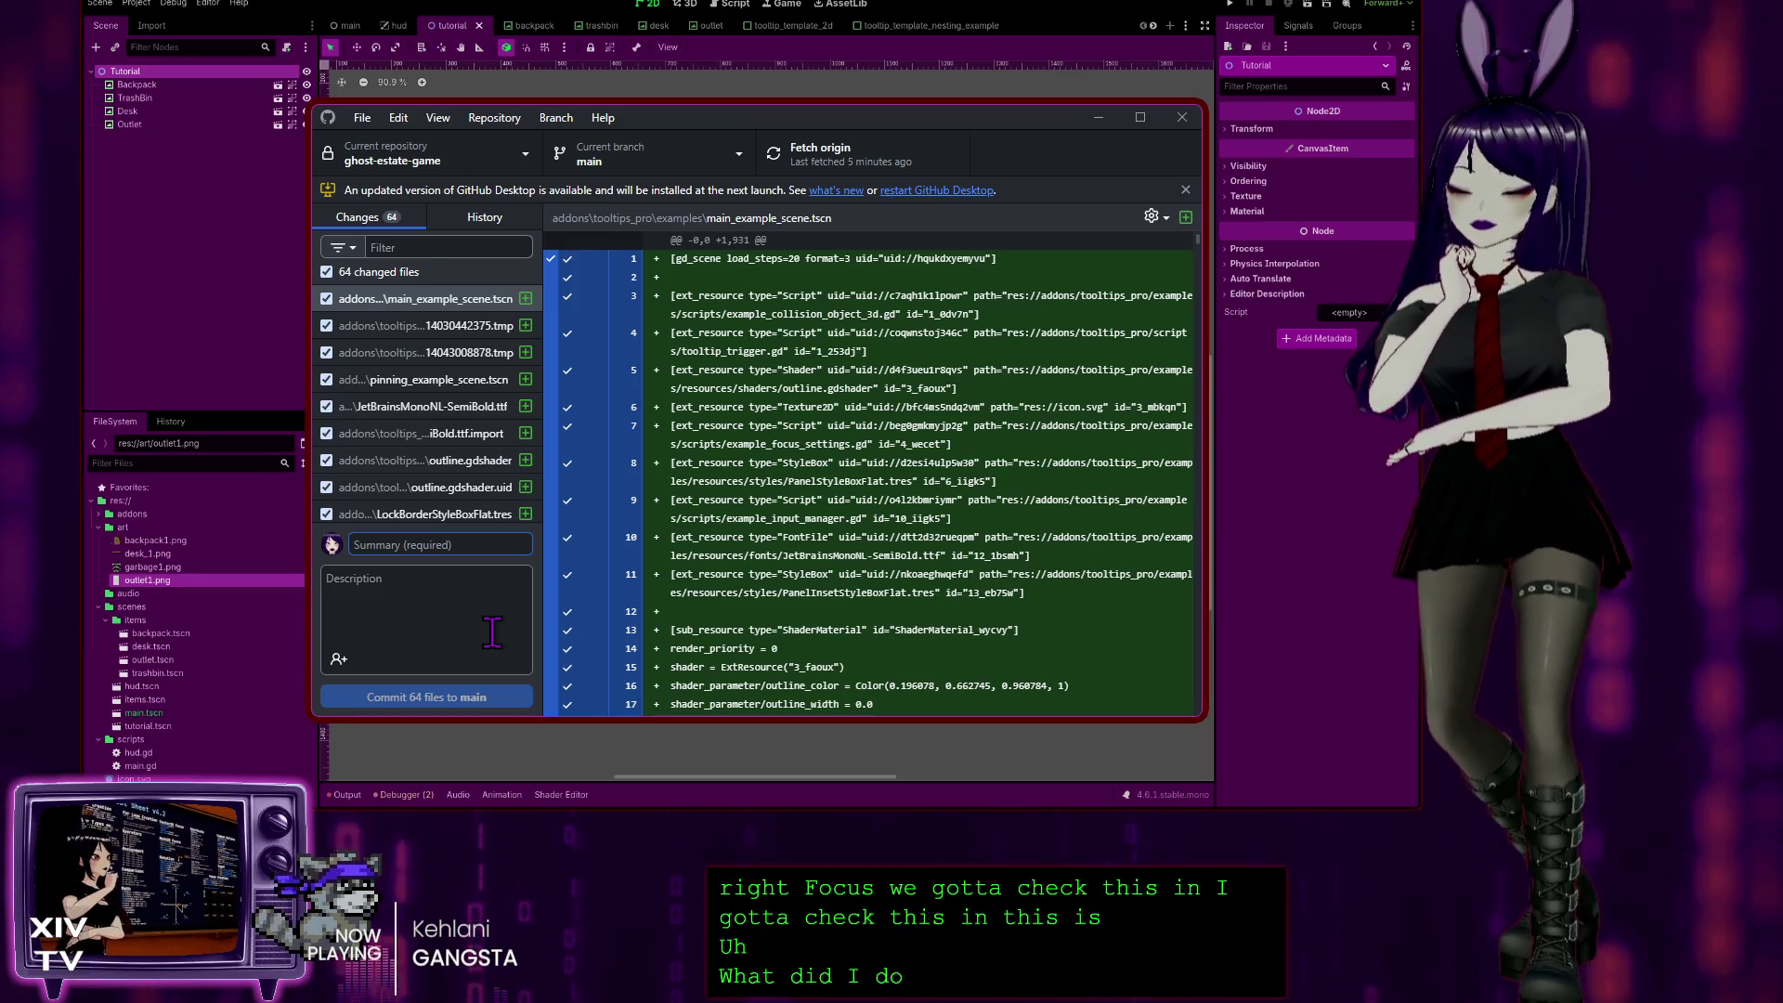
{"action": "type", "text": "Updated node type from Area@D"}
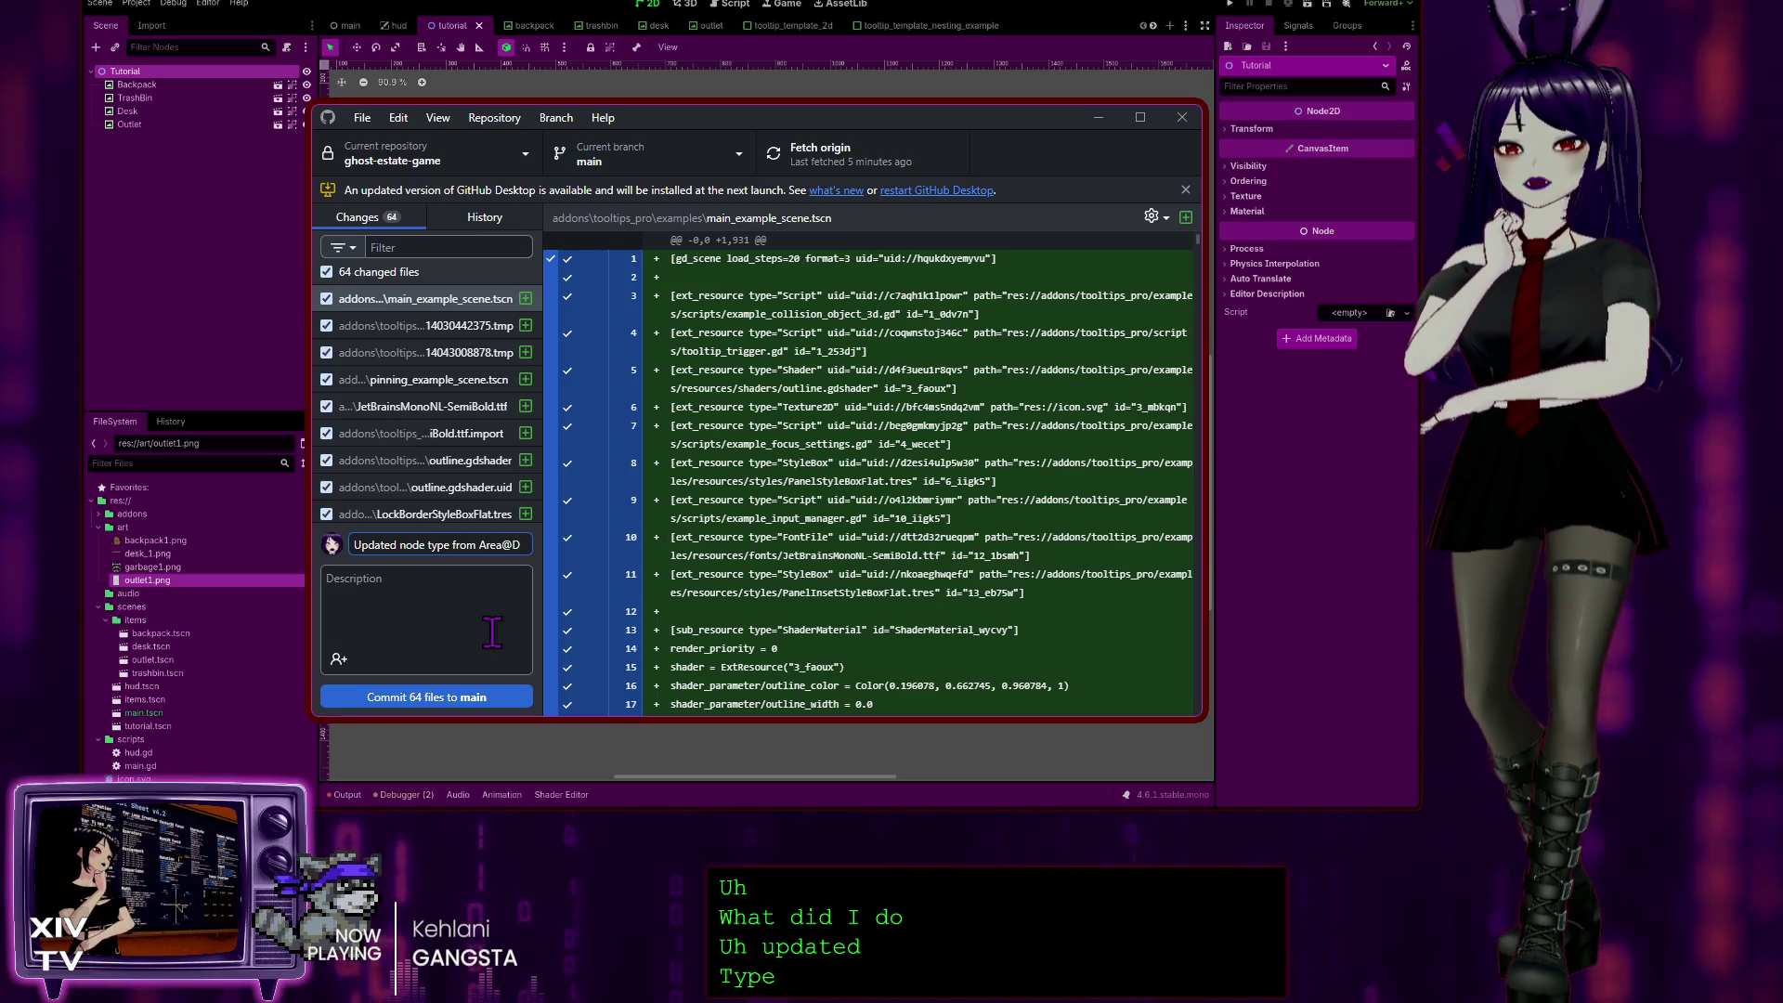
{"action": "key", "text": "BackSpace"}
{"action": "key", "text": "BackSpace"}
{"action": "type", "text": "2D"}
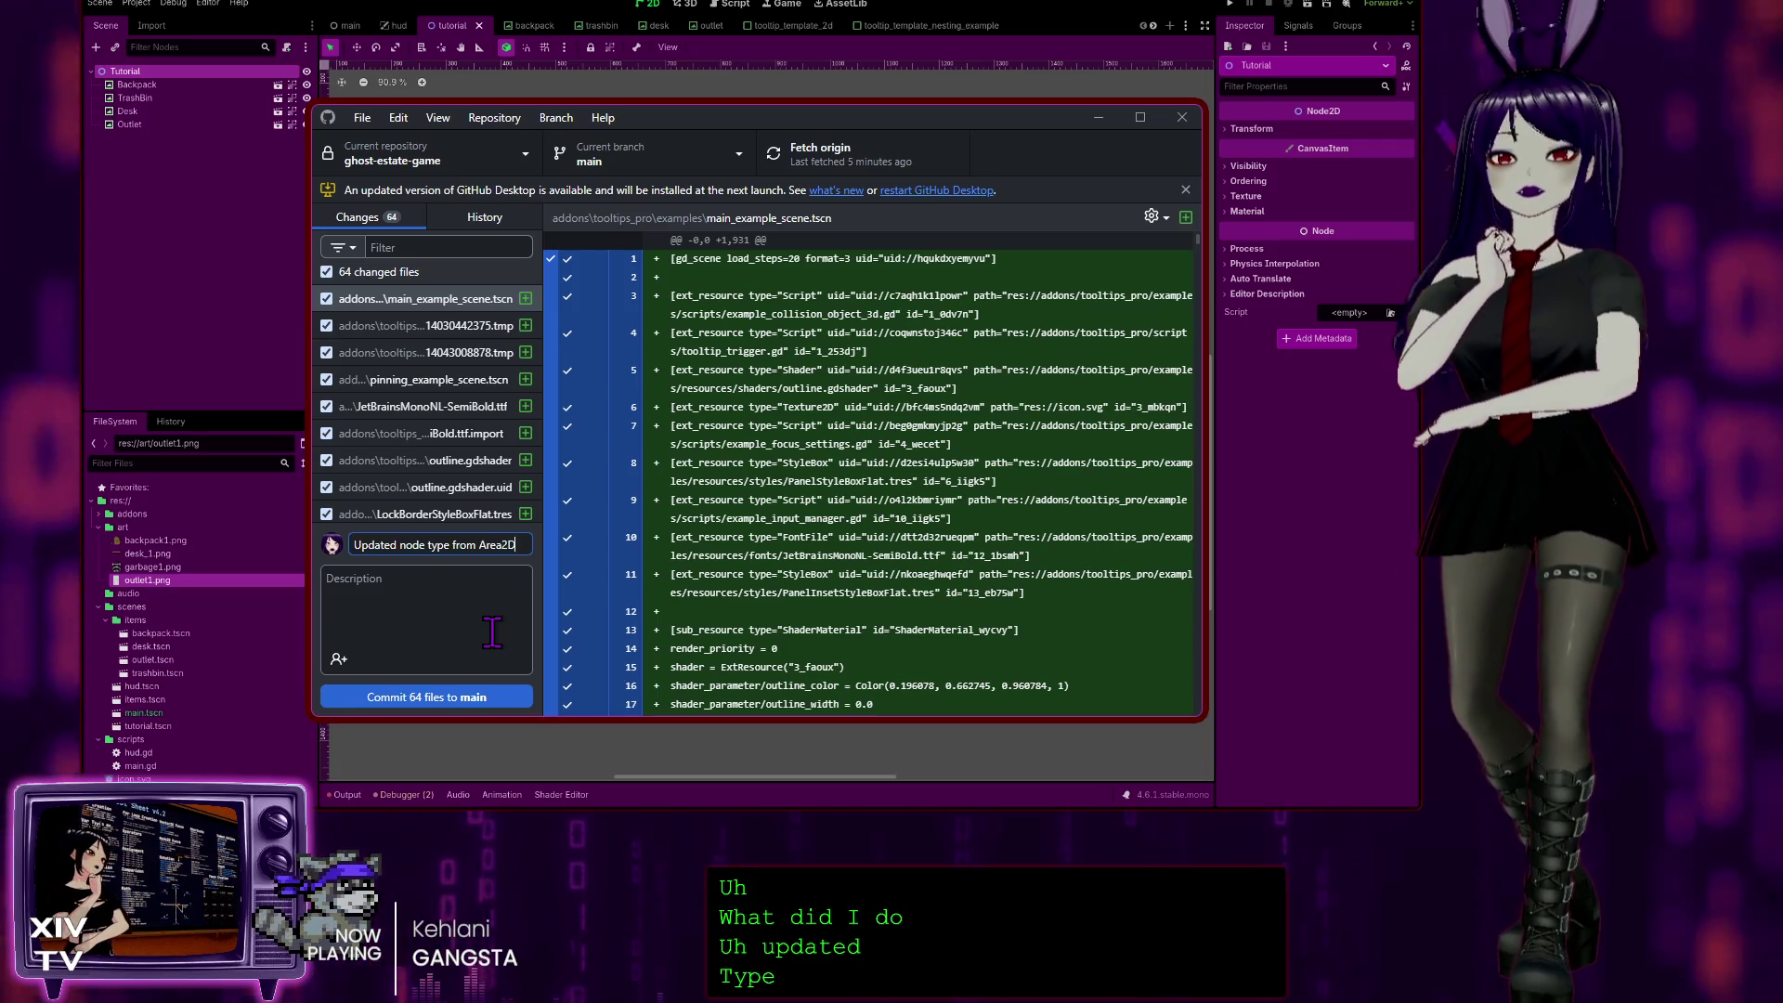
{"action": "type", "text": " to"}
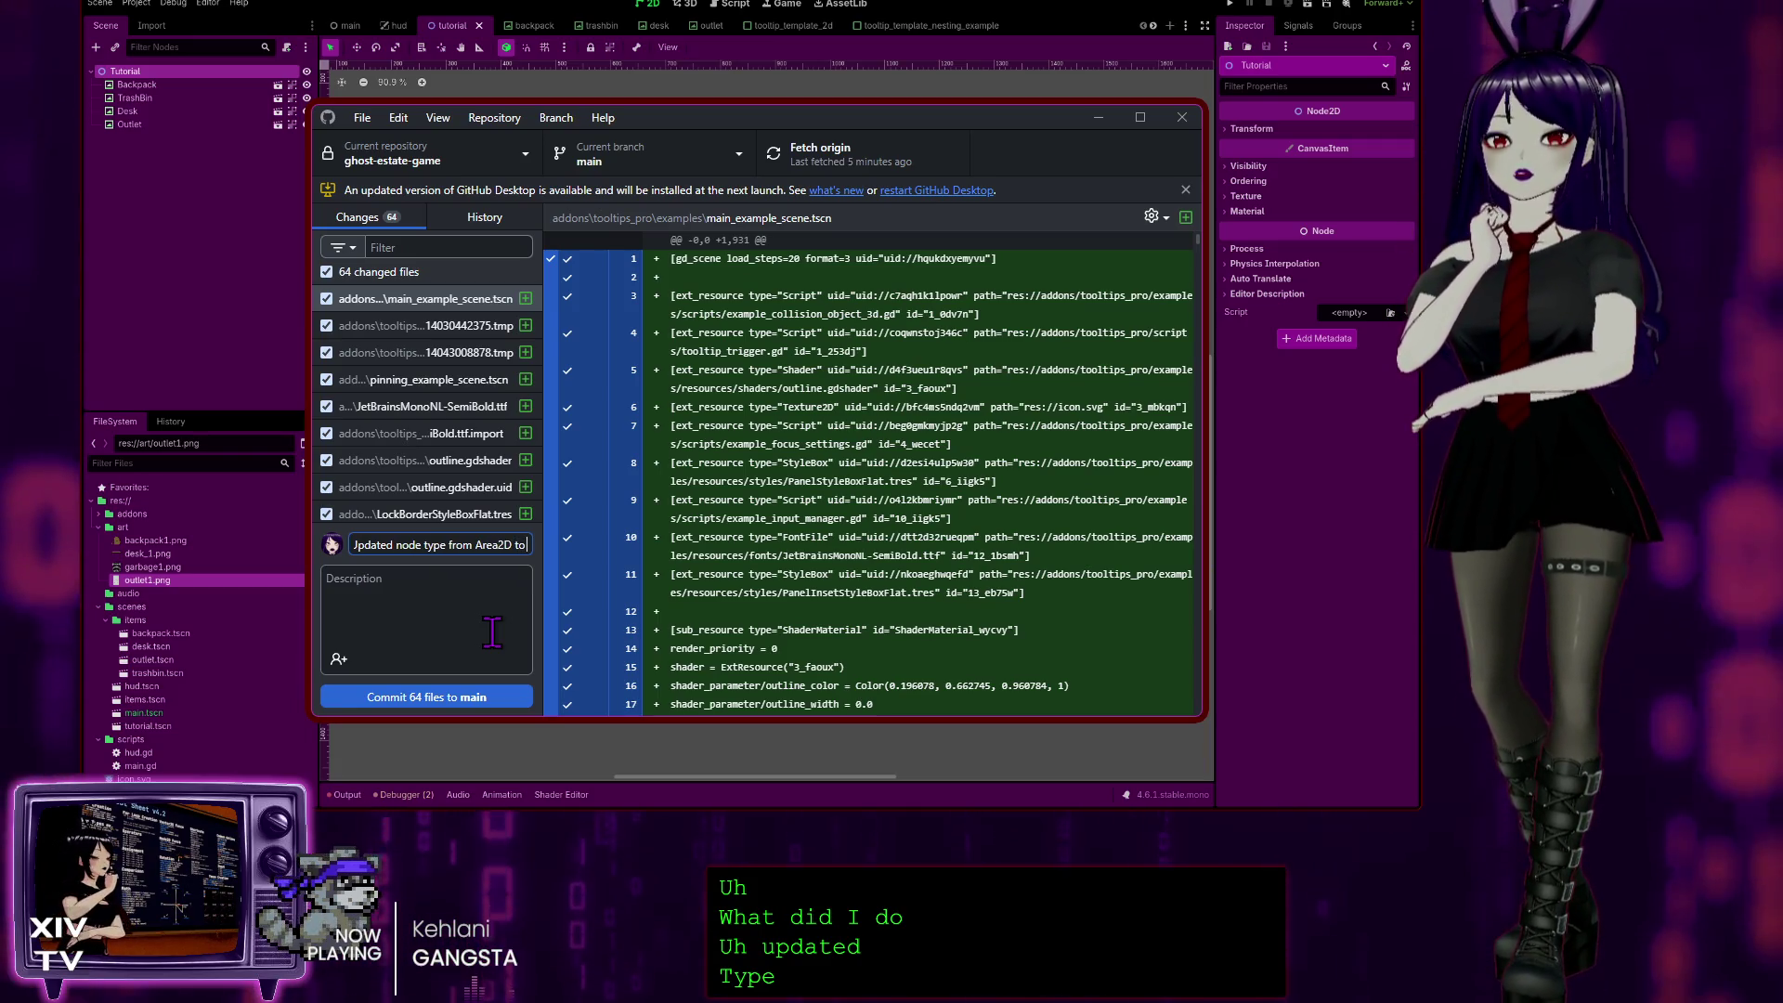
{"action": "type", "text": " Textu"}
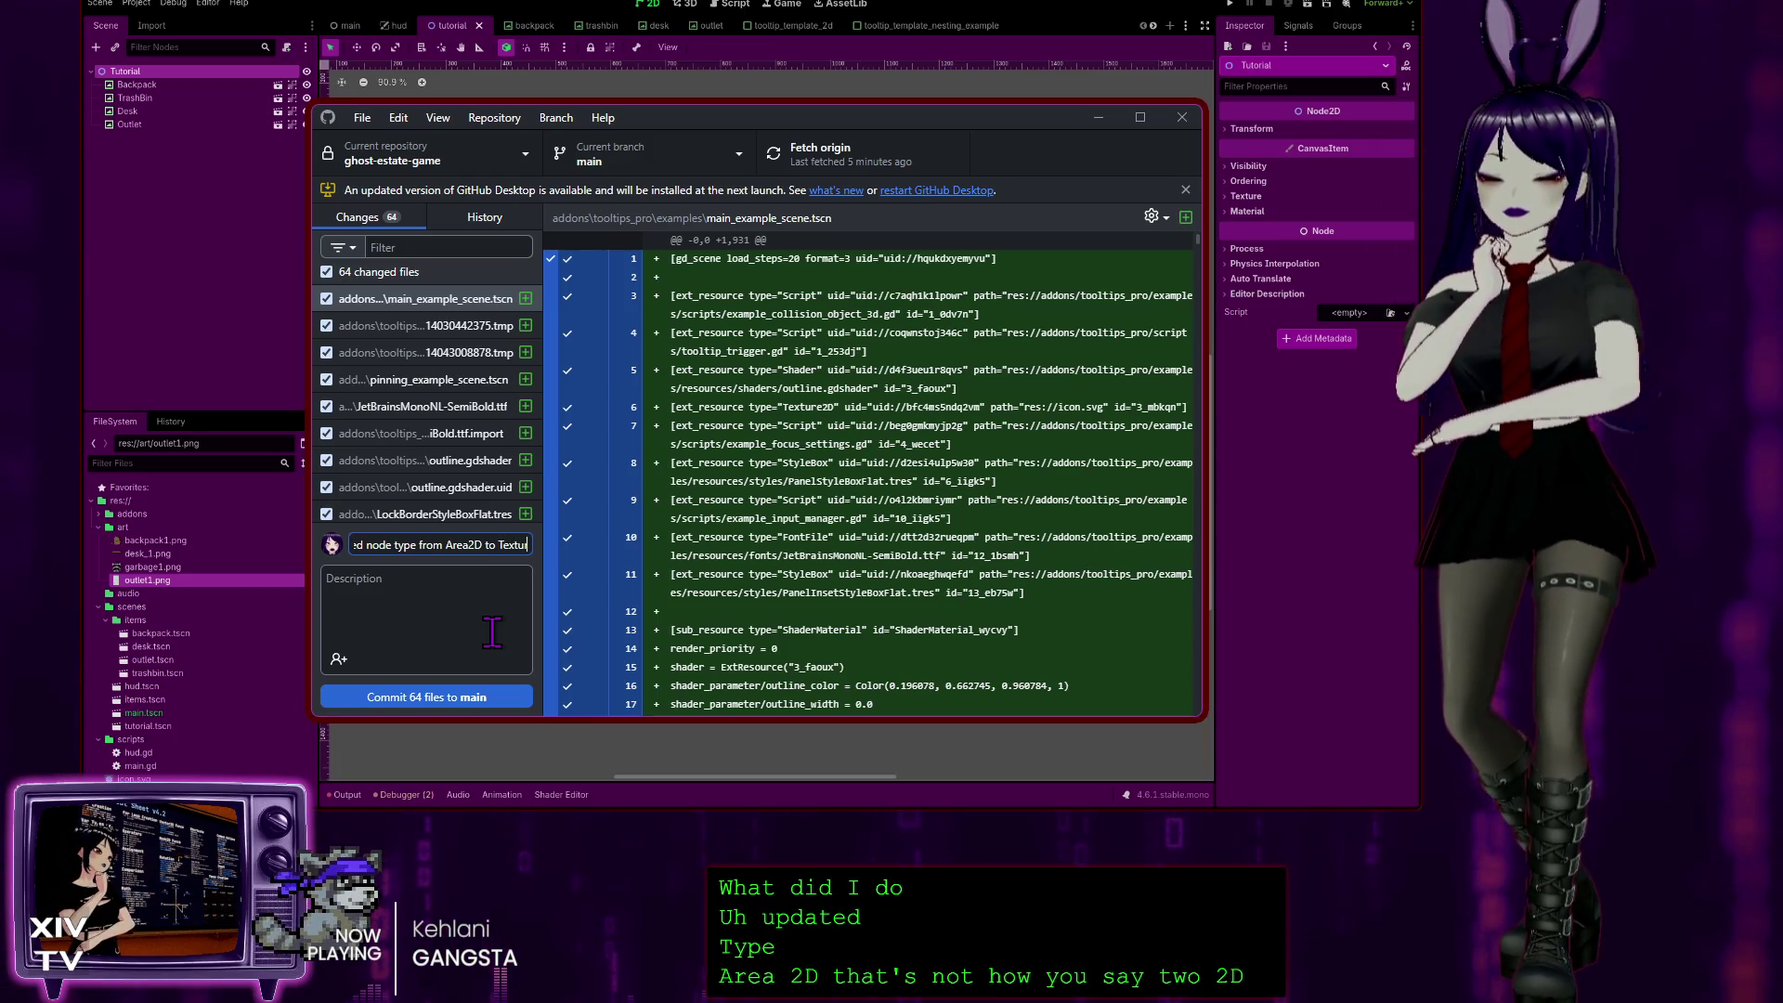
{"action": "type", "text": "reRect"}
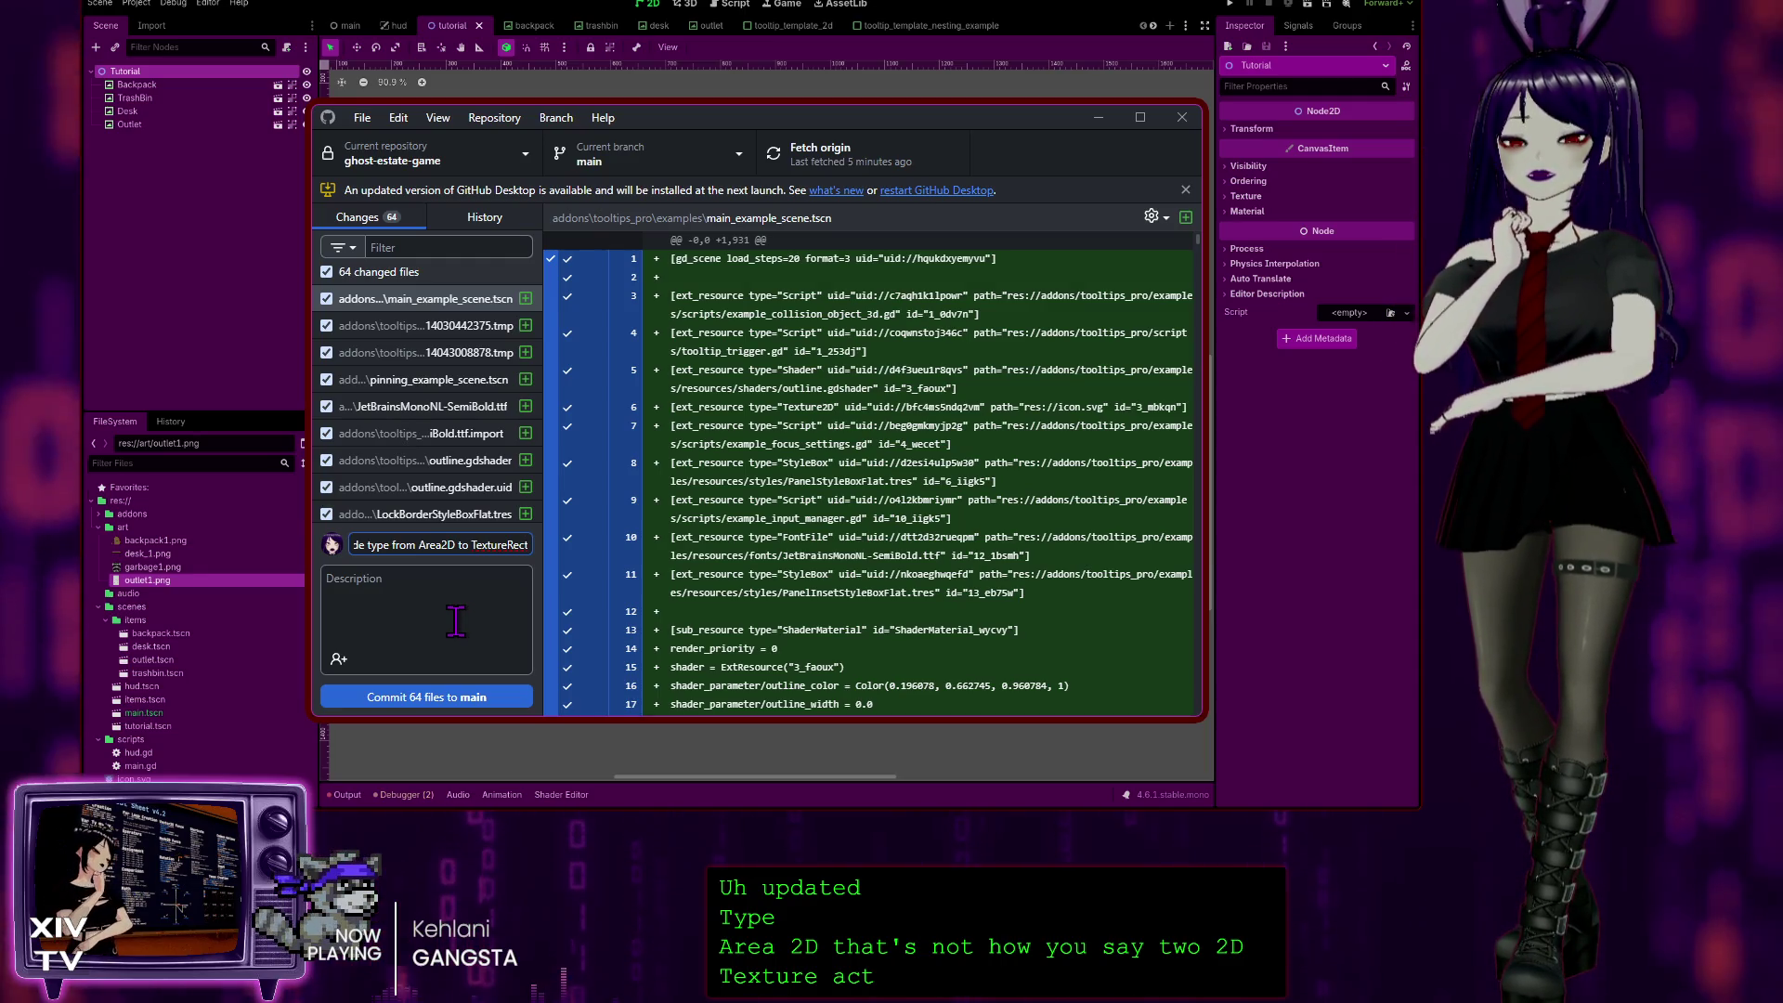
Step: Start the commit description with the bullet '- Re…' toward '- Resized'
{"action": "left_click", "coordinate": [456, 621]}
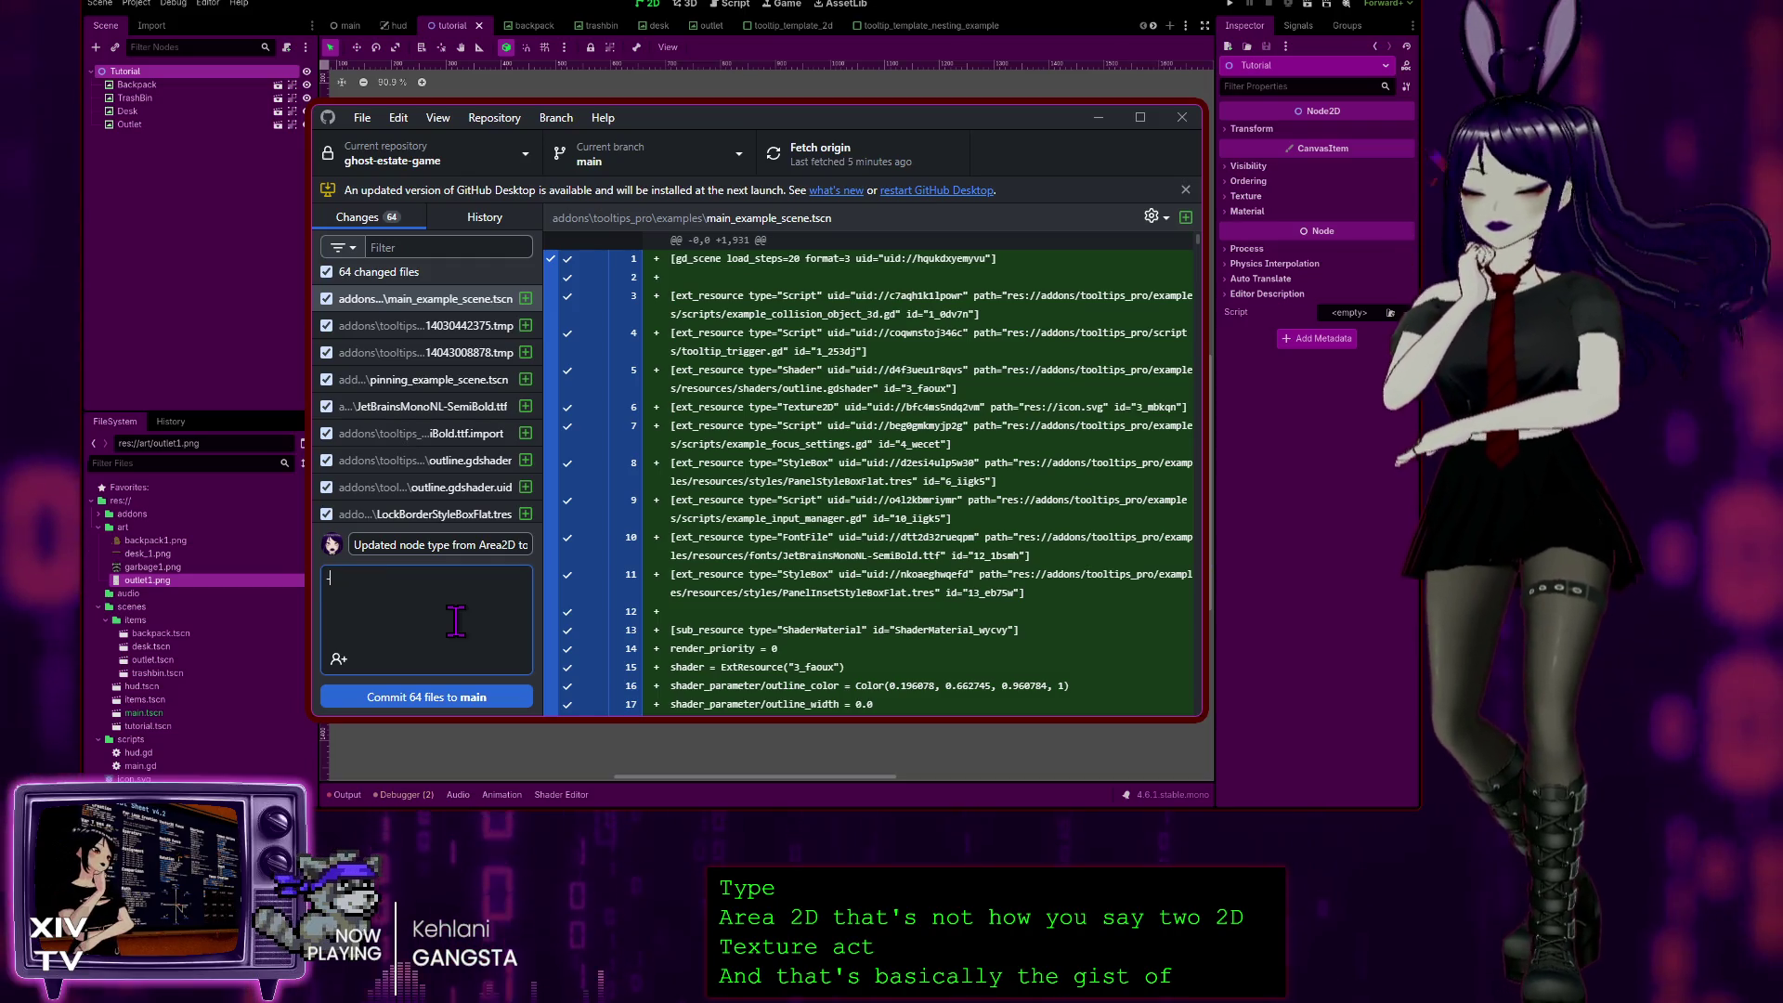
{"action": "type", "text": "- Resized"}
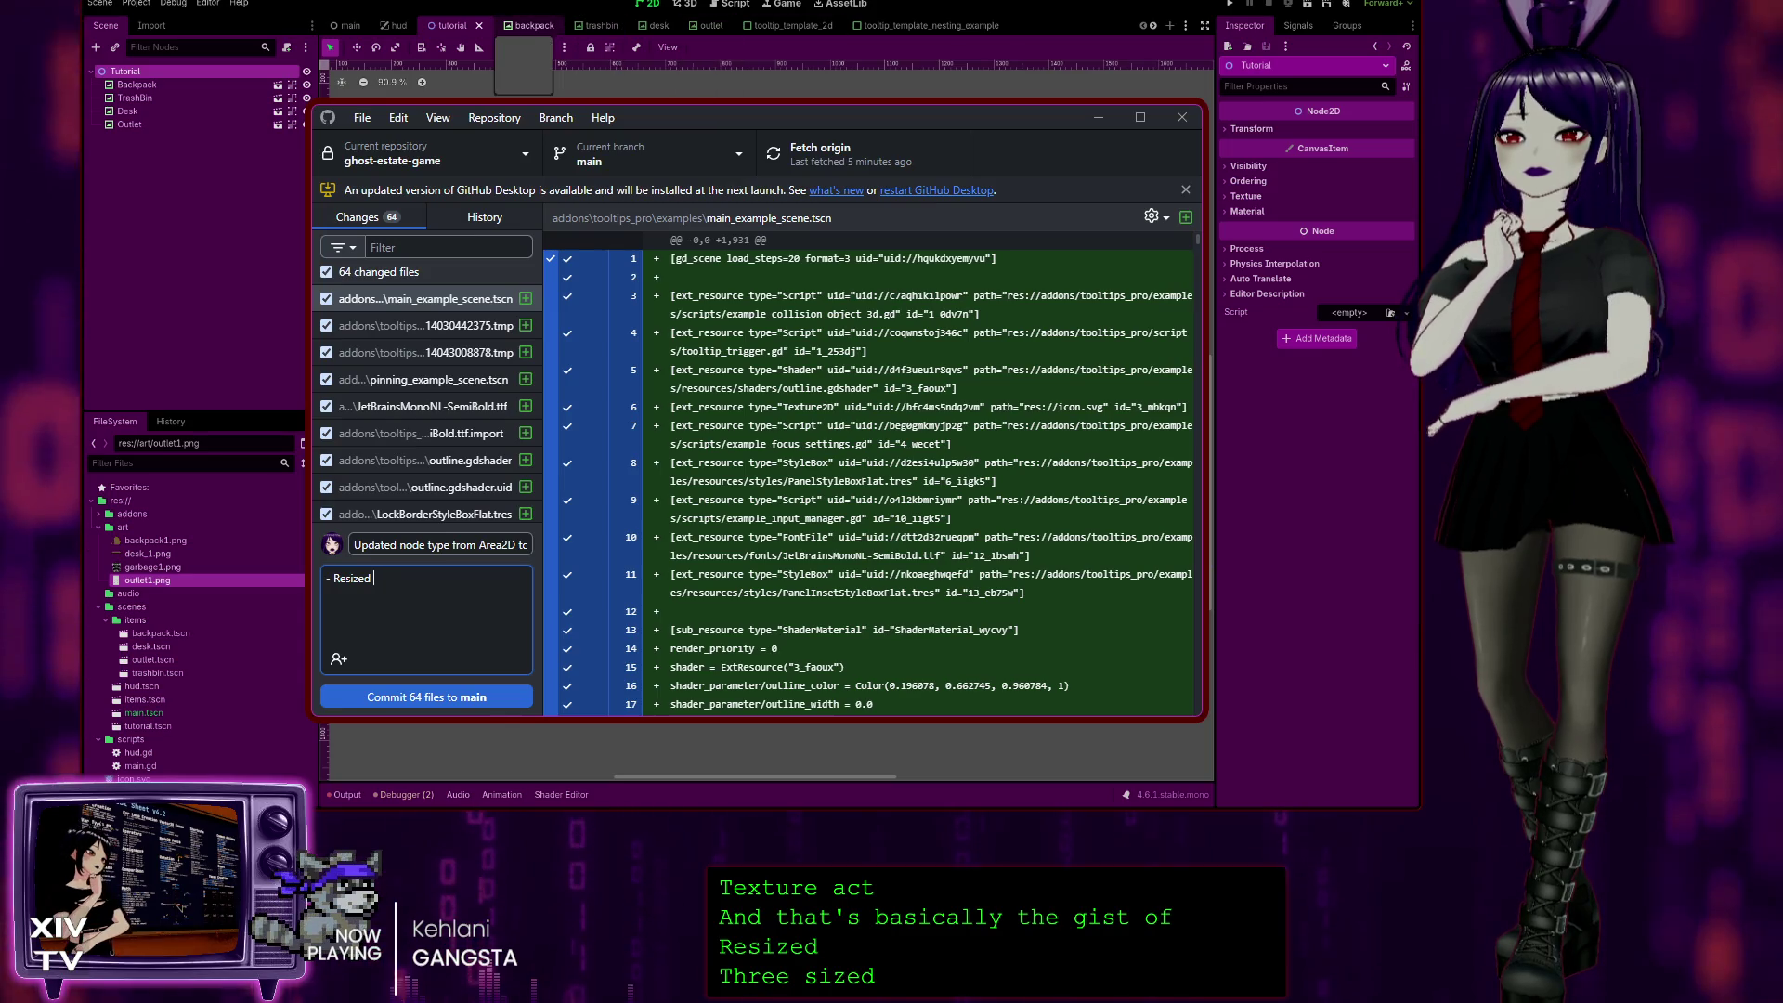
Step: After checking the scene in Godot, correct the first bullet to end 'tutorial scene' and start 'Update tra…' on a new line
{"action": "left_click", "coordinate": [527, 25]}
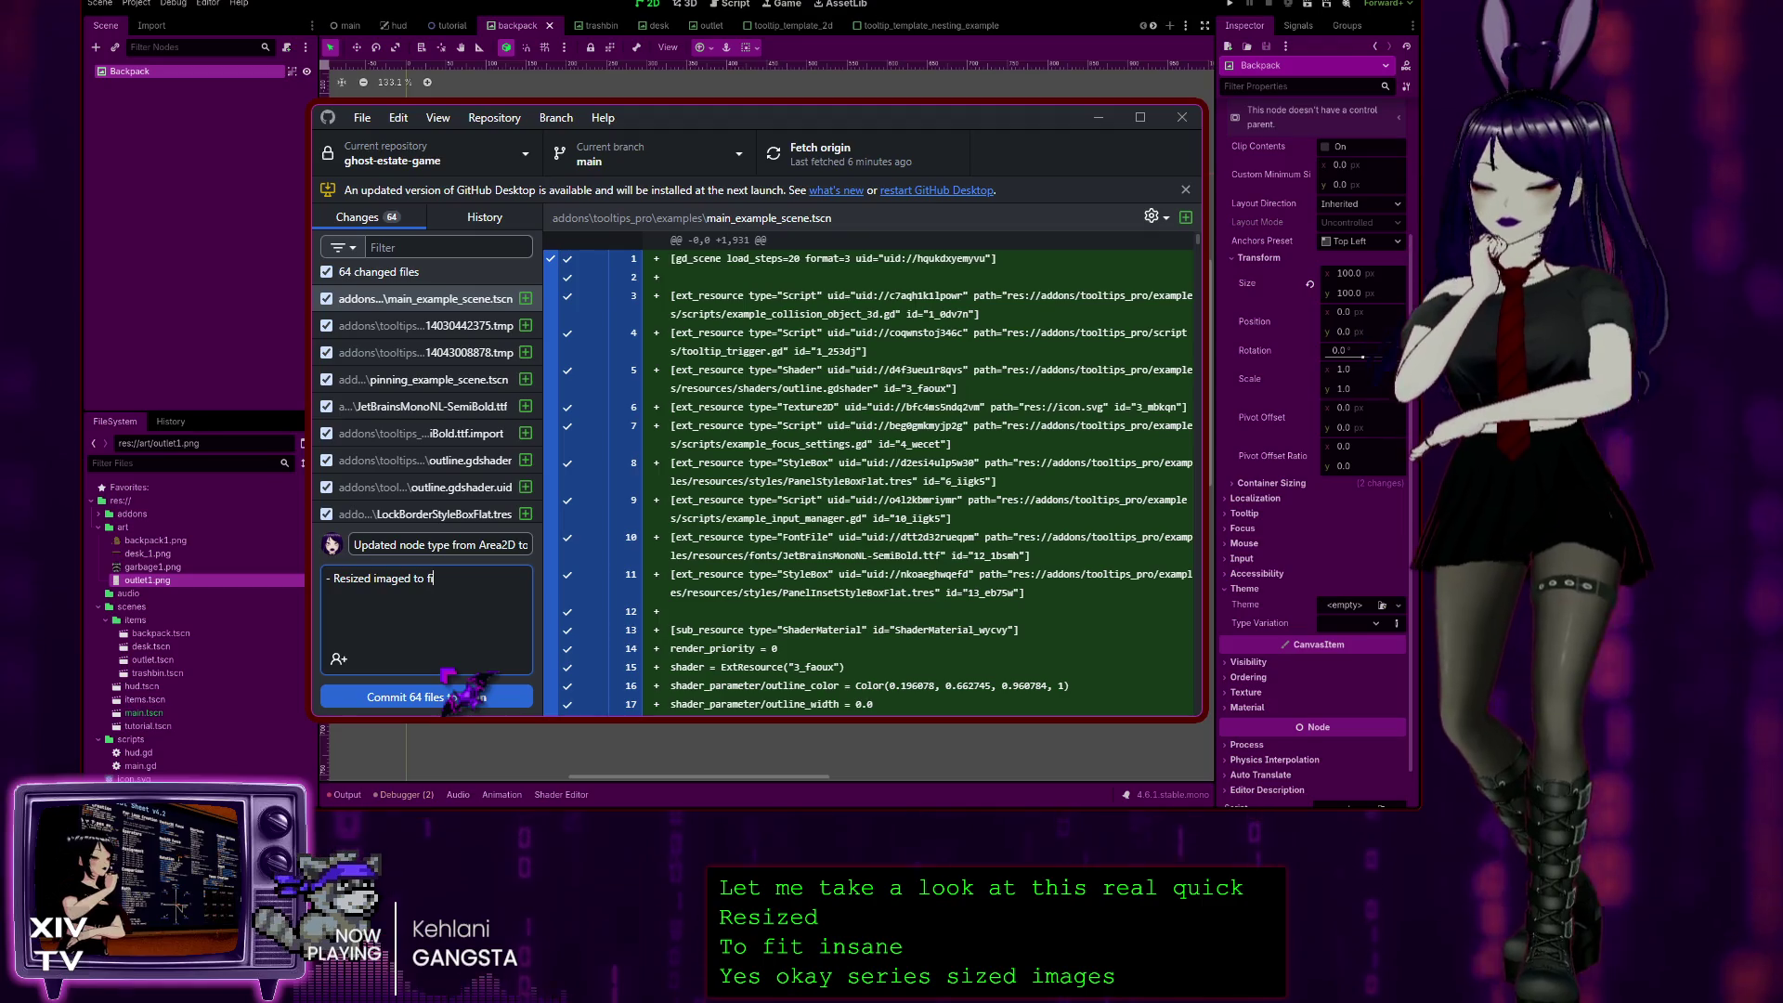
{"action": "key", "text": "BackSpace"}
{"action": "key", "text": "BackSpace"}
{"action": "key", "text": "BackSpace"}
{"action": "type", "text": "tut"}
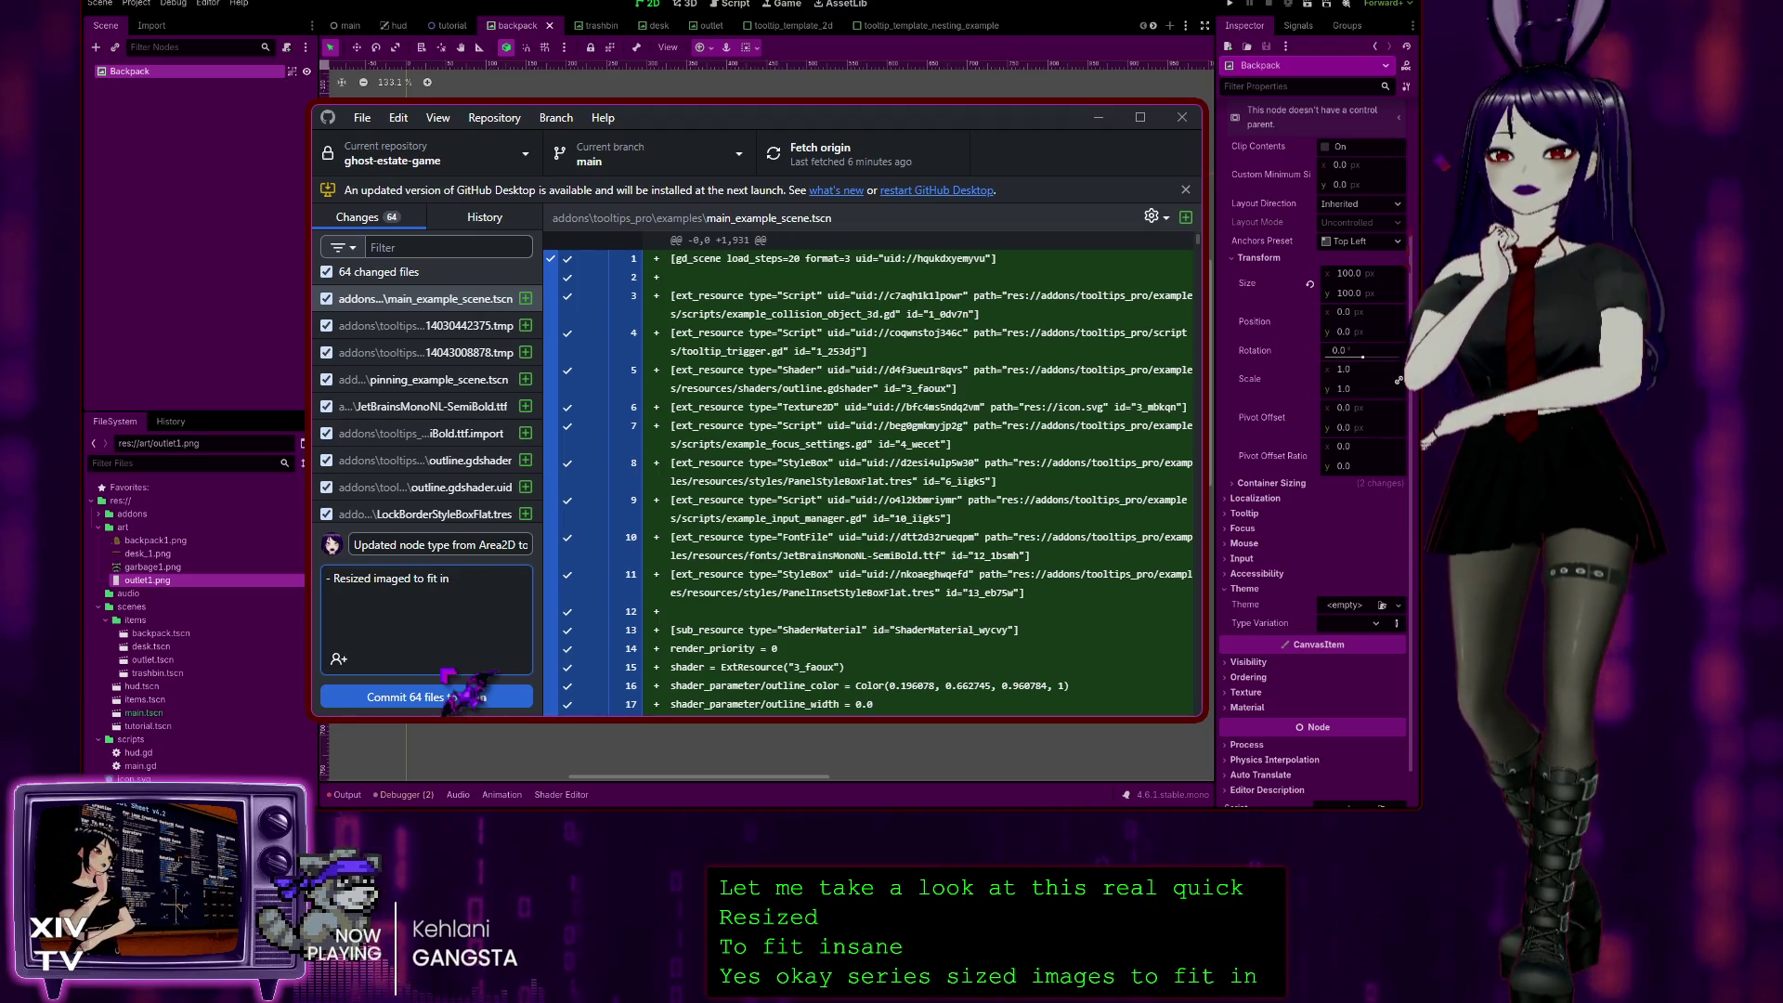
{"action": "type", "text": "orial scene"}
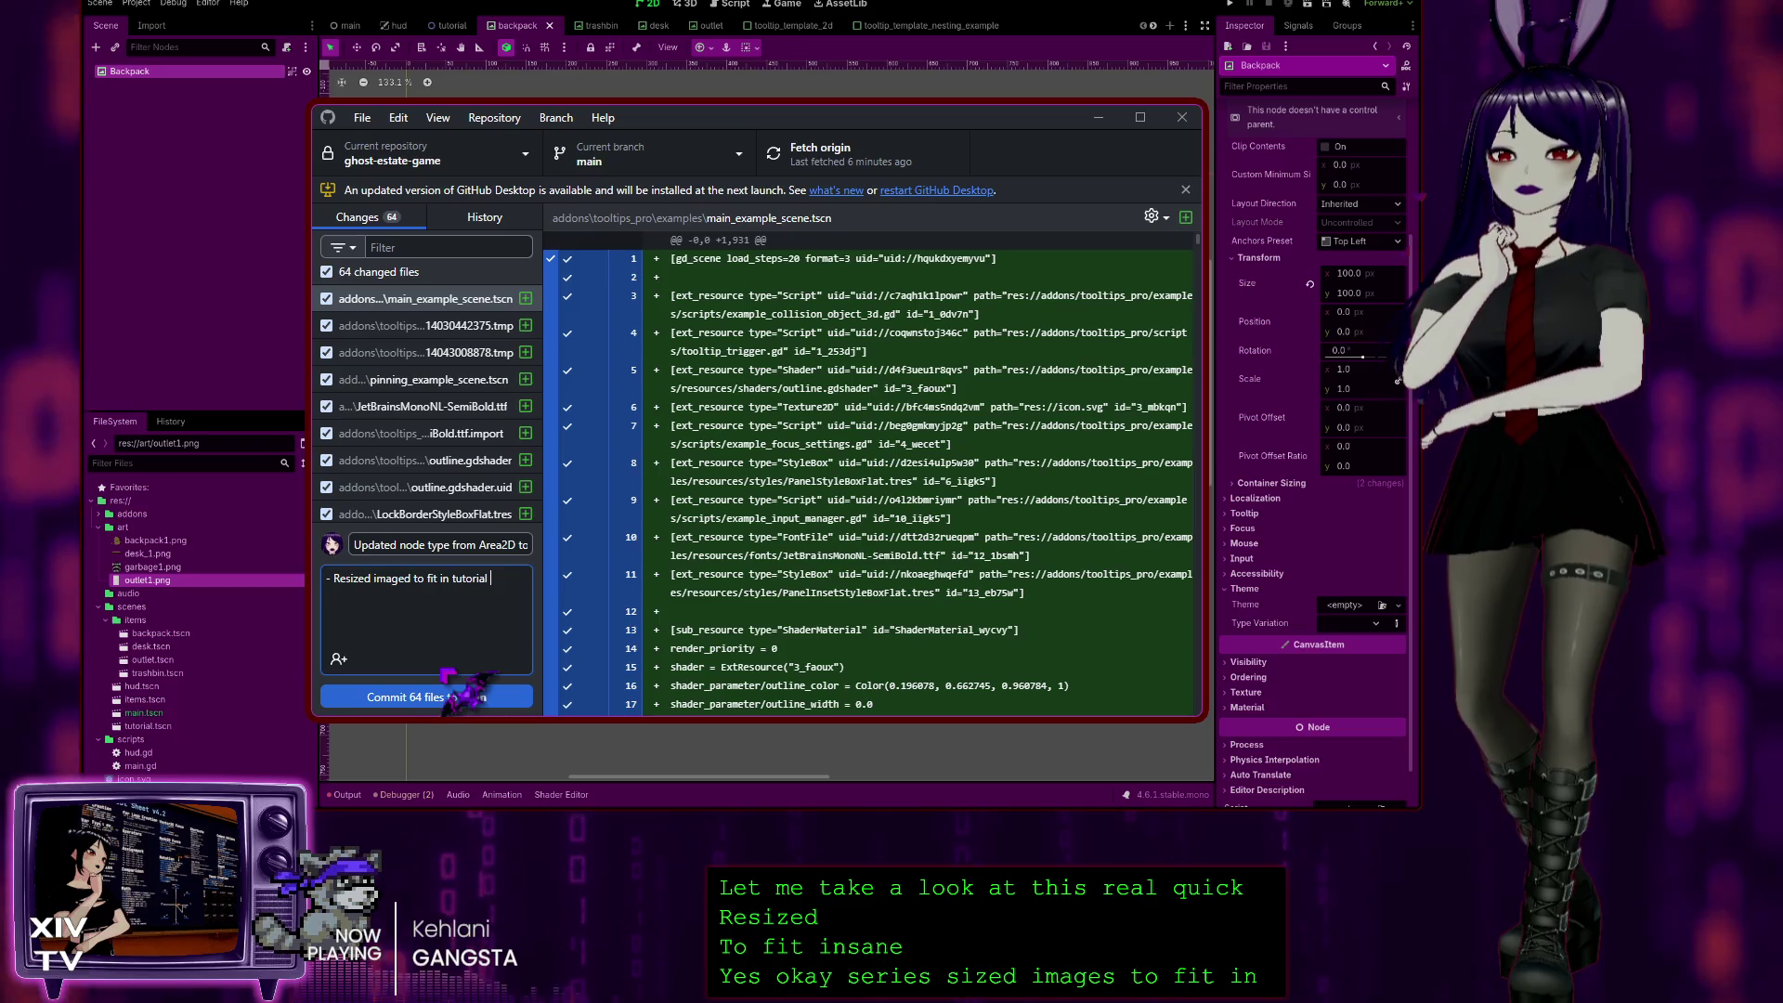
{"action": "key", "text": "Return"}
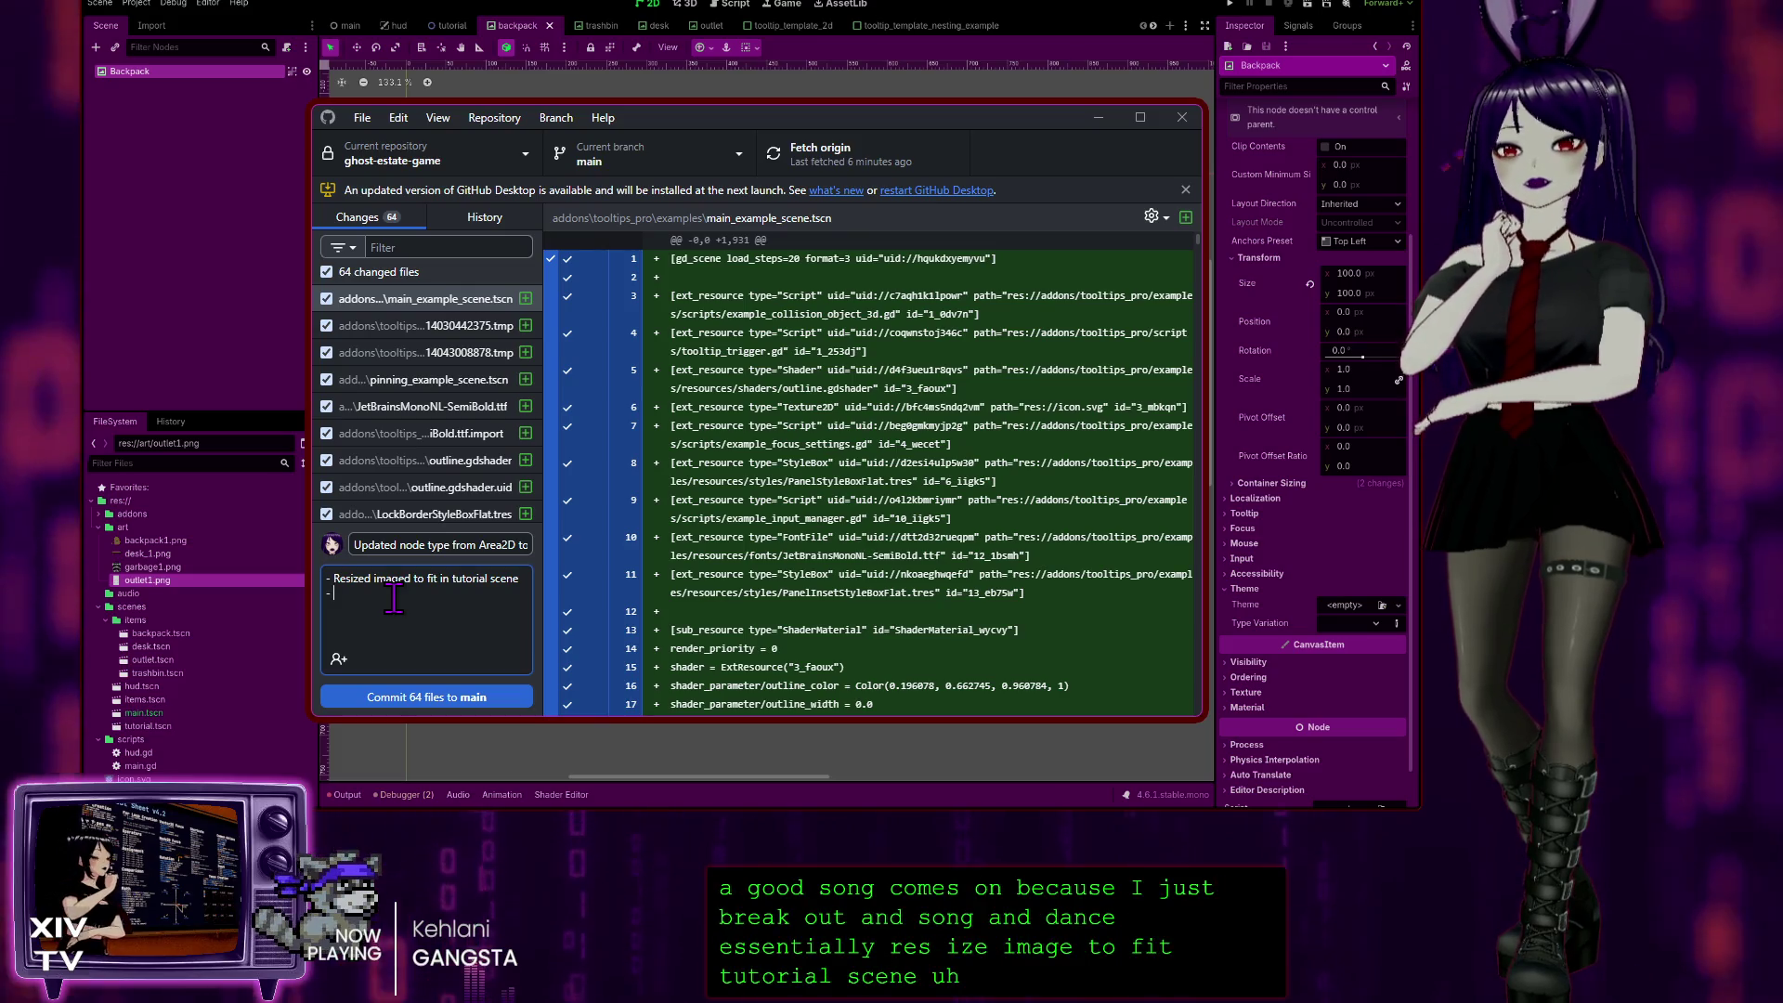
{"action": "type", "text": "Upd"}
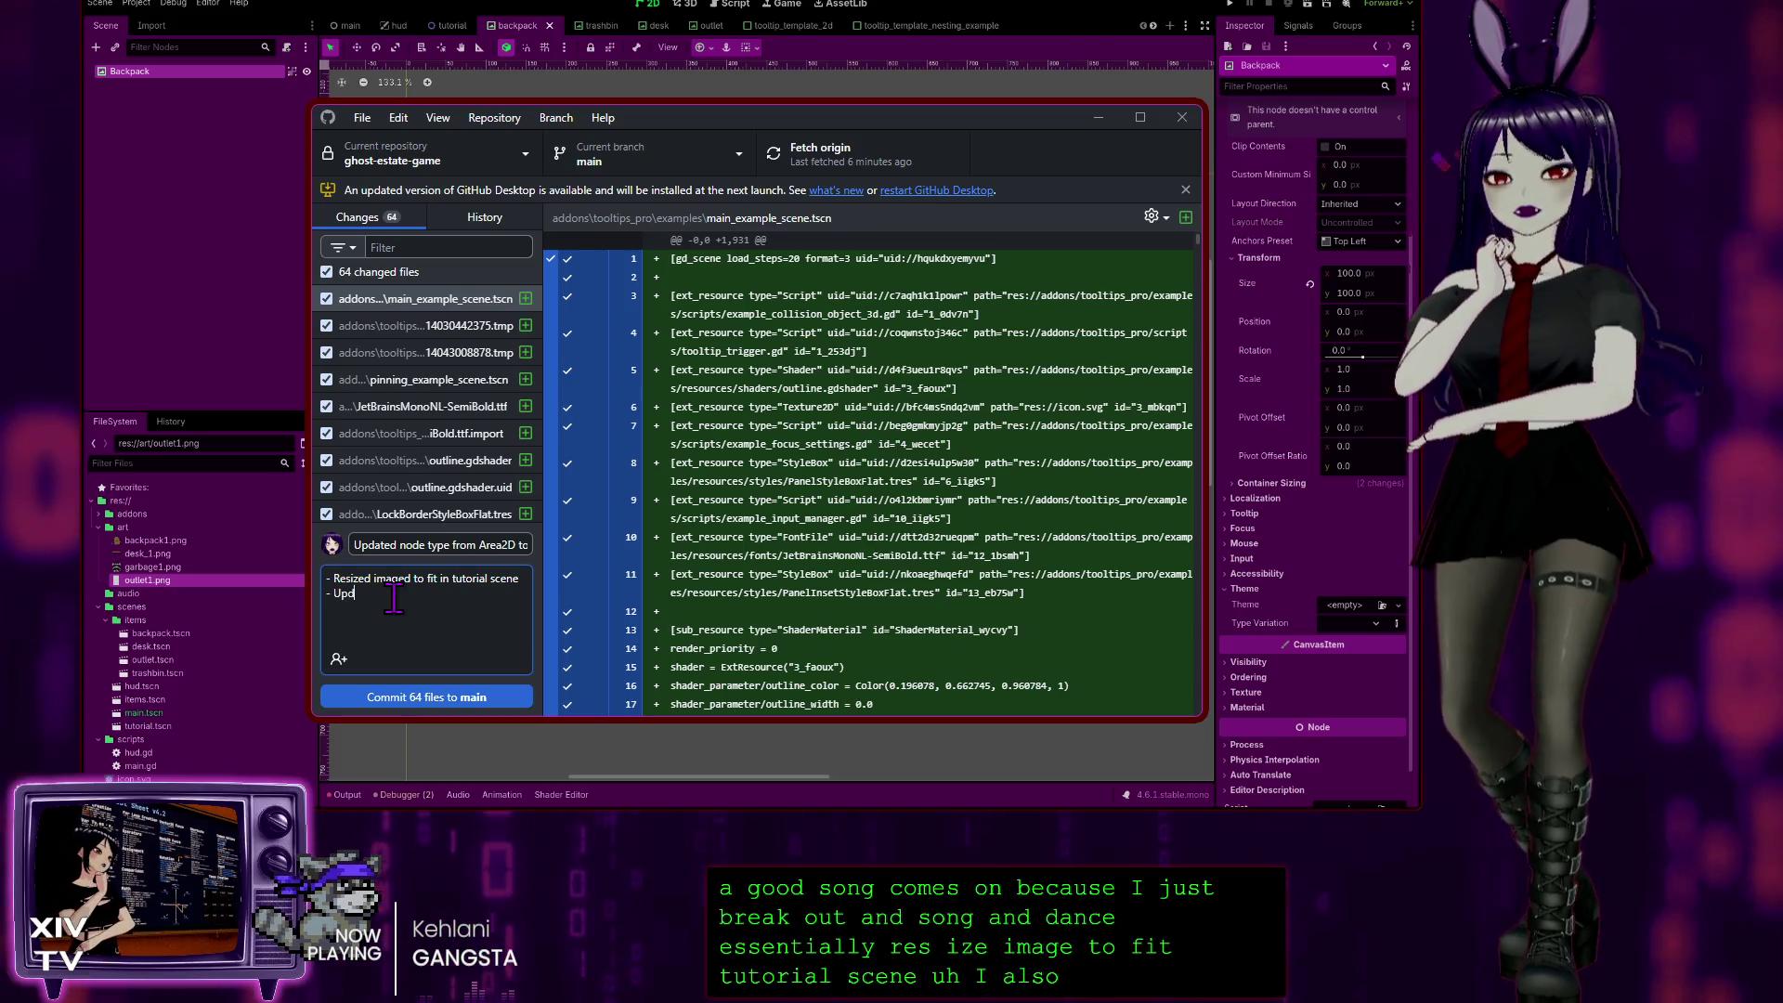
{"action": "type", "text": "ate transform sizes"}
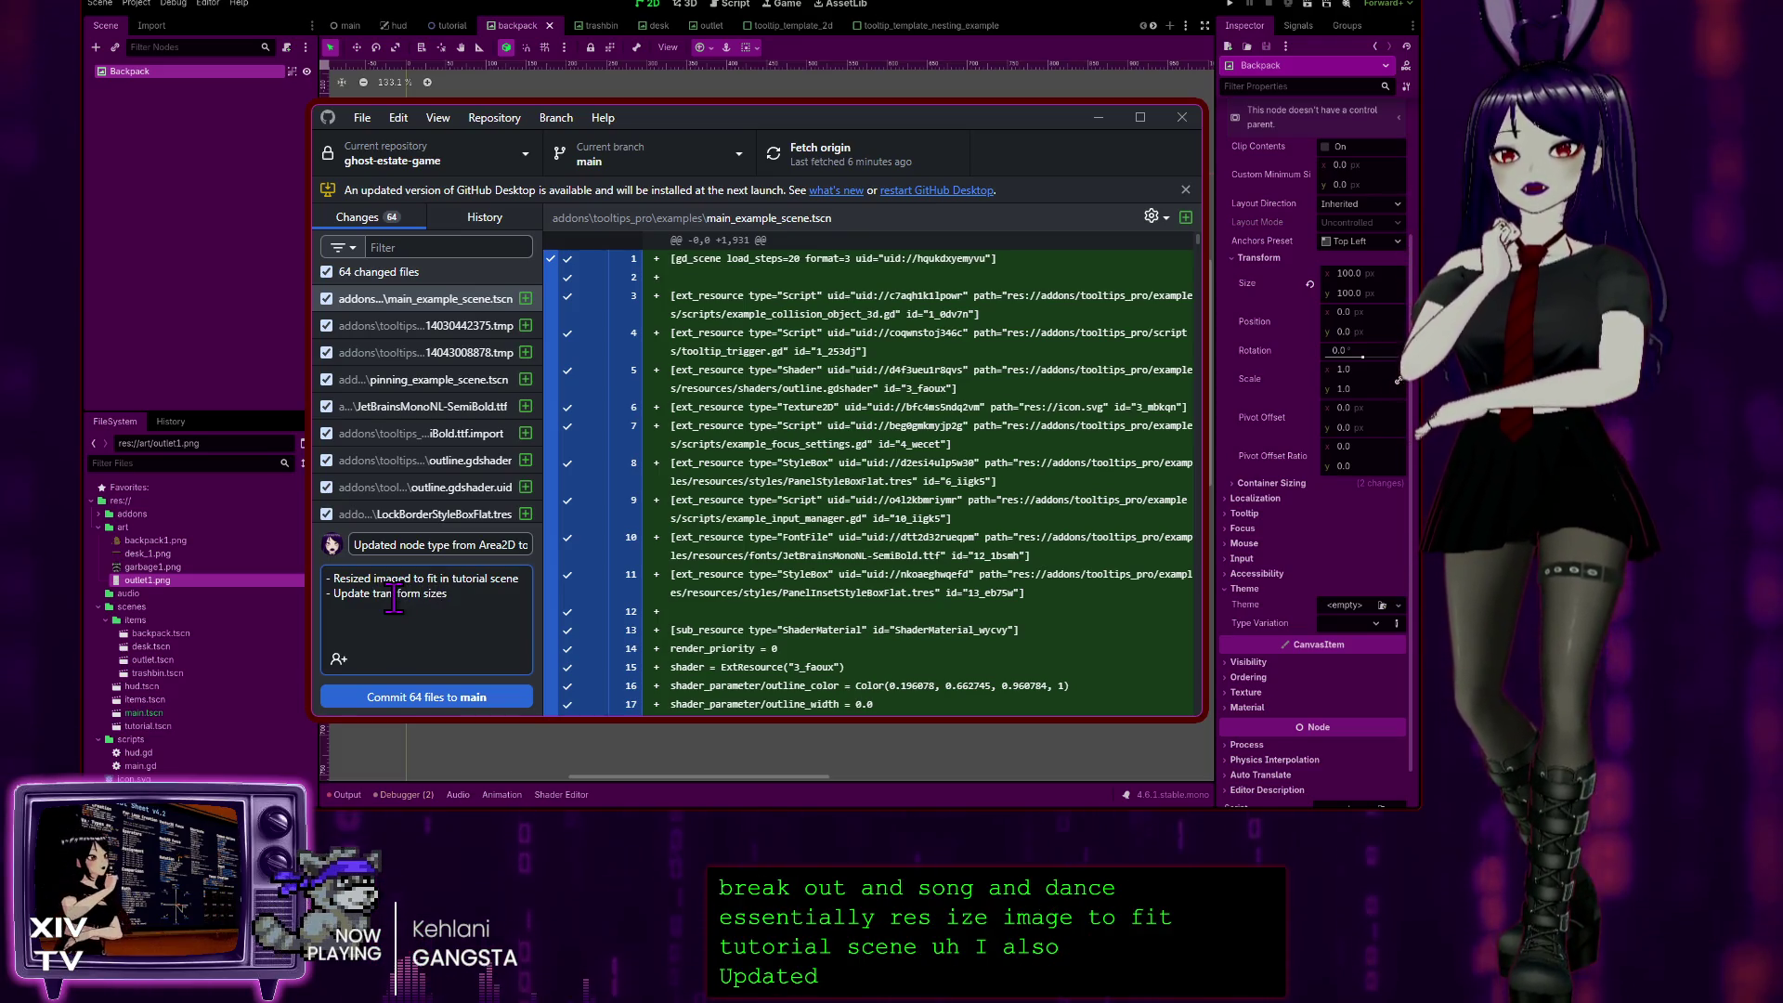
Step: Add bullets for transform sizes, Expand Mode set to Ignore Size, and Stretch Mode set to Keep Aspect
{"action": "key", "text": "Return"}
{"action": "type", "text": "- Set Expand Mode to"}
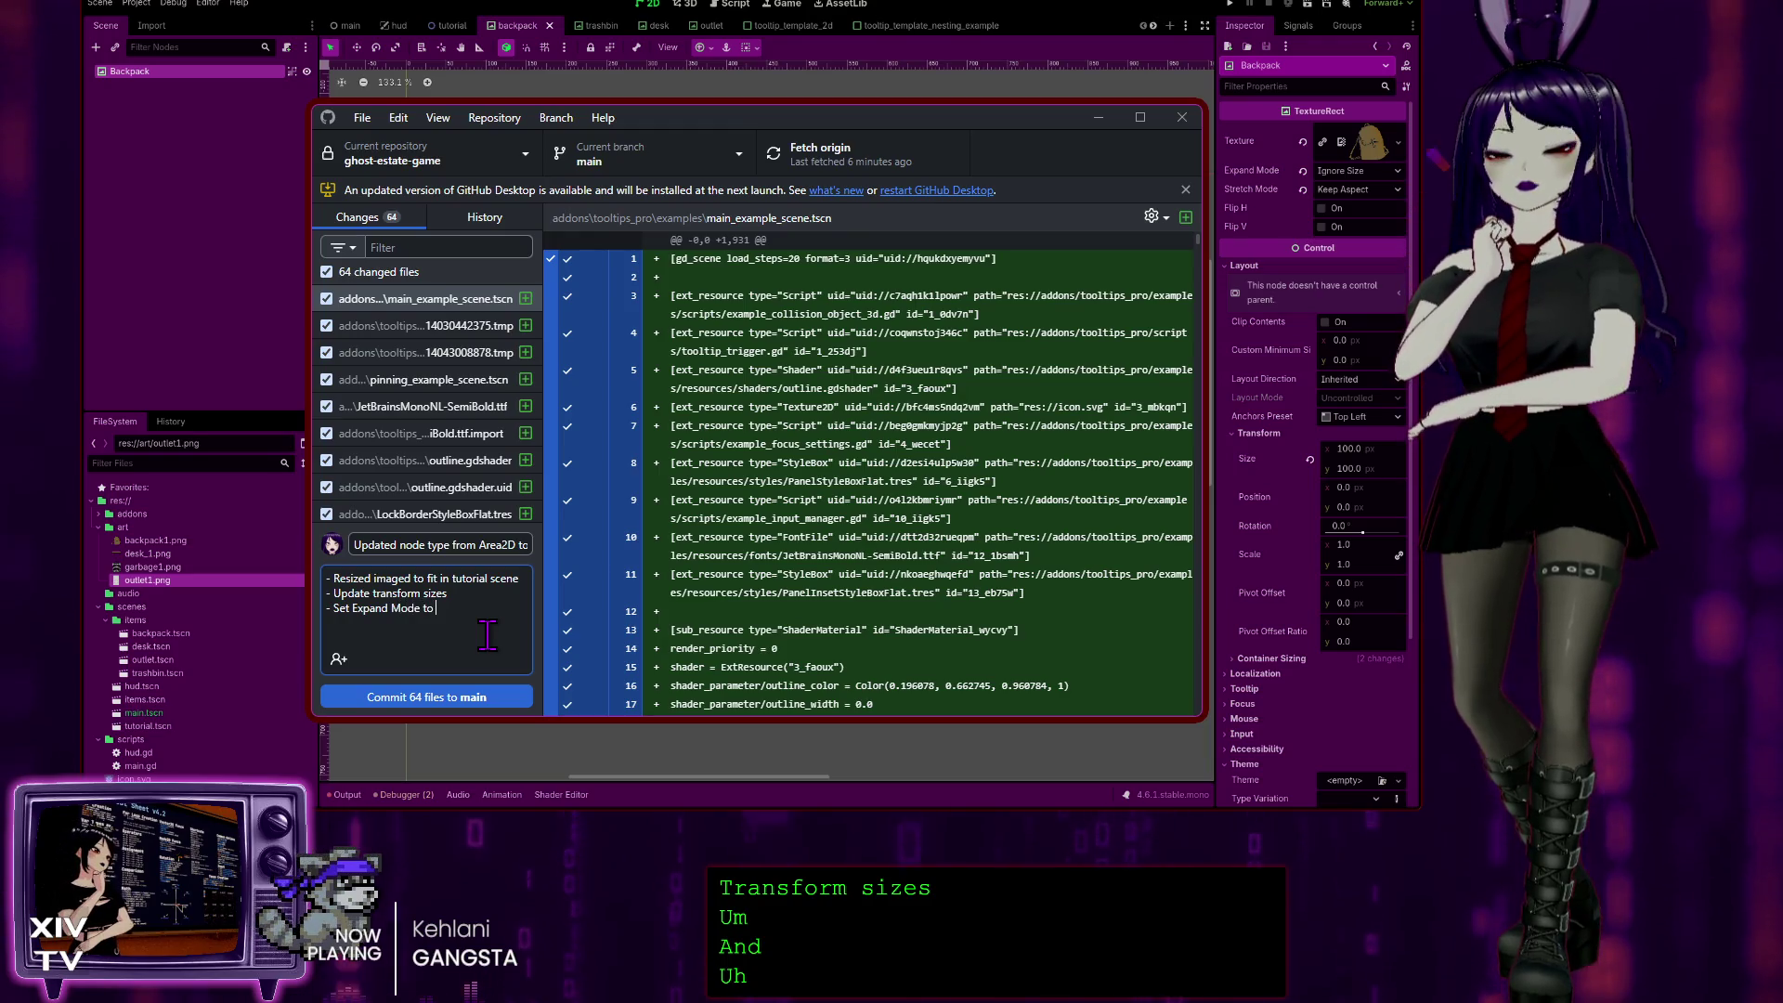
{"action": "type", "text": "Ign"}
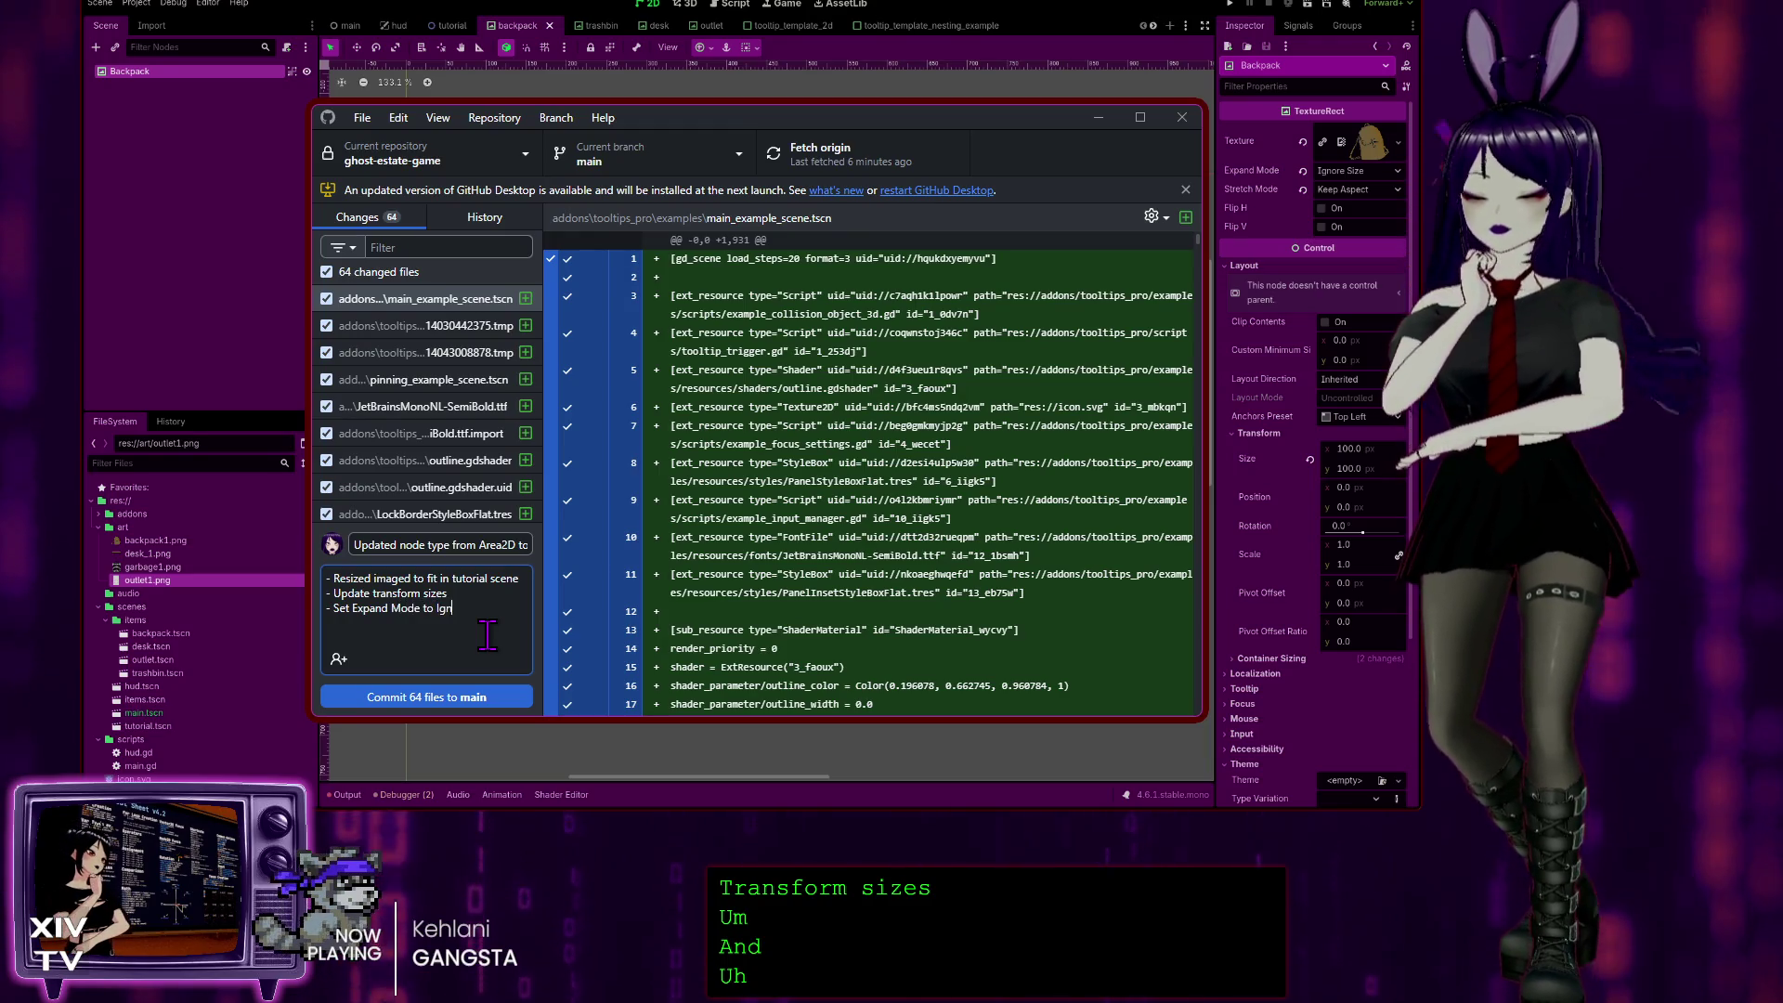
{"action": "type", "text": "ore Size"}
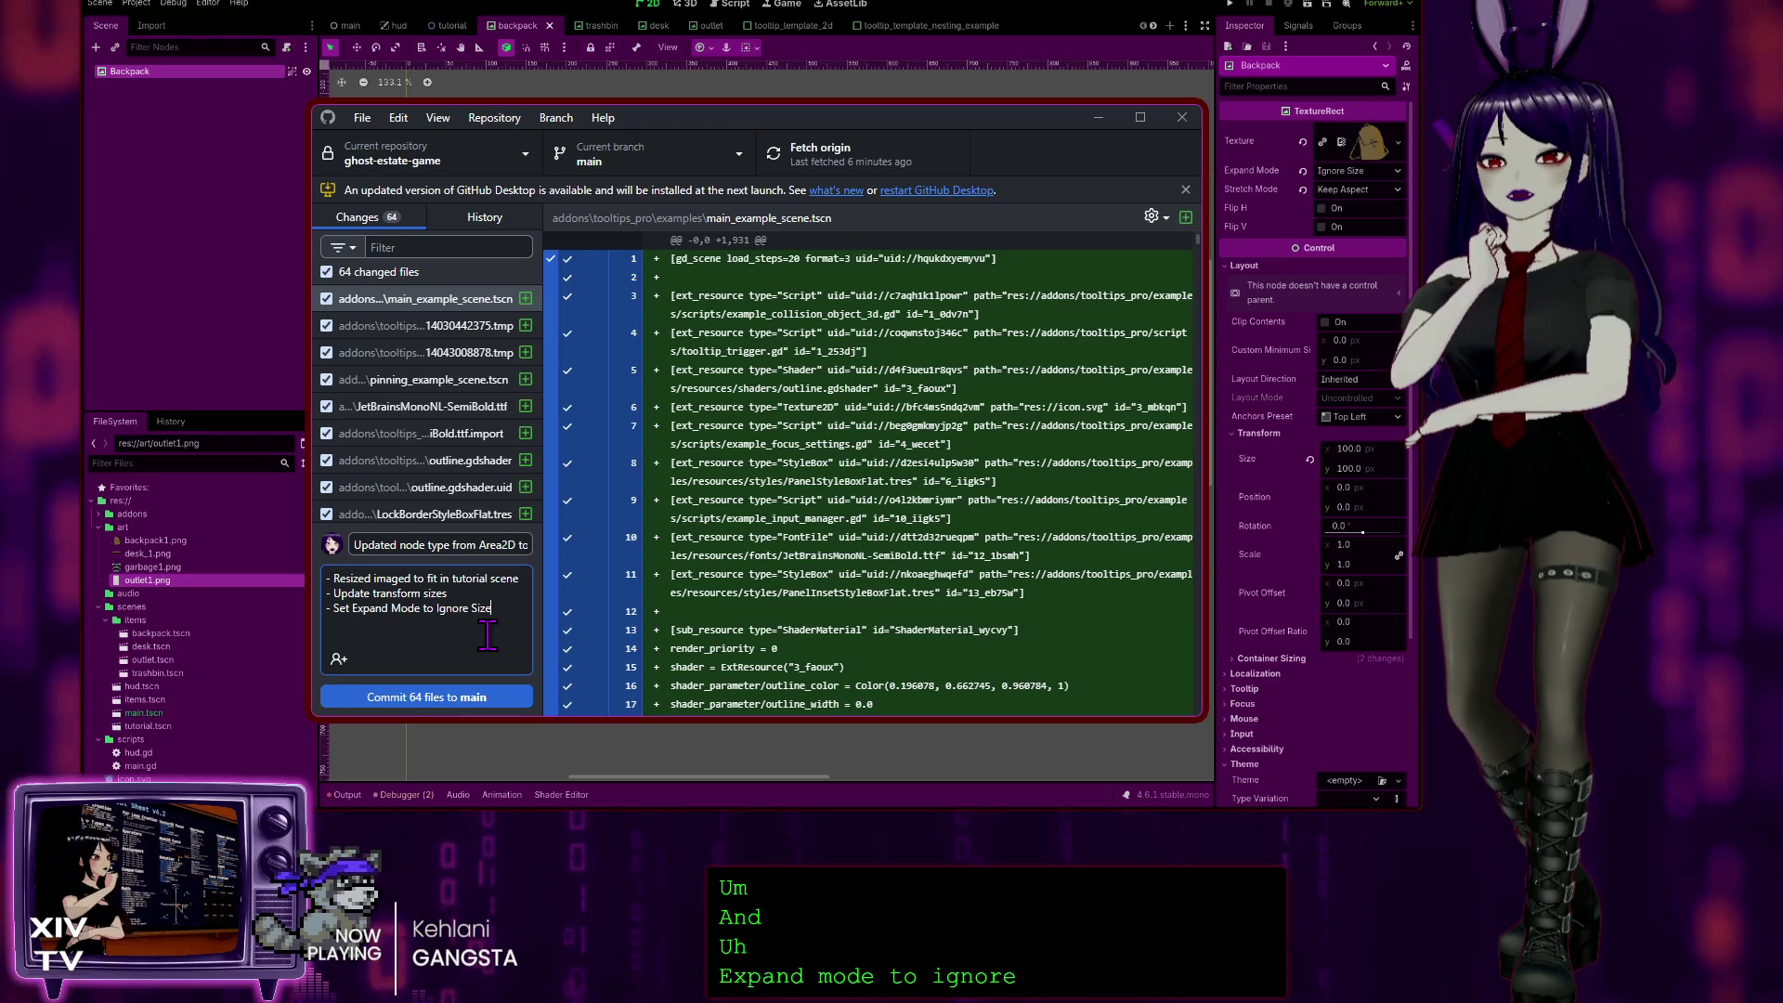
{"action": "key", "text": "Return"}
{"action": "type", "text": "- S"}
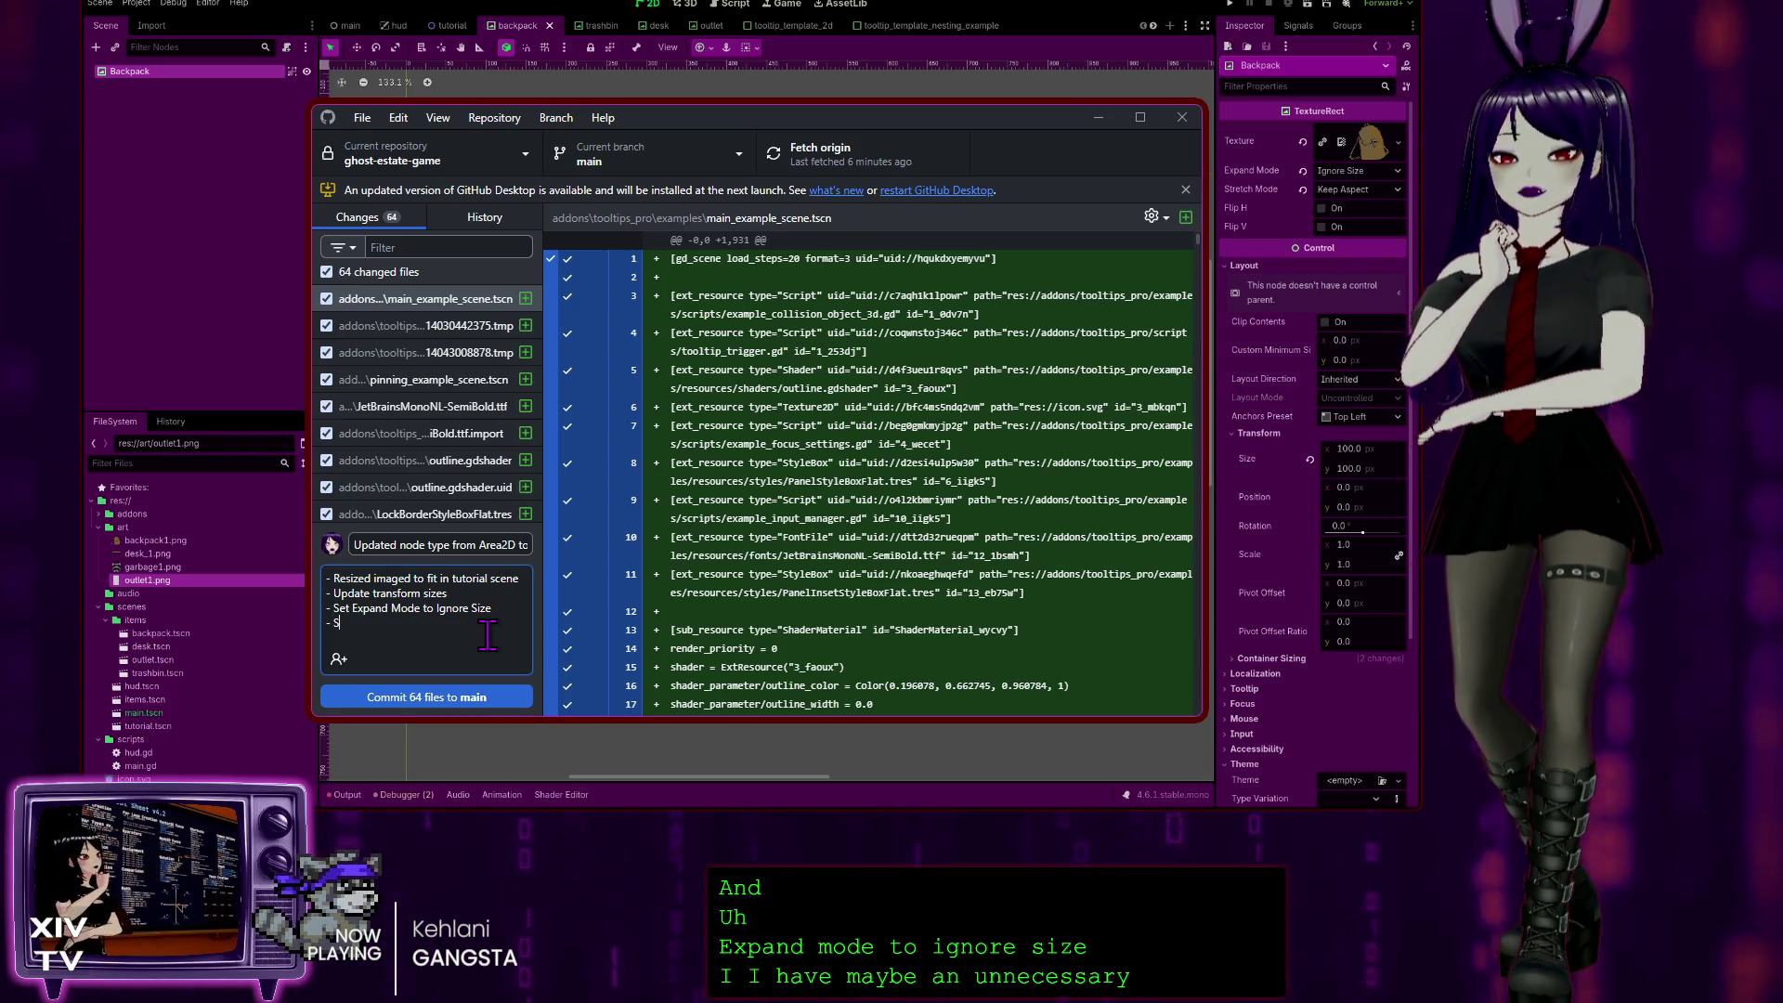
{"action": "type", "text": "cretch"}
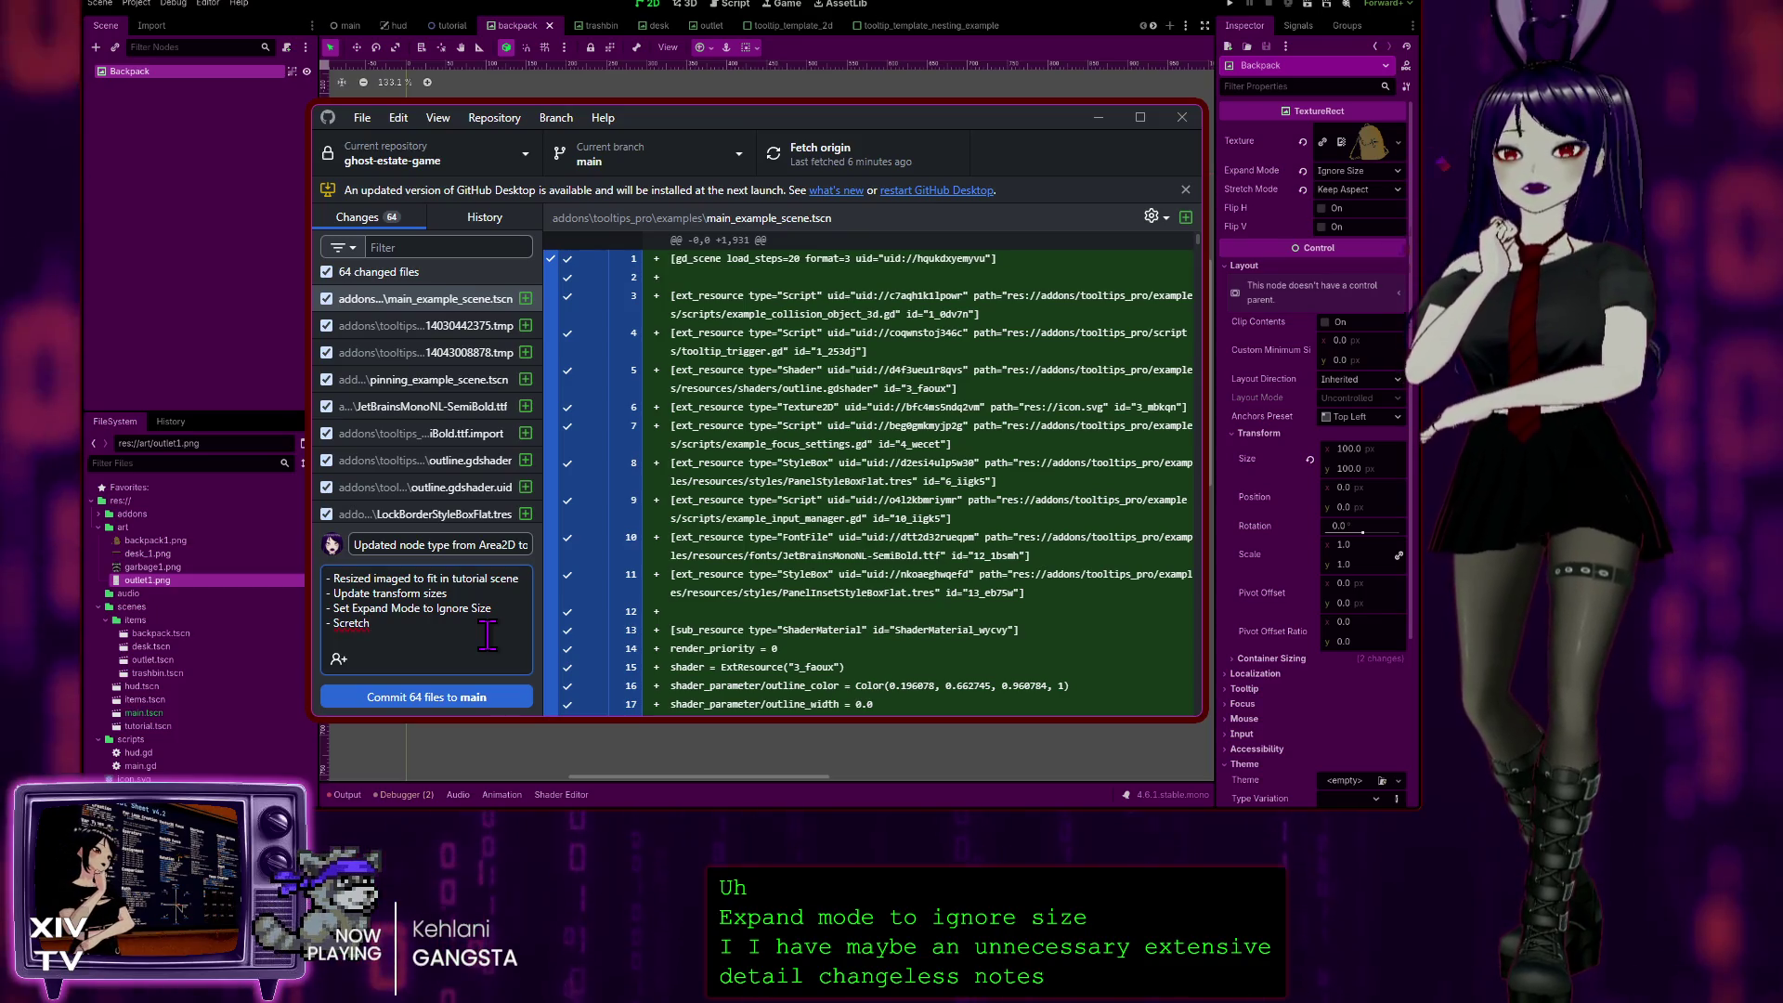
{"action": "type", "text": " Mode "}
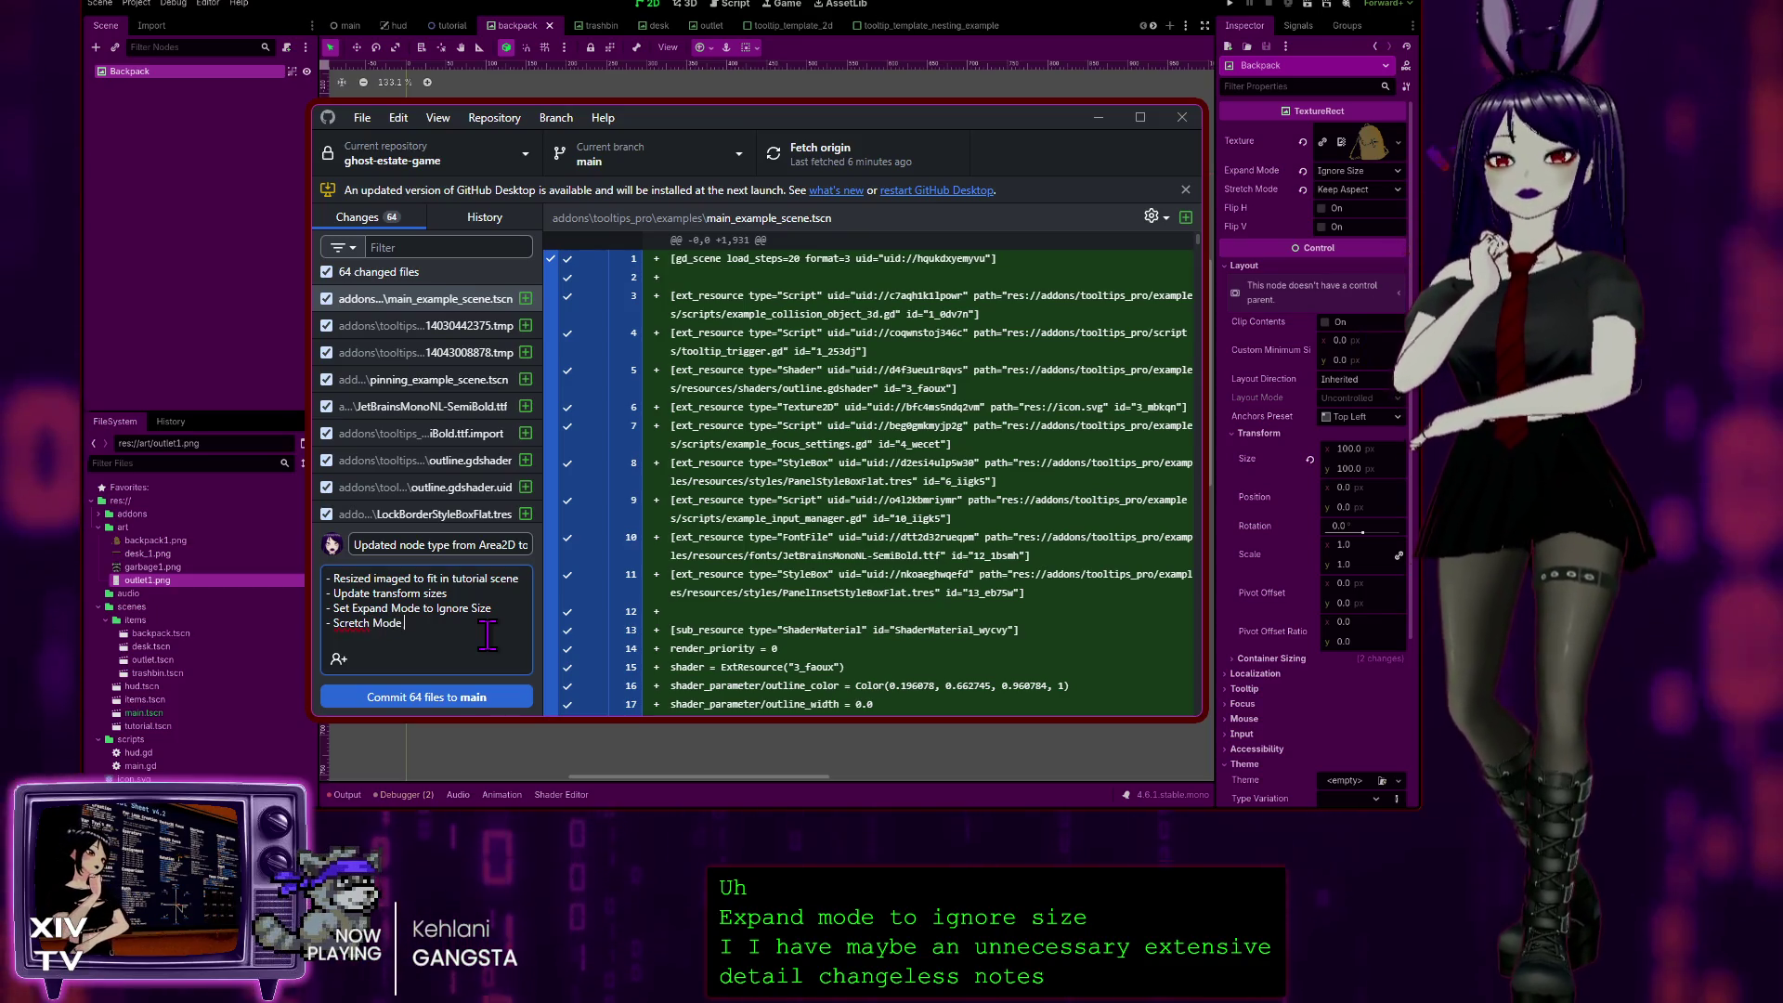
{"action": "type", "text": "set to Kee"}
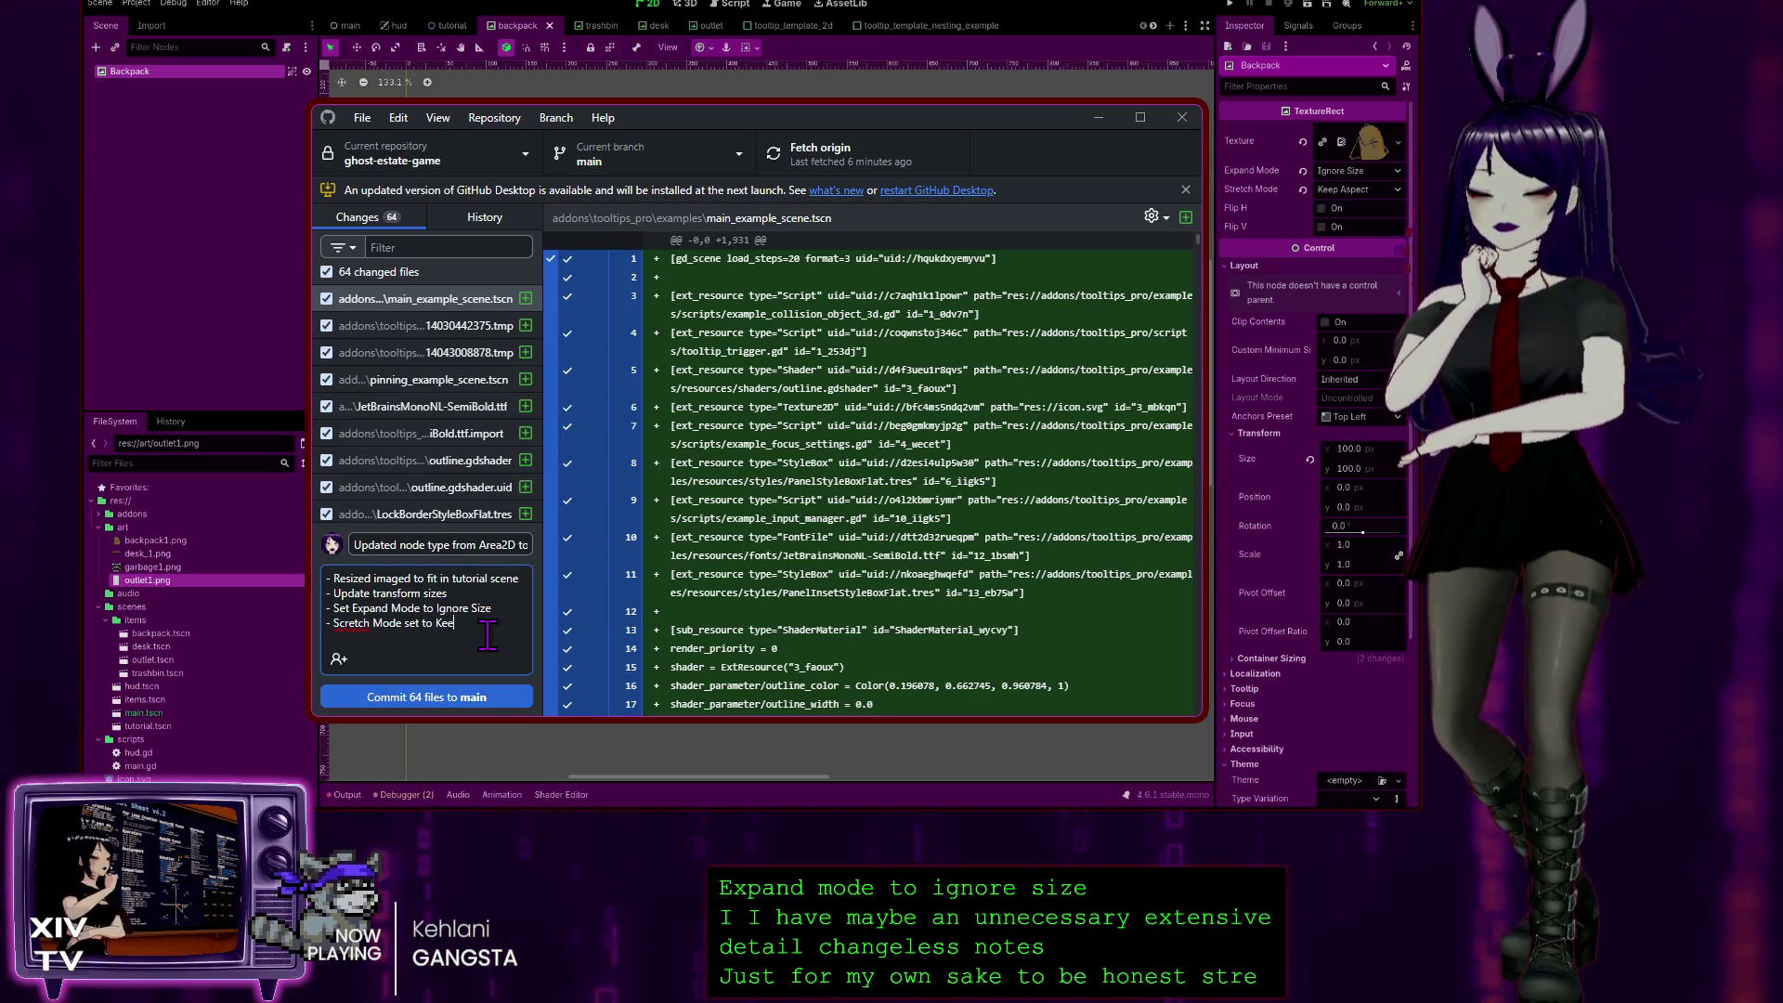
{"action": "type", "text": "p Aspect"}
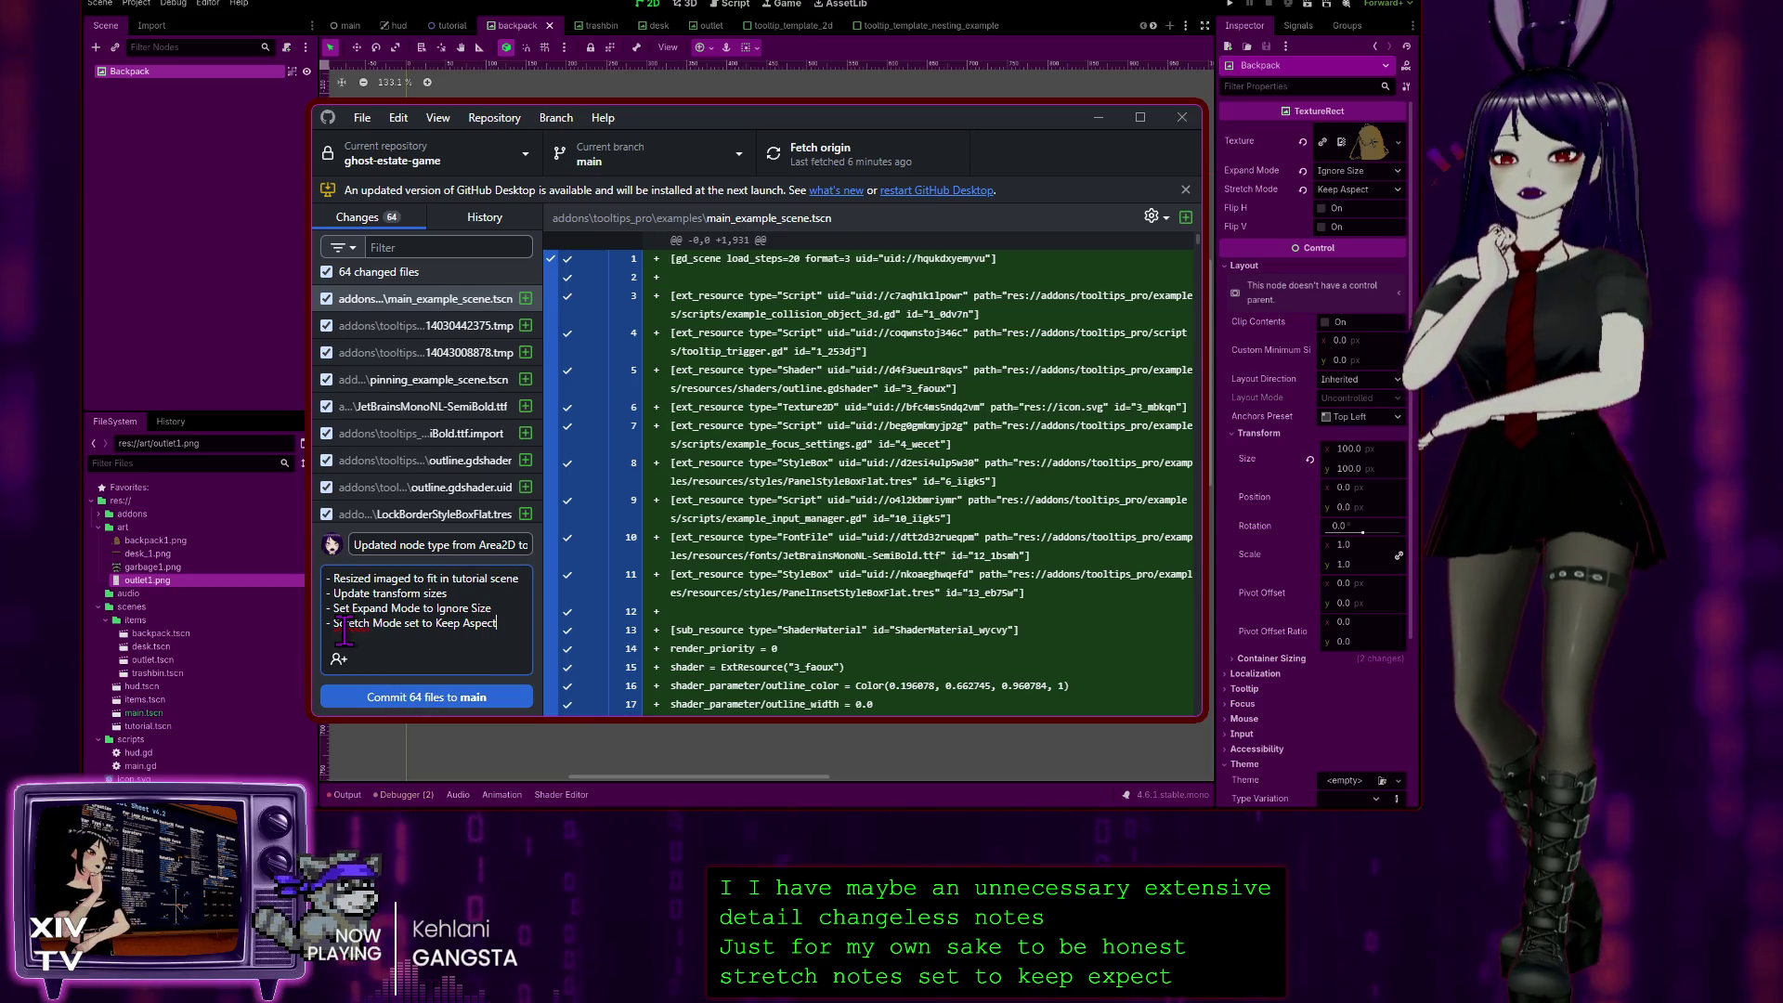
Step: Fix the misspelled 'Scretch' to 'Stretch' in the last bullet
{"action": "double_click", "coordinate": [348, 623]}
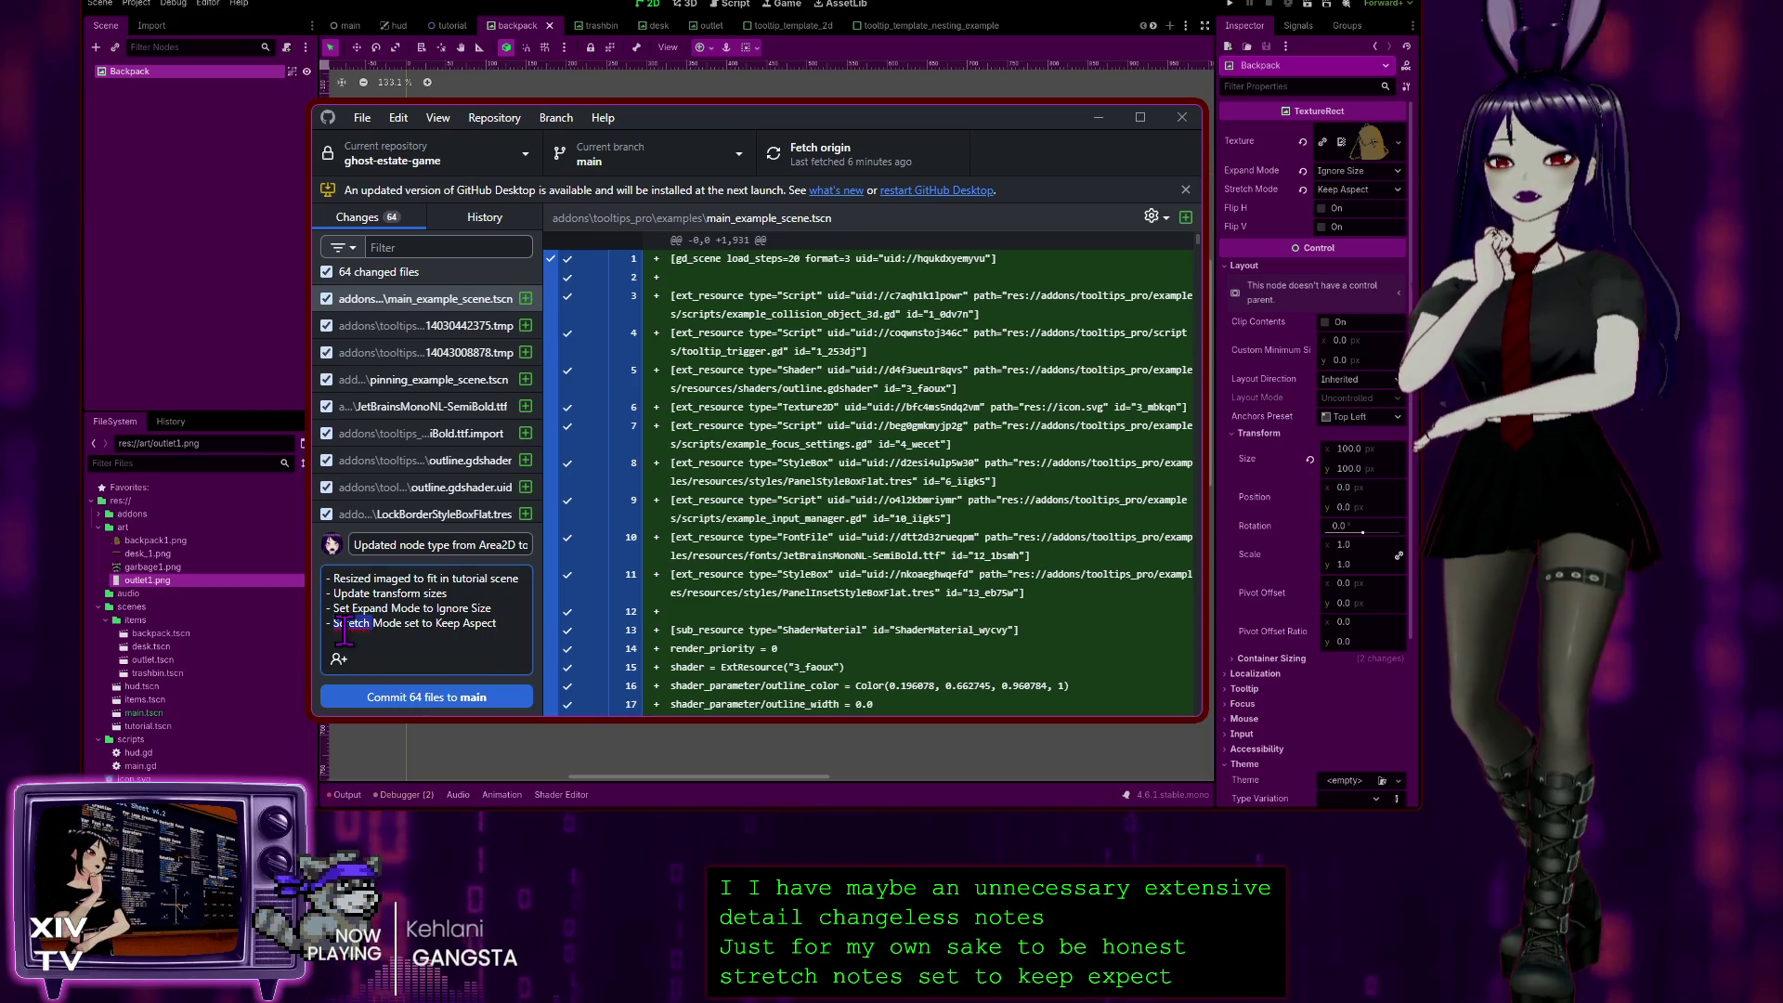
{"action": "type", "text": "Stretch"}
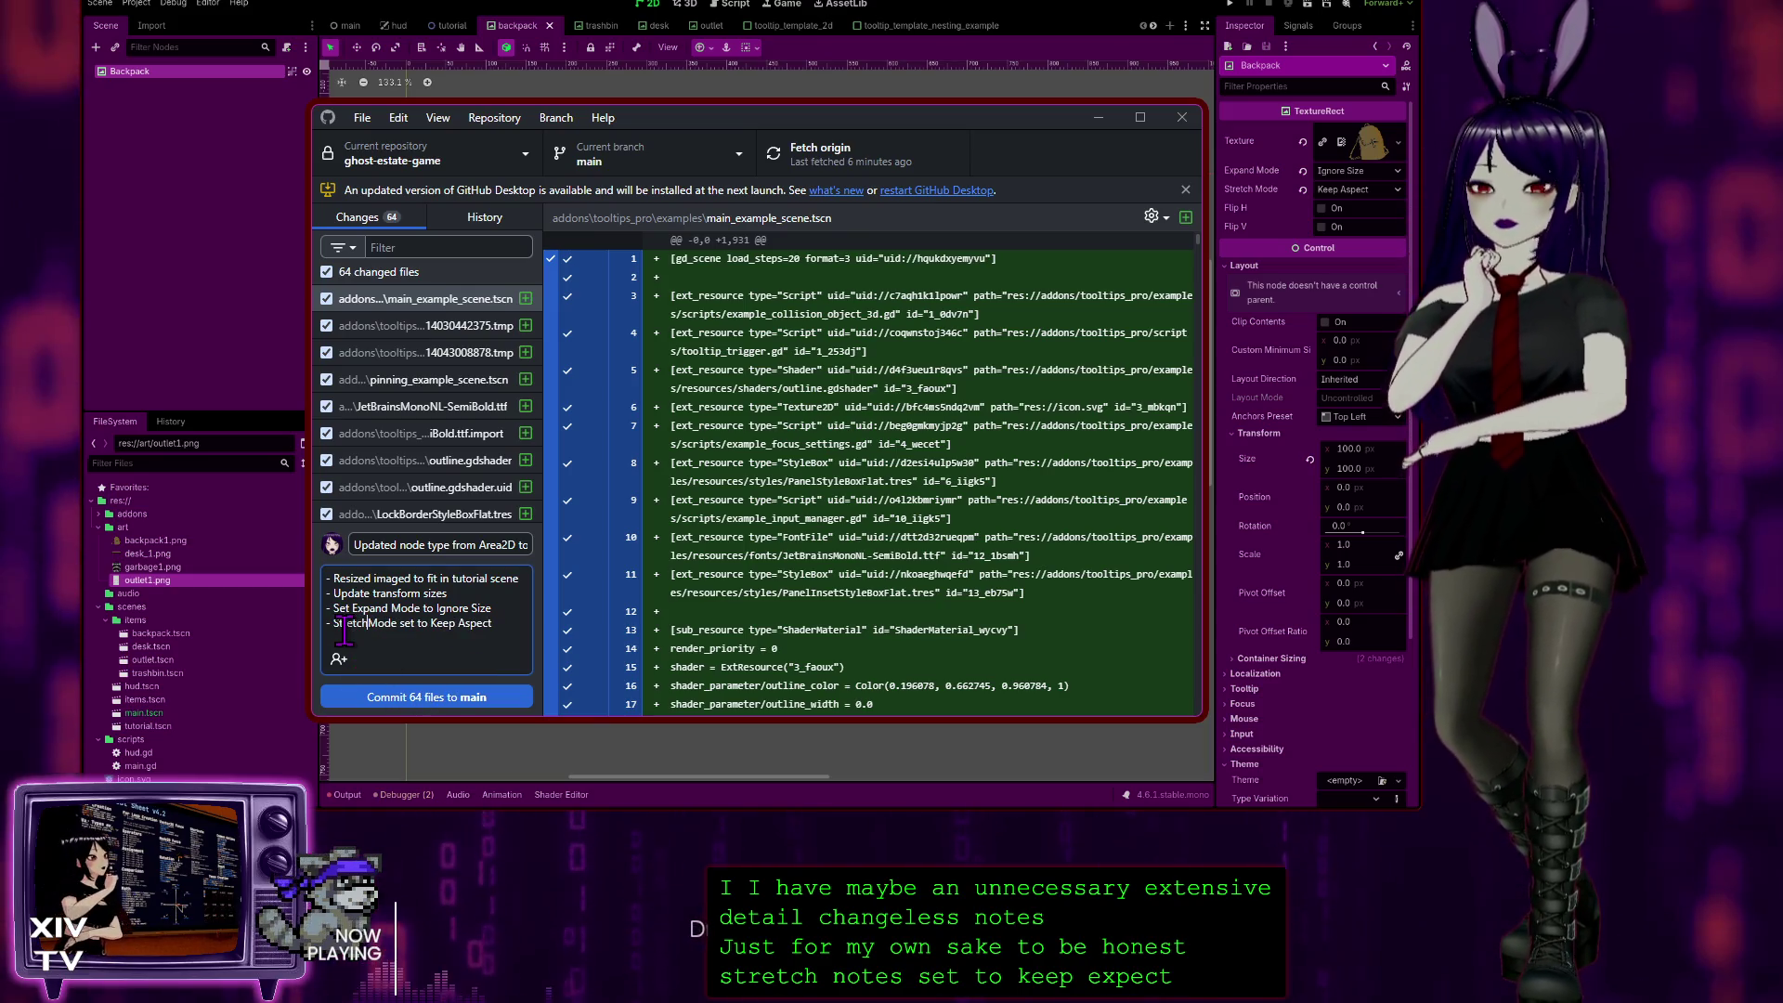
{"action": "left_click", "coordinate": [517, 625]}
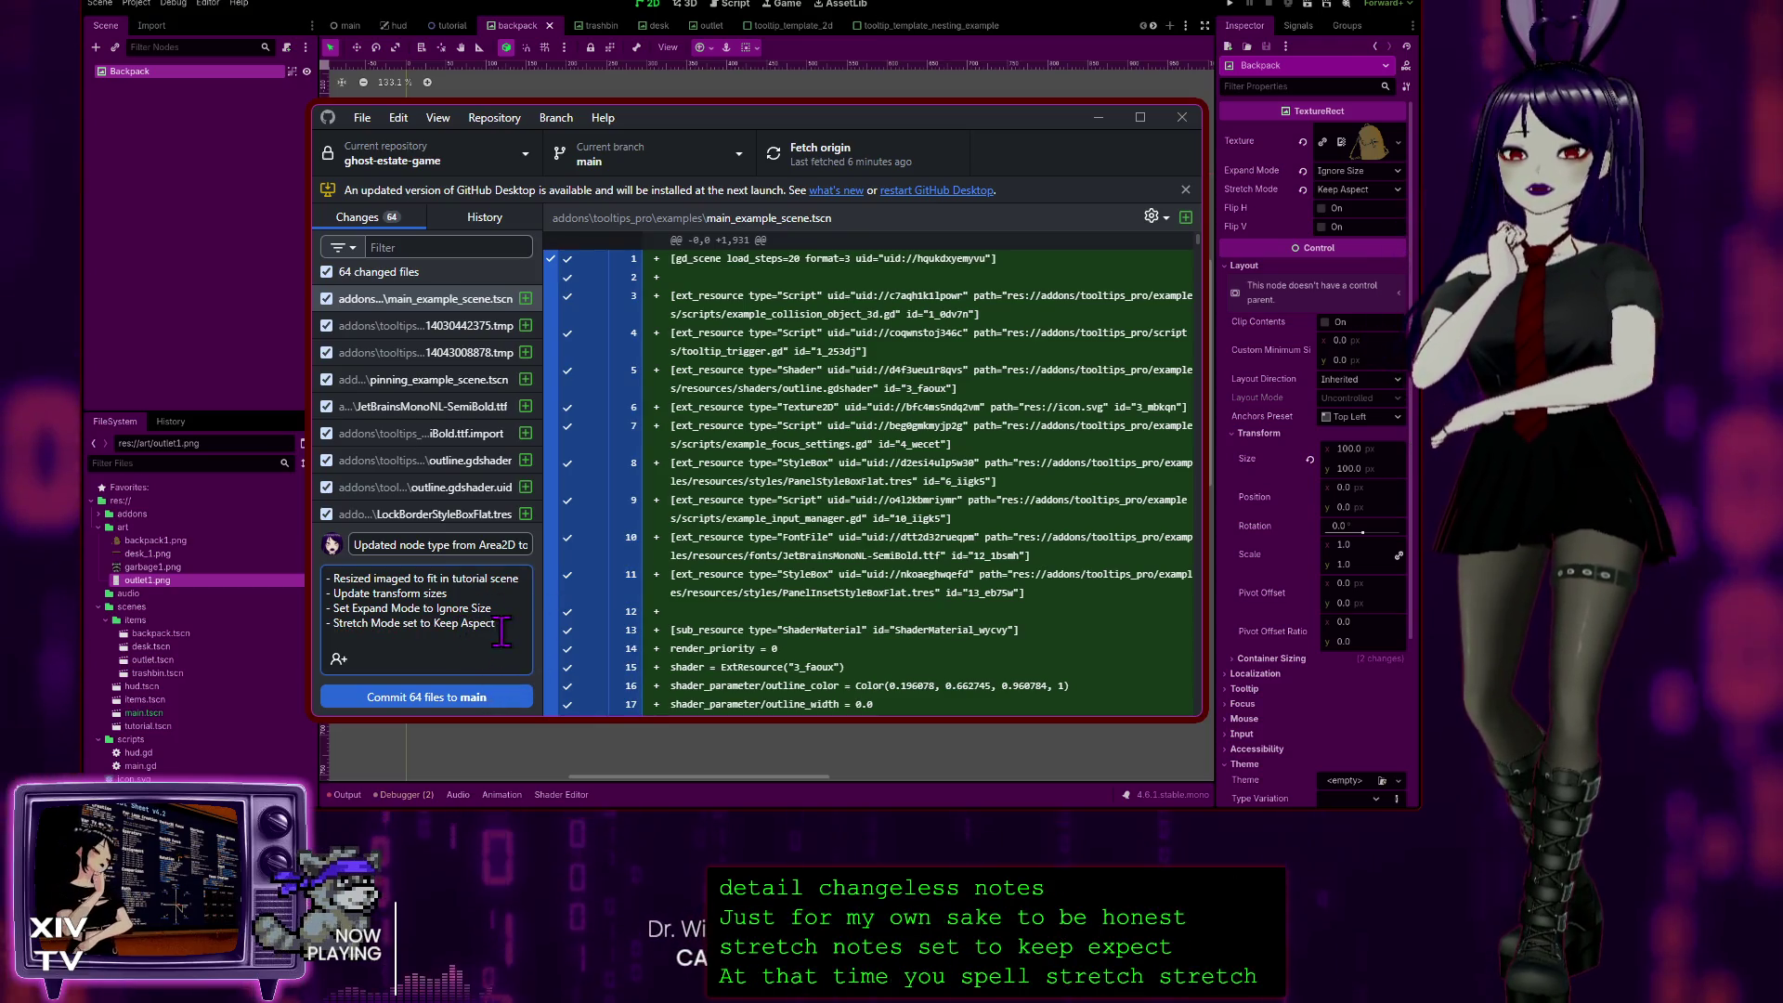
{"action": "scroll", "coordinate": [476, 385], "scroll_direction": "down", "scroll_amount": 20}
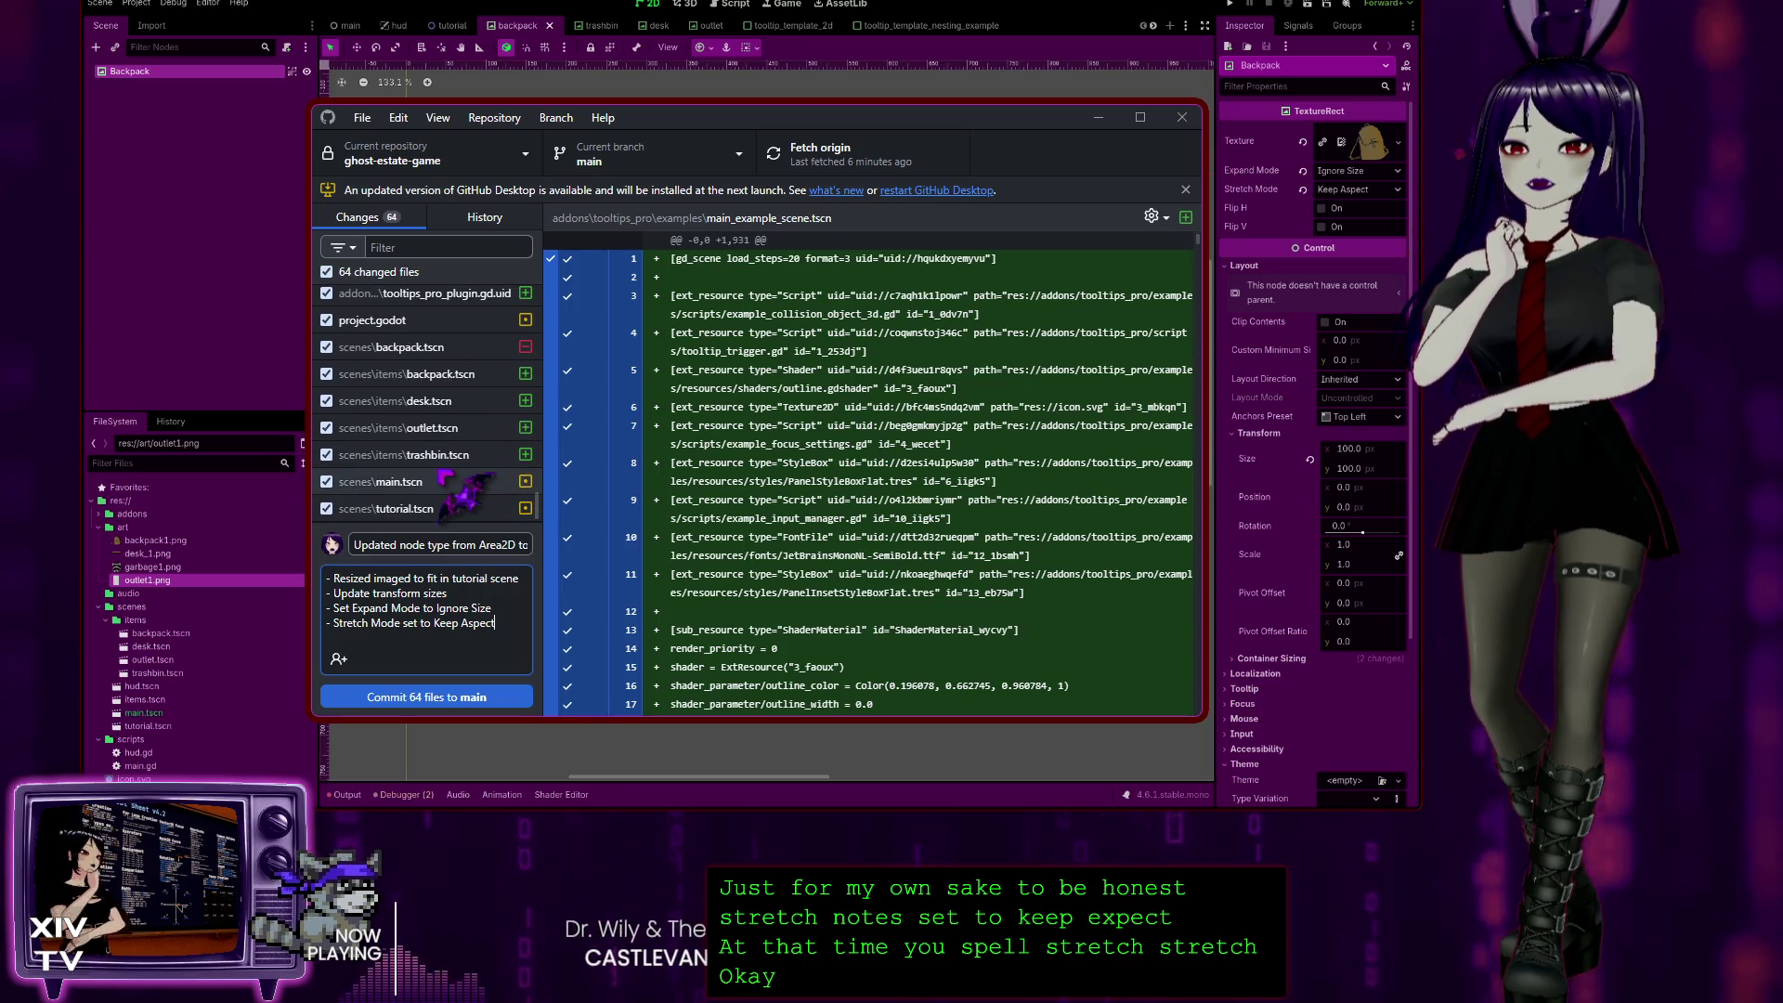
{"action": "scroll", "coordinate": [413, 376], "scroll_direction": "up", "scroll_amount": 8}
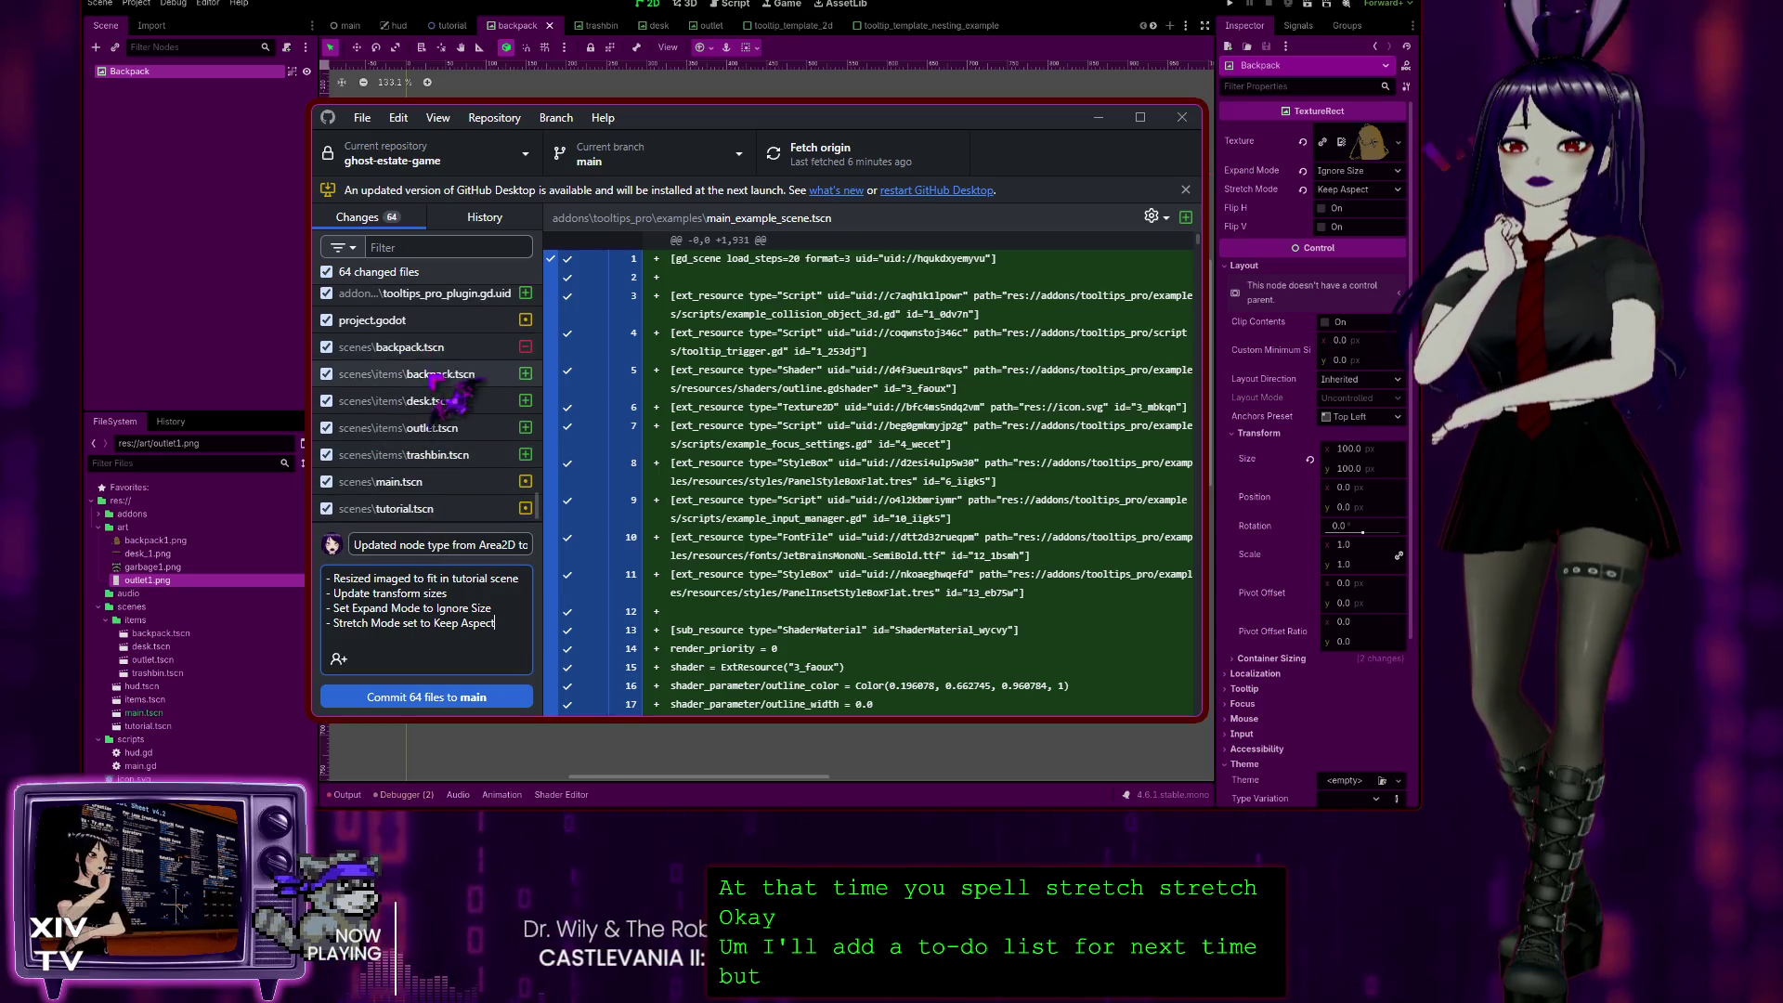
{"action": "scroll", "coordinate": [481, 364], "scroll_direction": "down", "scroll_amount": 5}
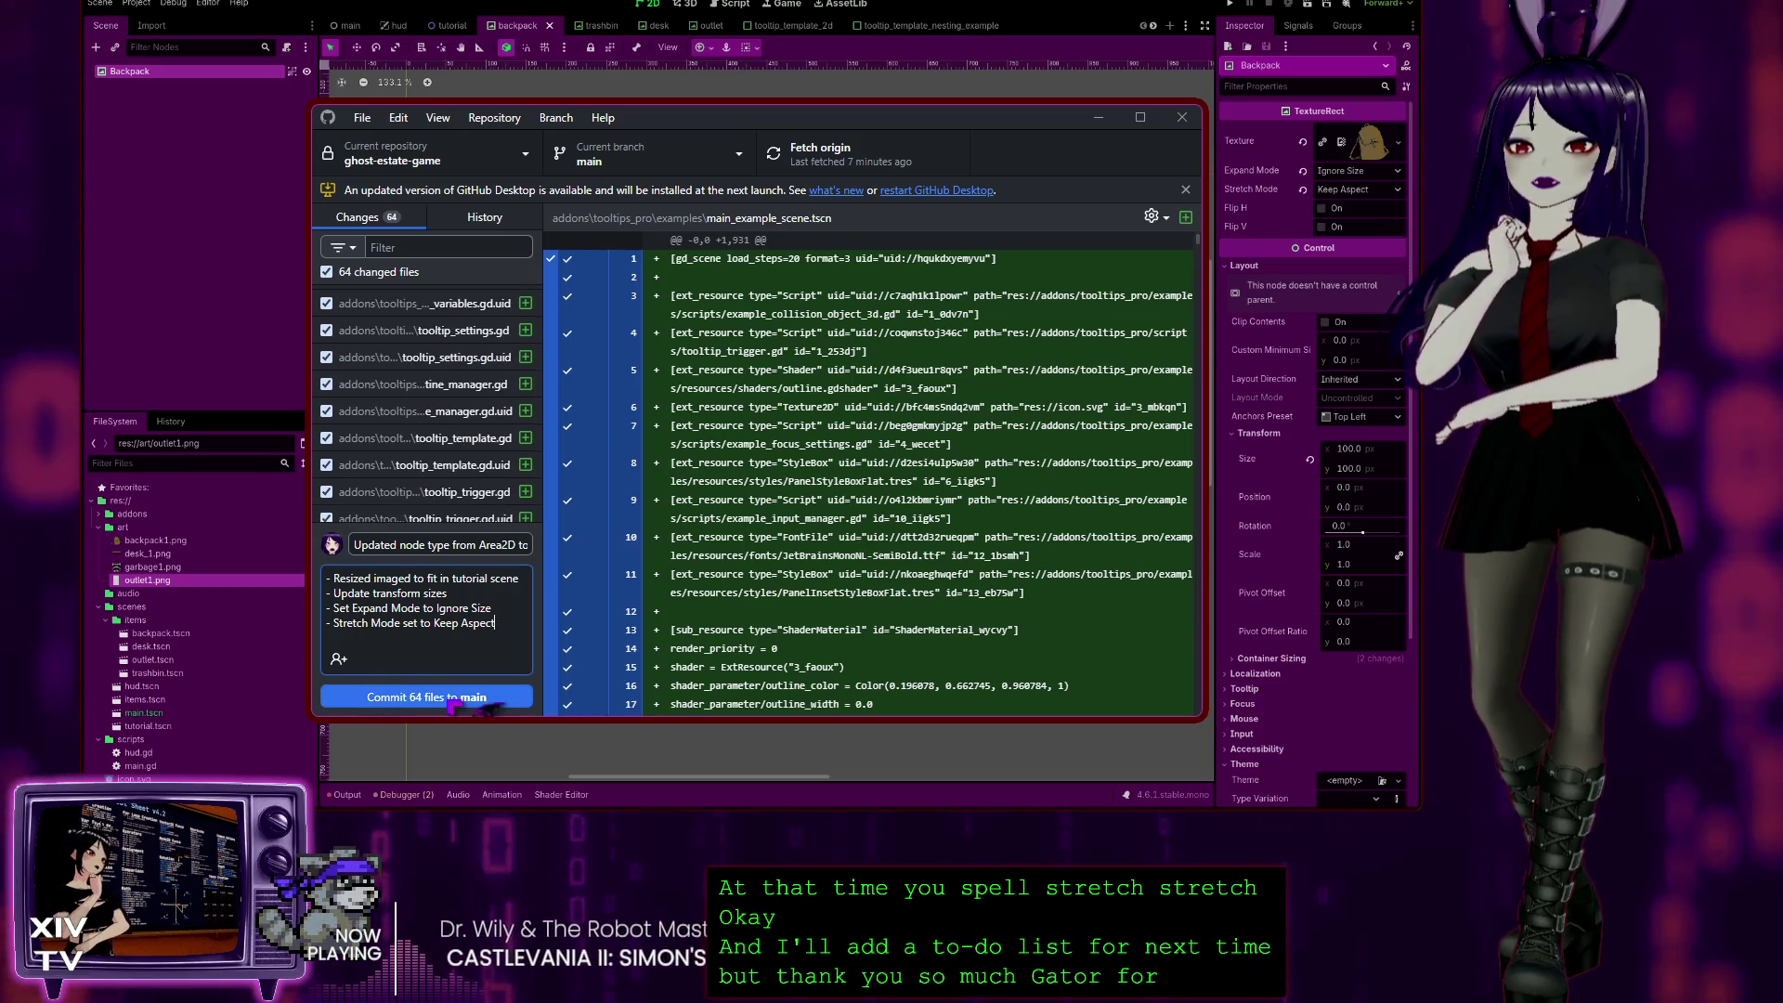
Step: Commit the 64 files to main, inspect the new and Initial commits in History, then return to Changes
{"action": "left_click", "coordinate": [492, 697]}
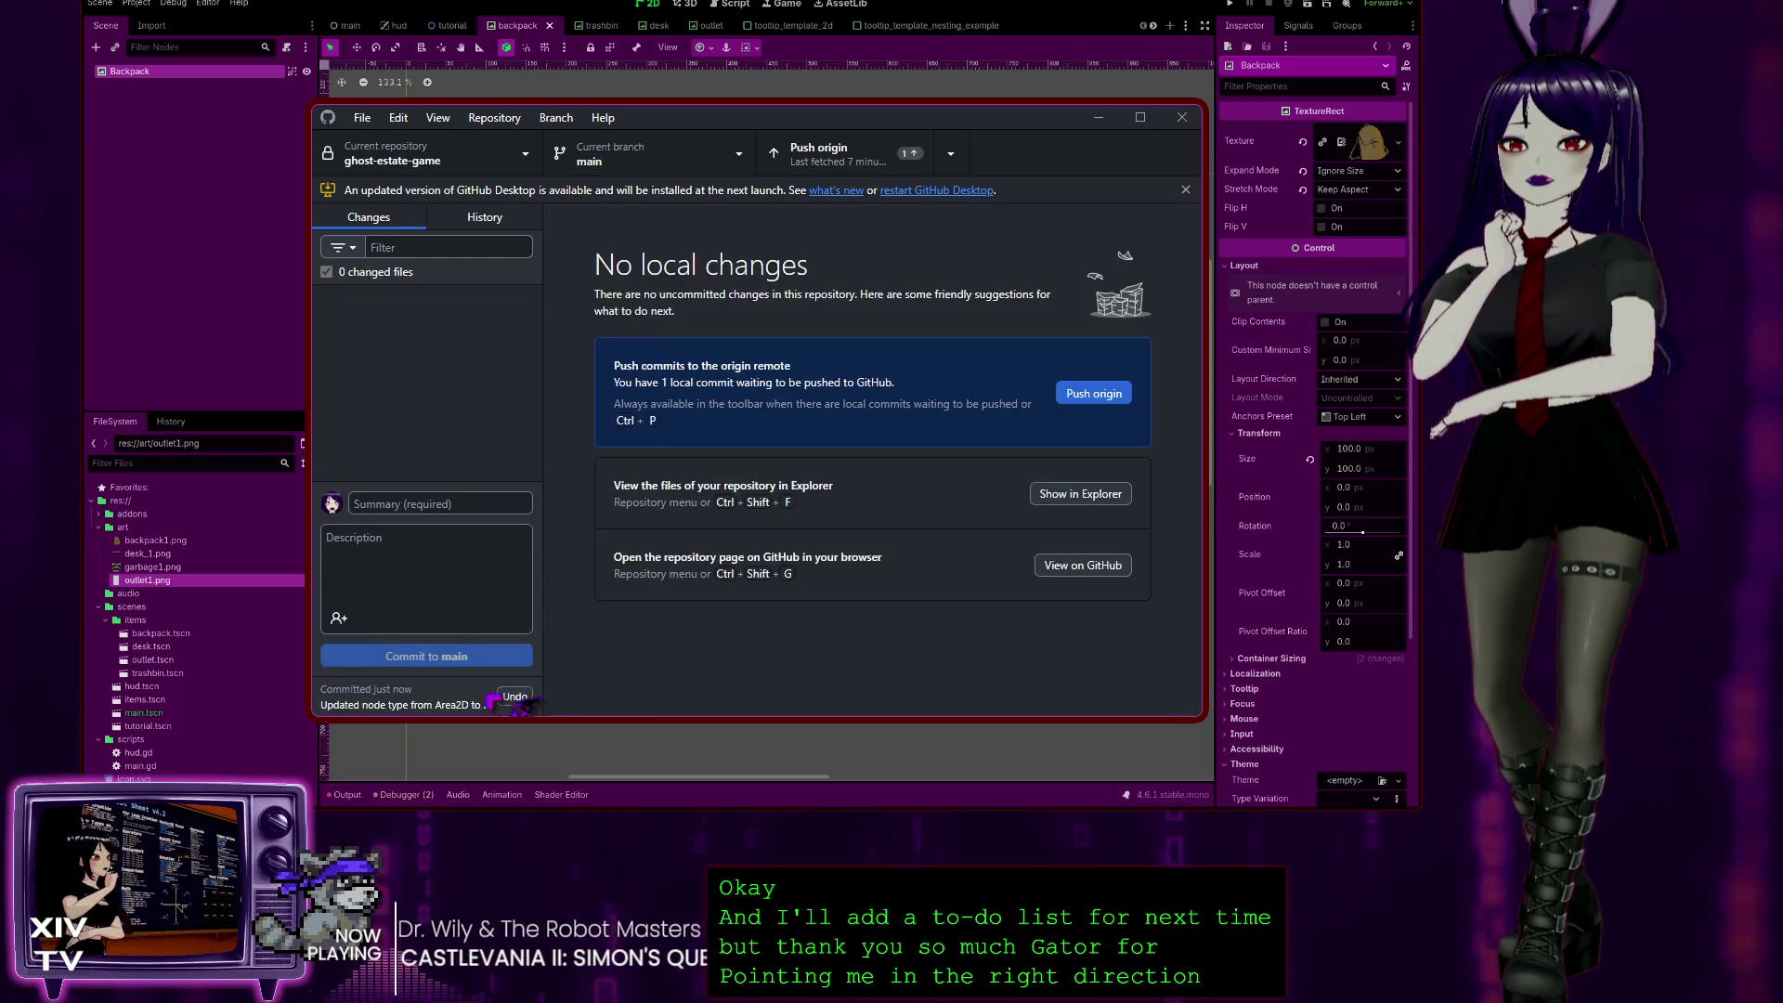
{"action": "left_click", "coordinate": [492, 217]}
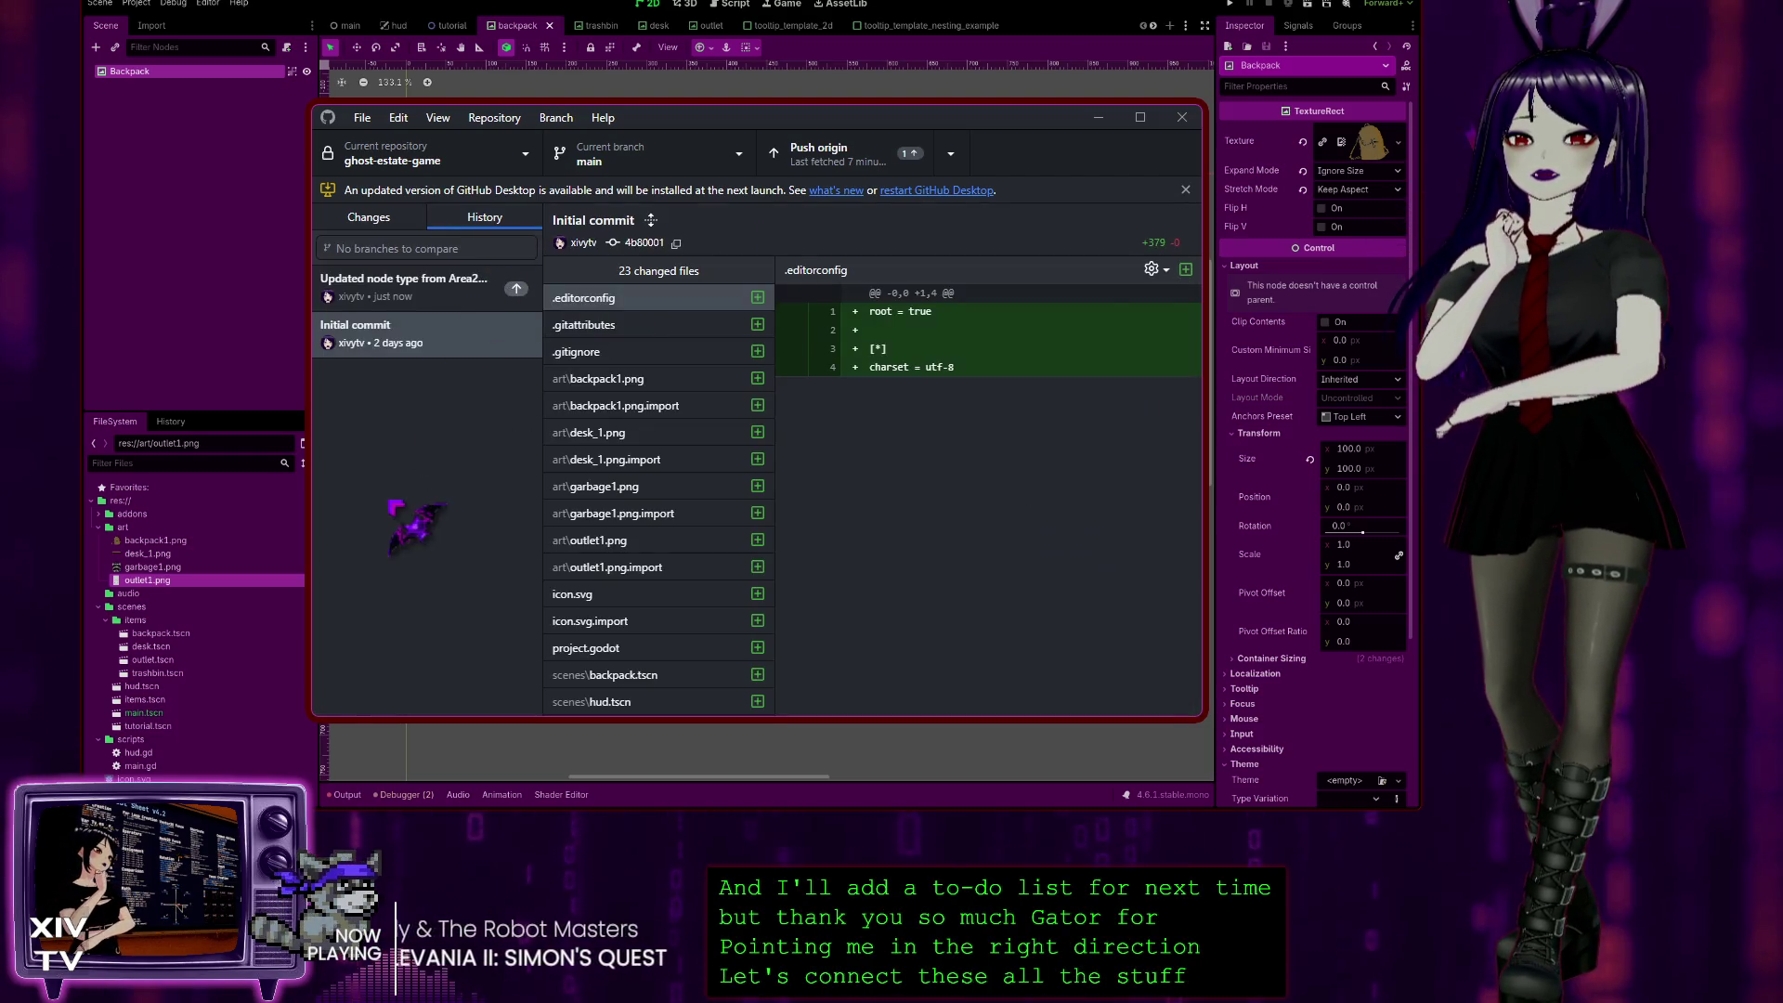
{"action": "left_click", "coordinate": [432, 290]}
{"action": "left_click", "coordinate": [418, 334]}
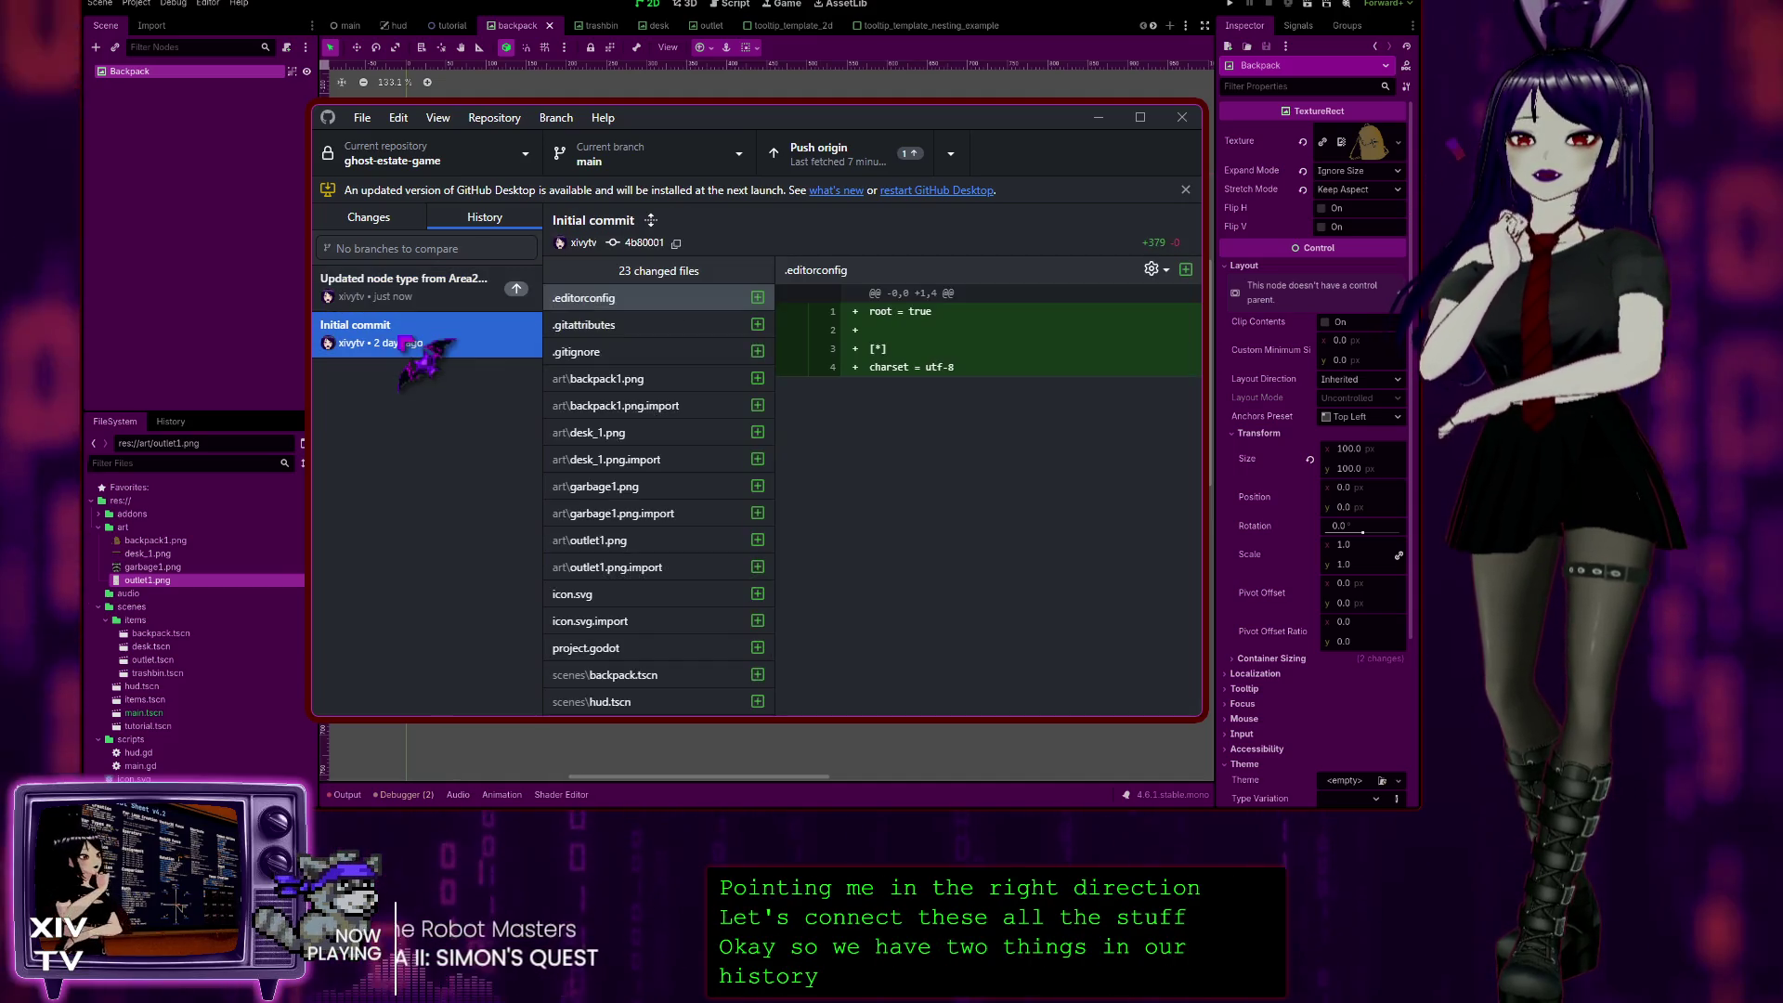
{"action": "left_click", "coordinate": [422, 296]}
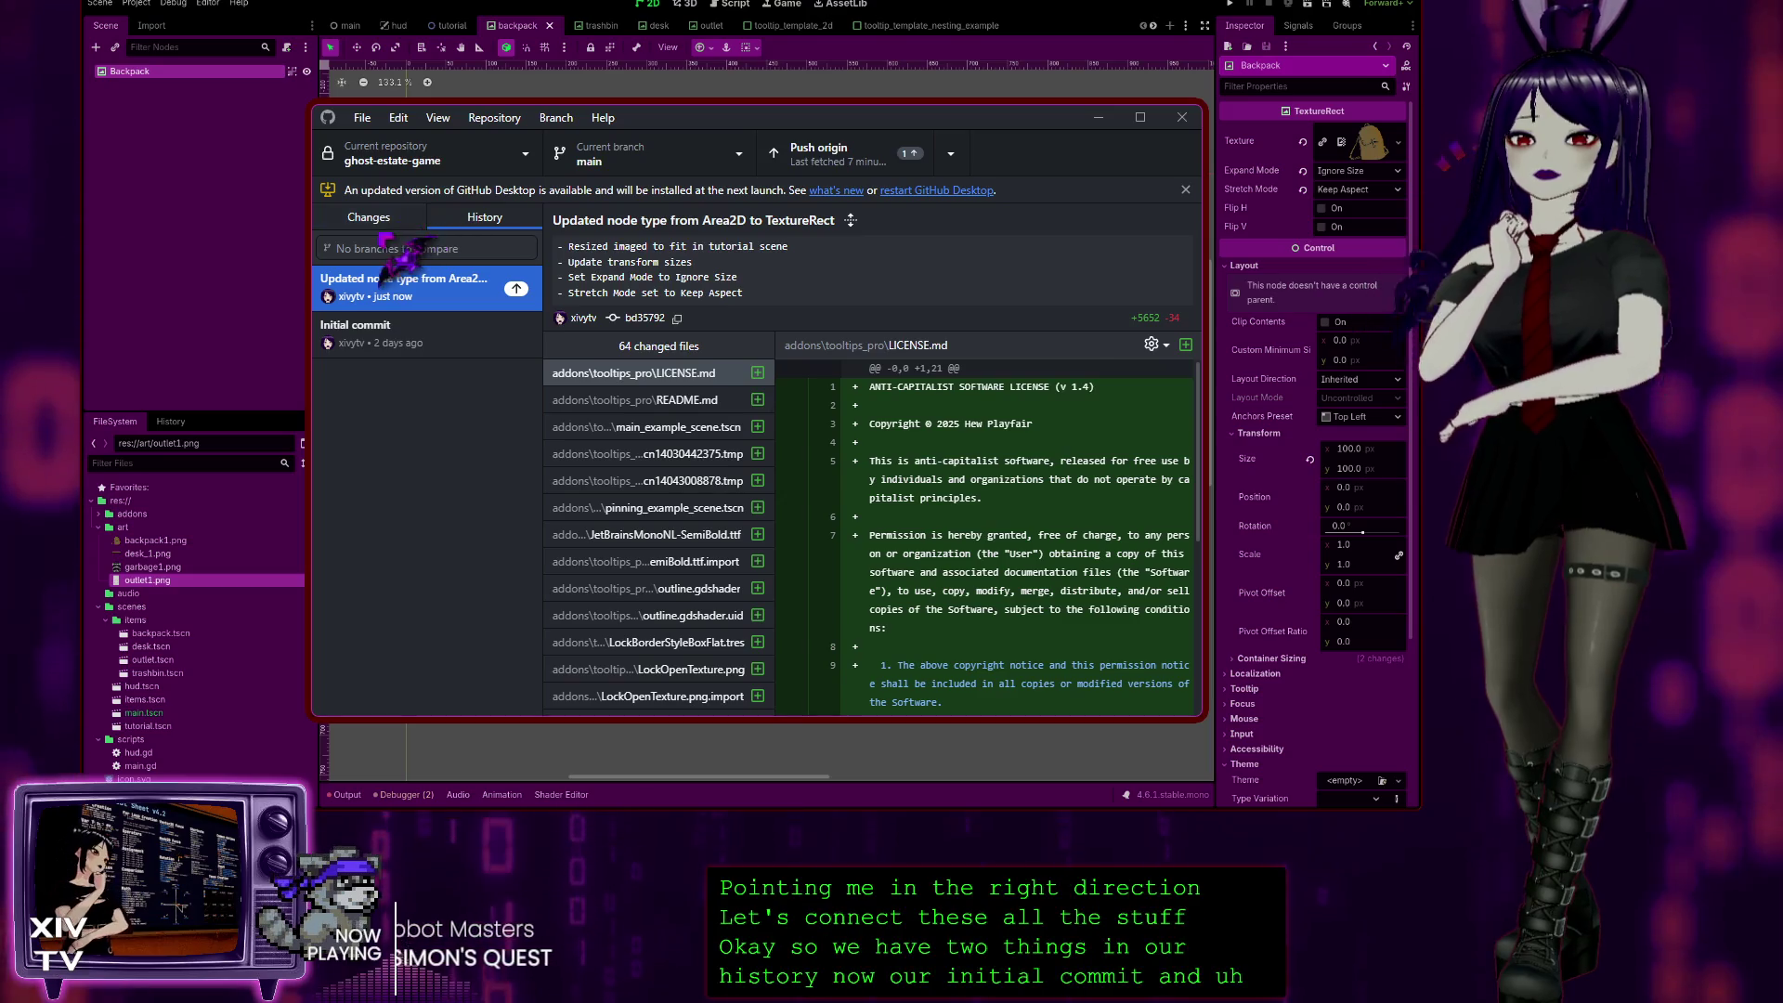
{"action": "left_click", "coordinate": [369, 217]}
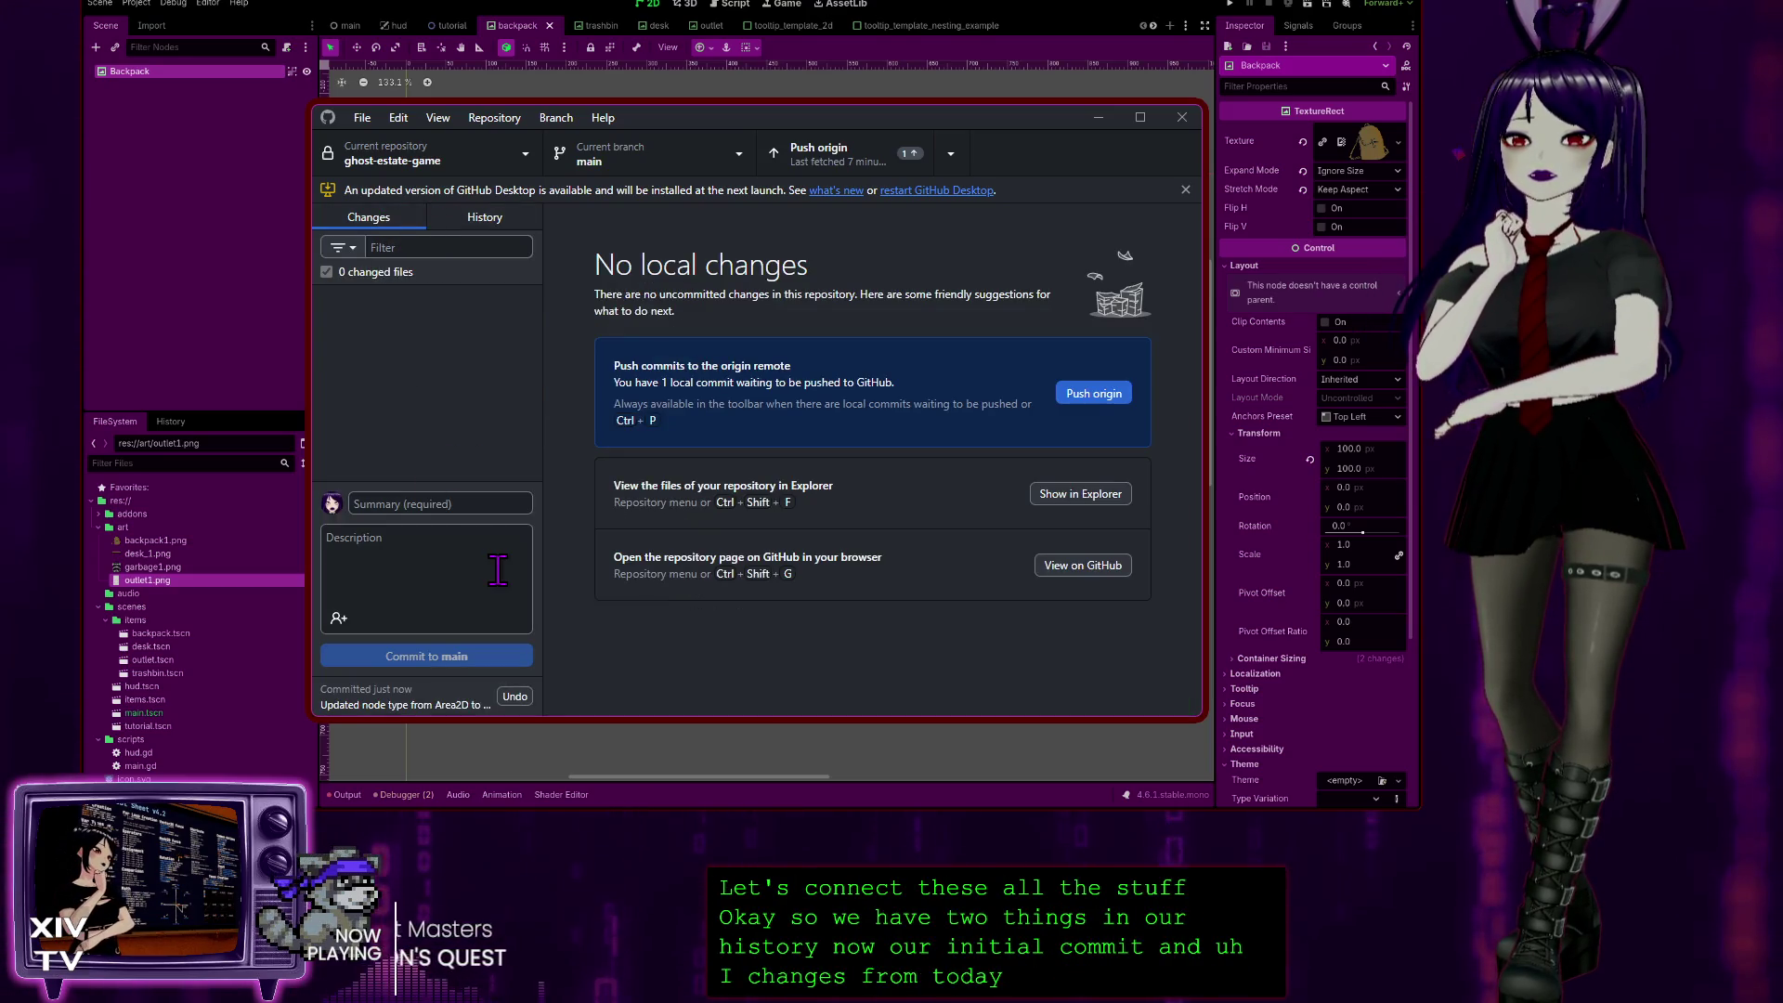